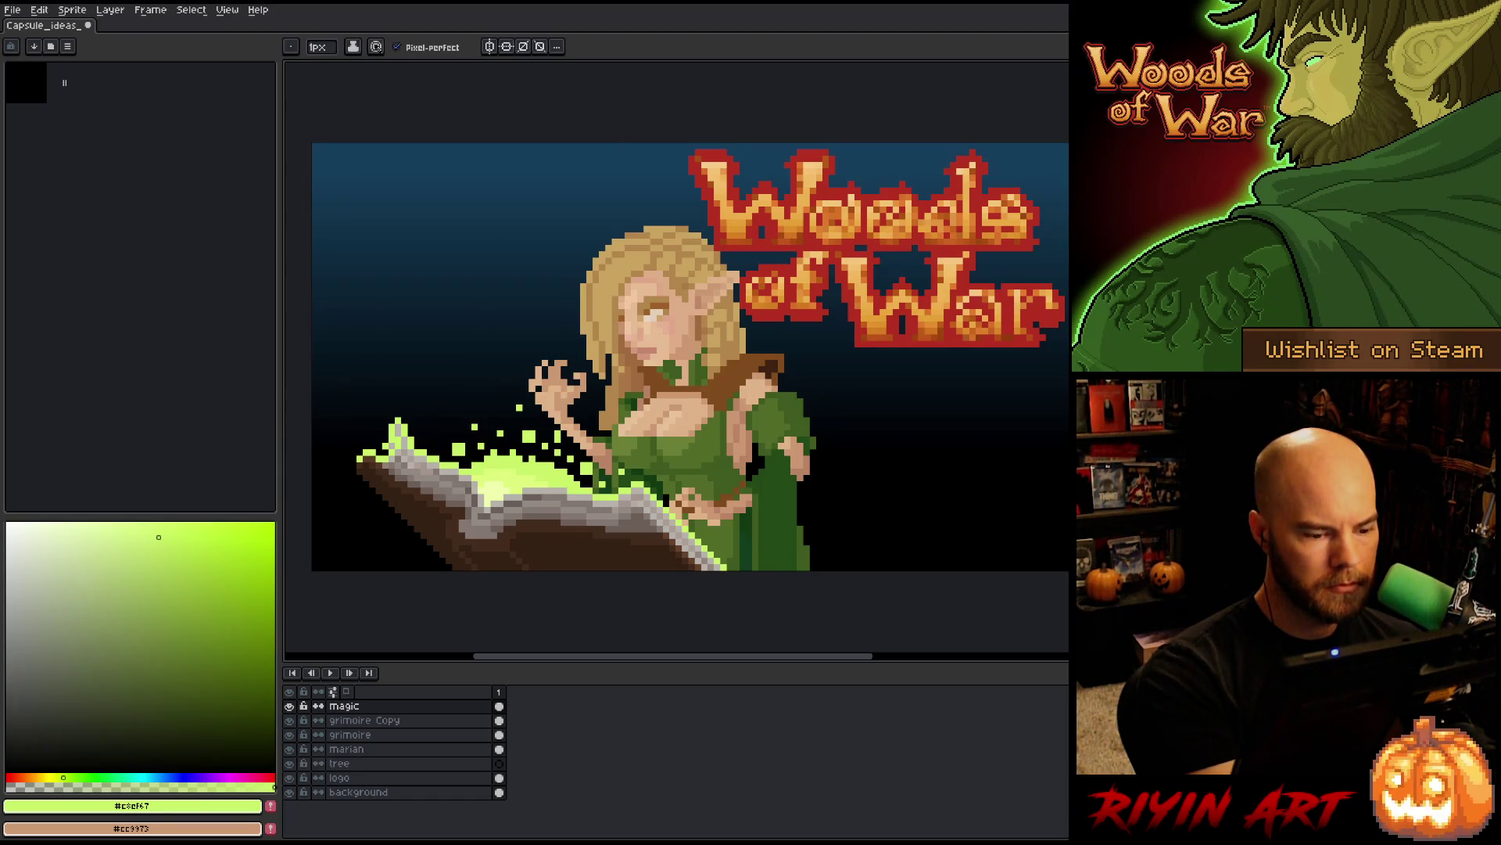
- Marquee-select the magic sparkles beside the grimoire, clear the selection, and save the artwork
key("e")
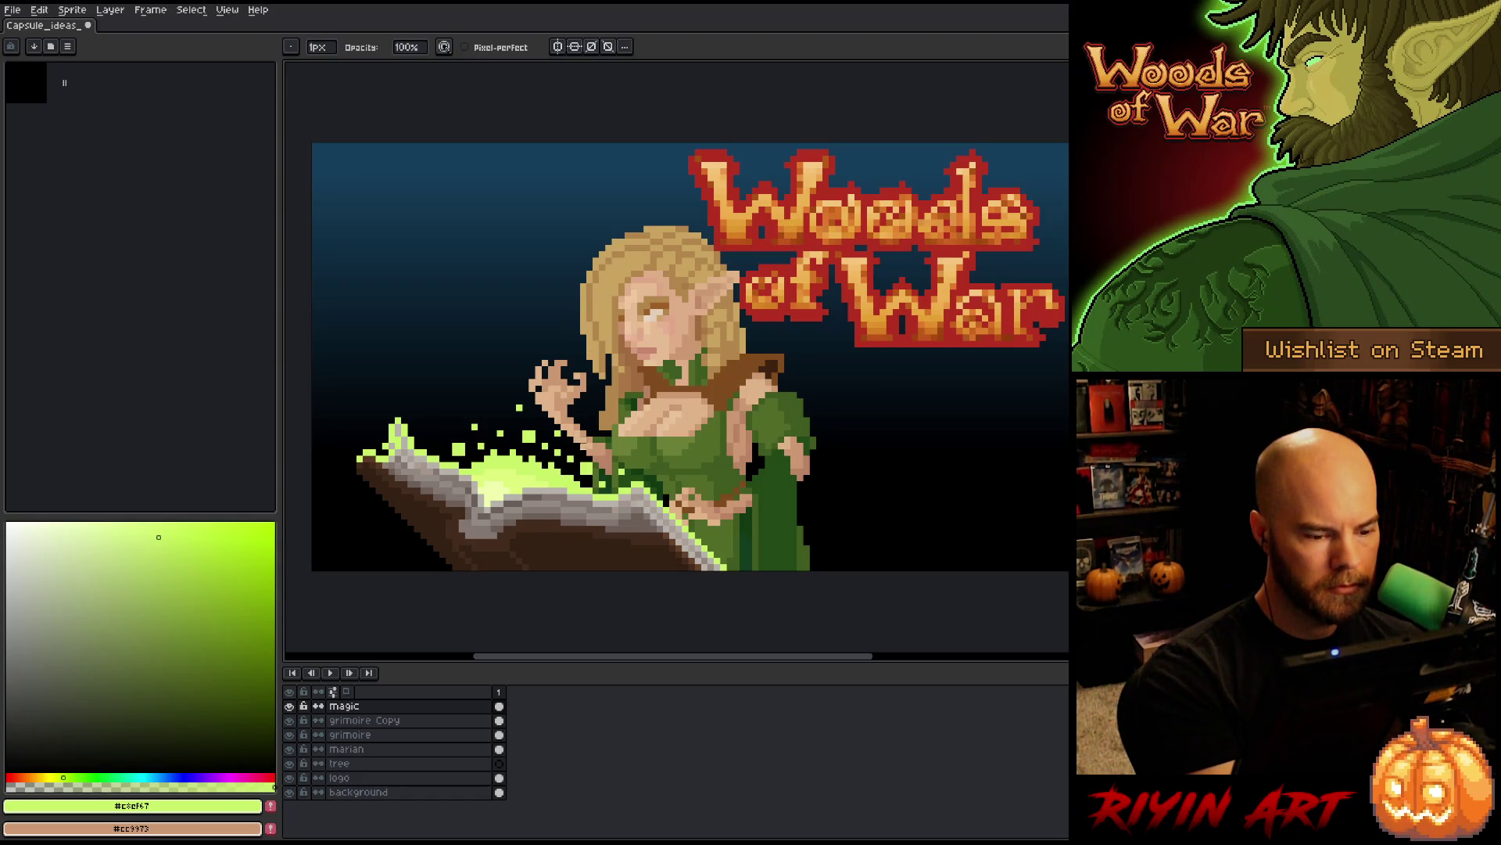
key("b")
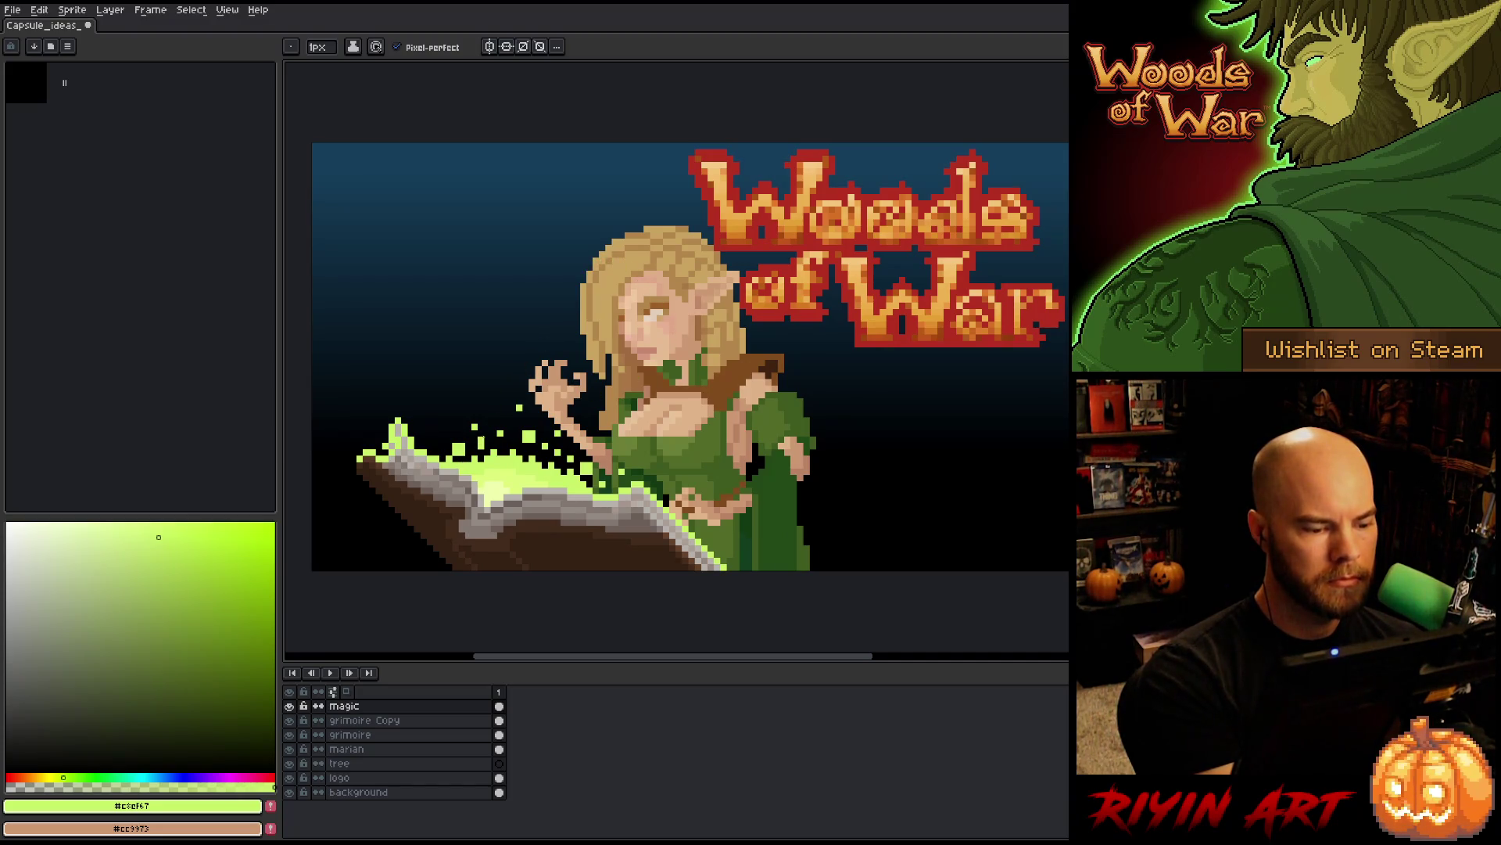
key("m")
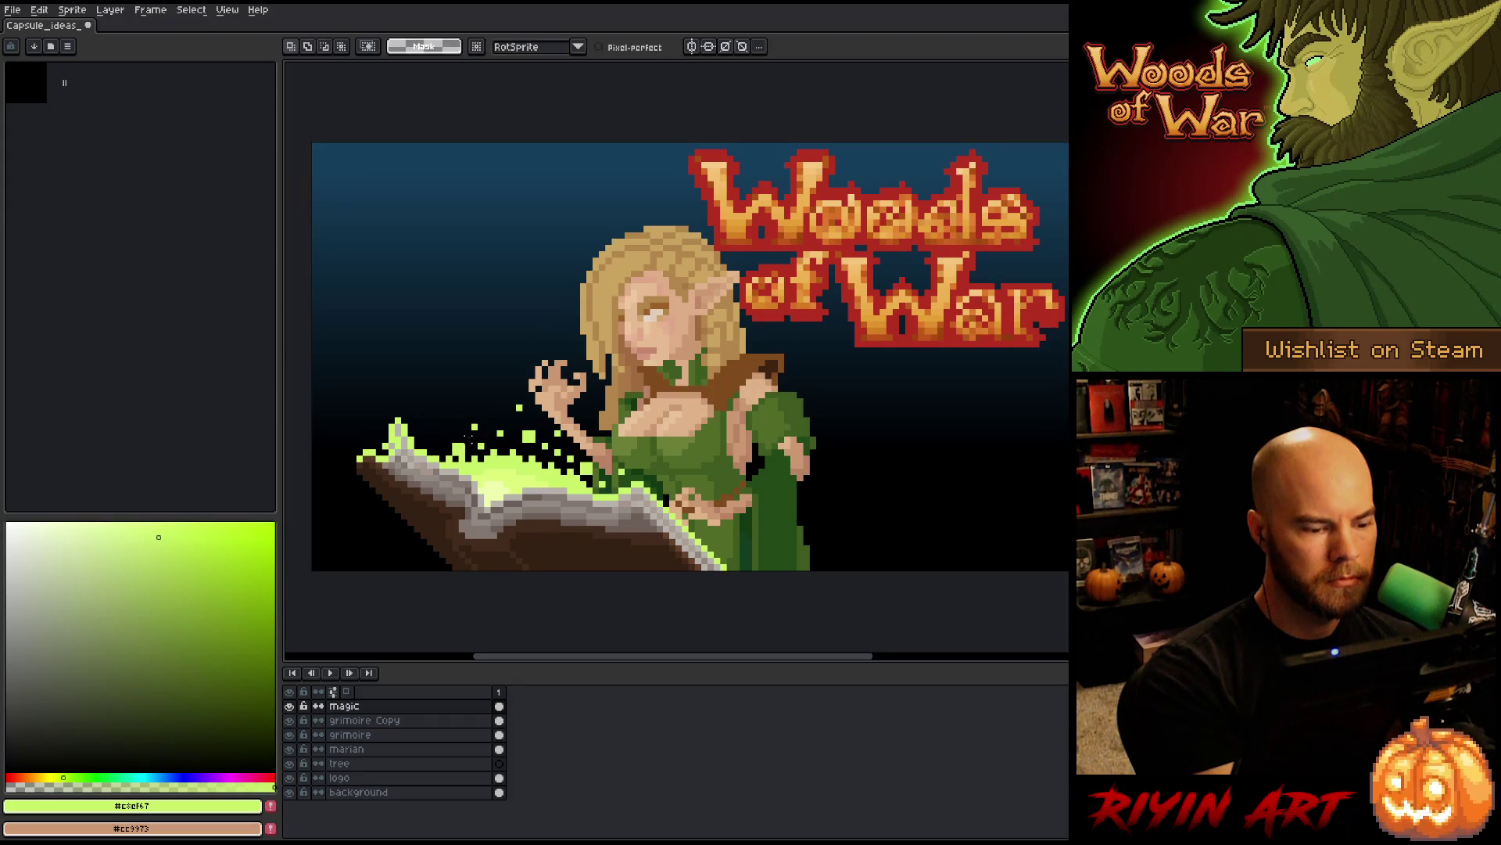
left_click_drag(477, 460, 448, 427)
key("ctrl+d")
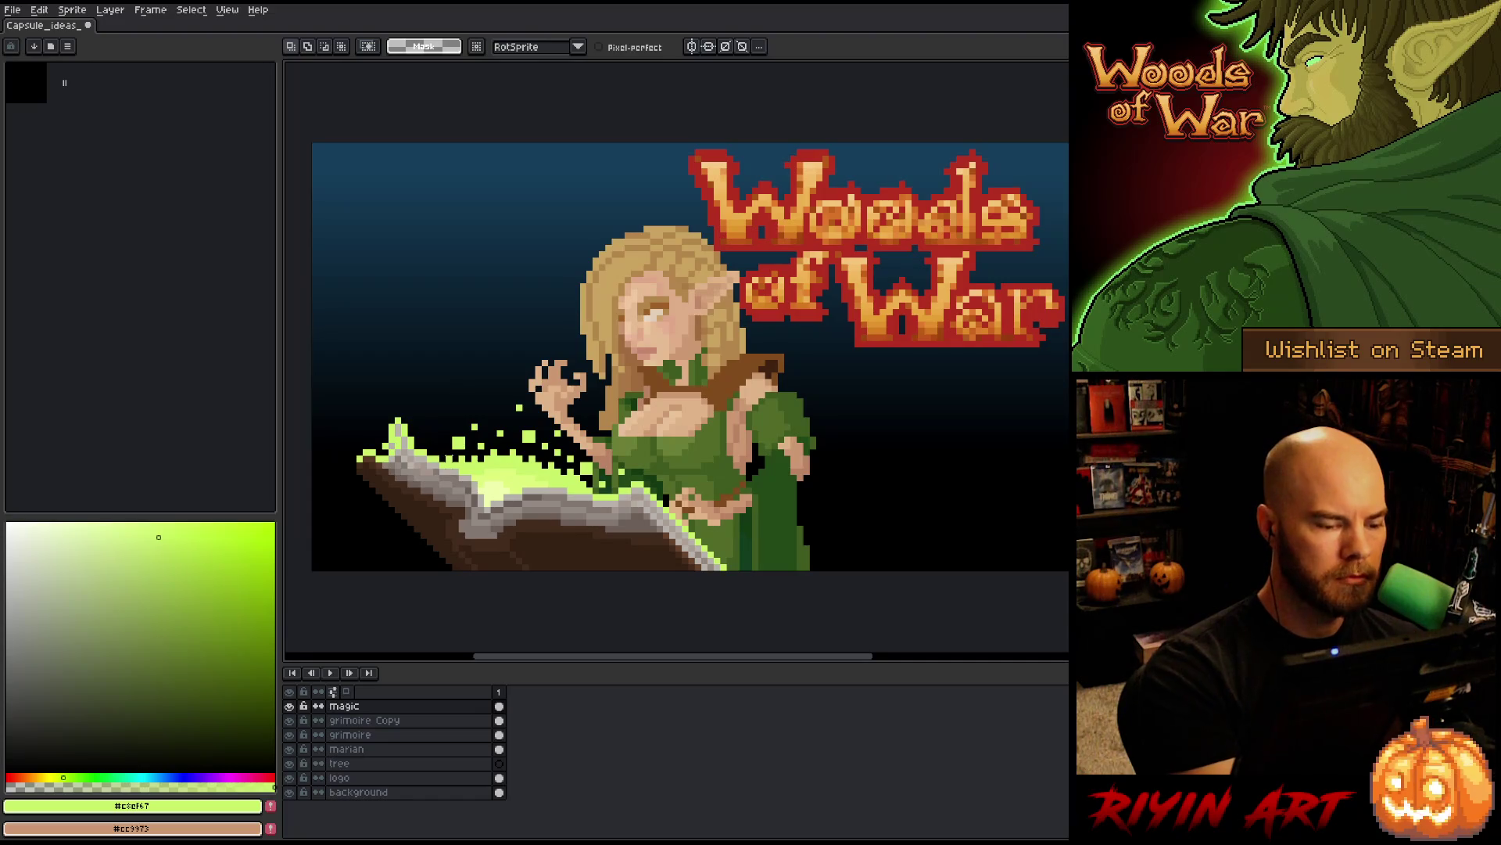
key("b")
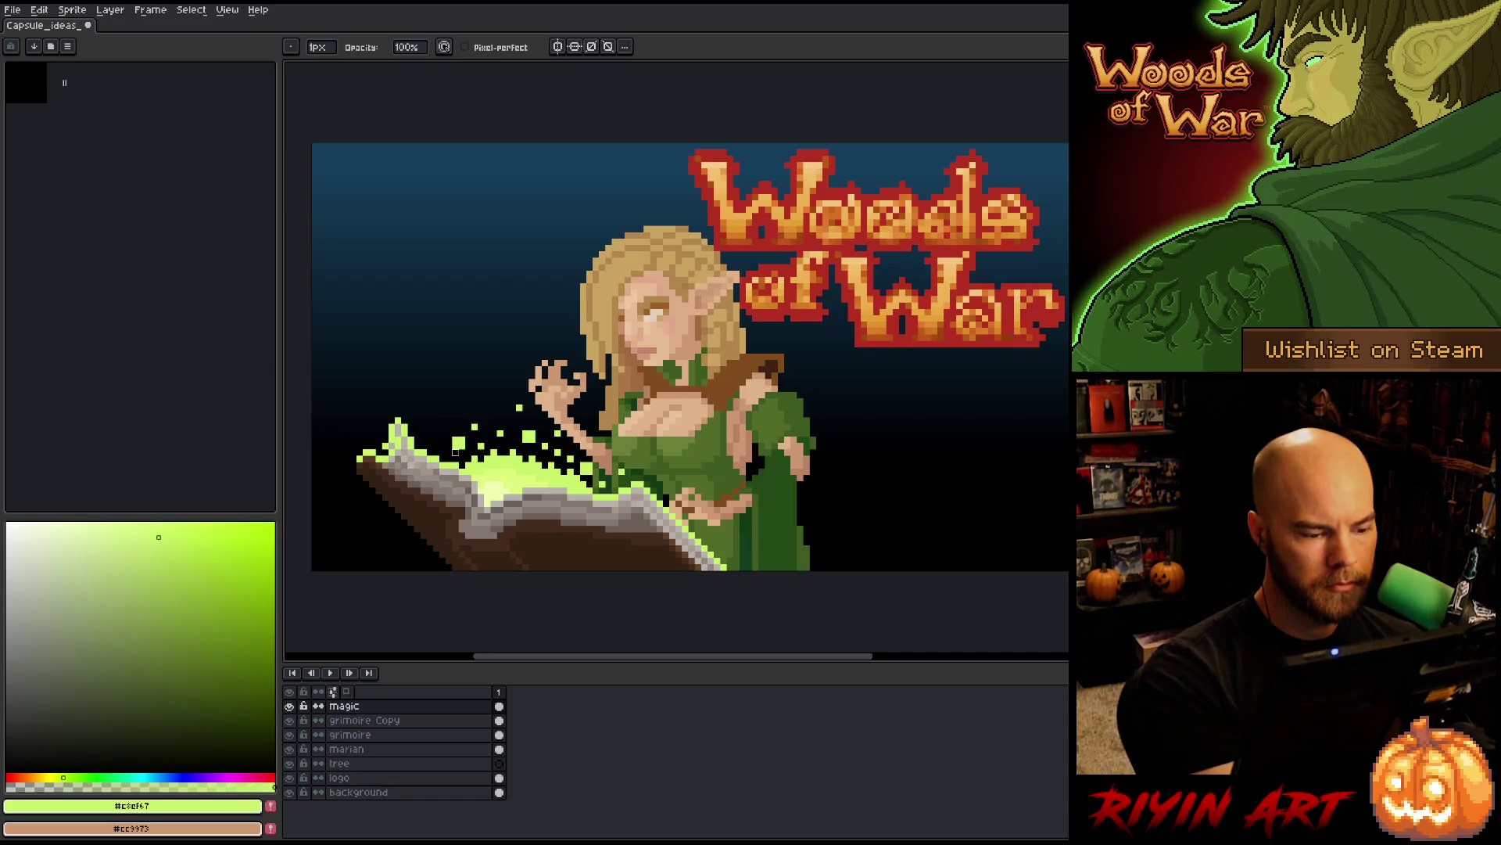
key("e")
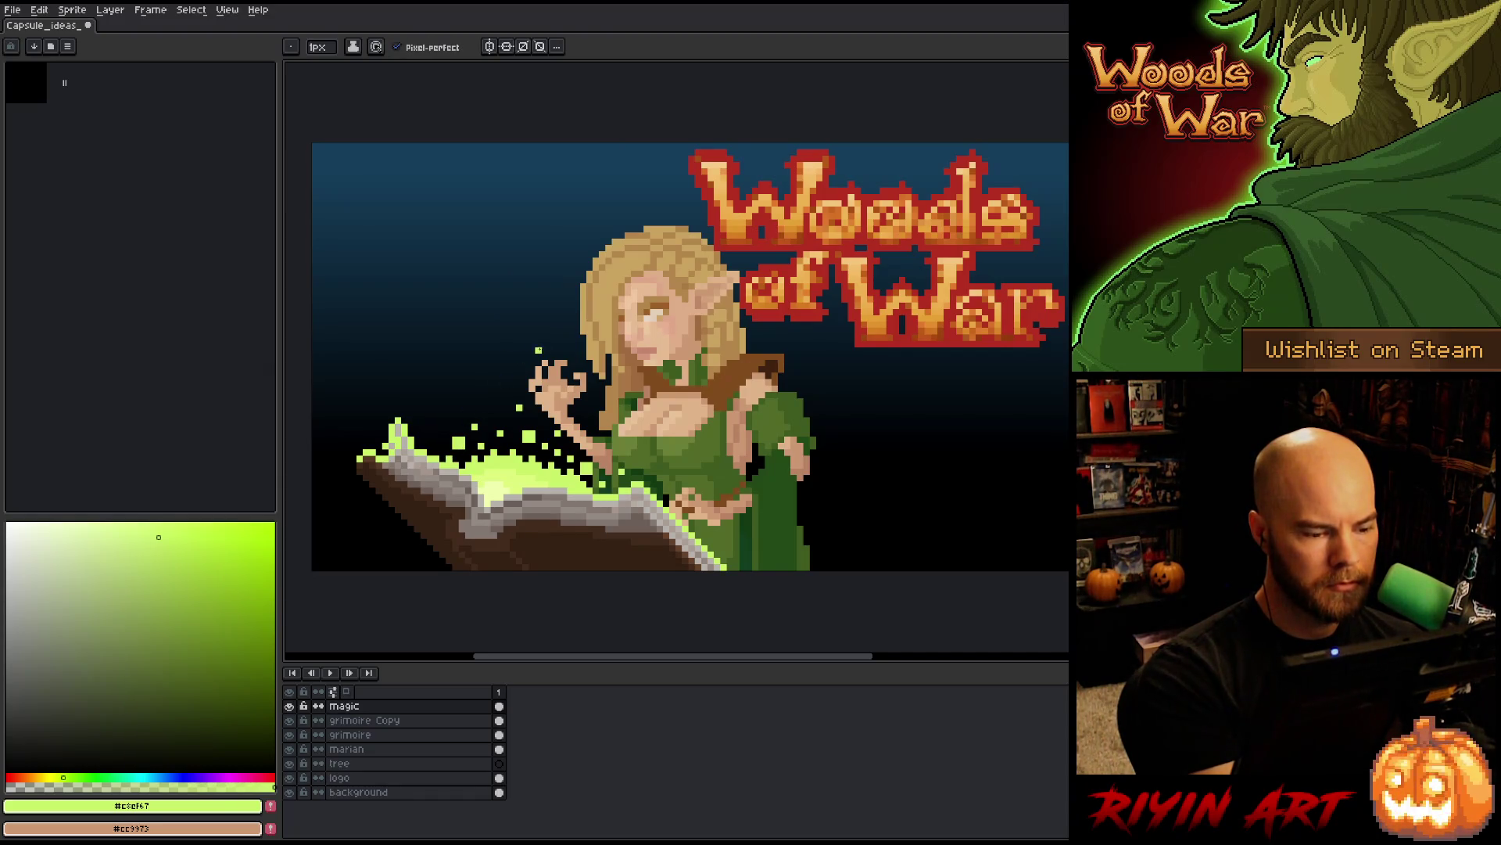
key("ctrl+s")
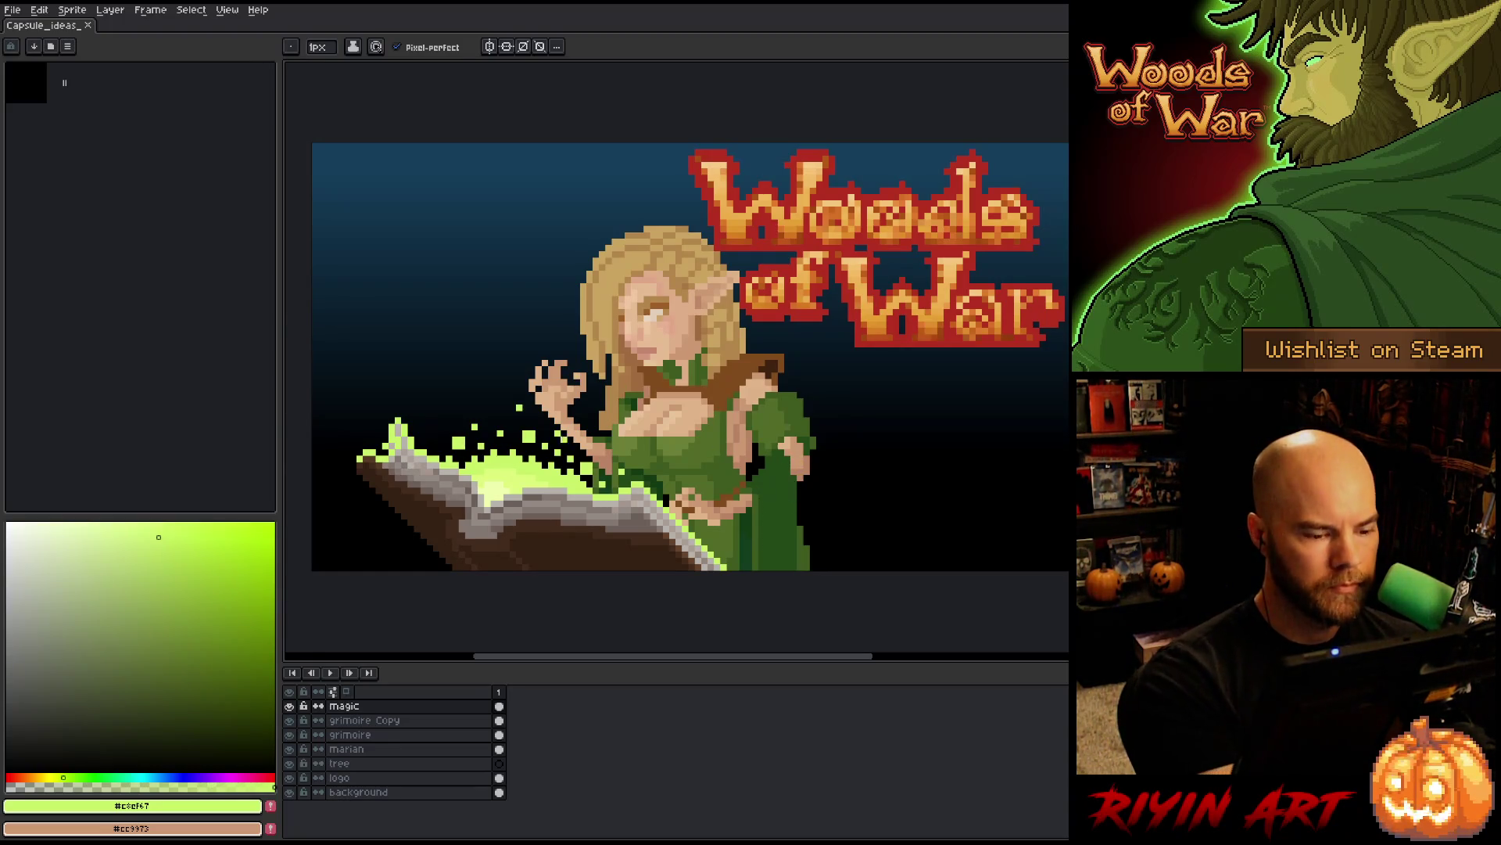
- Add a pixel near the magic sparkles, erase stray sparkle pixels, and save again
key("b")
left_click(563, 457)
key("e")
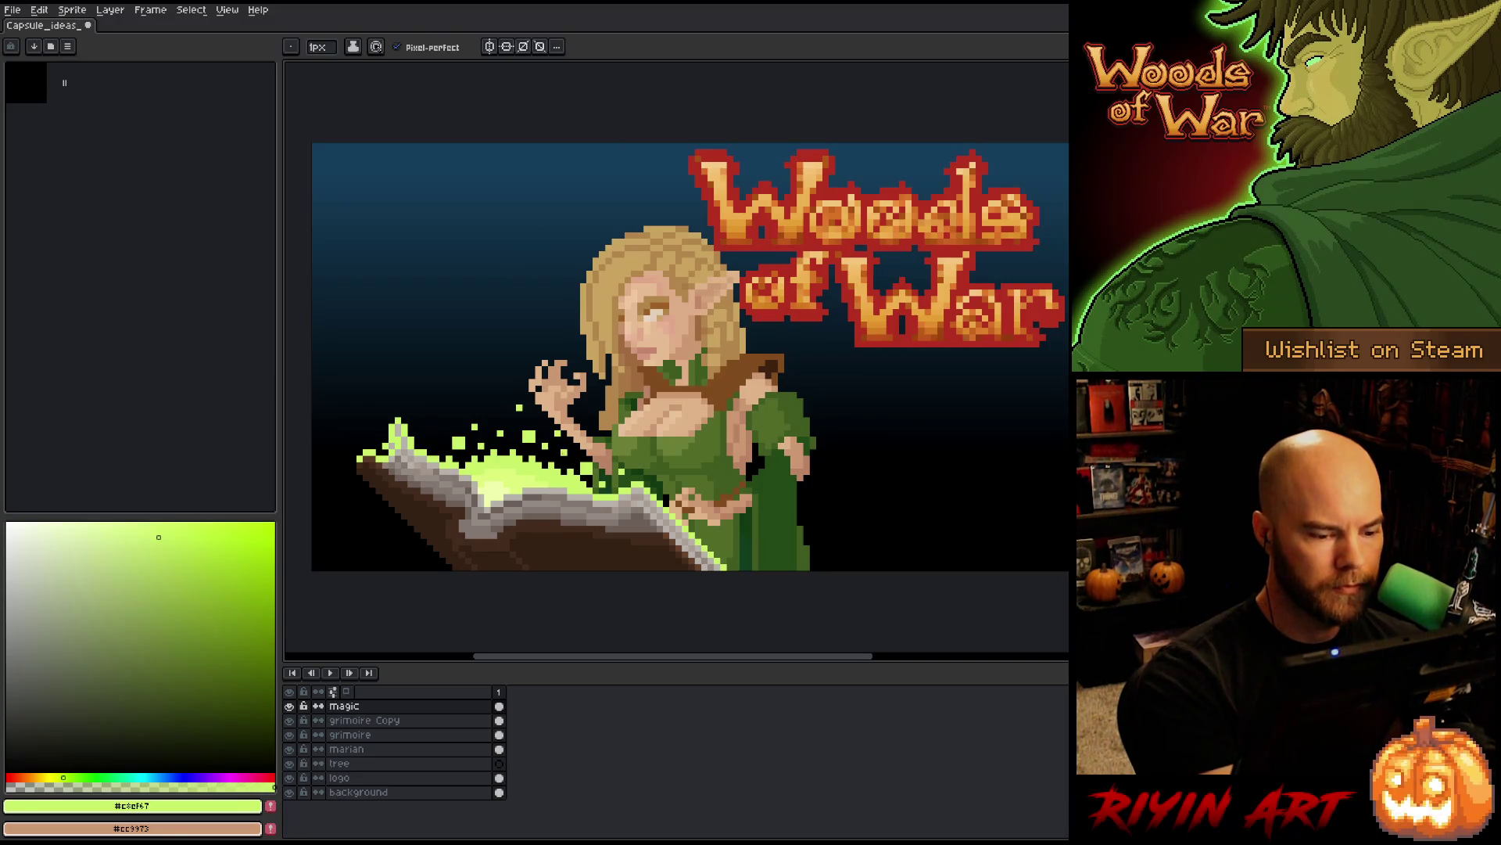
key("b")
key("e")
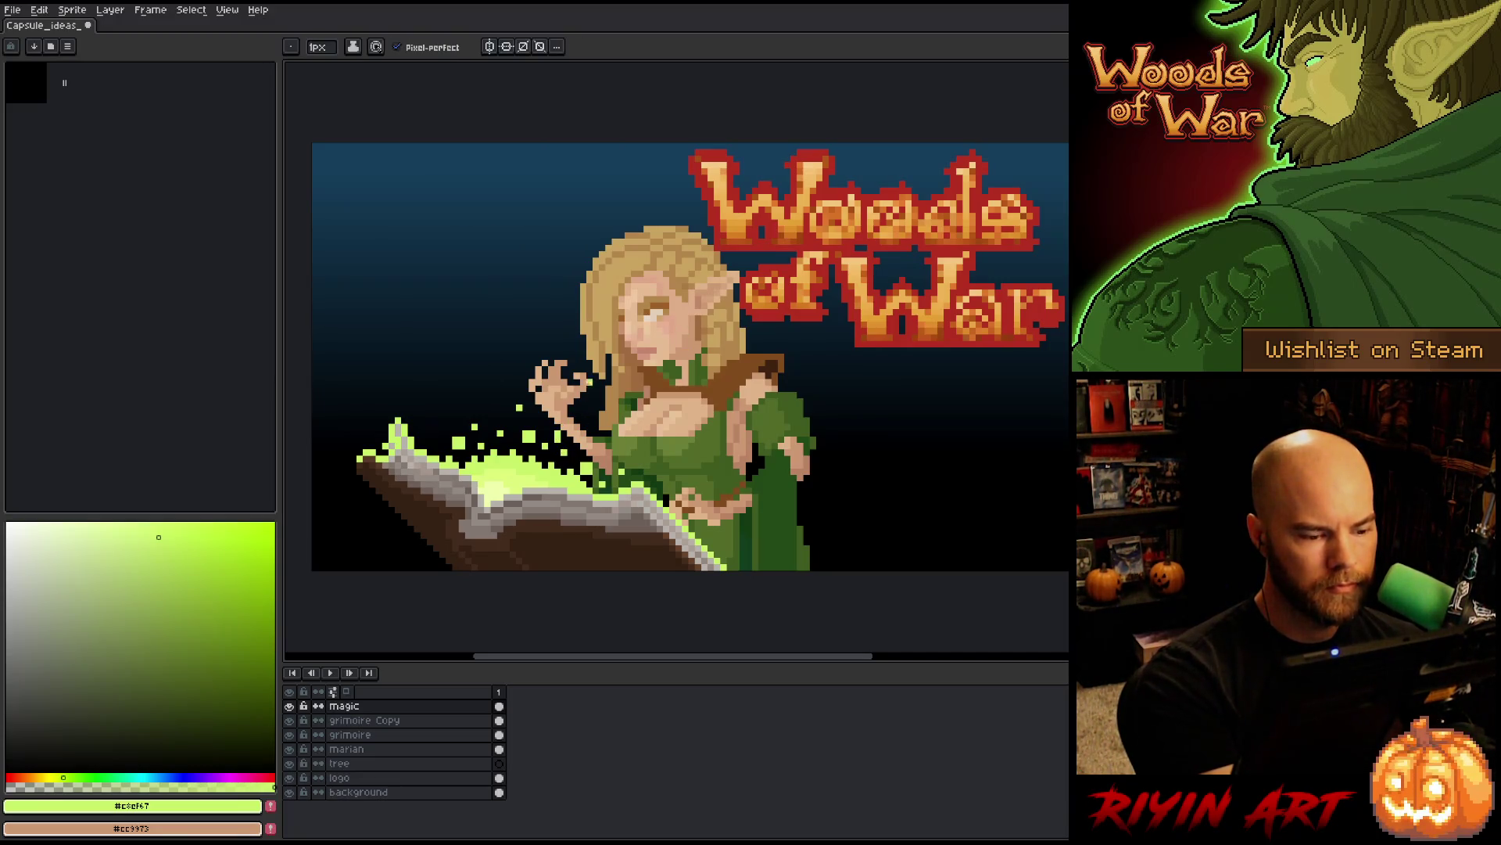
key("b")
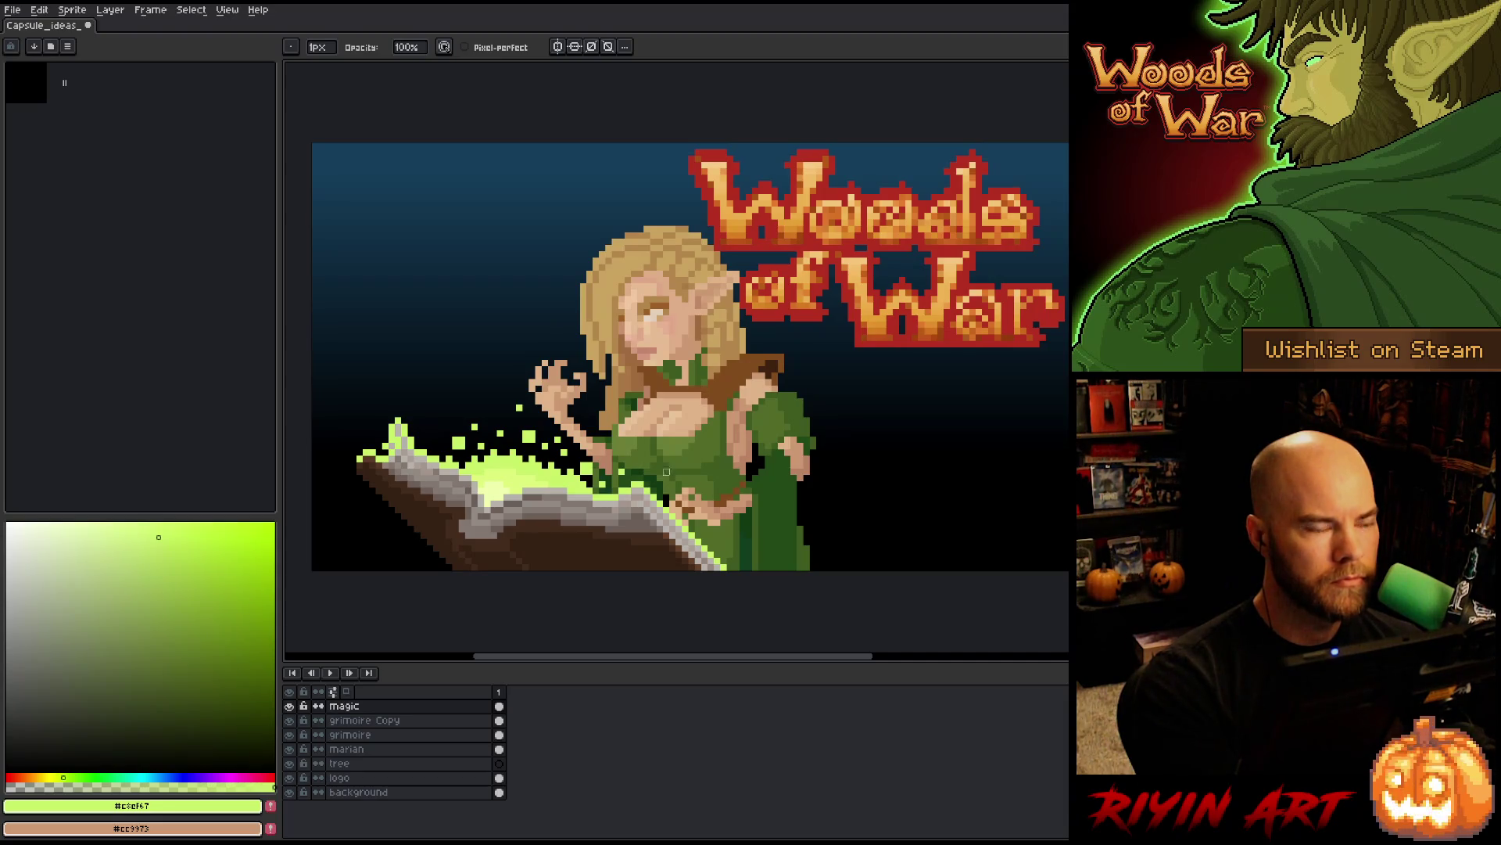
key("e")
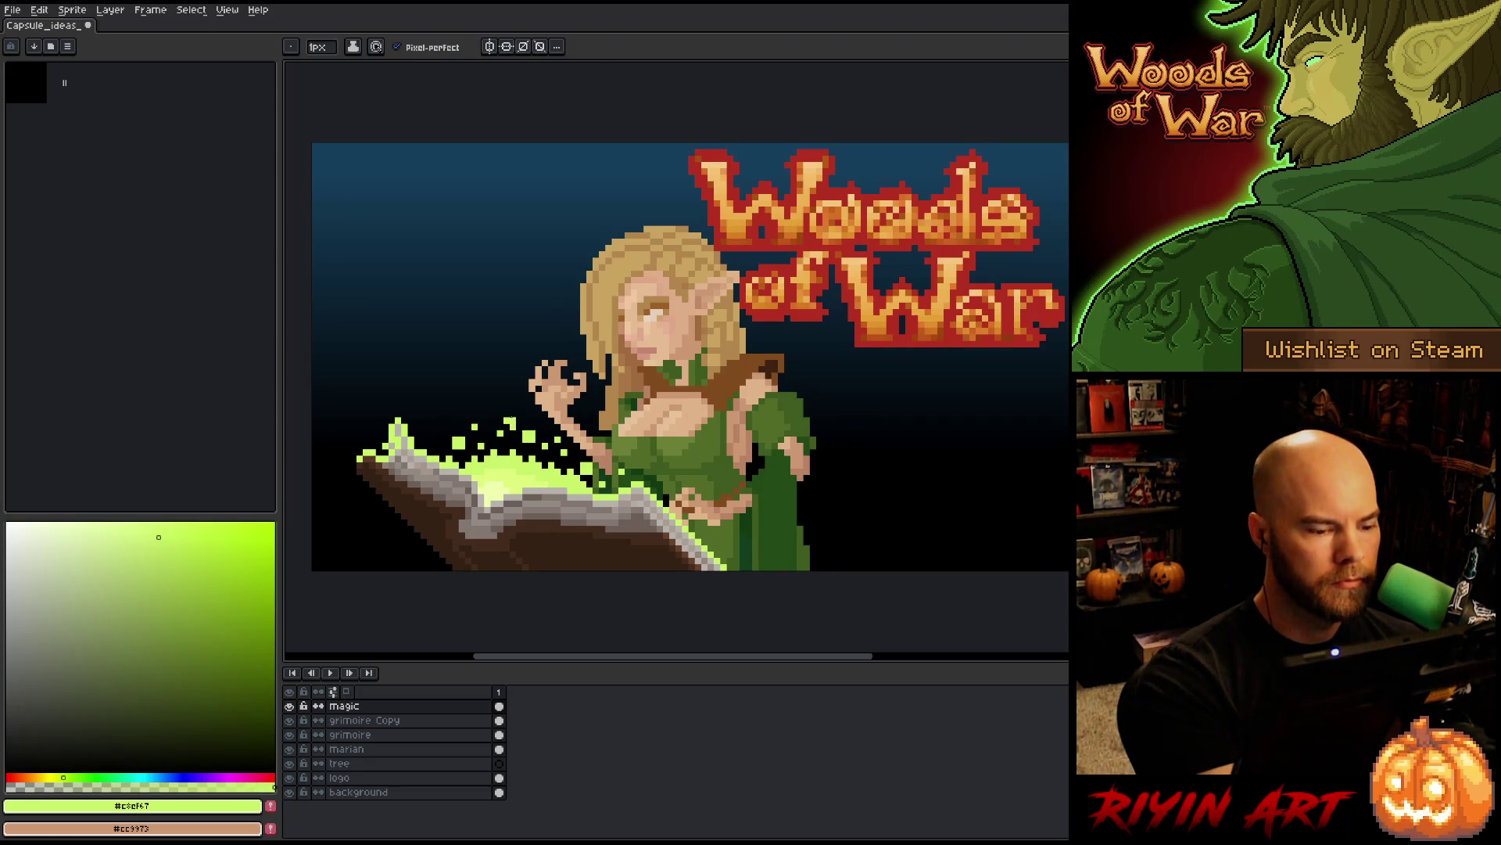
key("b")
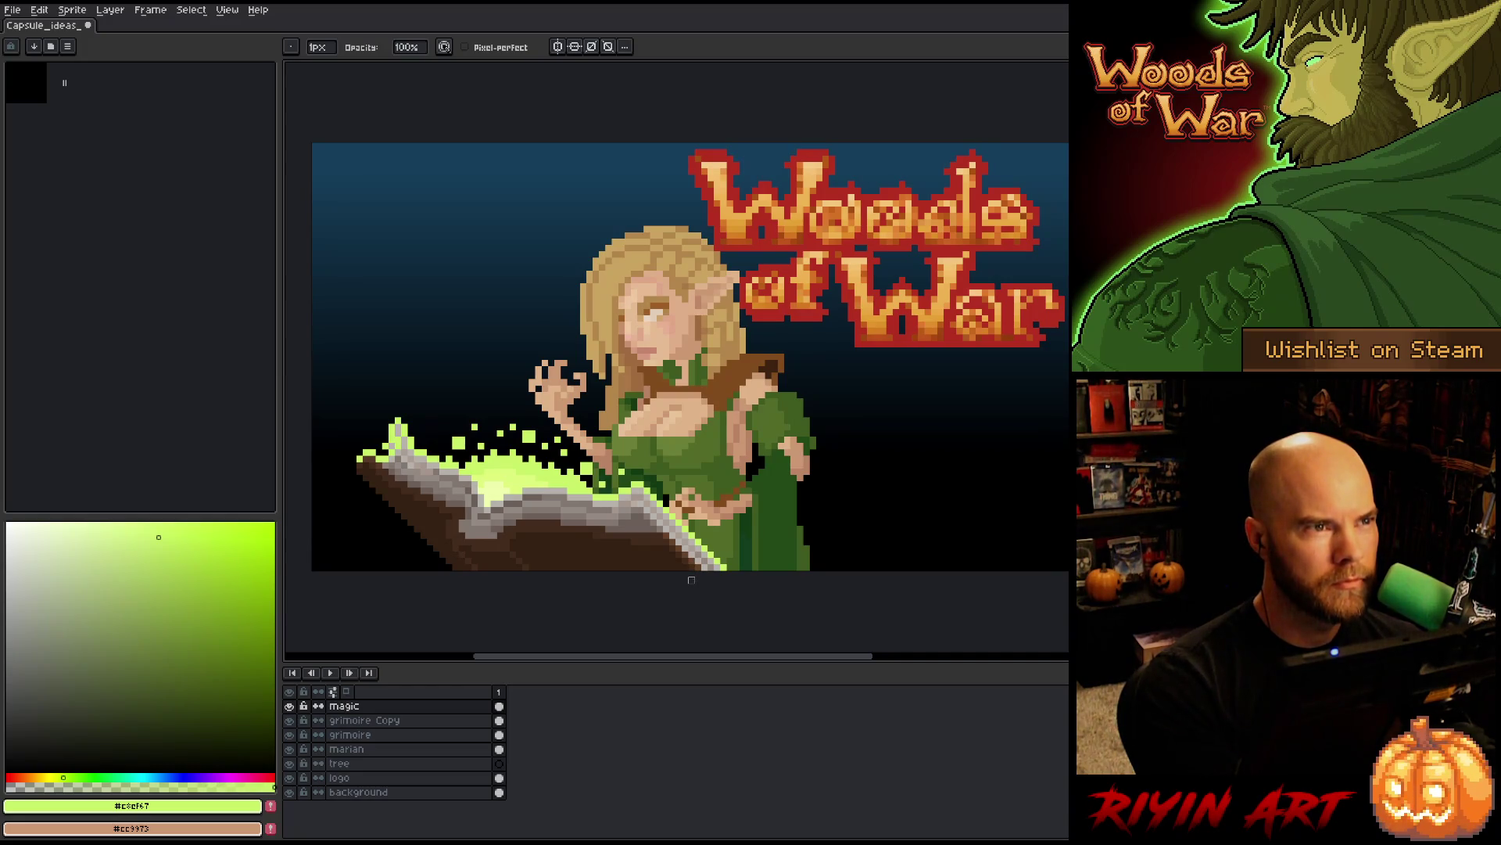
key("e")
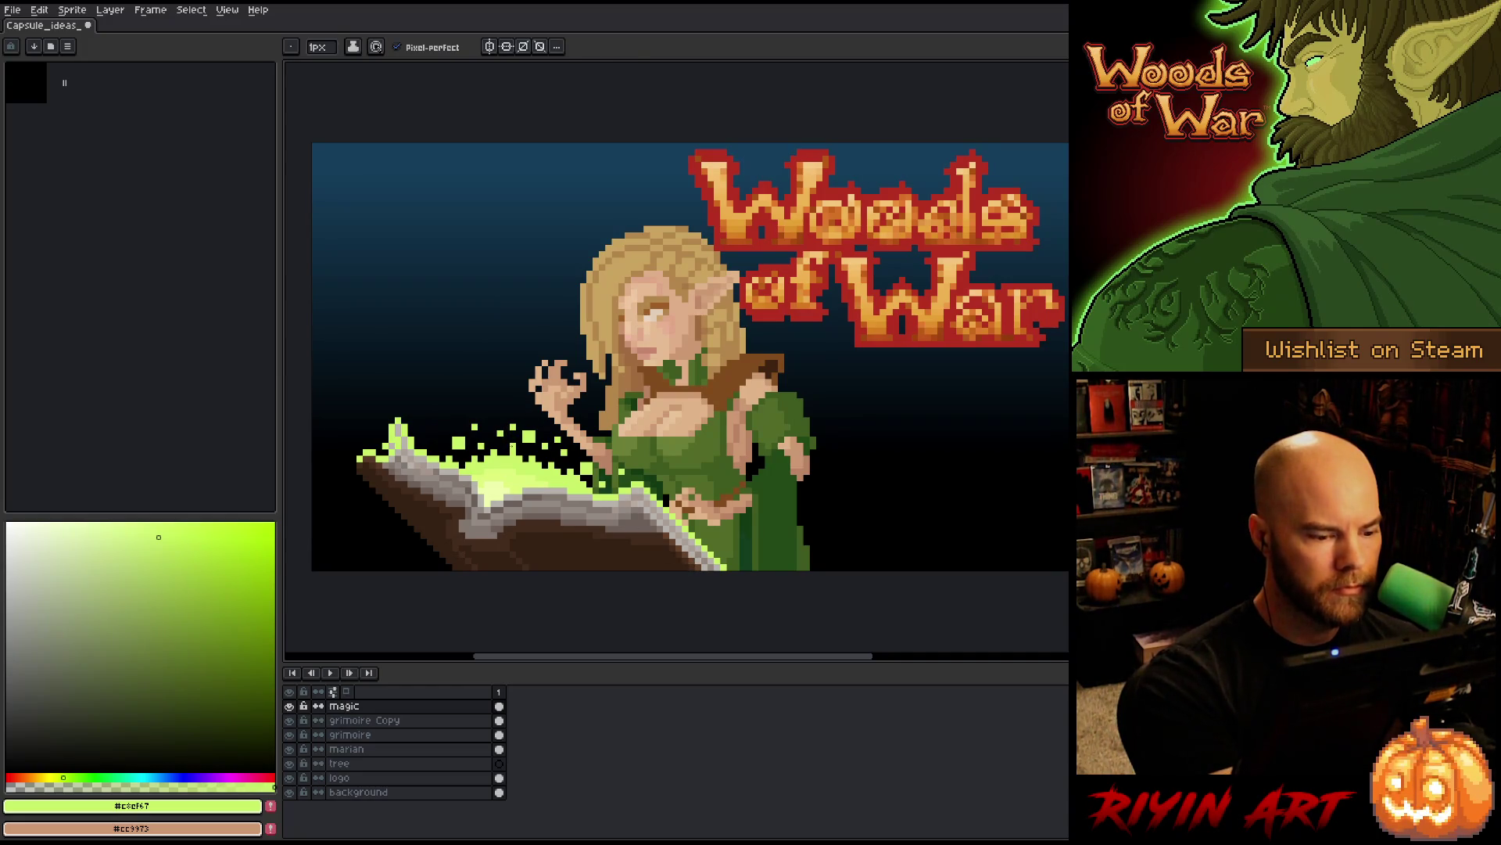
key("b")
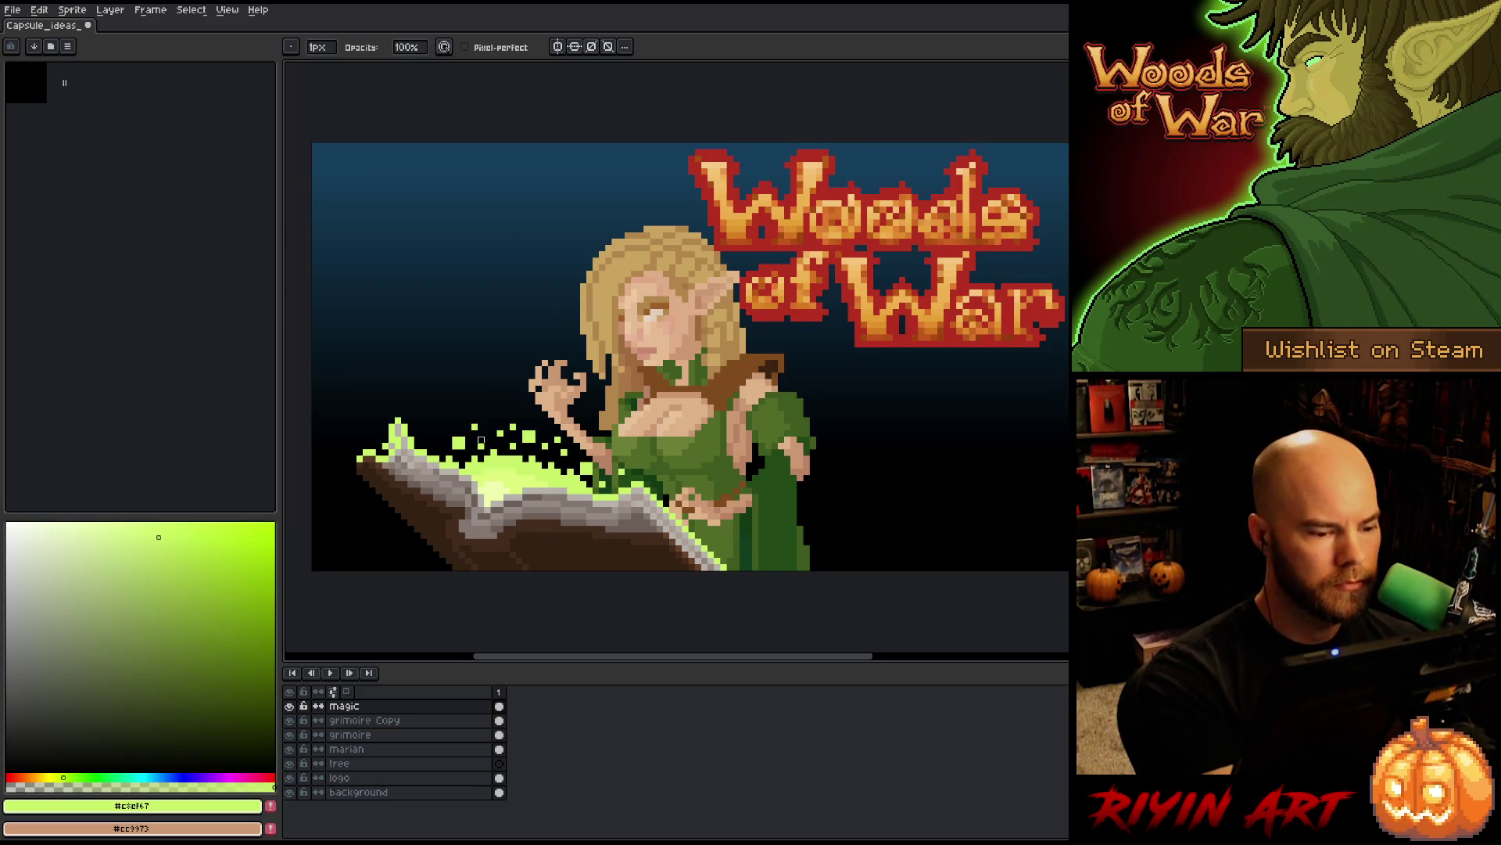
key("e")
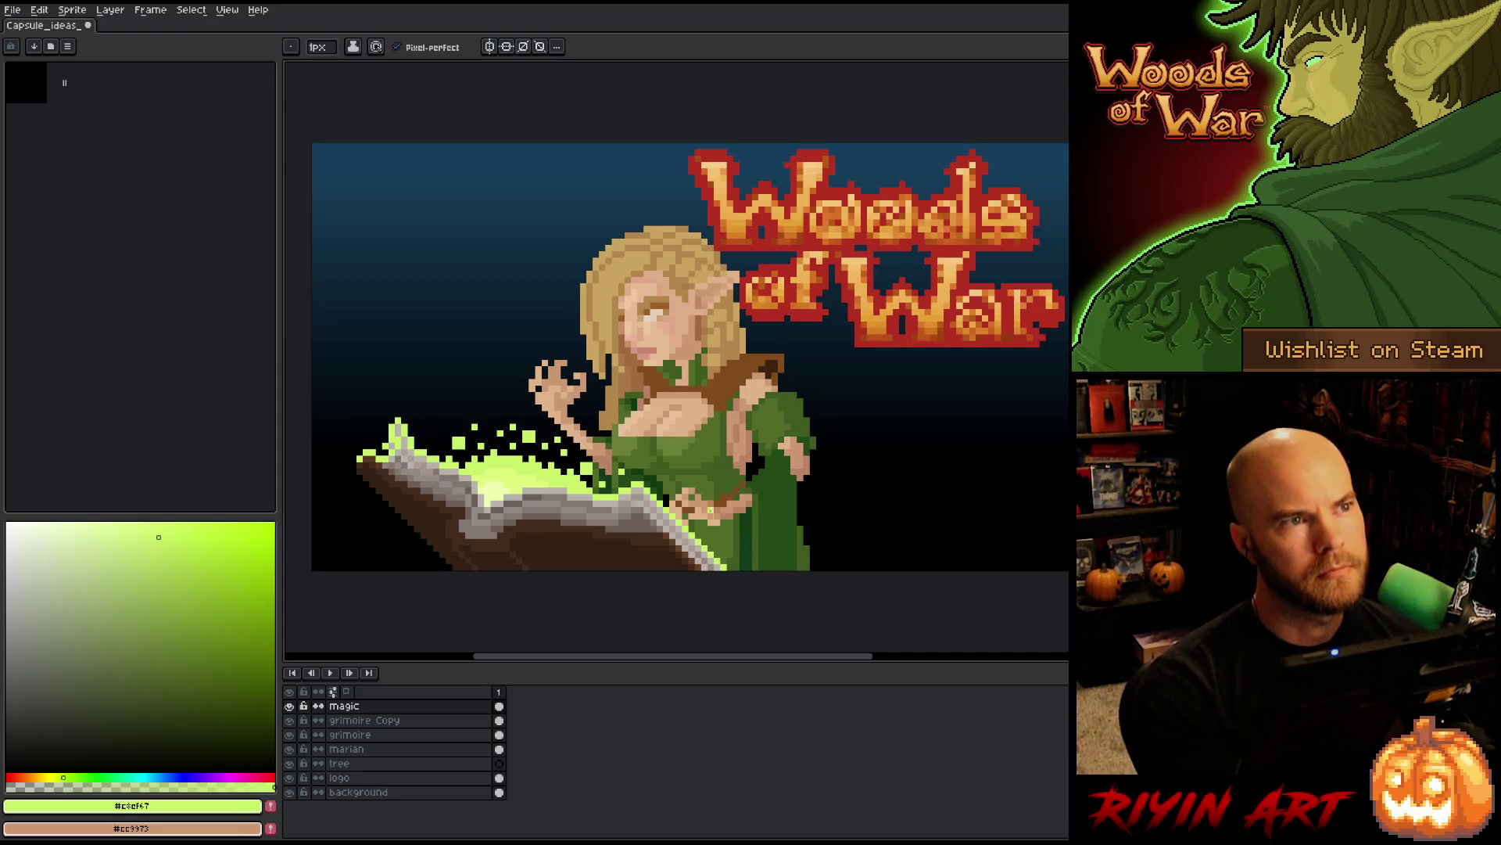
key("b")
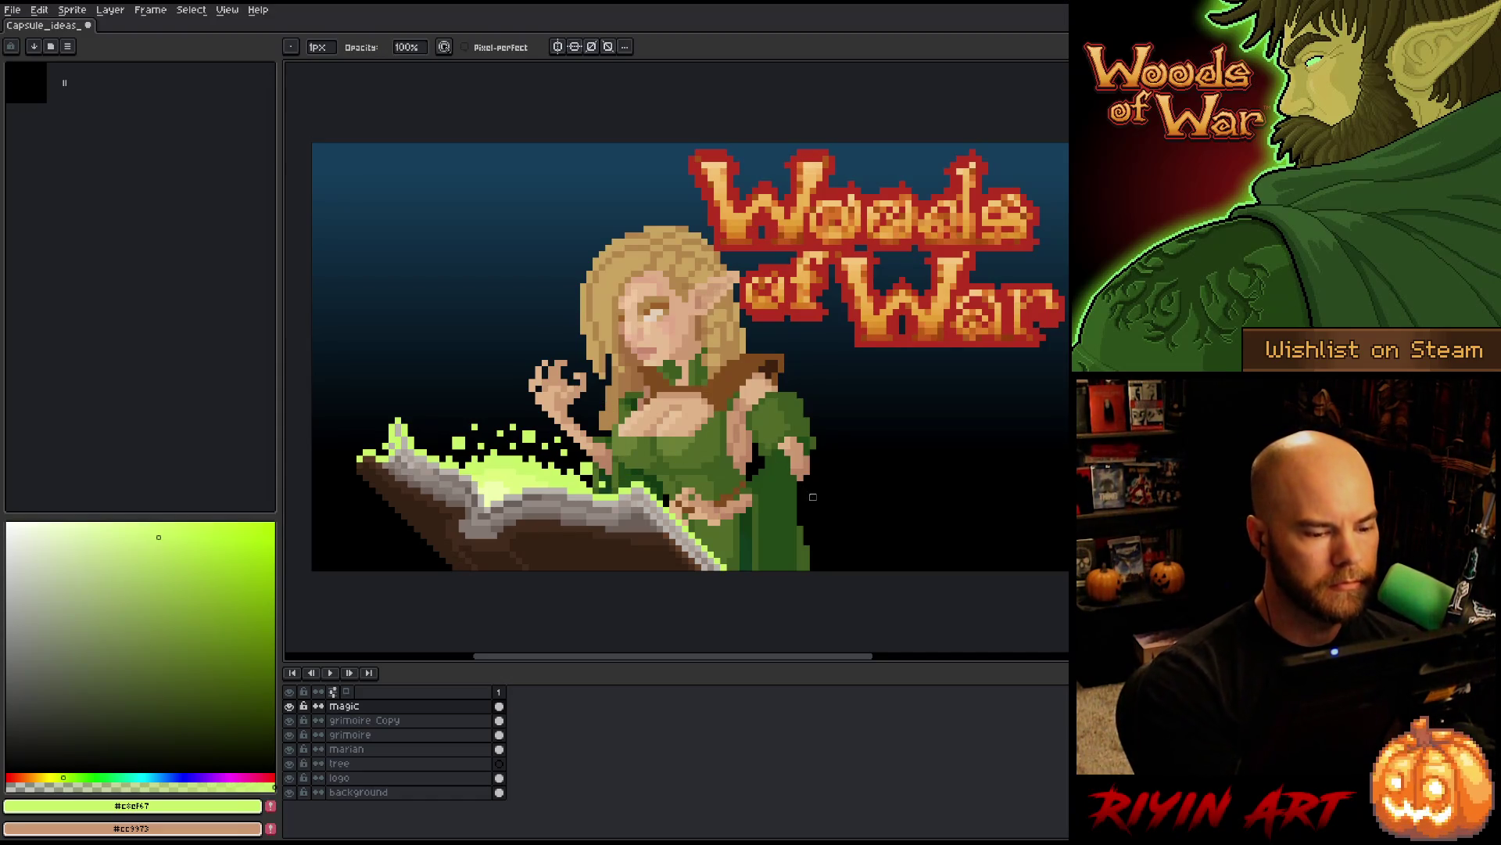
key("ctrl+s")
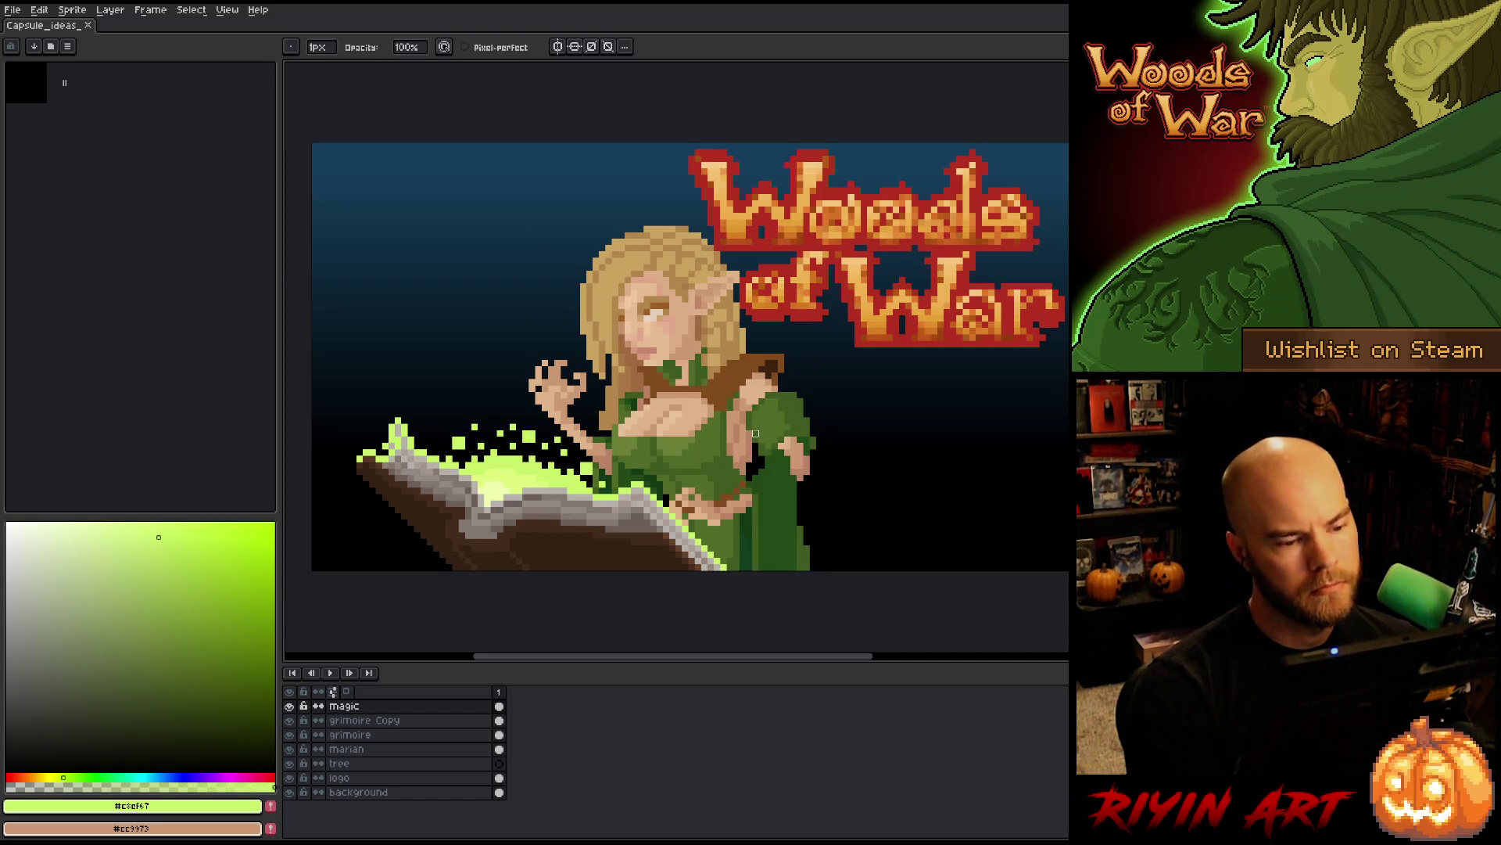
- Zoom in on the sorceress's torso, eyedrop skin tone #cc9973, and paint it on her shoulder
mouse_move(796, 421)
left_mouse_down()
mouse_move(772, 425)
mouse_move(794, 401)
left_mouse_up()
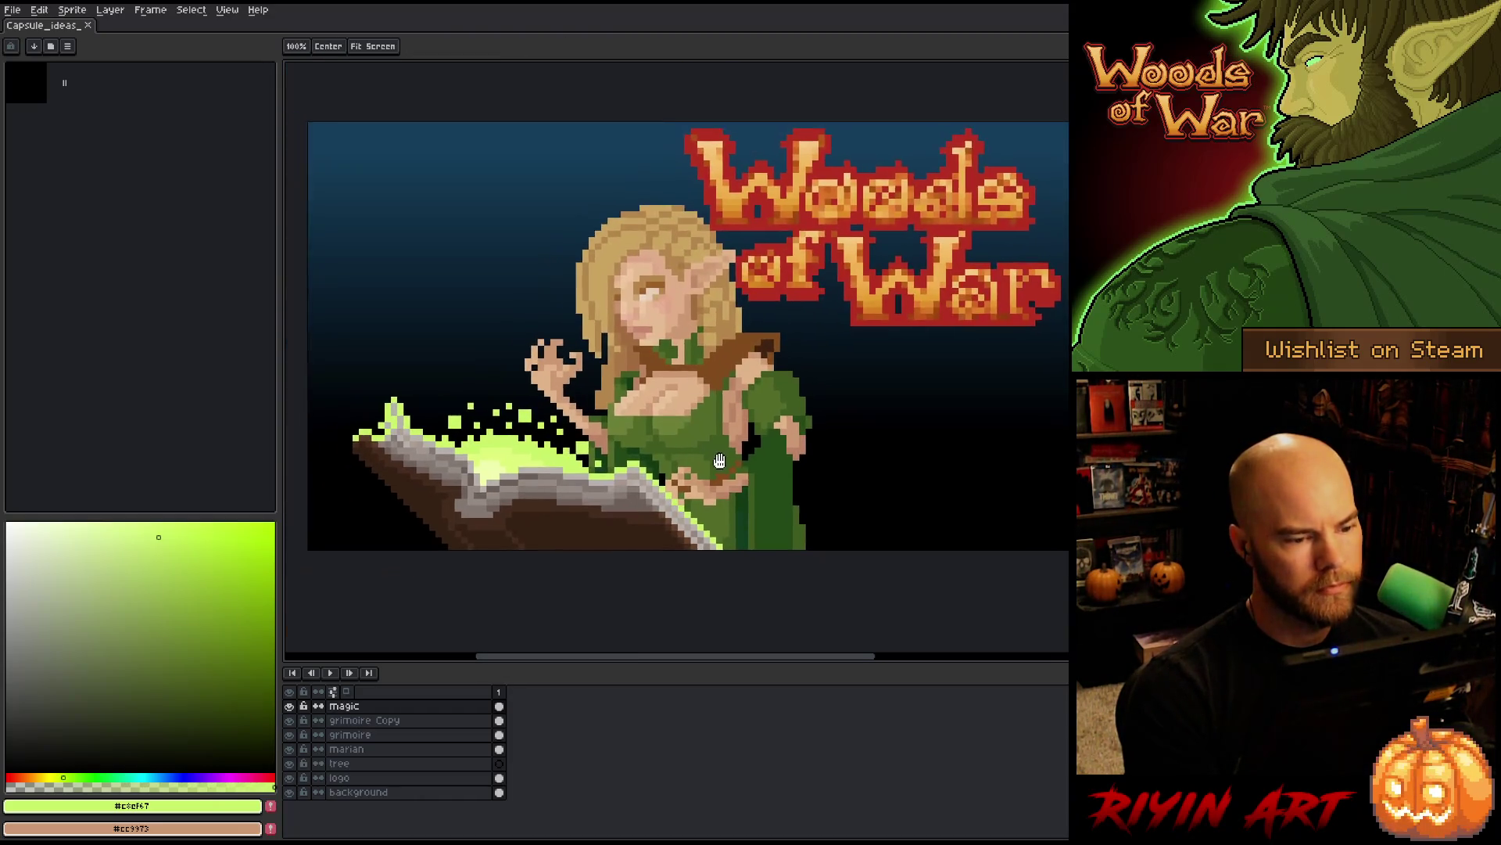
scroll(646, 420, "up", 1)
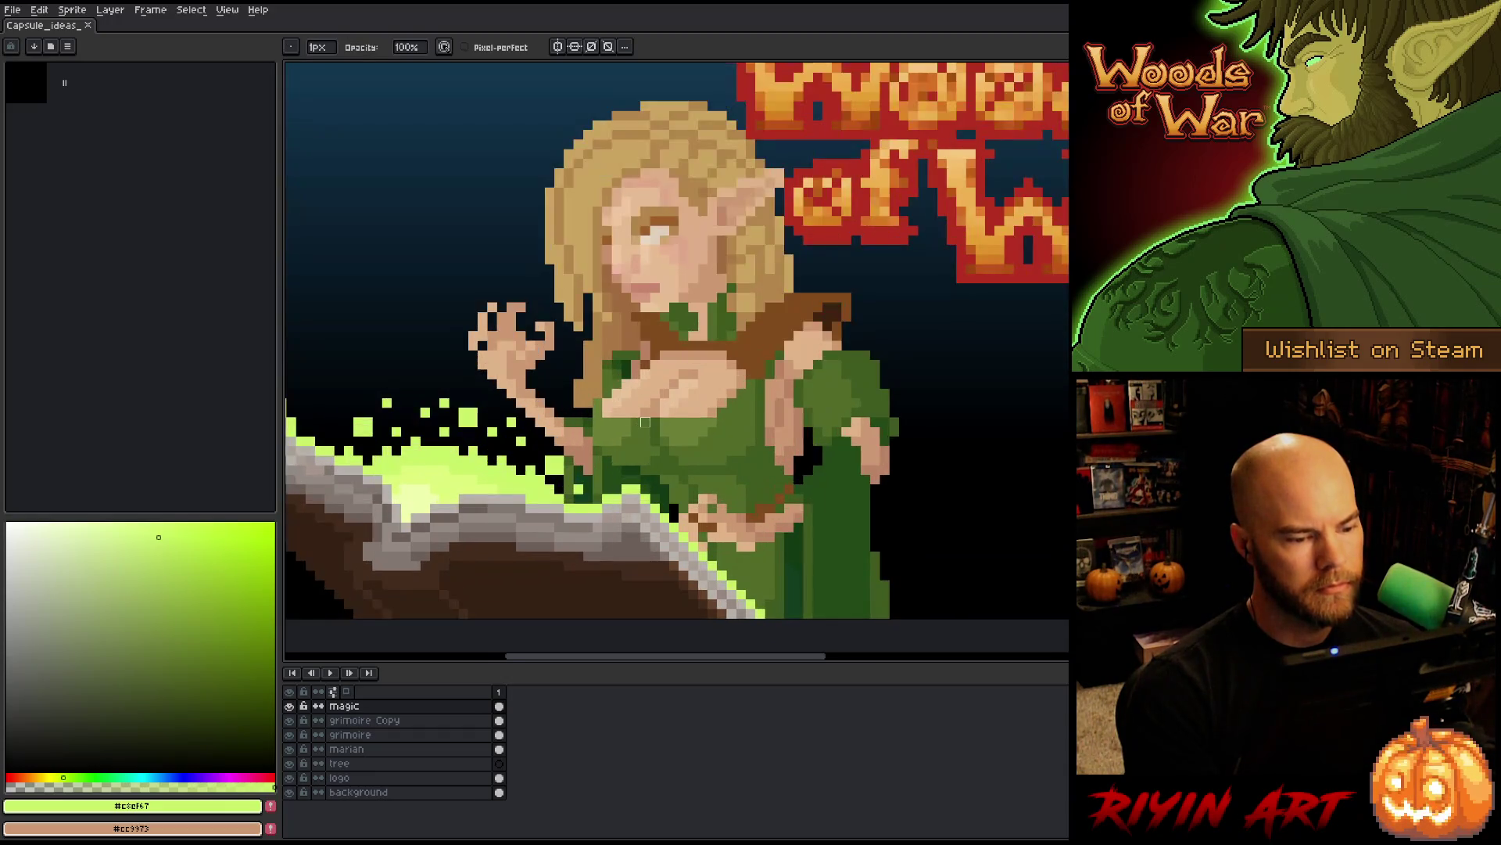
scroll(647, 420, "down", 1)
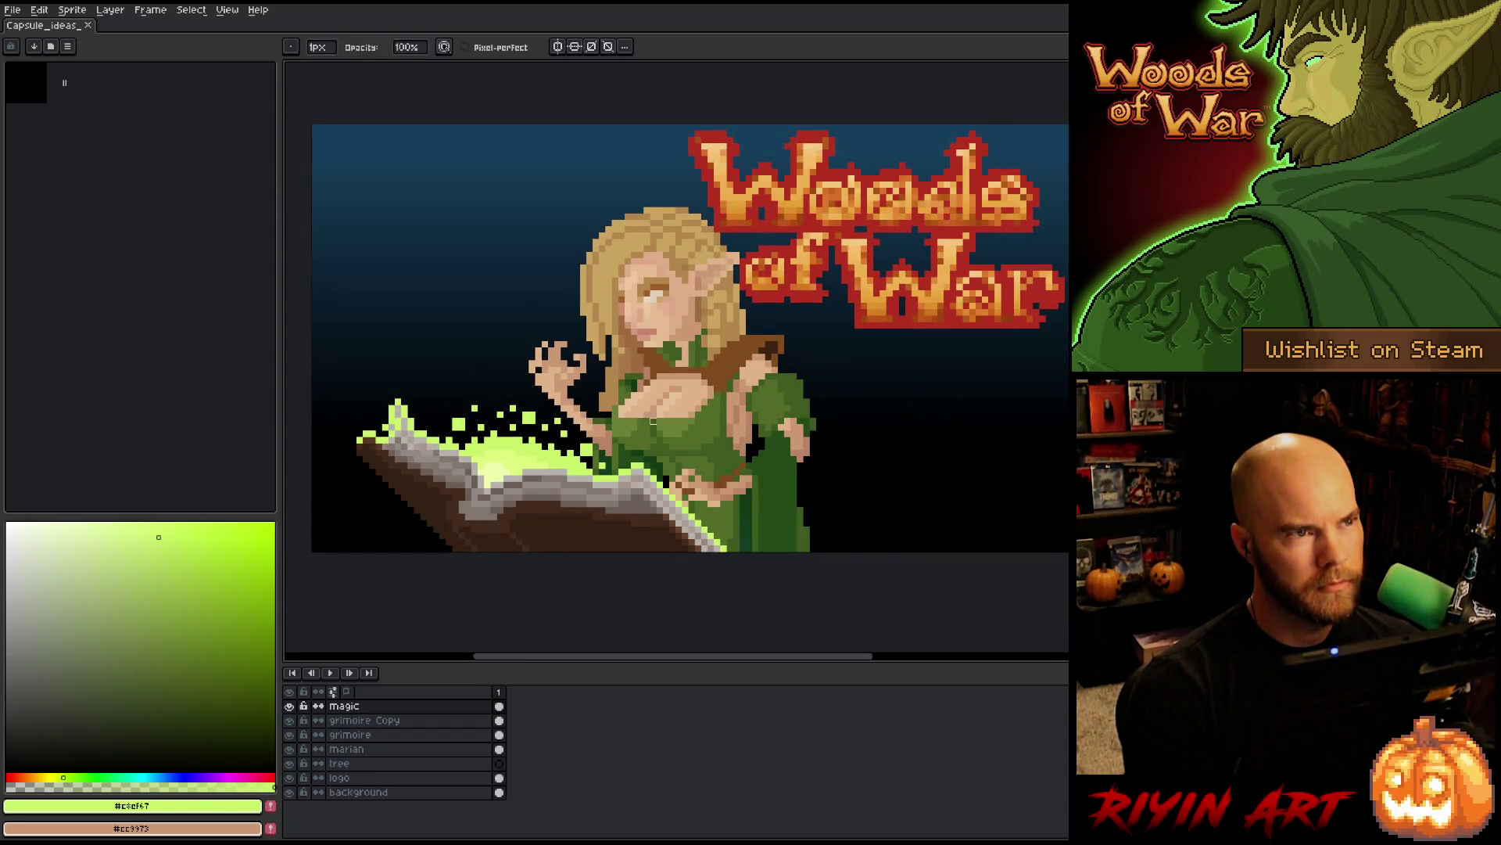
scroll(660, 427, "up", 1)
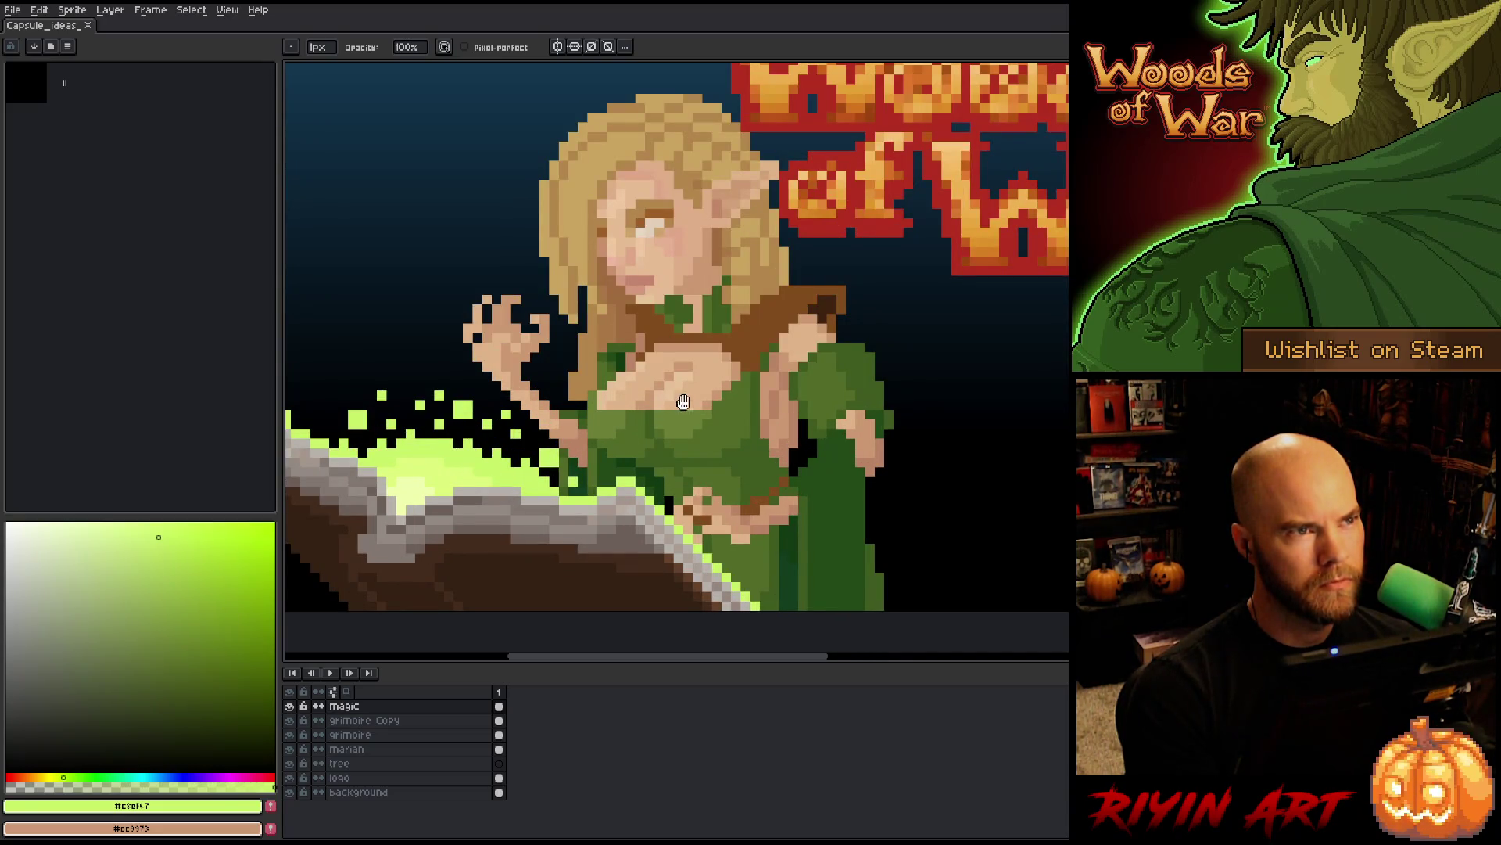
left_click_drag(679, 395, 669, 420)
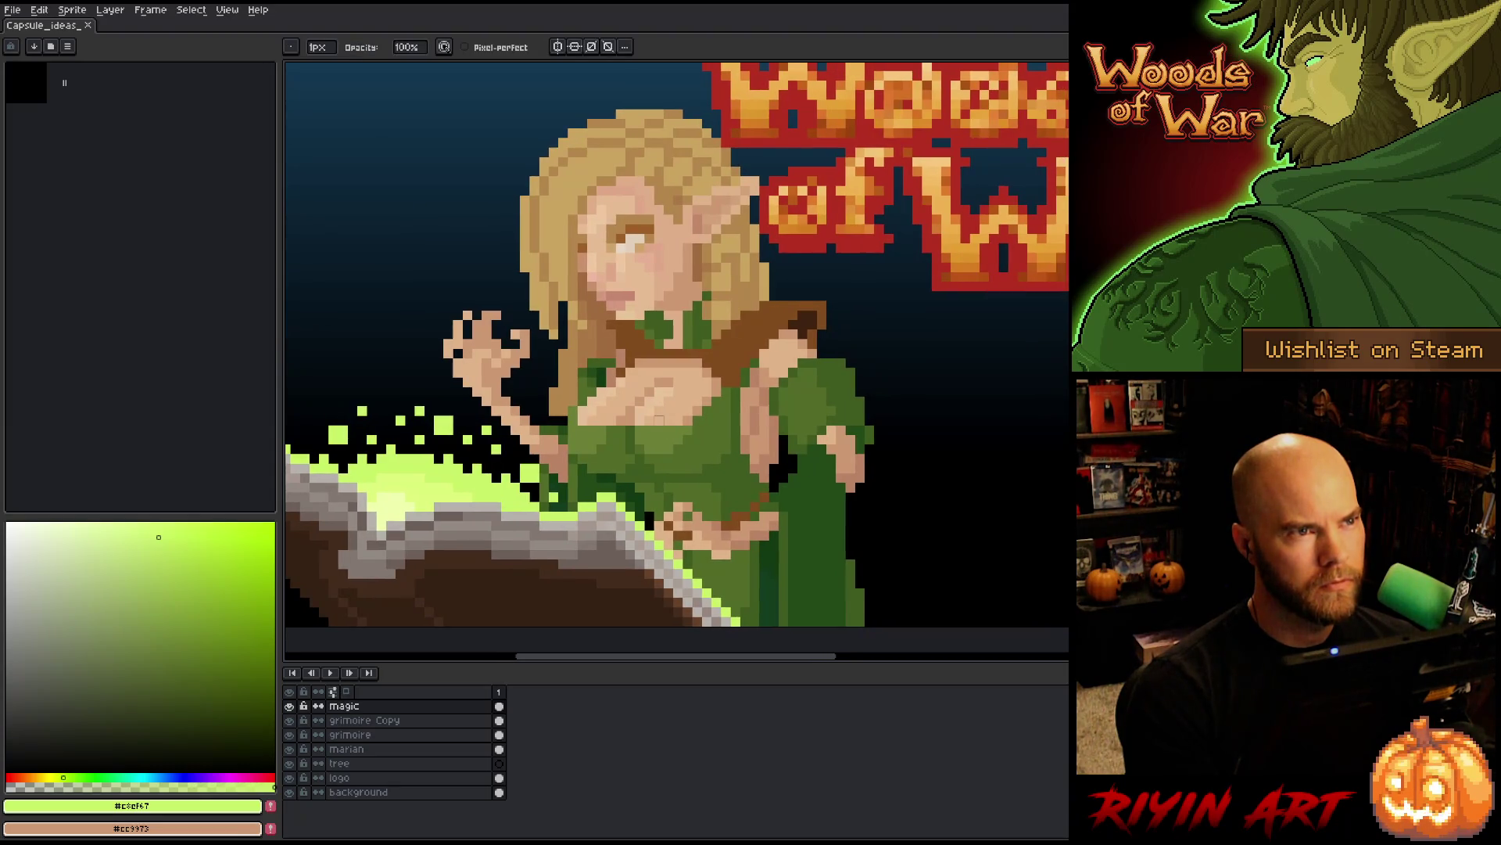
left_click(763, 368, "alt")
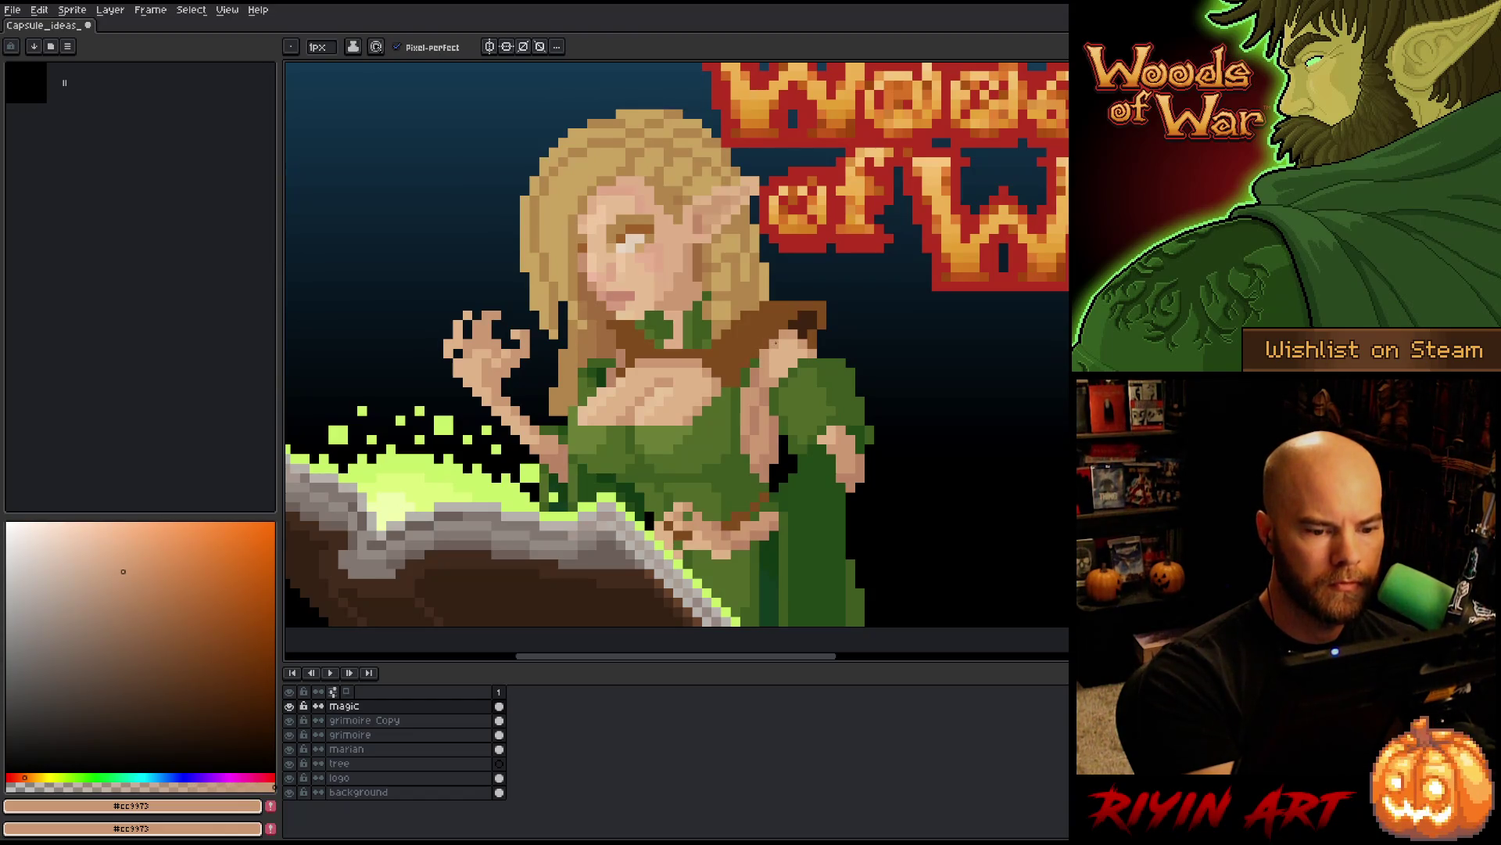
left_click(813, 296)
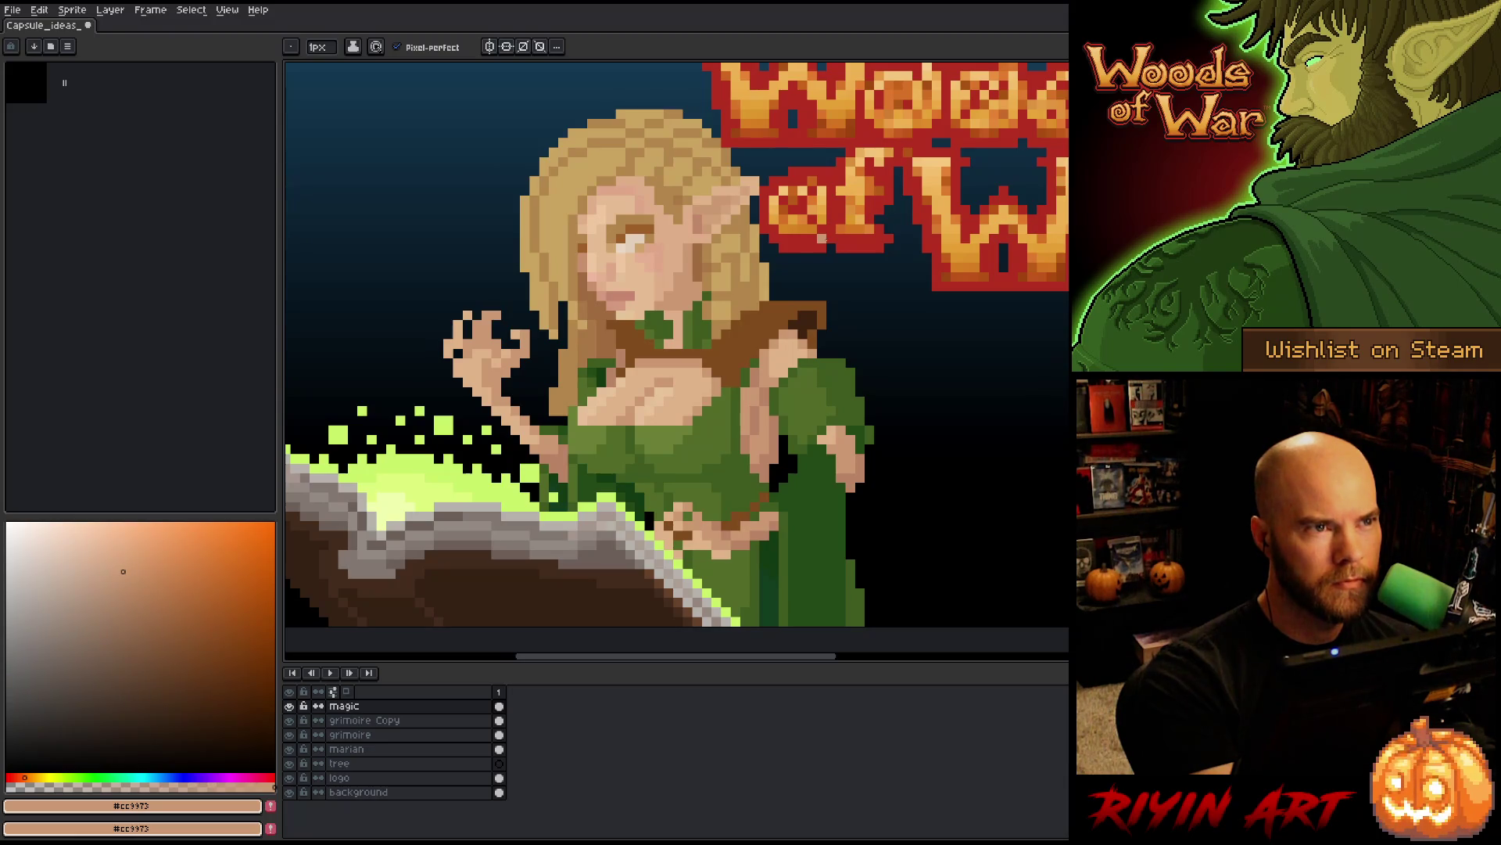
scroll(821, 239, "down", 2)
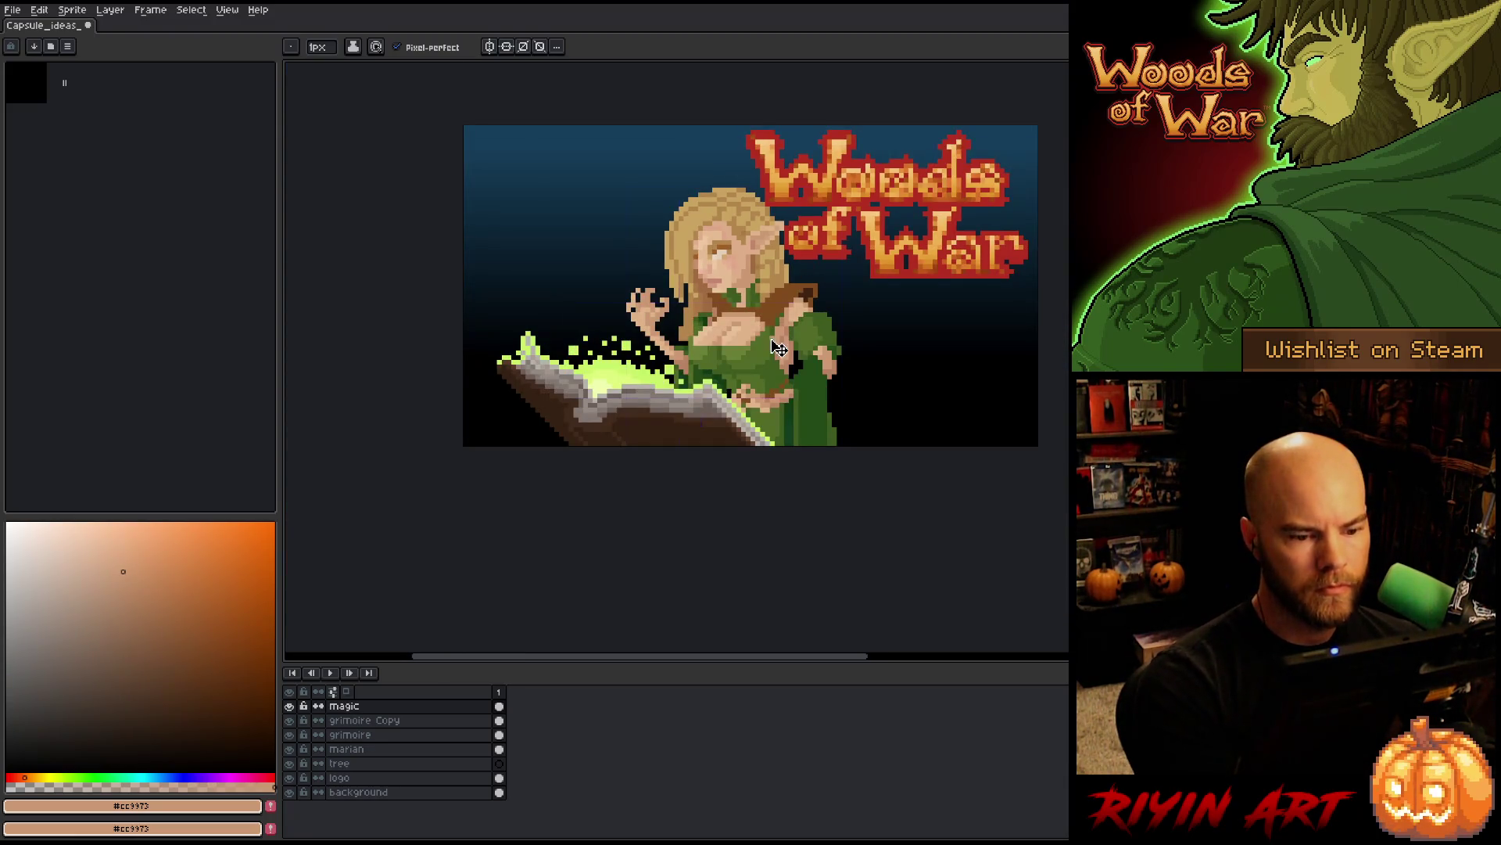
scroll(778, 347, "up", 2)
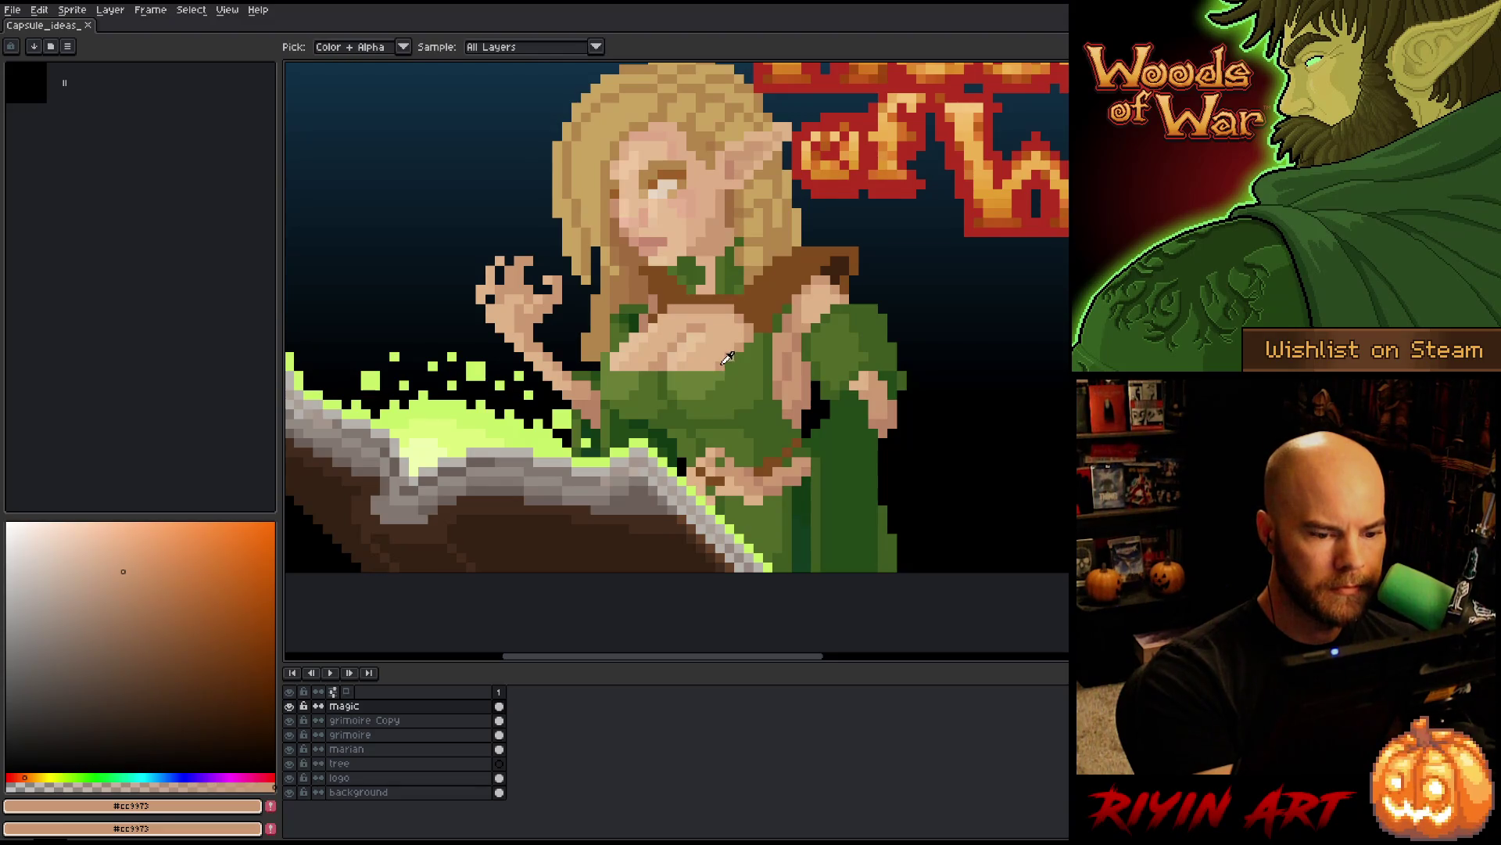
- Sample the chest skin tones, fine-tune the colour, and lighten a pixel on the shoulder strap
left_click(720, 353, "alt")
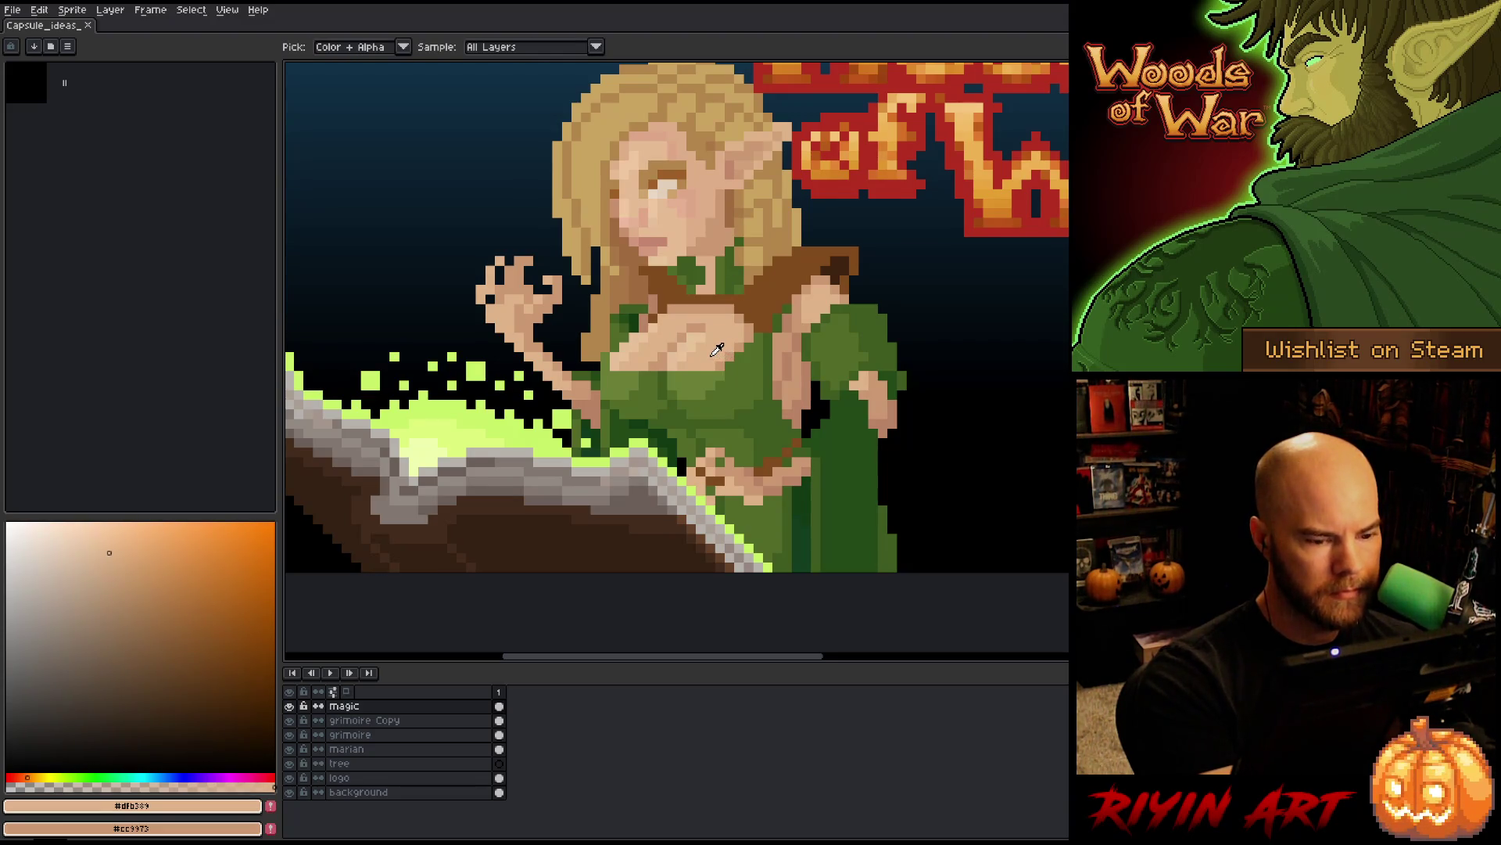
left_click(728, 352, "alt")
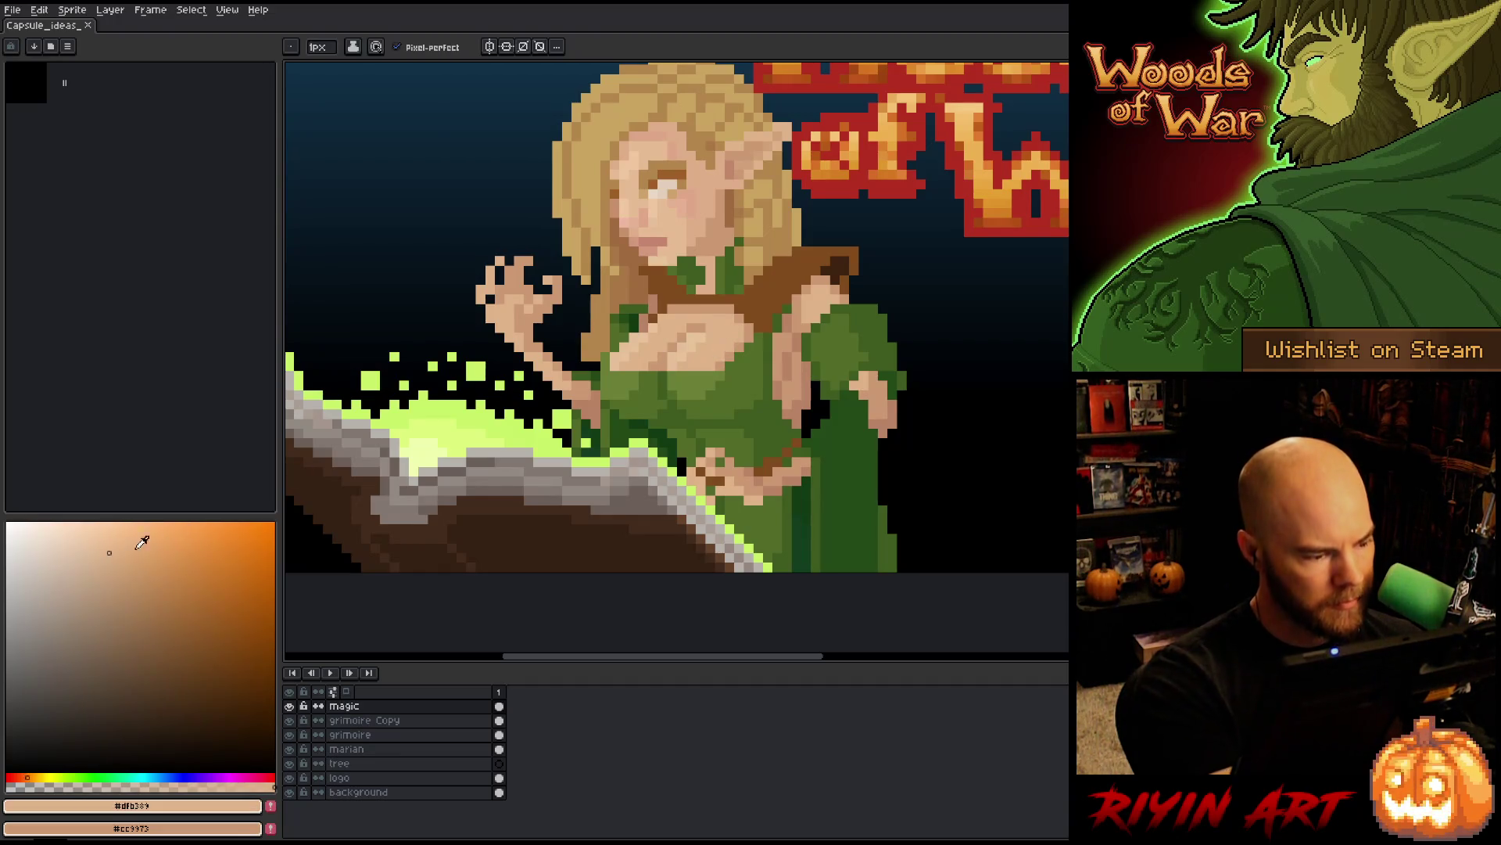
left_click(116, 563)
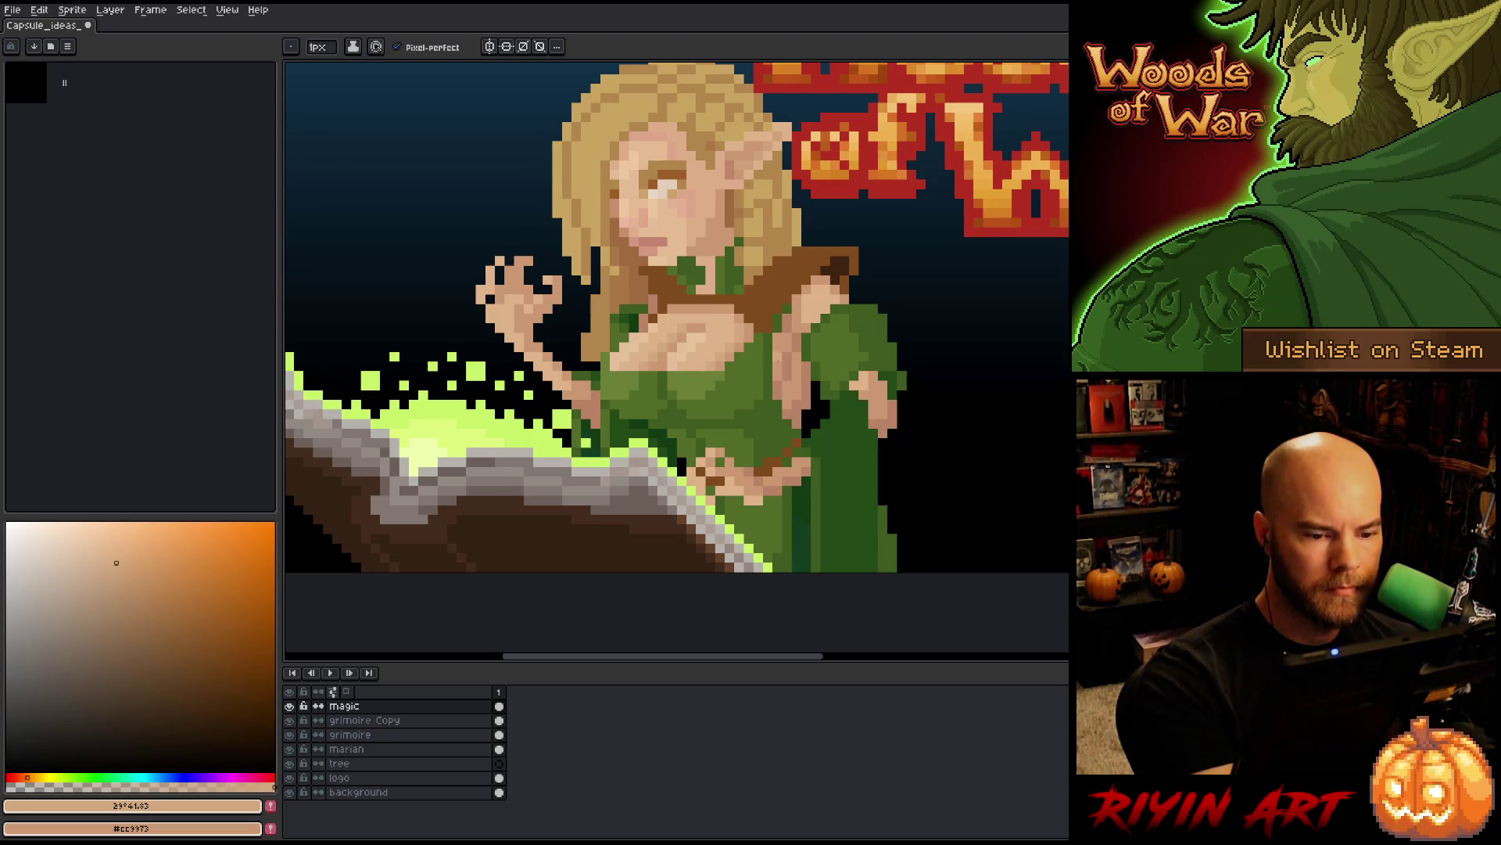
left_click(834, 270)
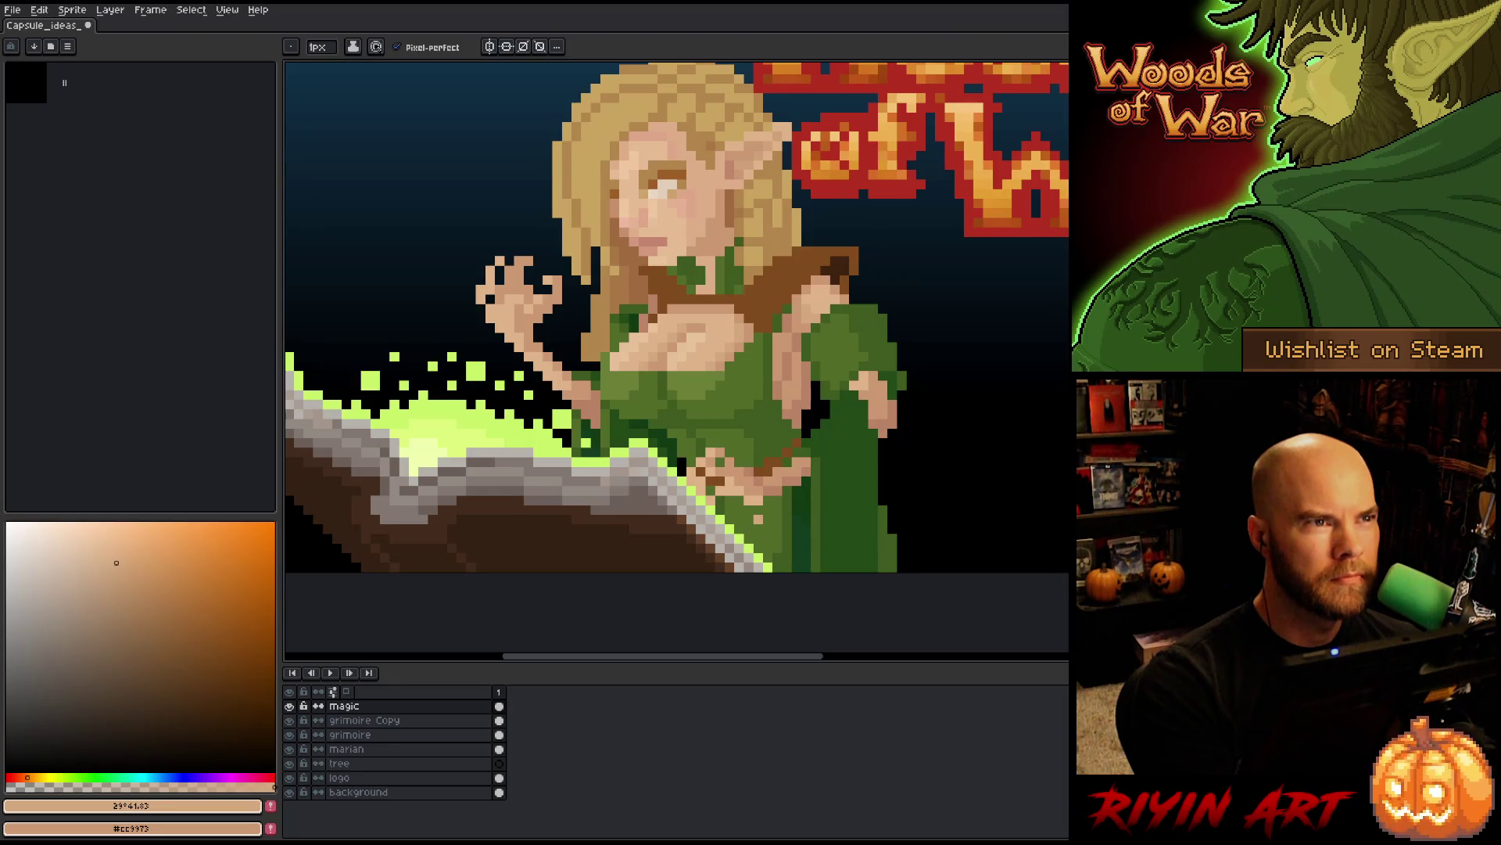
- Pick the elf's light skin colour from her chest and show only the magic layer
key("i")
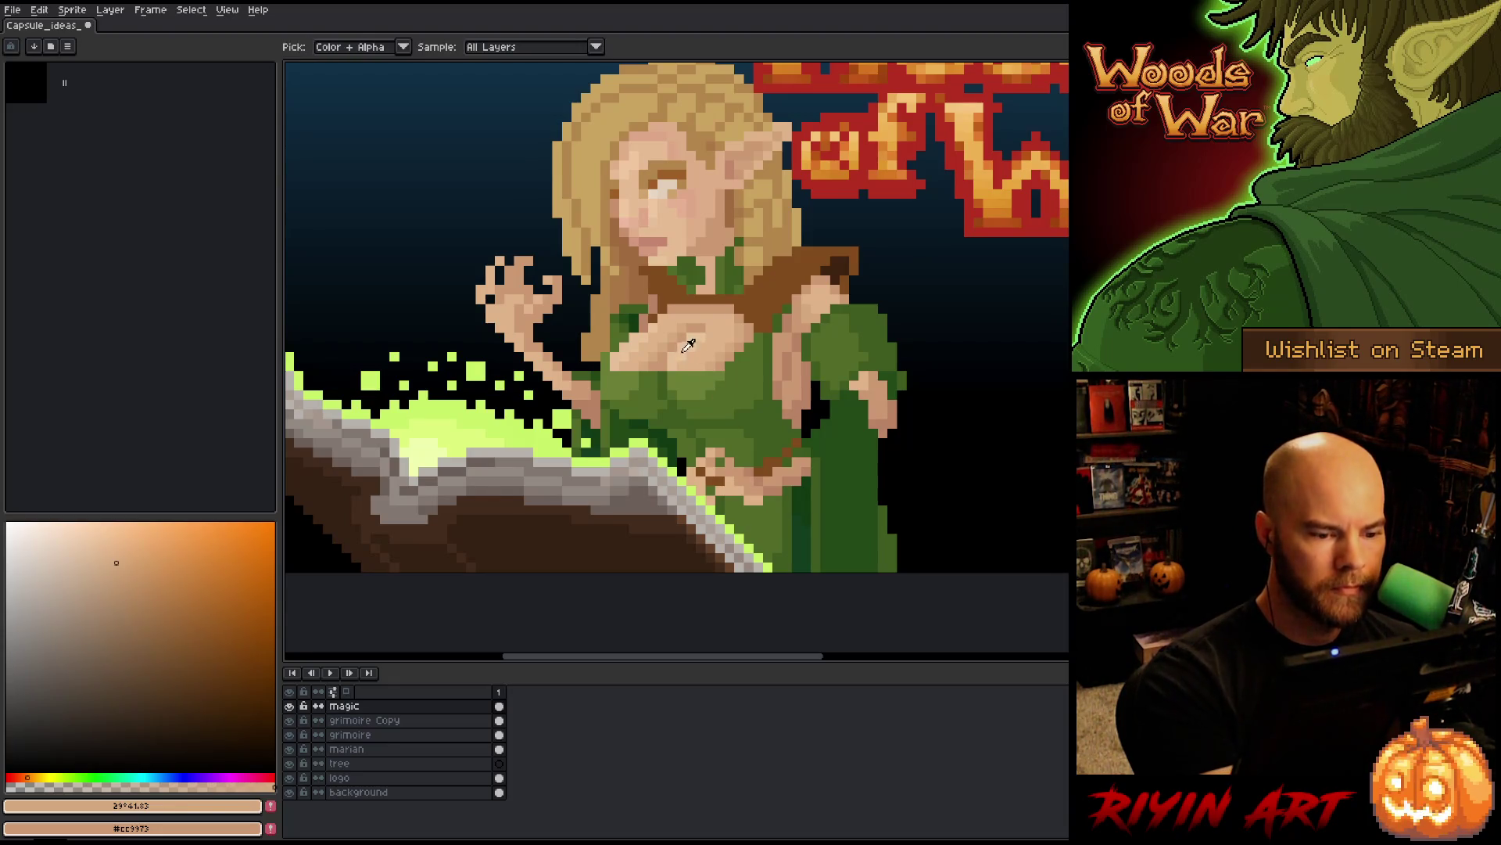
left_click(688, 342)
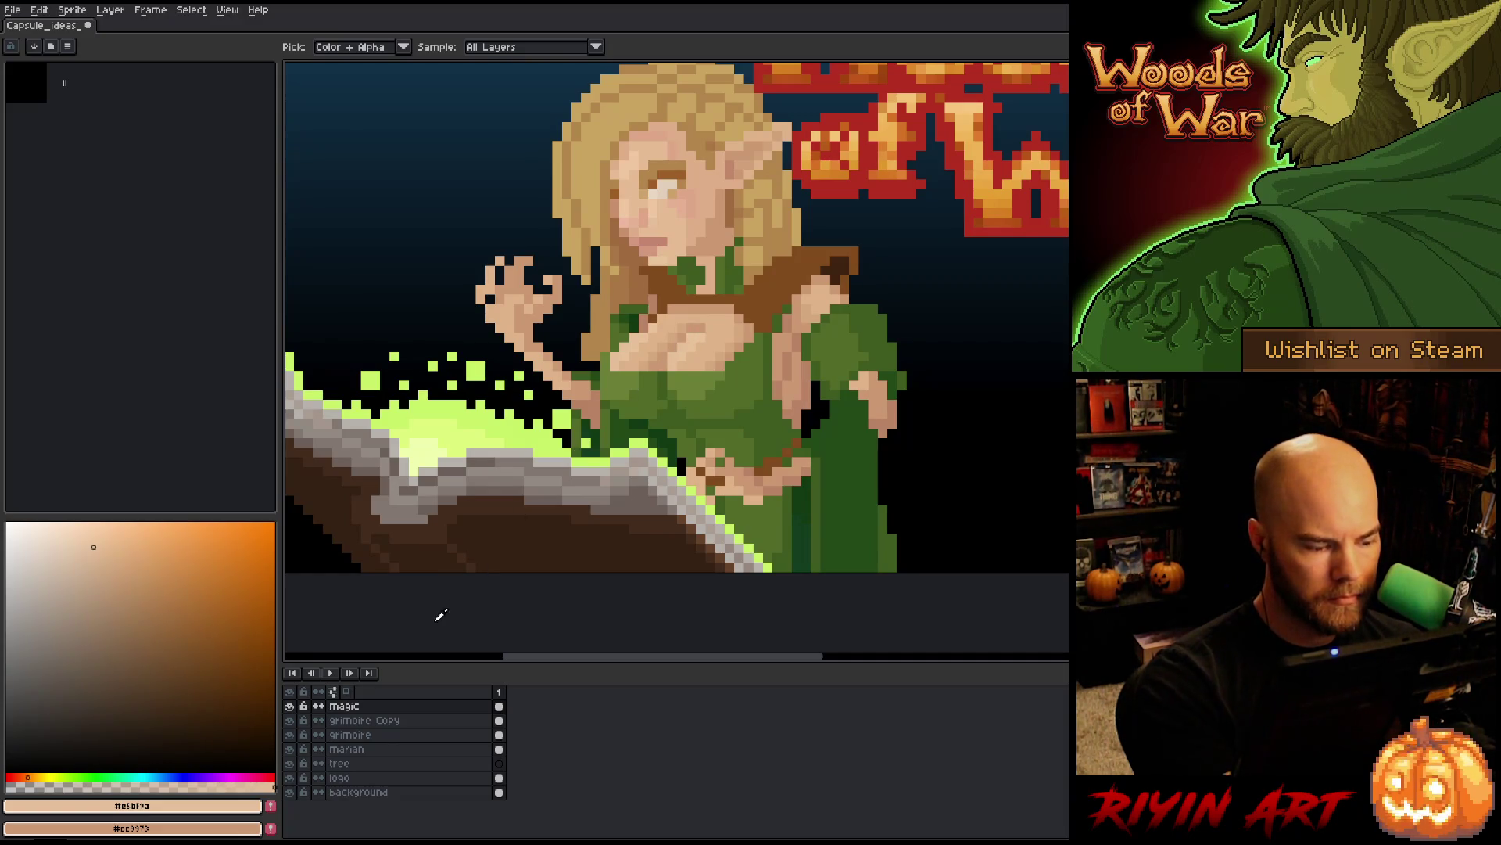
key("b")
left_click(289, 705, "alt")
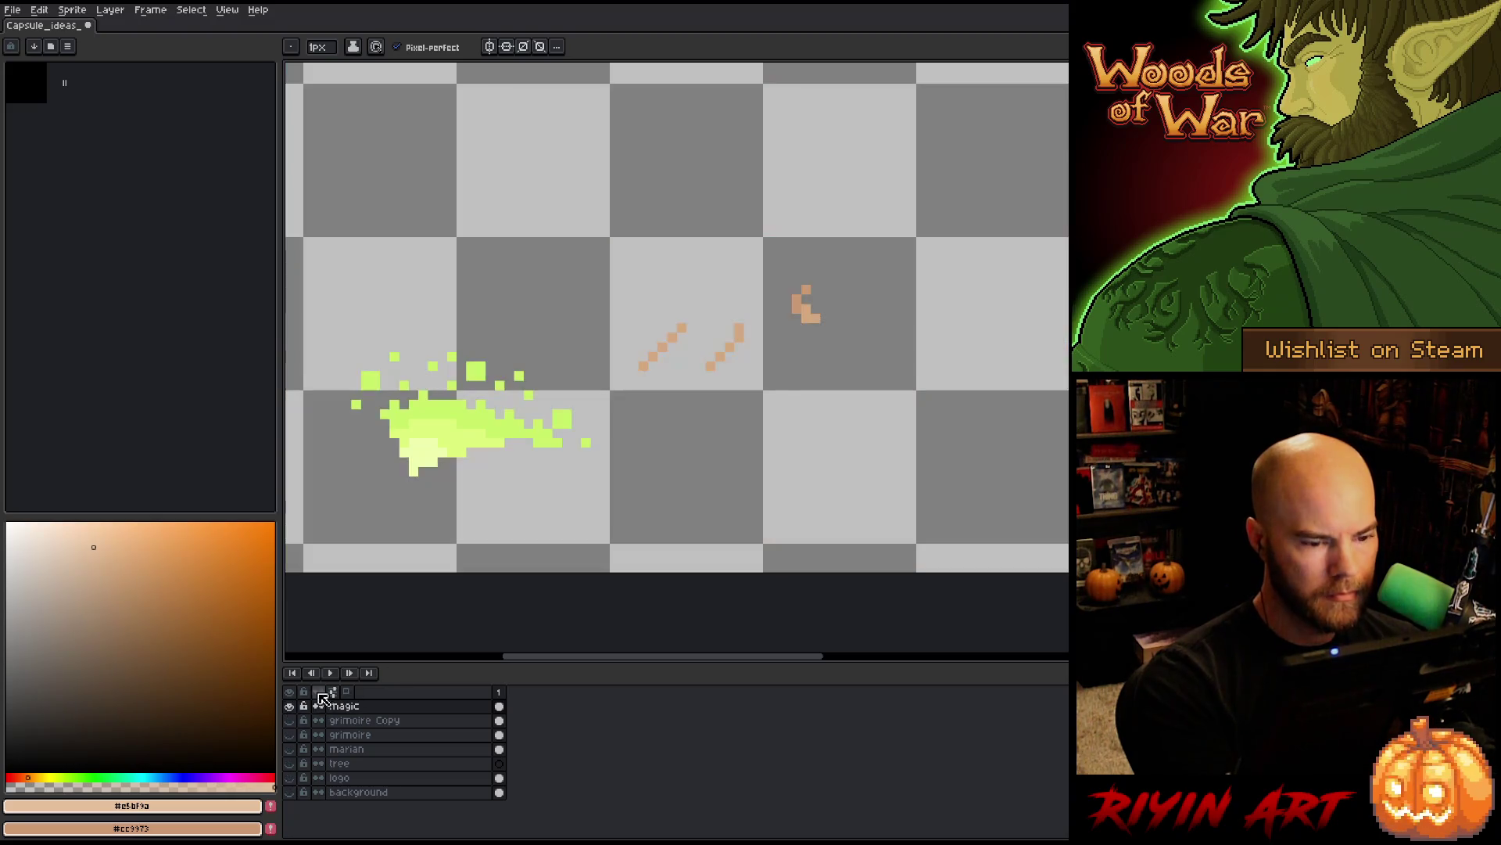
- Lasso the stray skin-coloured strokes on the magic layer and delete them
key("q")
mouse_move(854, 249)
left_mouse_down()
mouse_move(604, 395)
mouse_move(868, 221)
left_mouse_up()
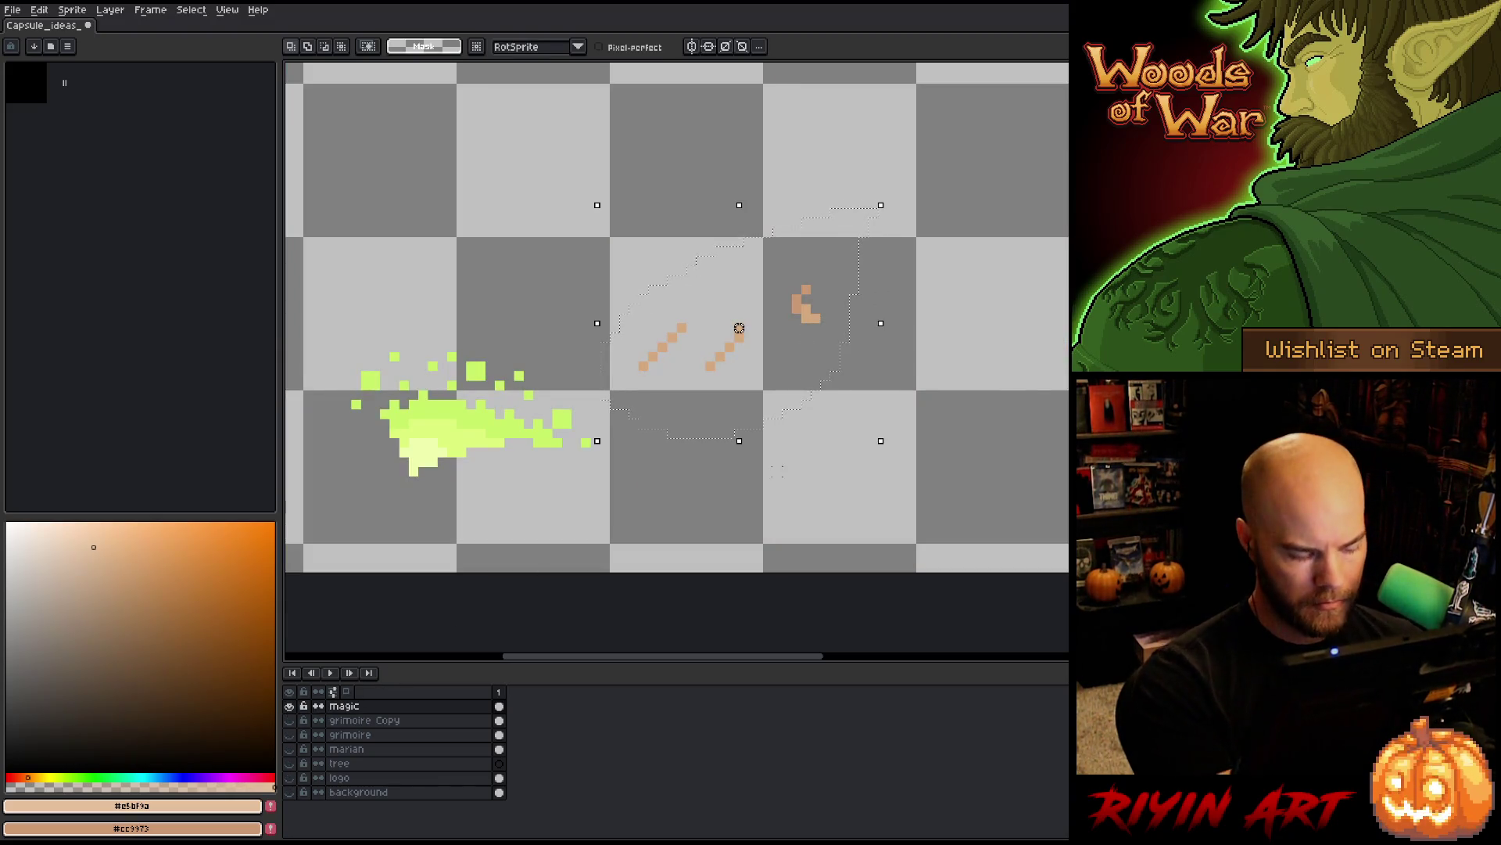
key("Delete")
- Show all layers again, make the marian layer active, and clear the selection
left_click(290, 705, "alt")
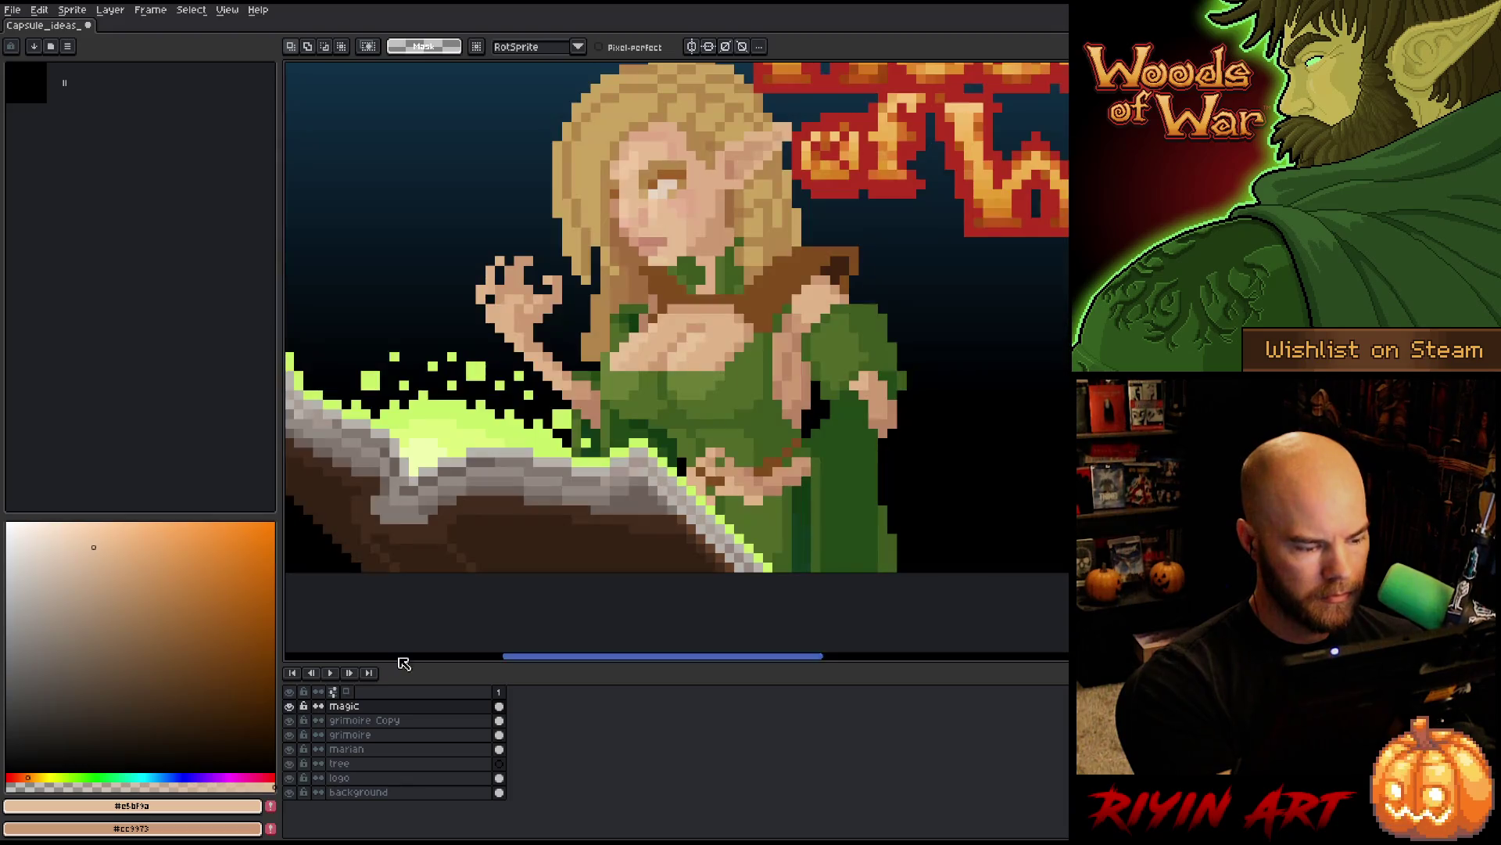
left_click(417, 748)
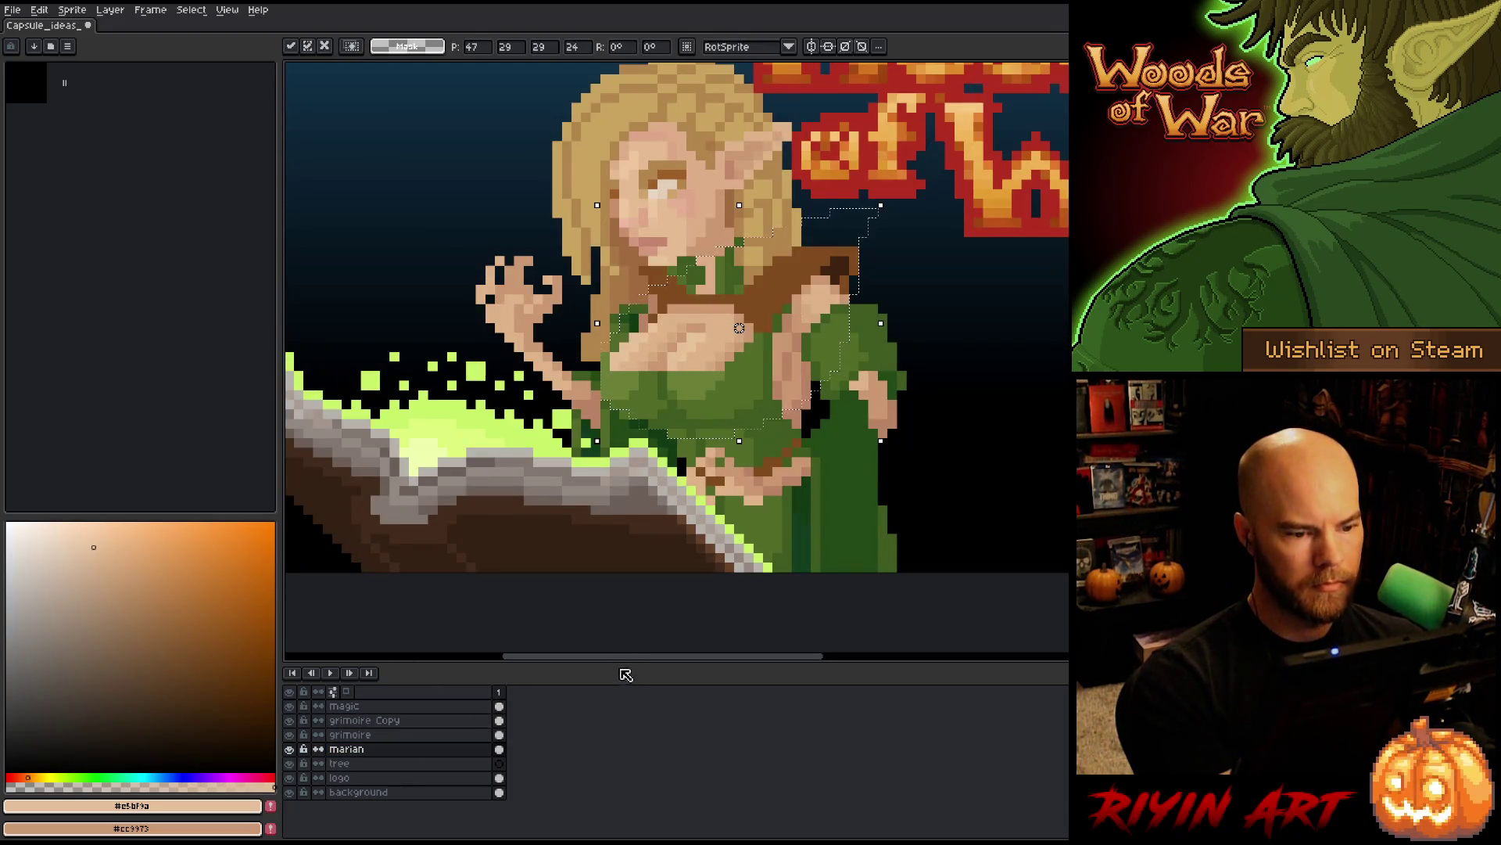
key("ctrl+shift+d")
key("ctrl+d")
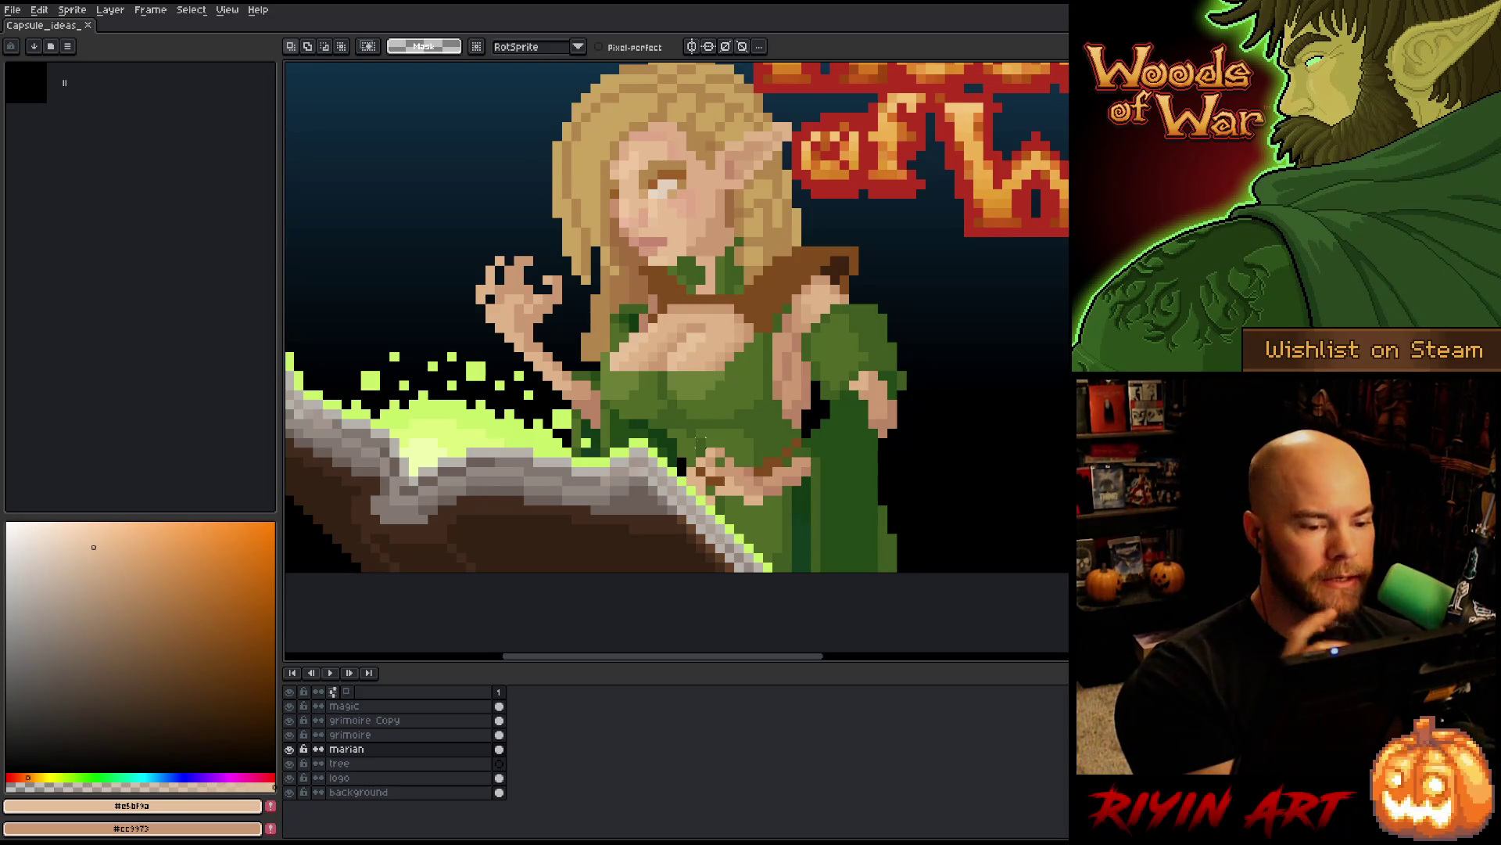
scroll(529, 274, "down", 2)
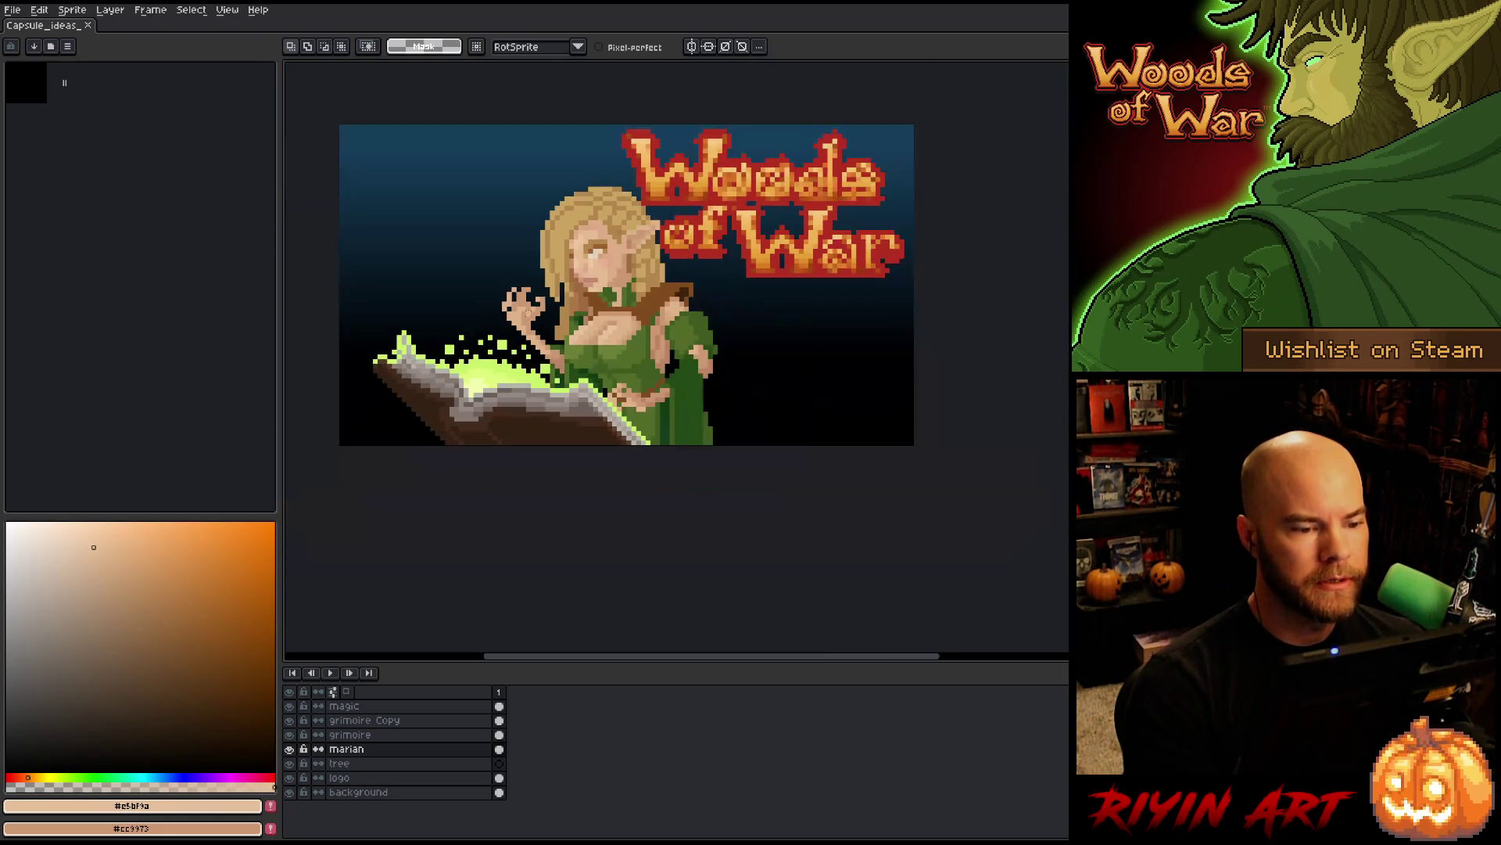
- Recentre the artwork, paint a skin pixel on the elf, sample hair and skin tones, and save
scroll(528, 273, "up", 1)
left_click_drag(529, 274, 512, 287)
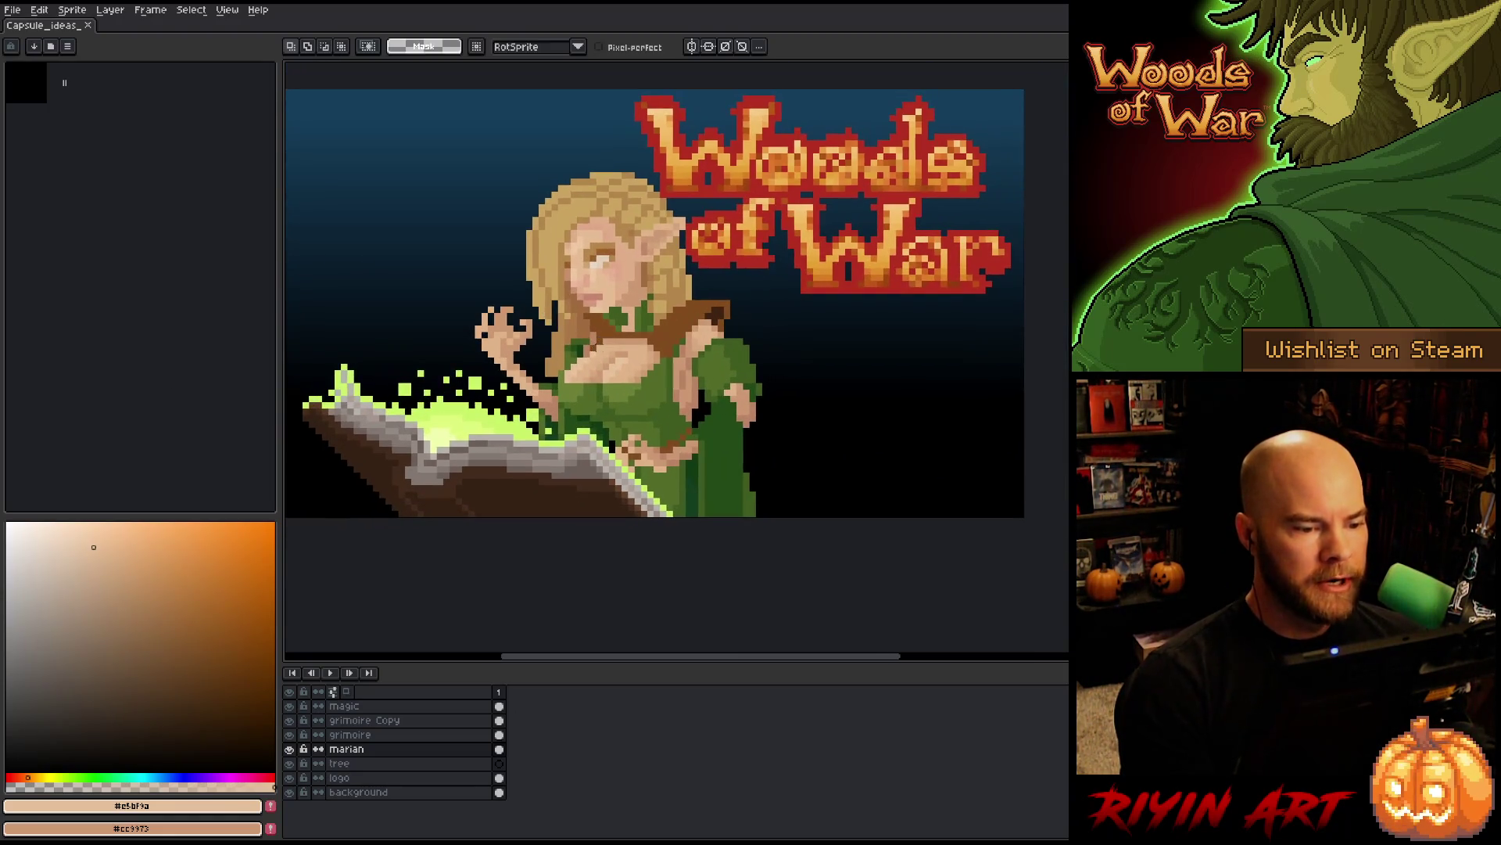
key("b")
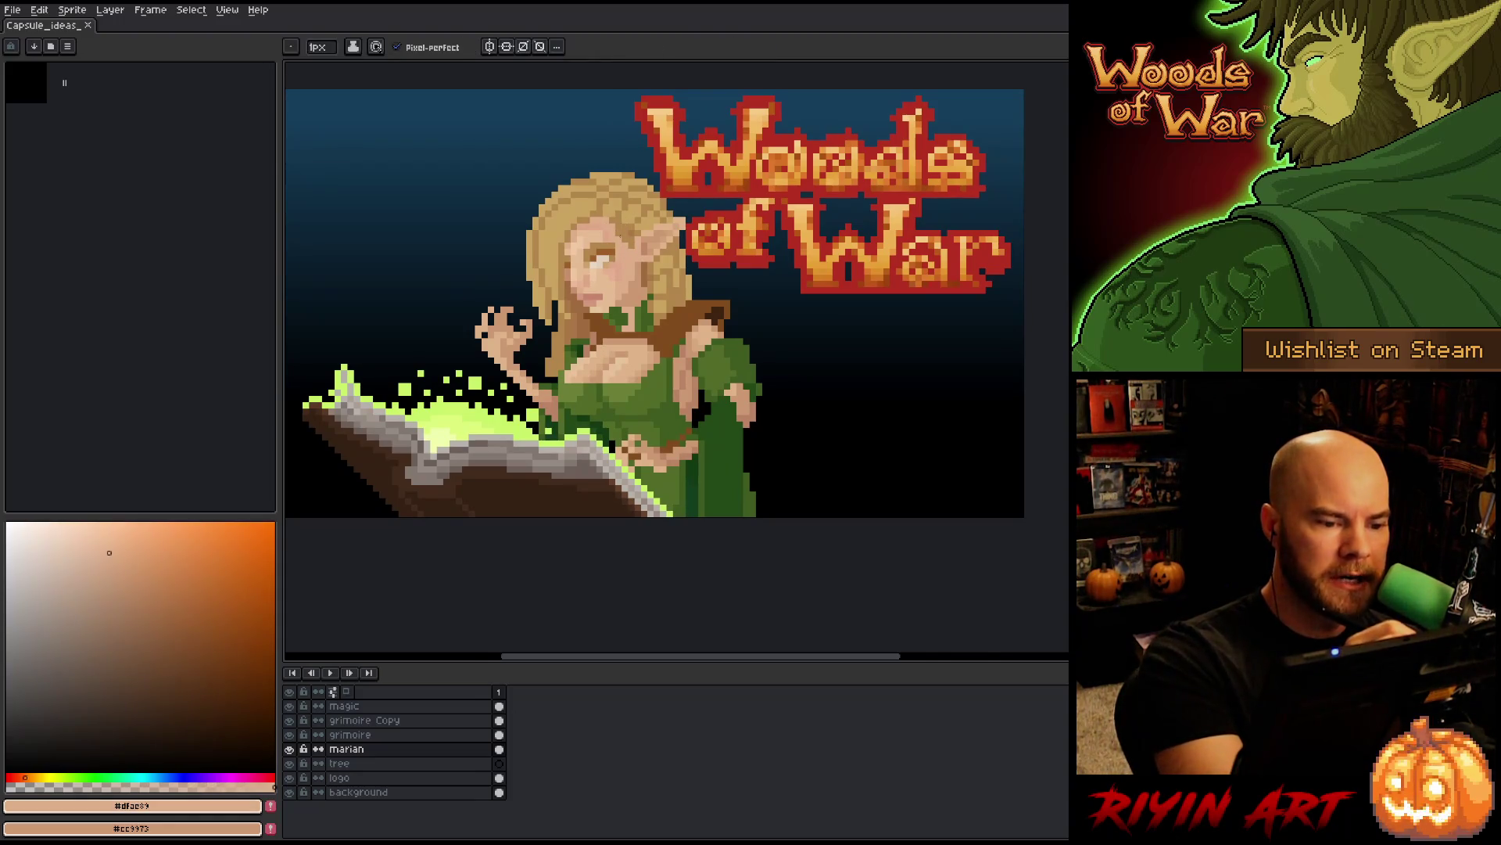
left_click(617, 236)
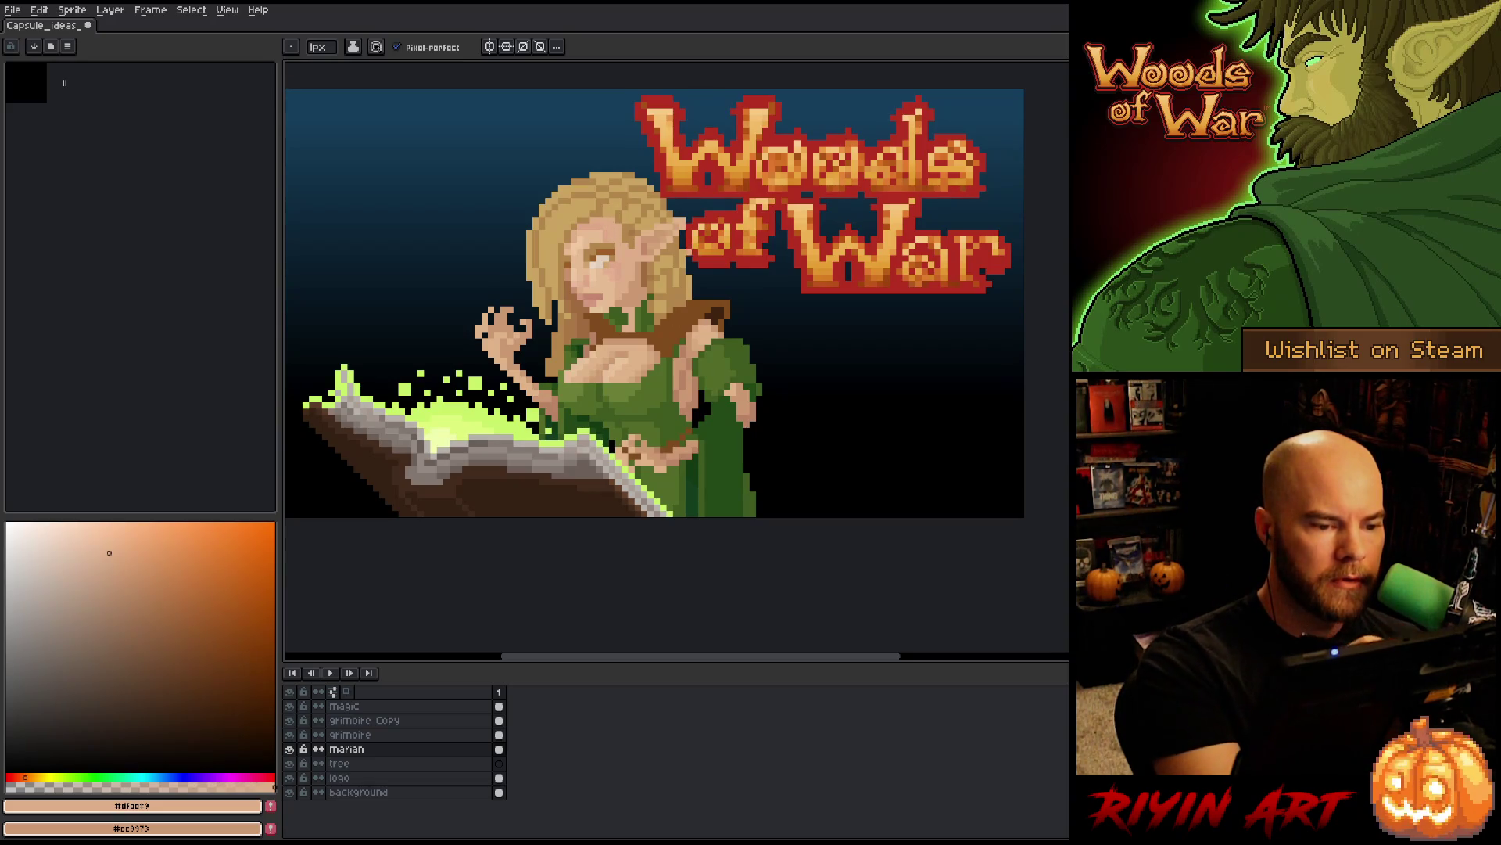
left_click(664, 187, "alt")
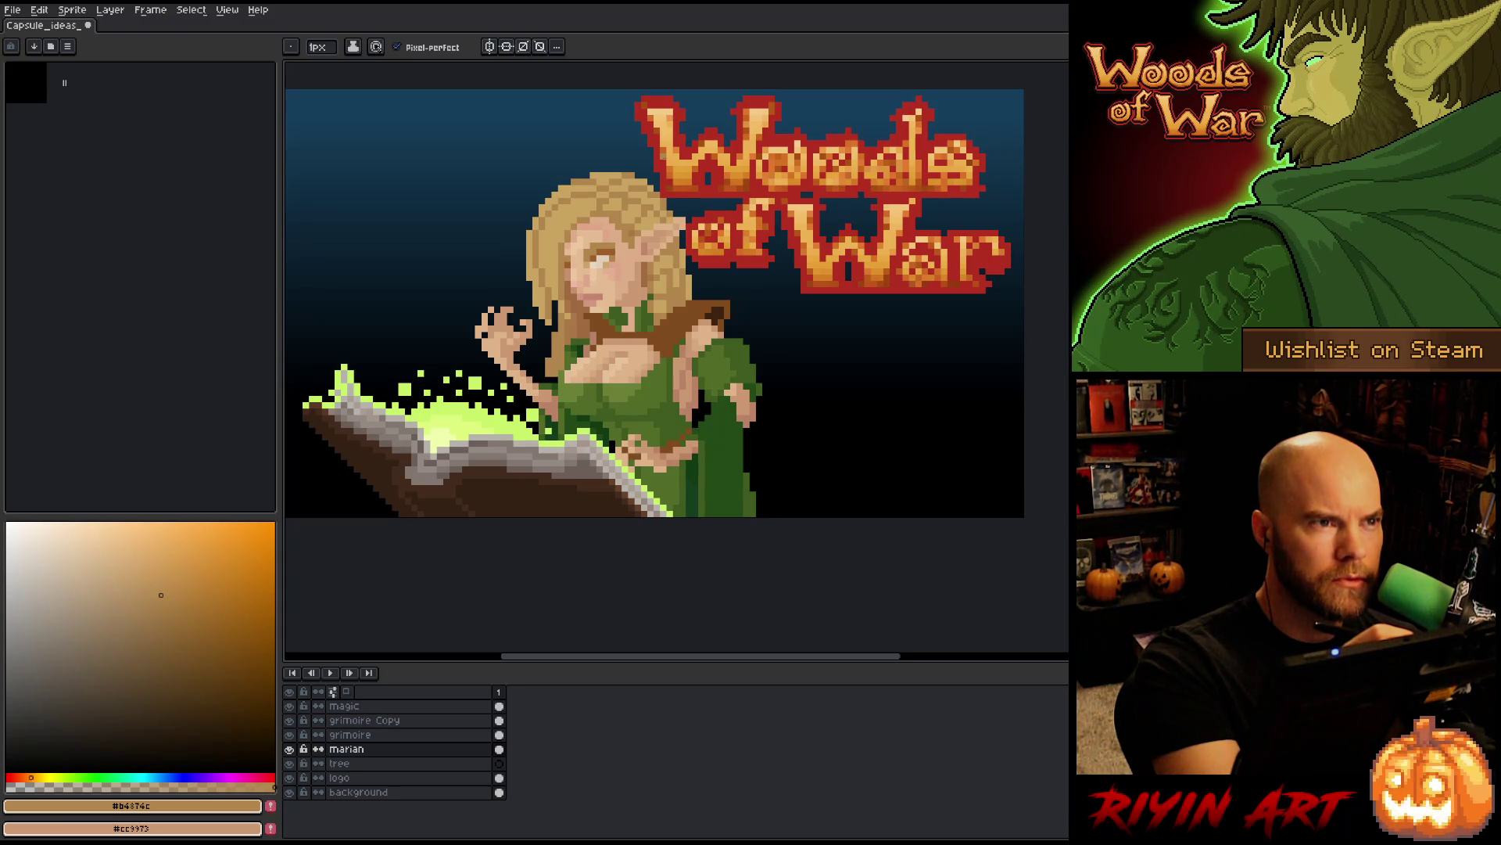
left_click(598, 290, "alt")
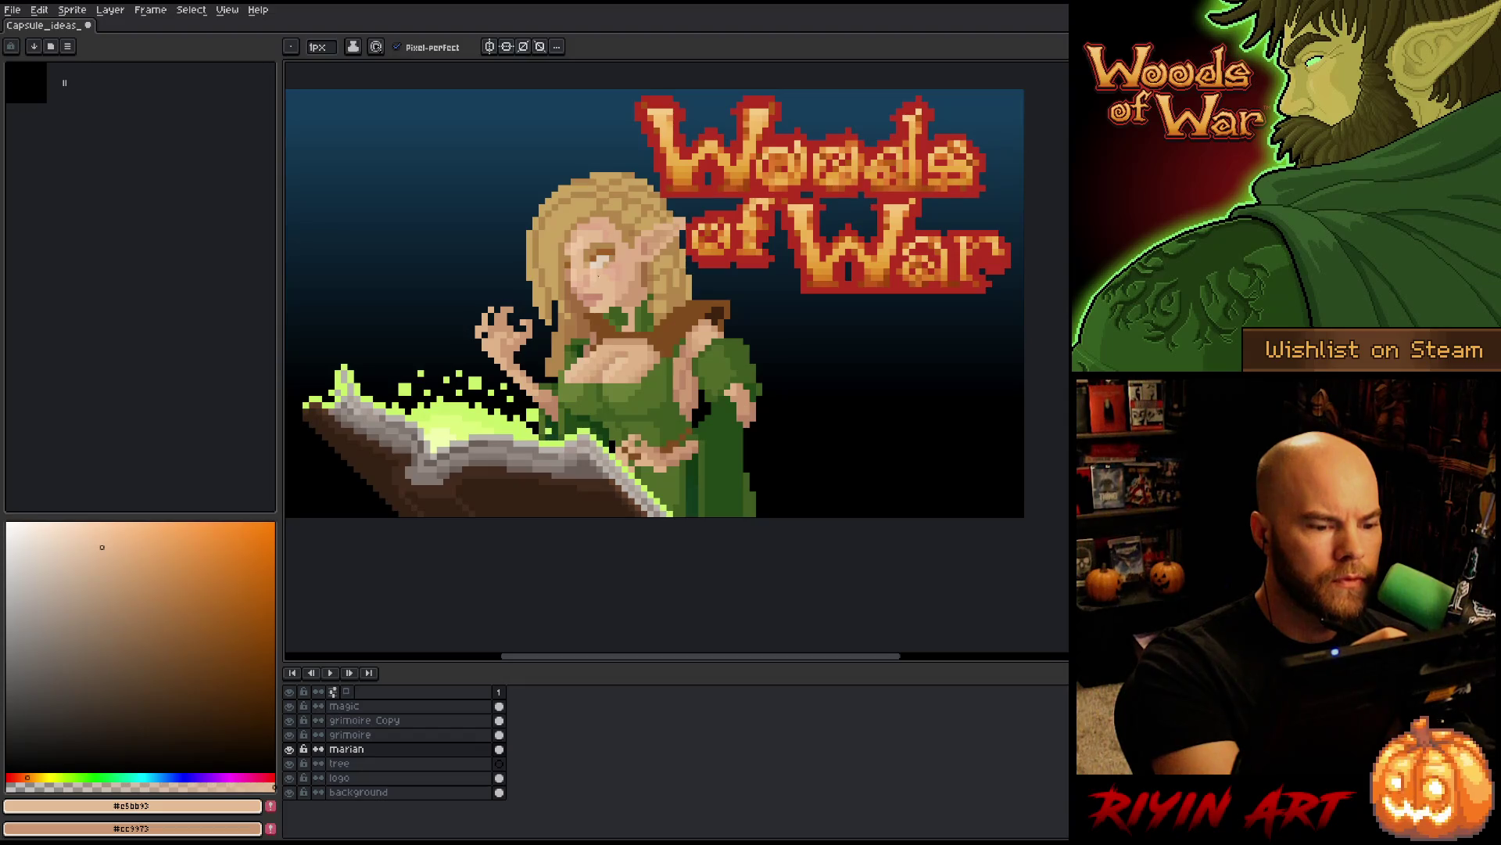
left_click(612, 251, "alt")
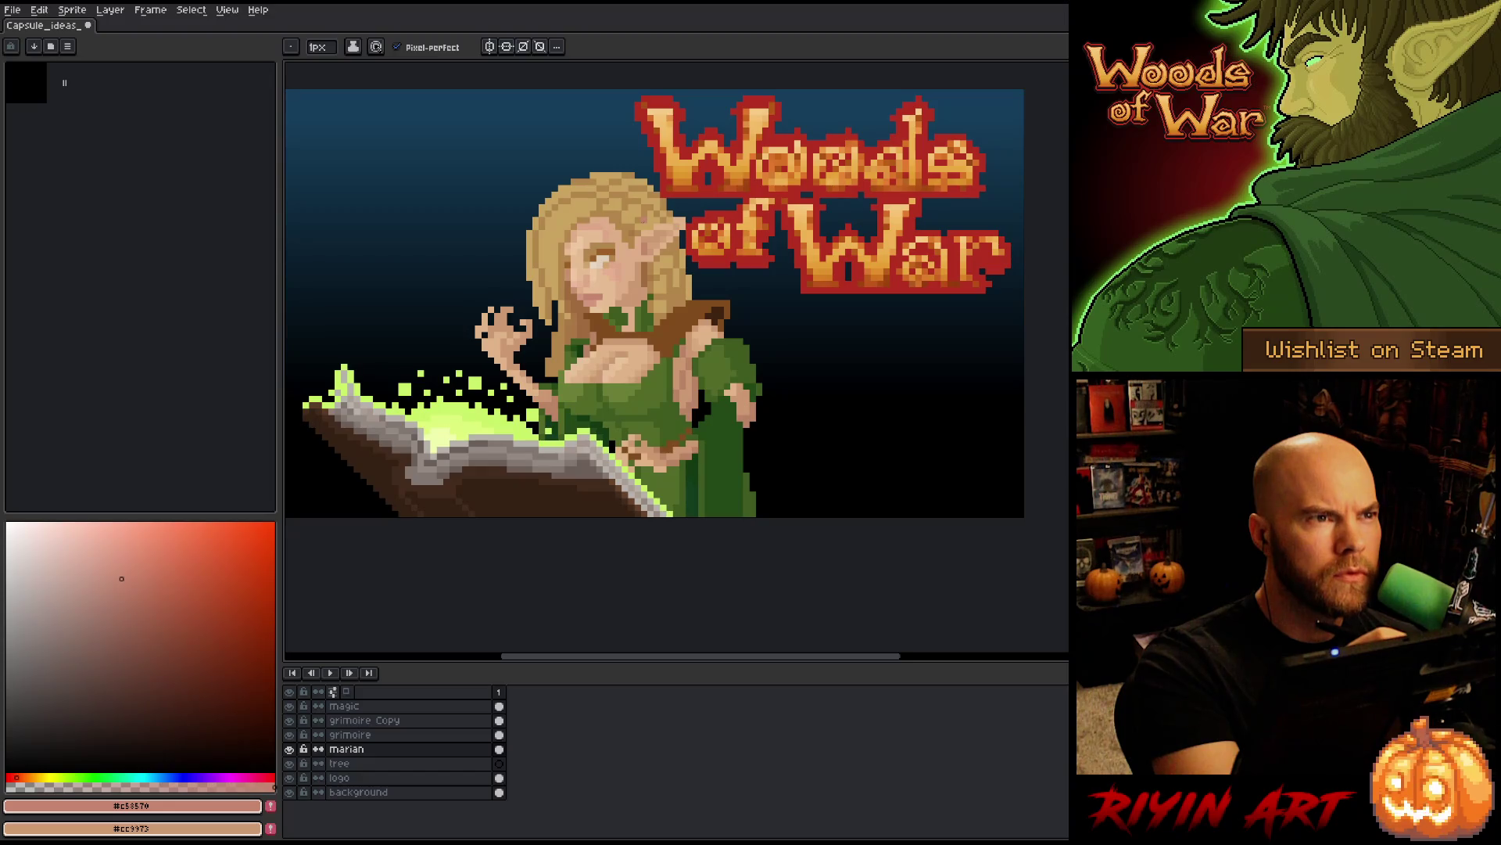
left_click(613, 268, "alt")
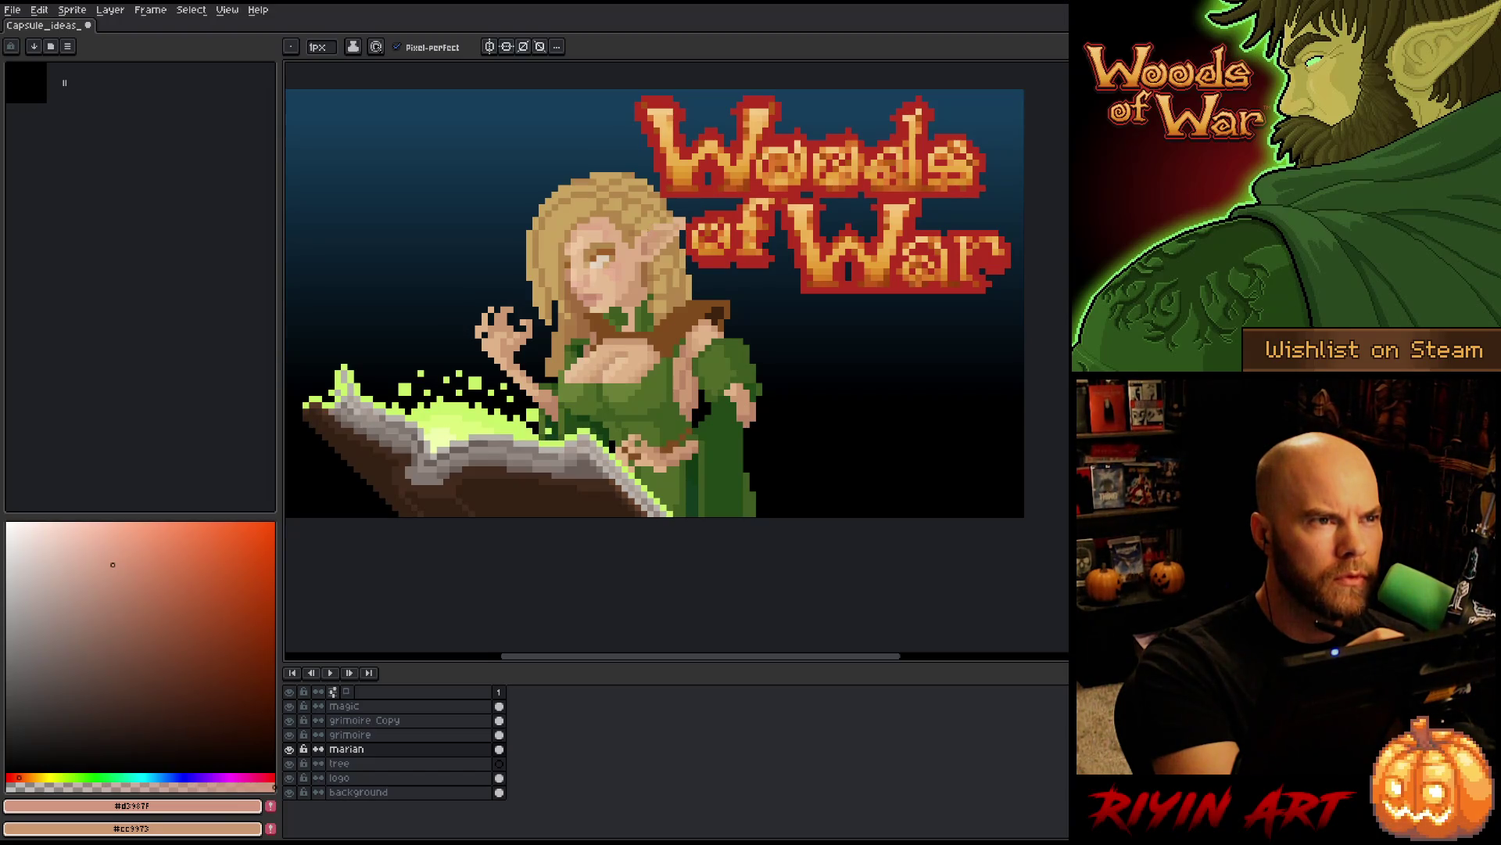
key("ctrl+s")
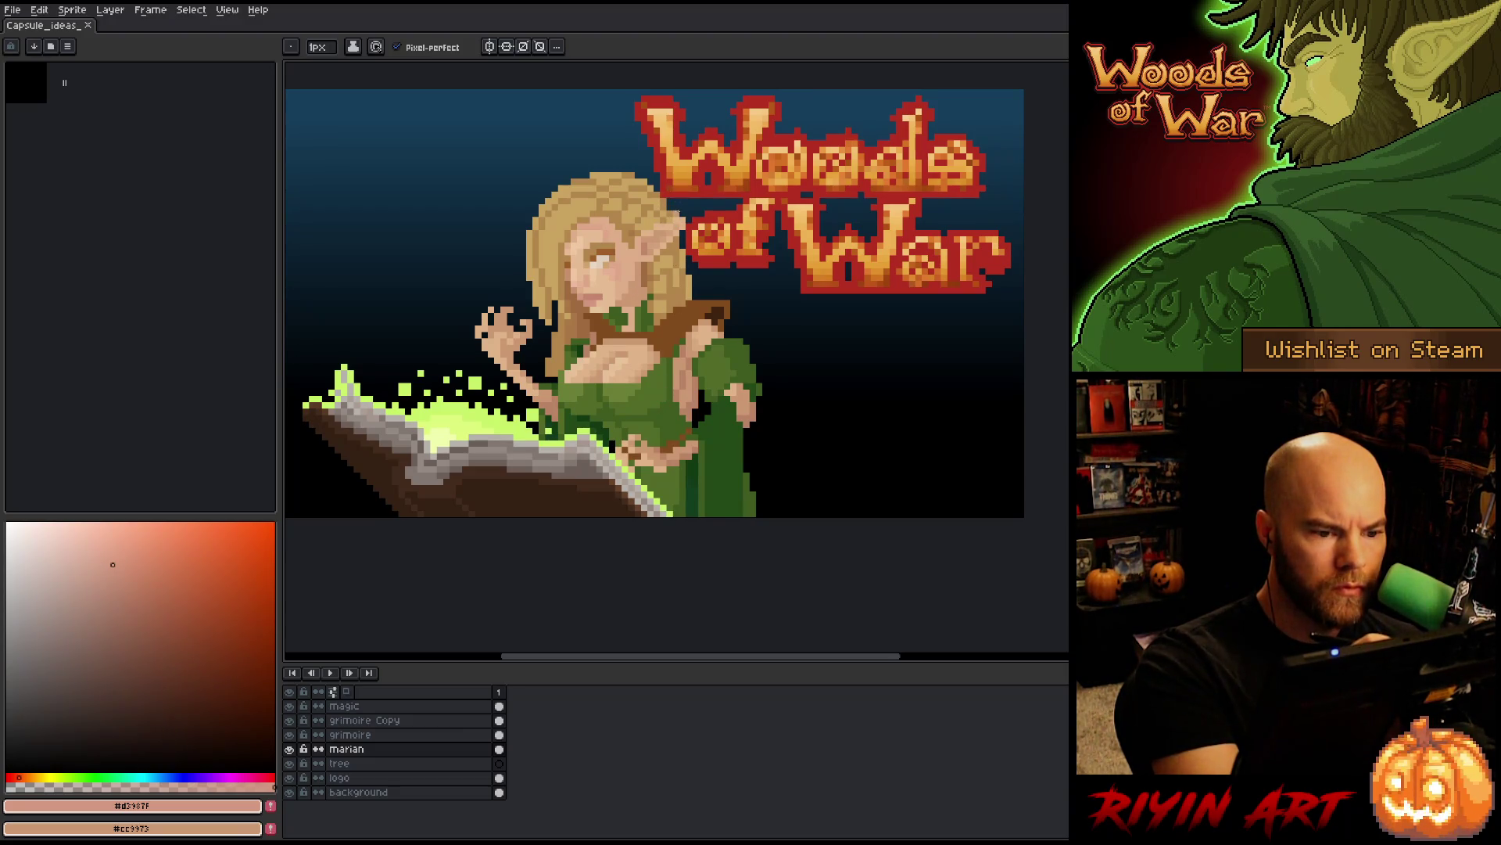
- Resample the elf's skin tones, ending with #cc9973 as the active colour
left_click(668, 225, "alt")
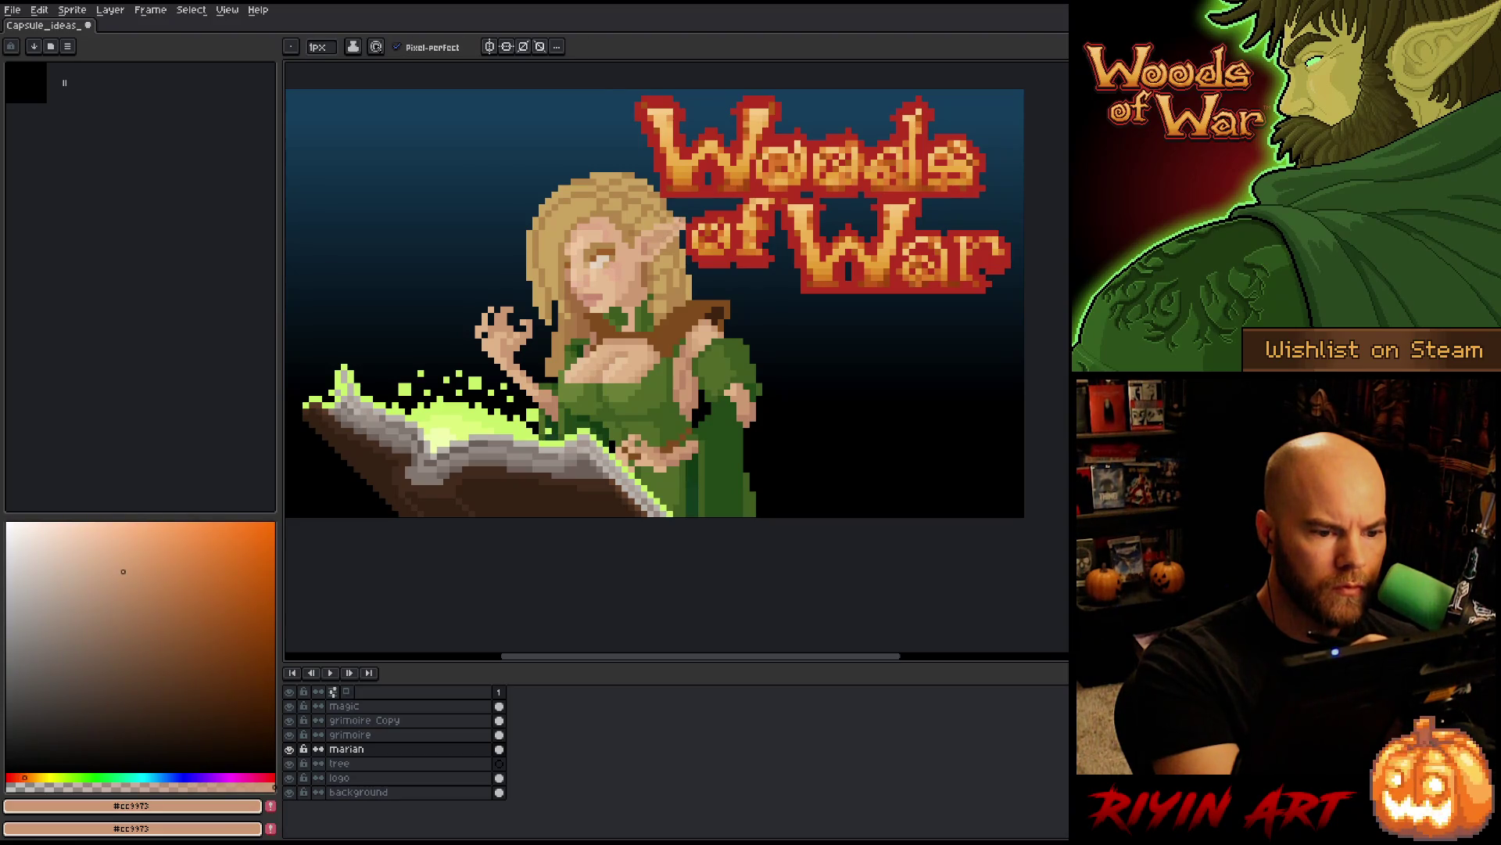
left_click(659, 233, "alt")
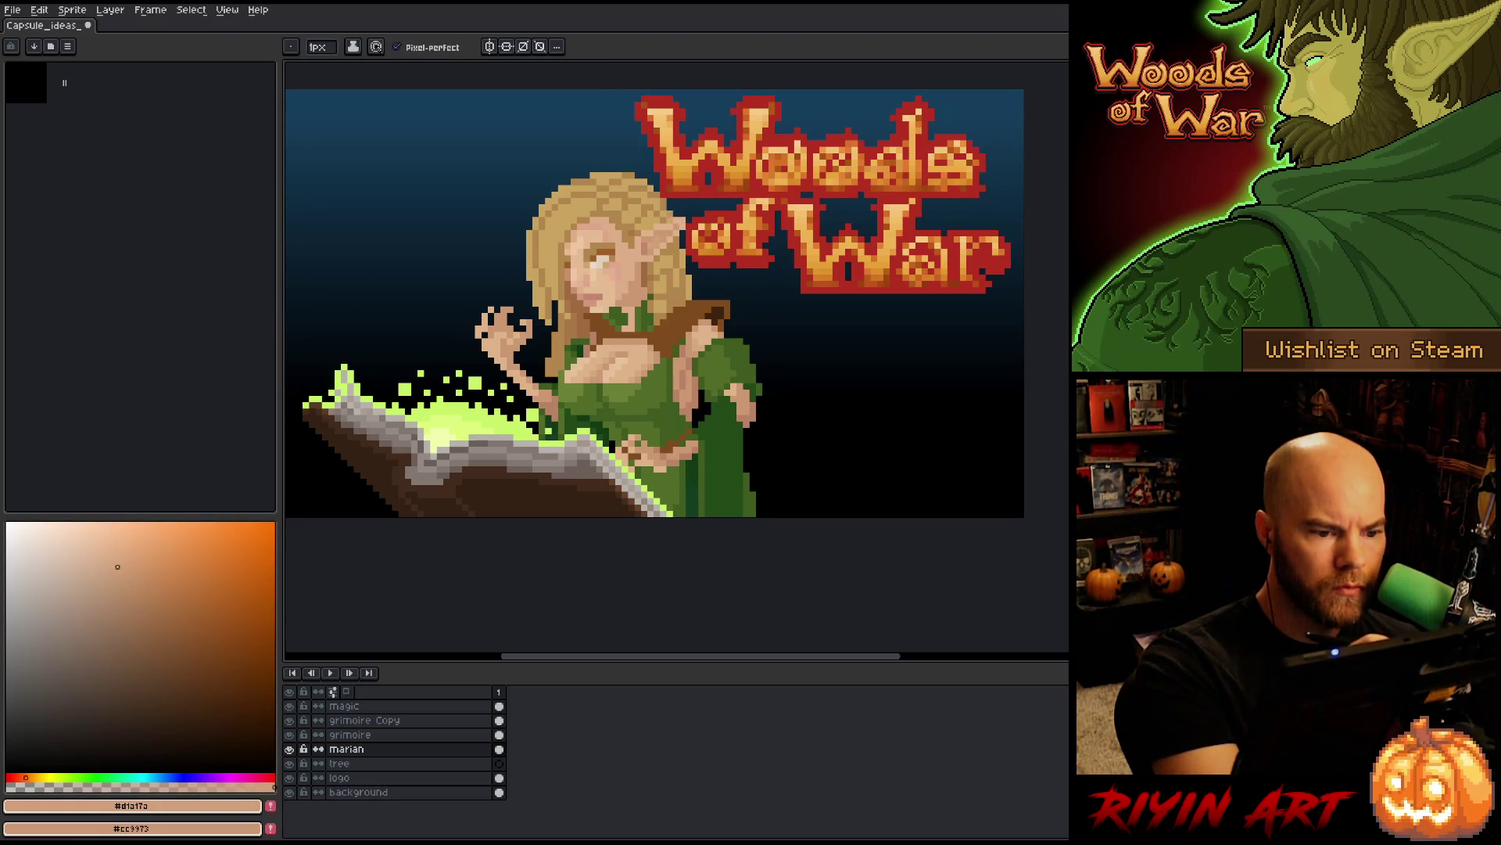
left_click(675, 200, "alt")
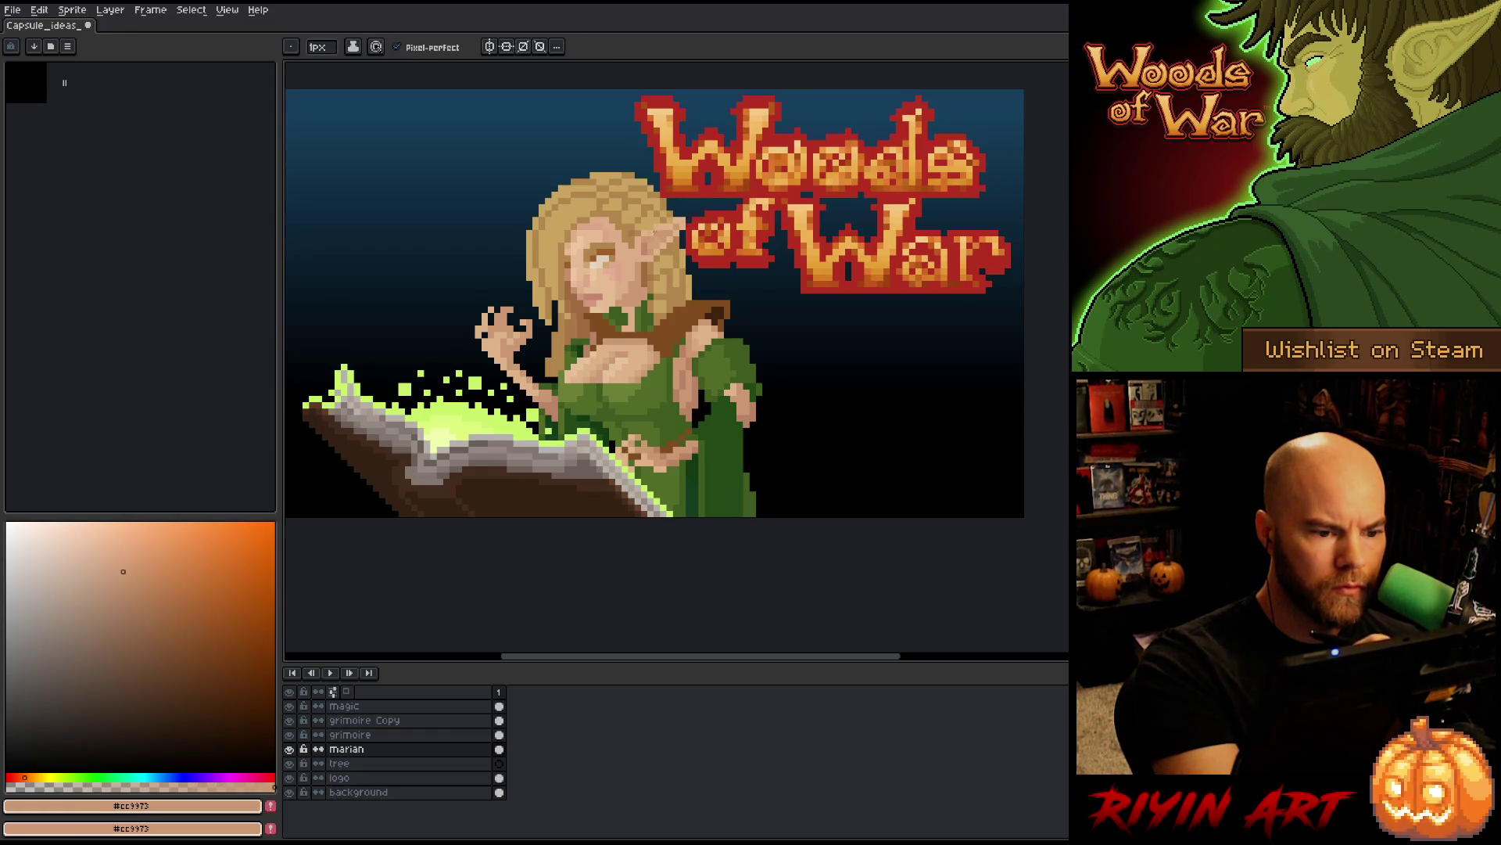
left_click(660, 223, "alt")
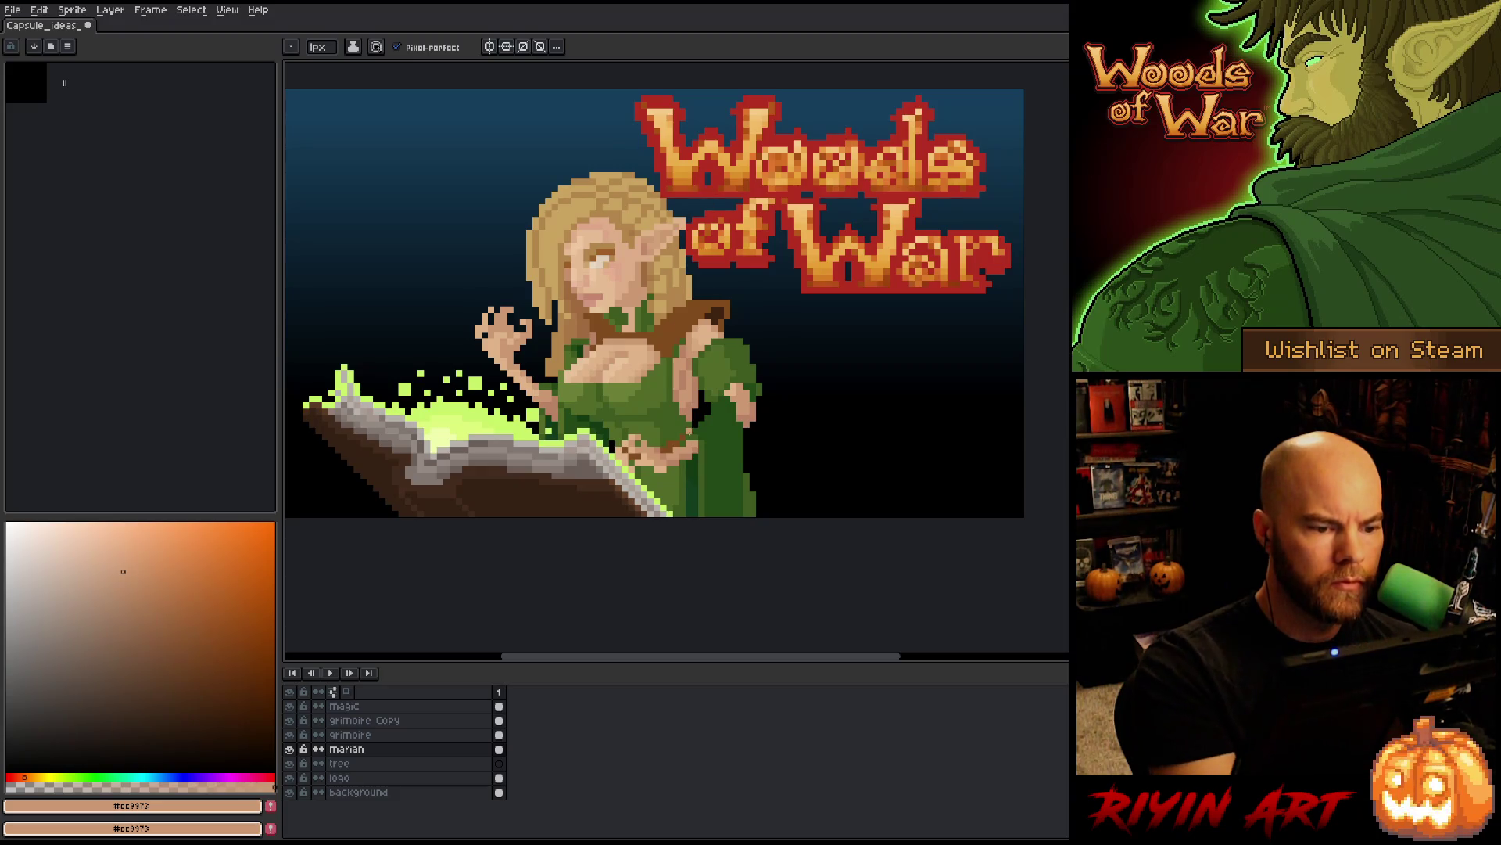
key("space")
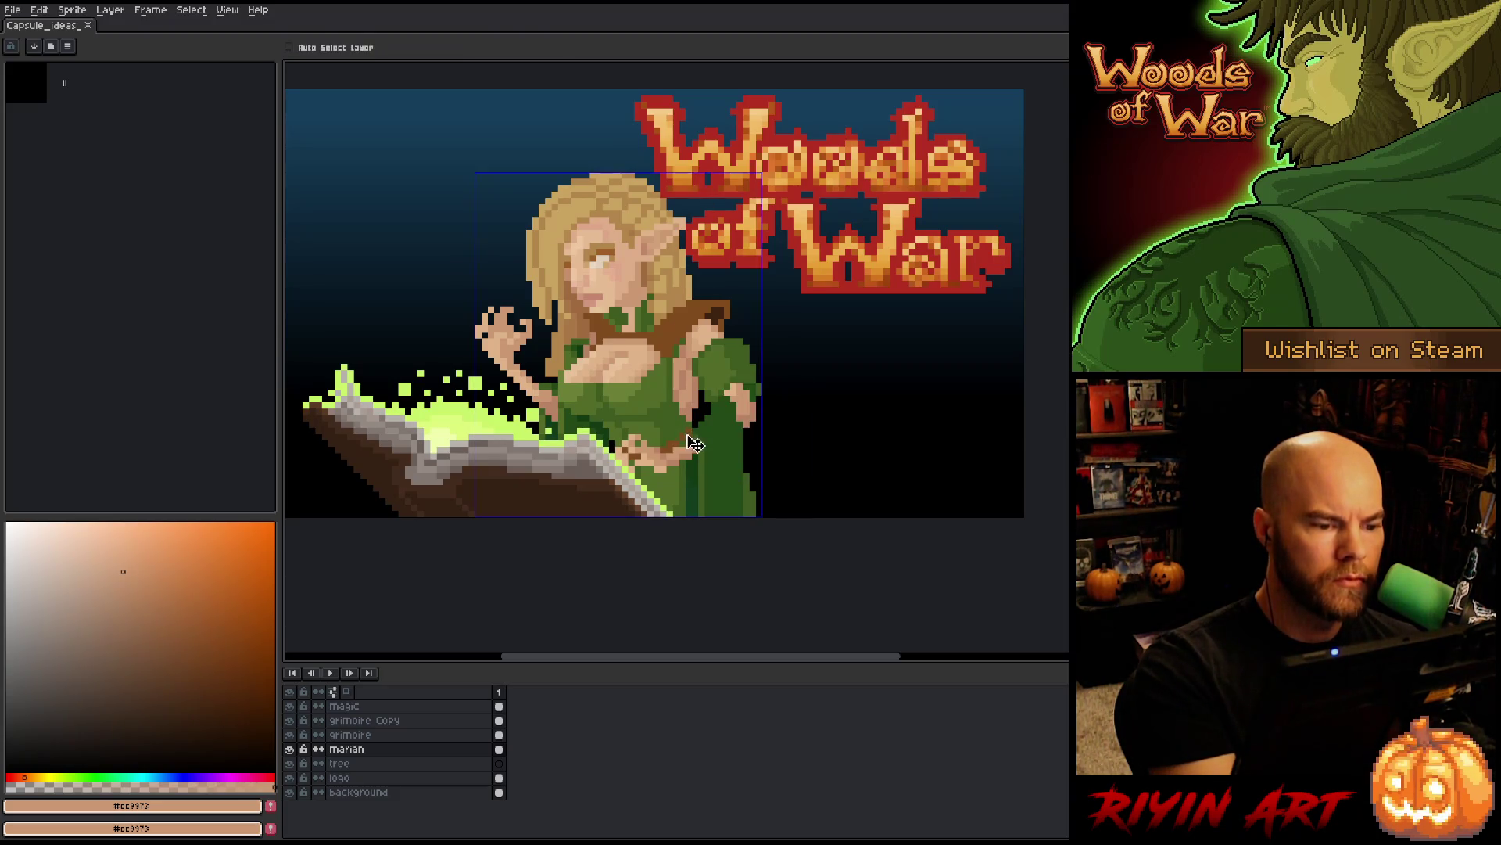
key("space")
left_click_drag(673, 373, 705, 408)
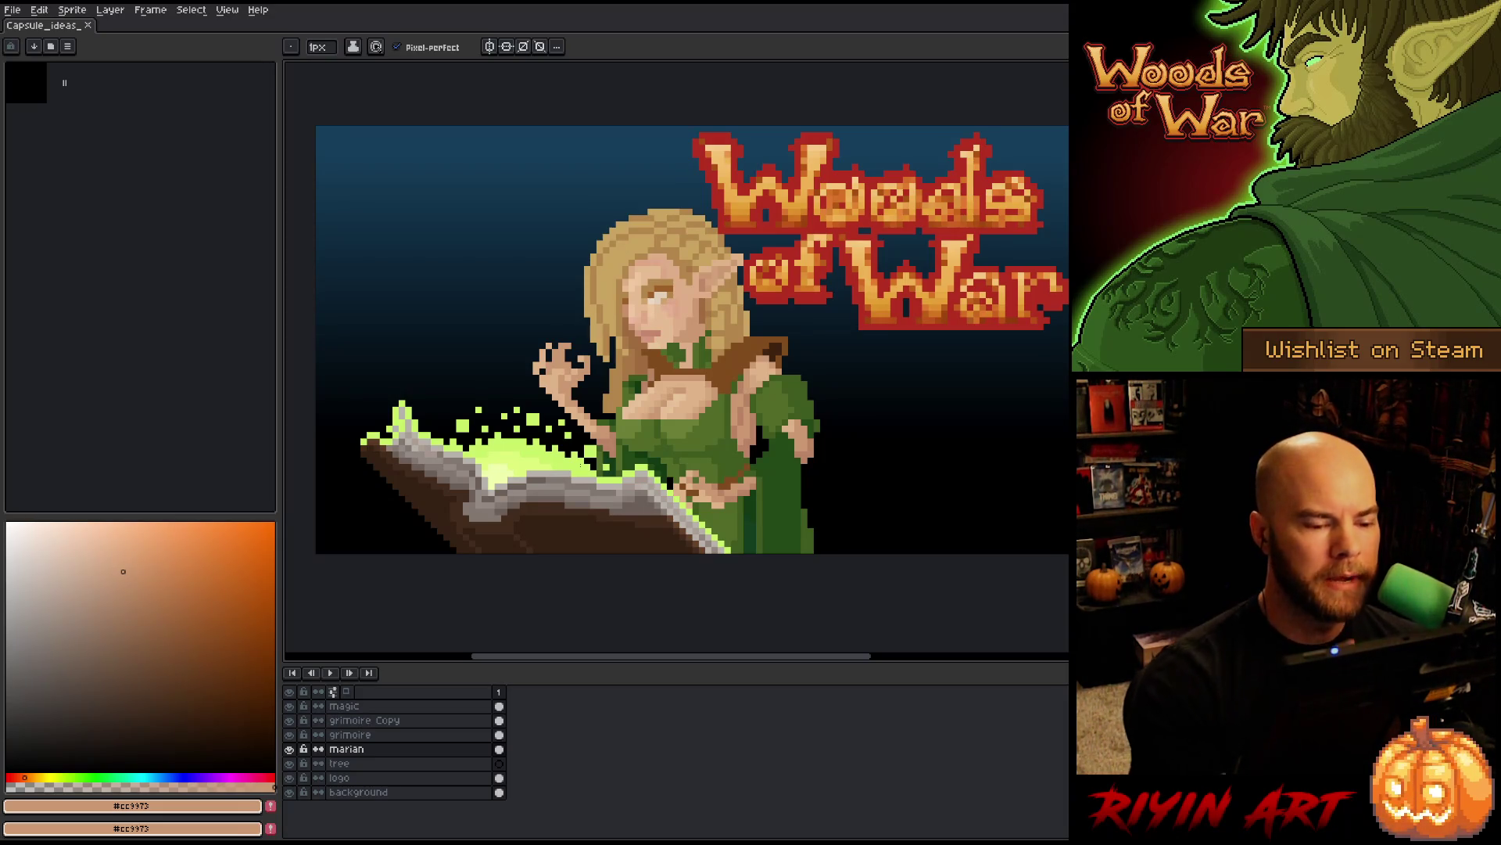
key("h")
left_click_drag(712, 465, 677, 463)
key("b")
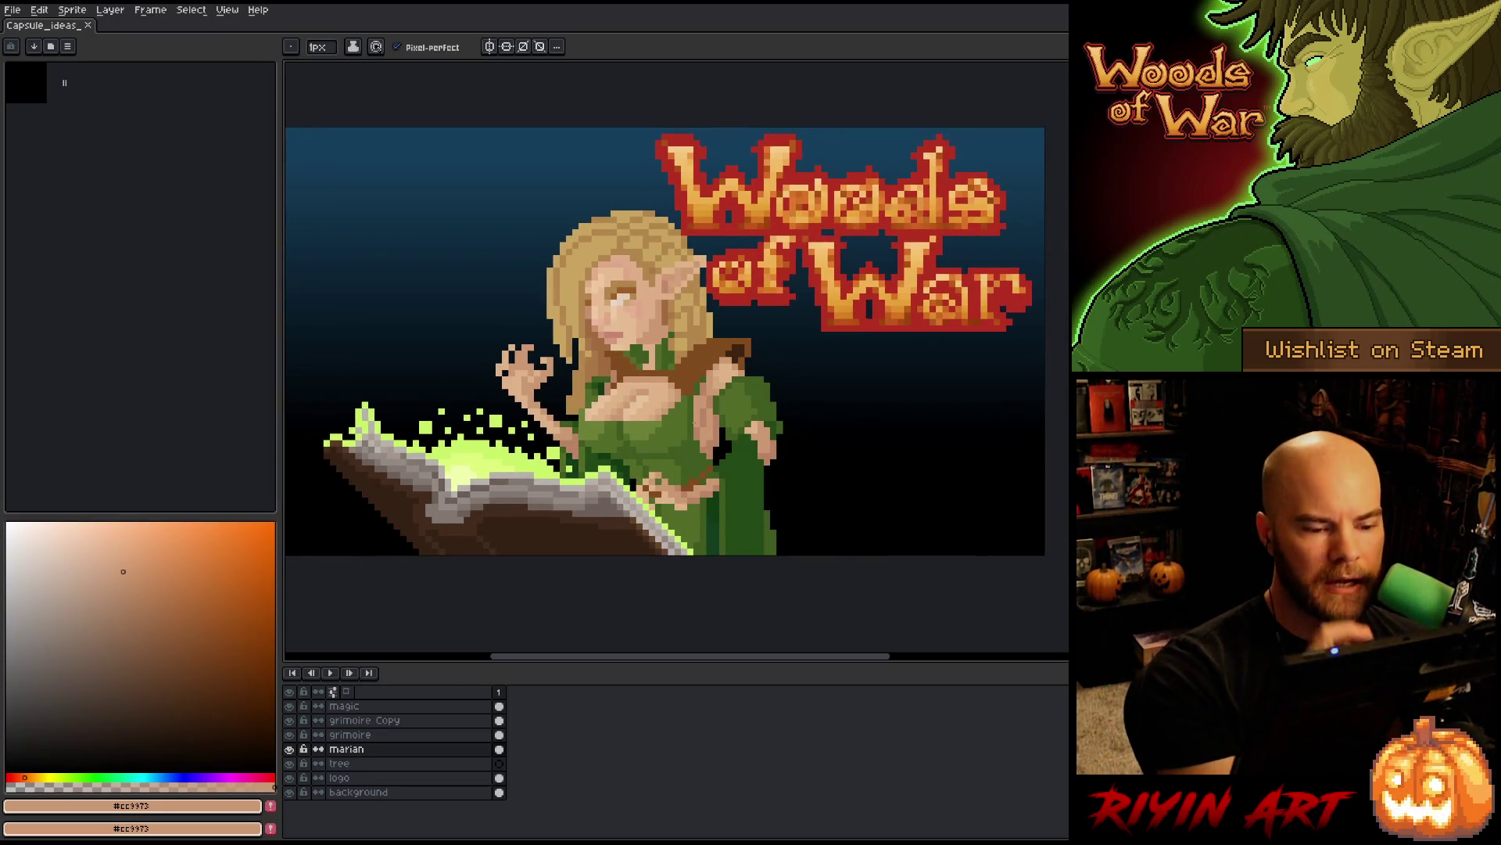
- Sample the strap's brown and tweak its saturation, brightness and hue in the colour picker
key("i")
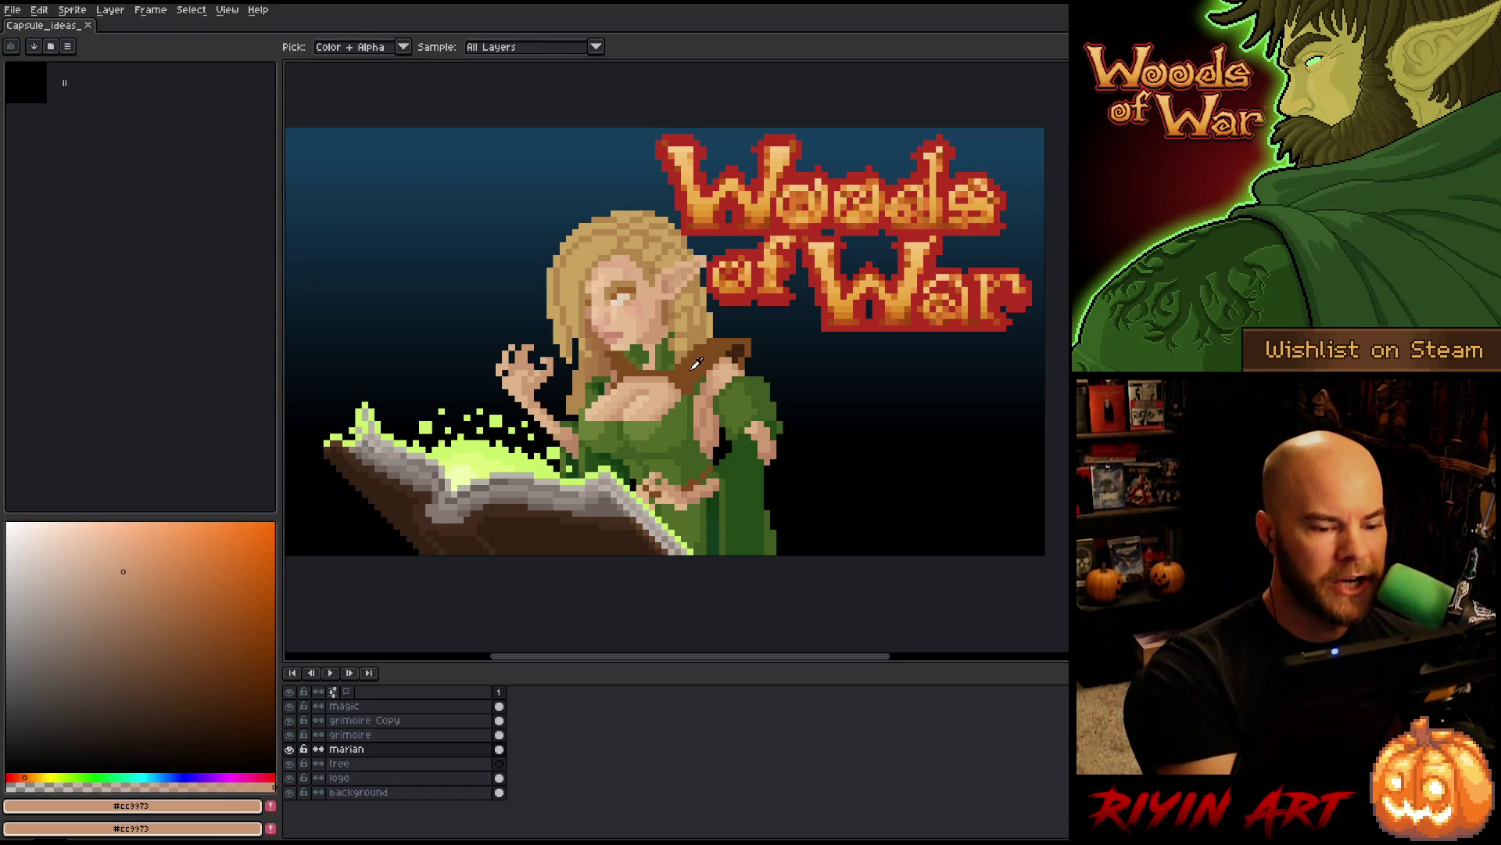
left_click(696, 361)
key("b")
left_click_drag(214, 625, 197, 621)
left_click(33, 777)
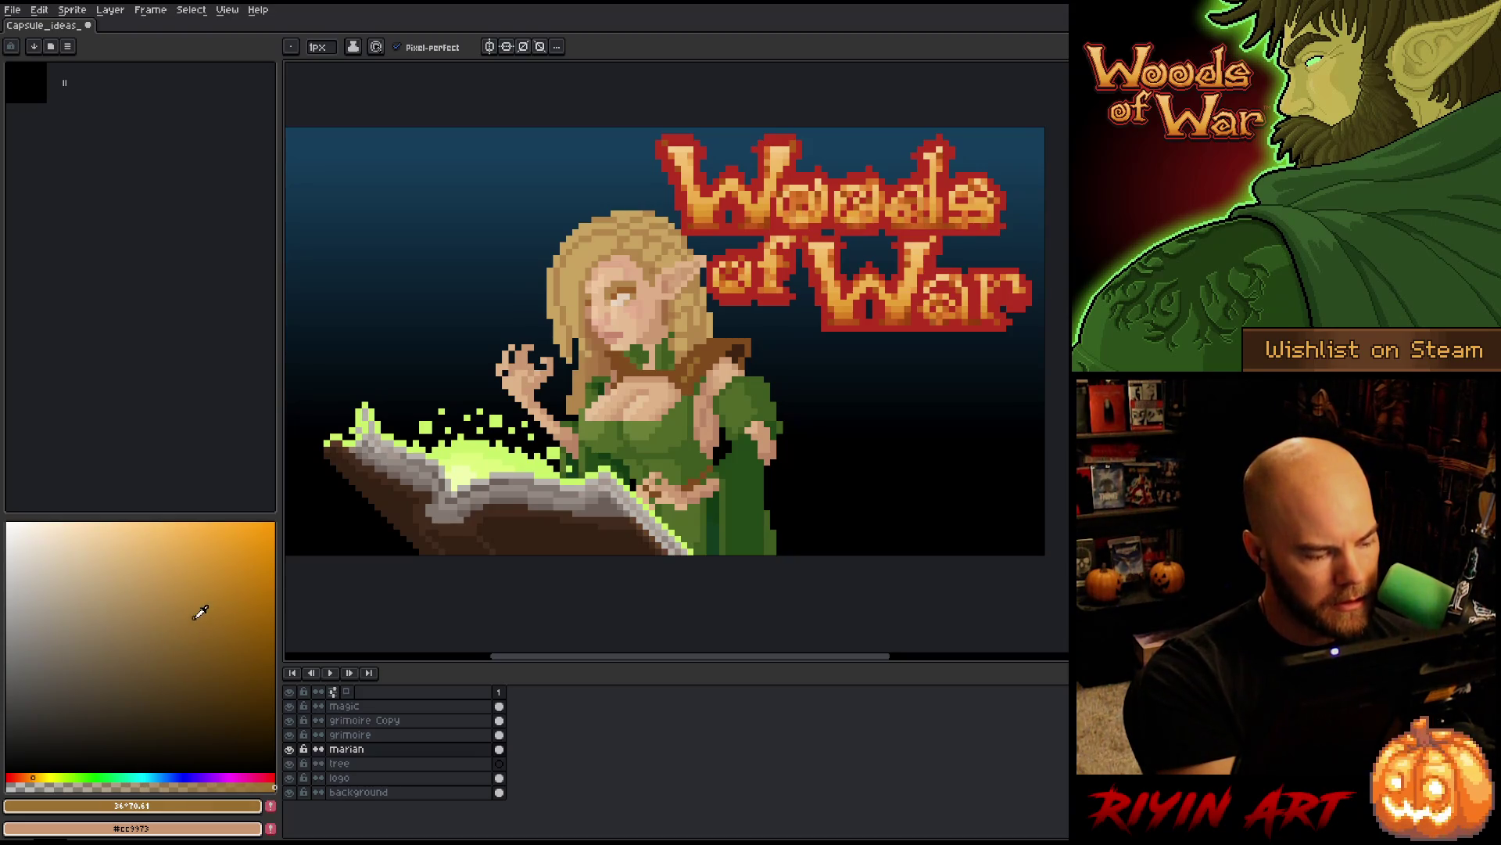
left_click(31, 776)
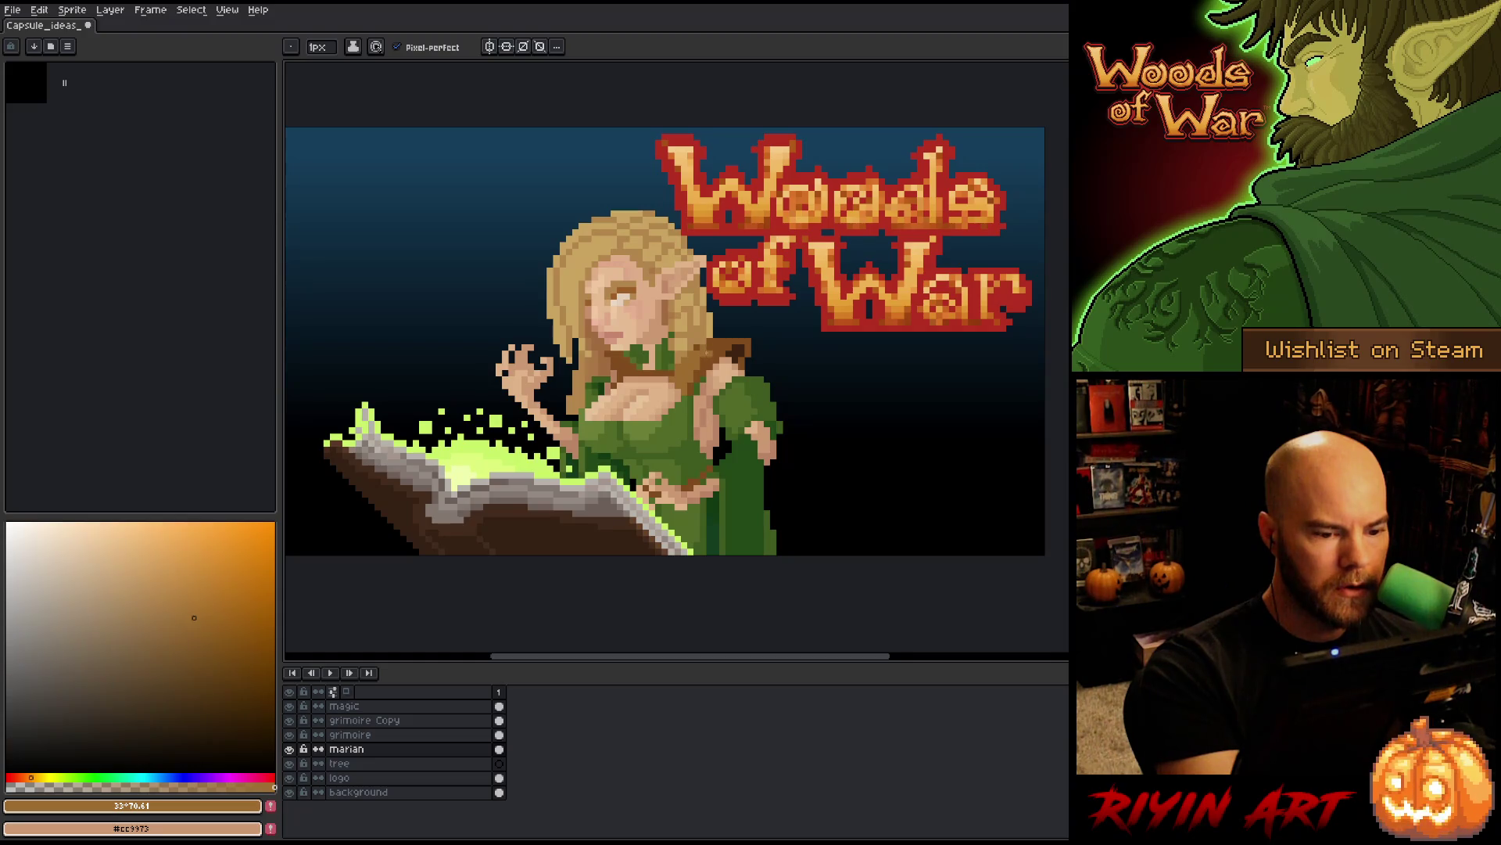
- Paint the shoulder strap alternating #814c1c and #9d6d2f, ending on dark brown #814c1c
left_click(707, 344, "alt")
left_click(723, 331)
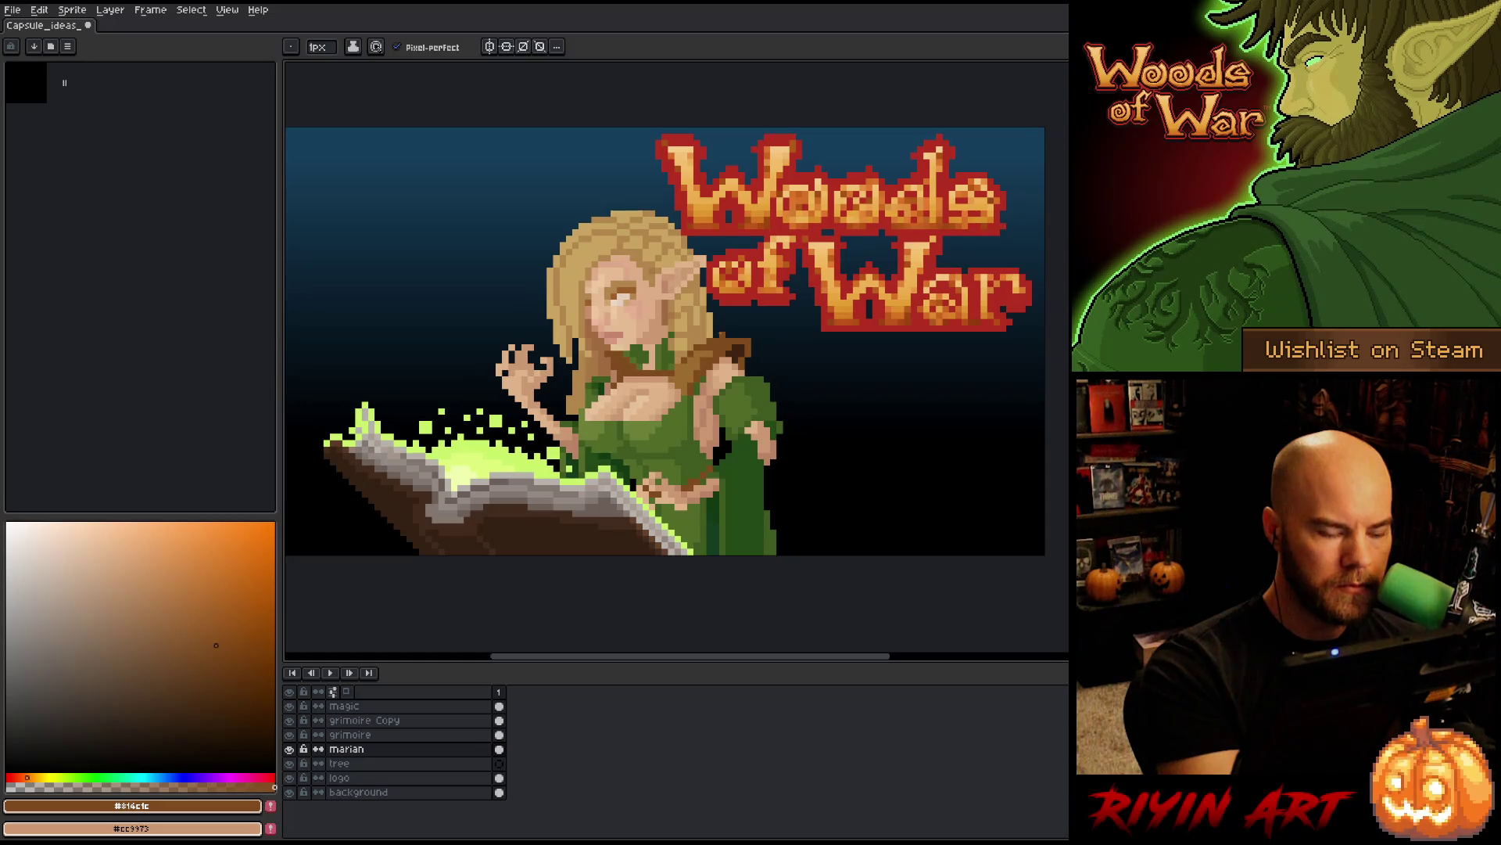
left_click(723, 328, "alt")
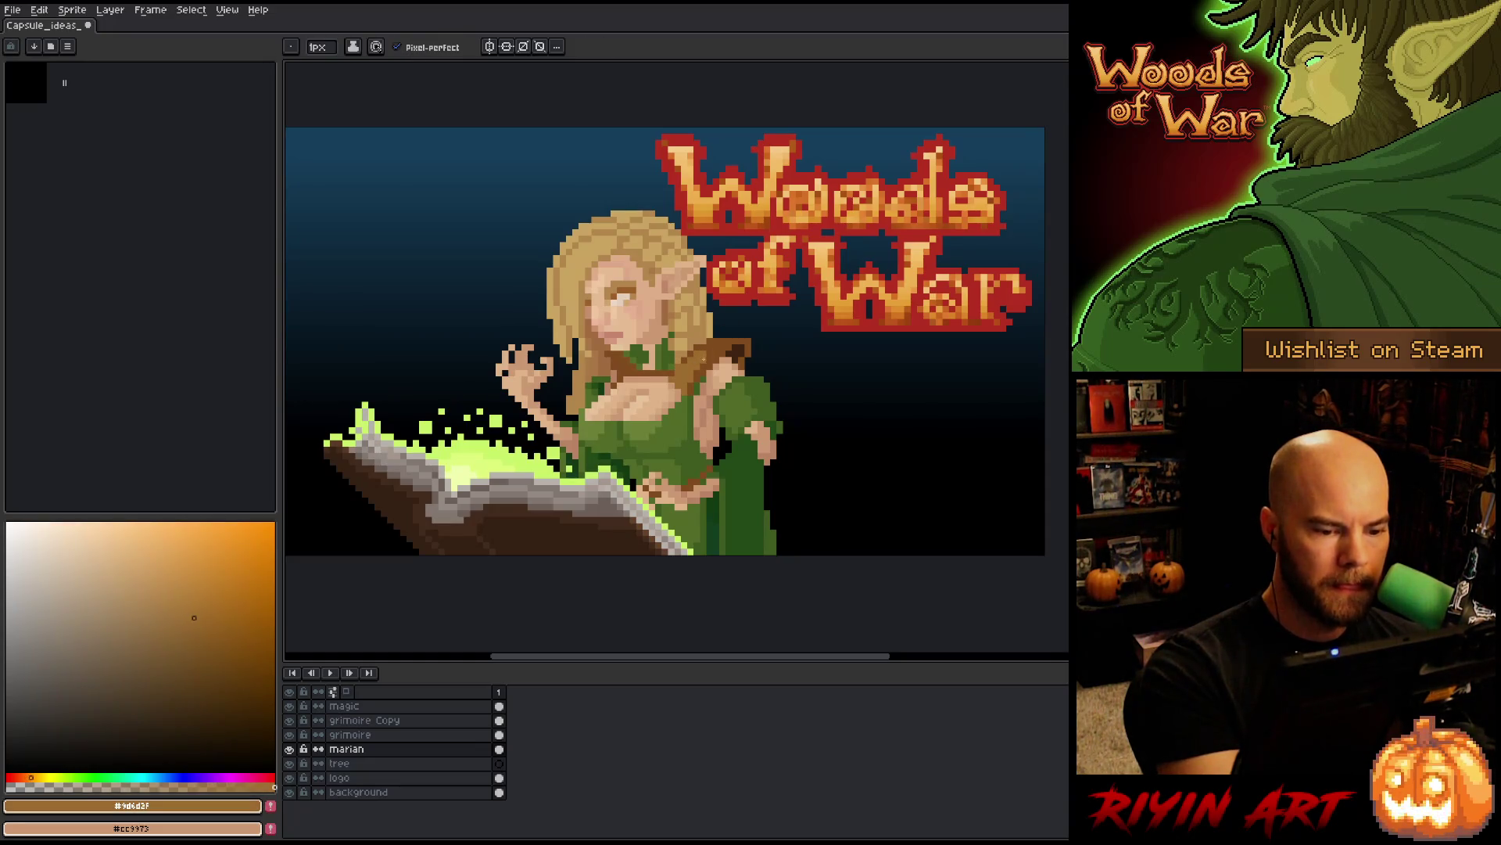
left_click(693, 364, "alt")
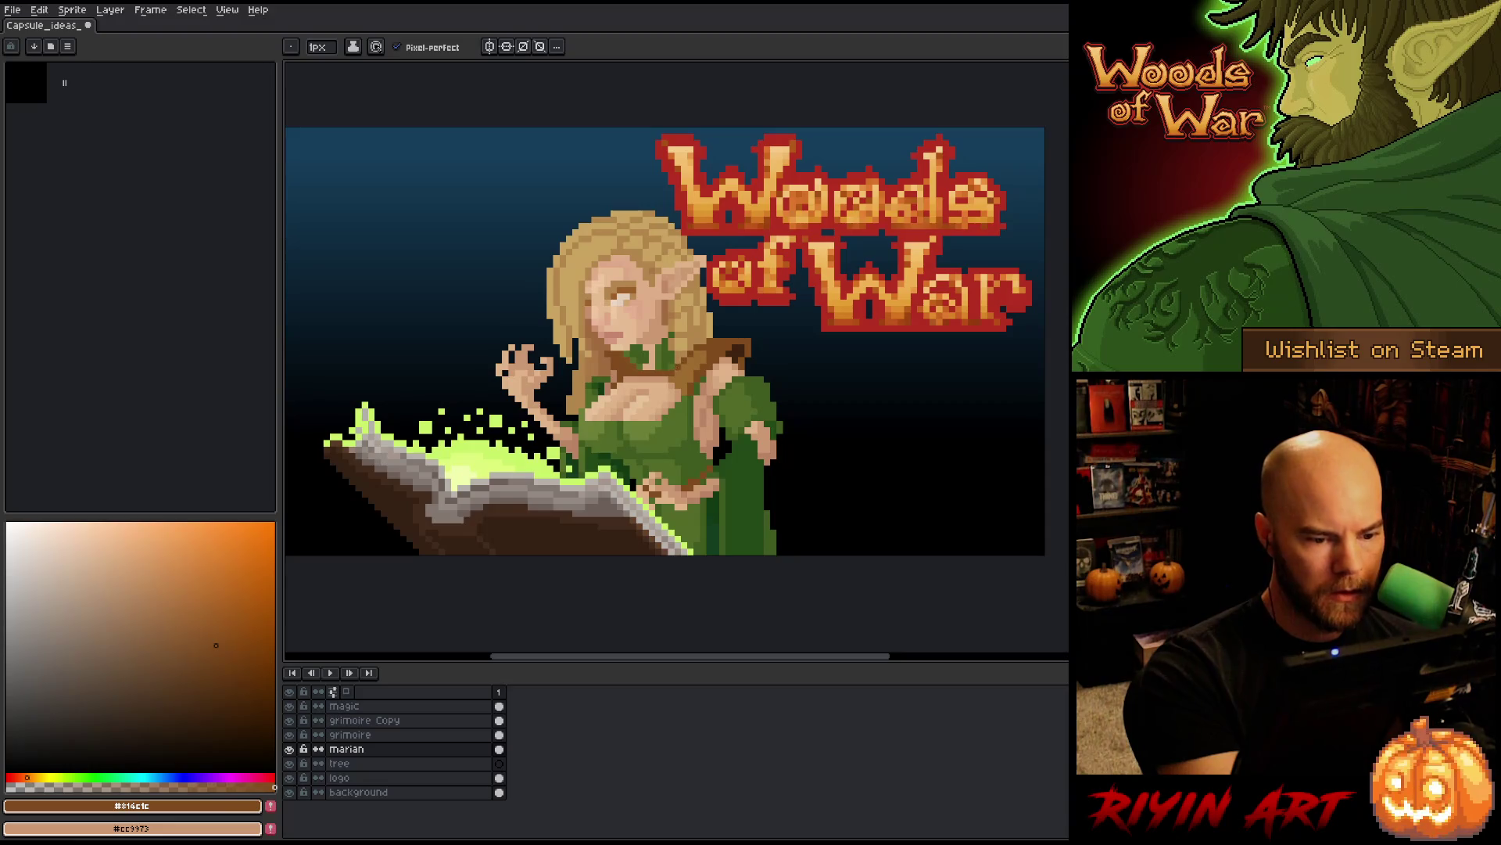
left_click(697, 357, "alt")
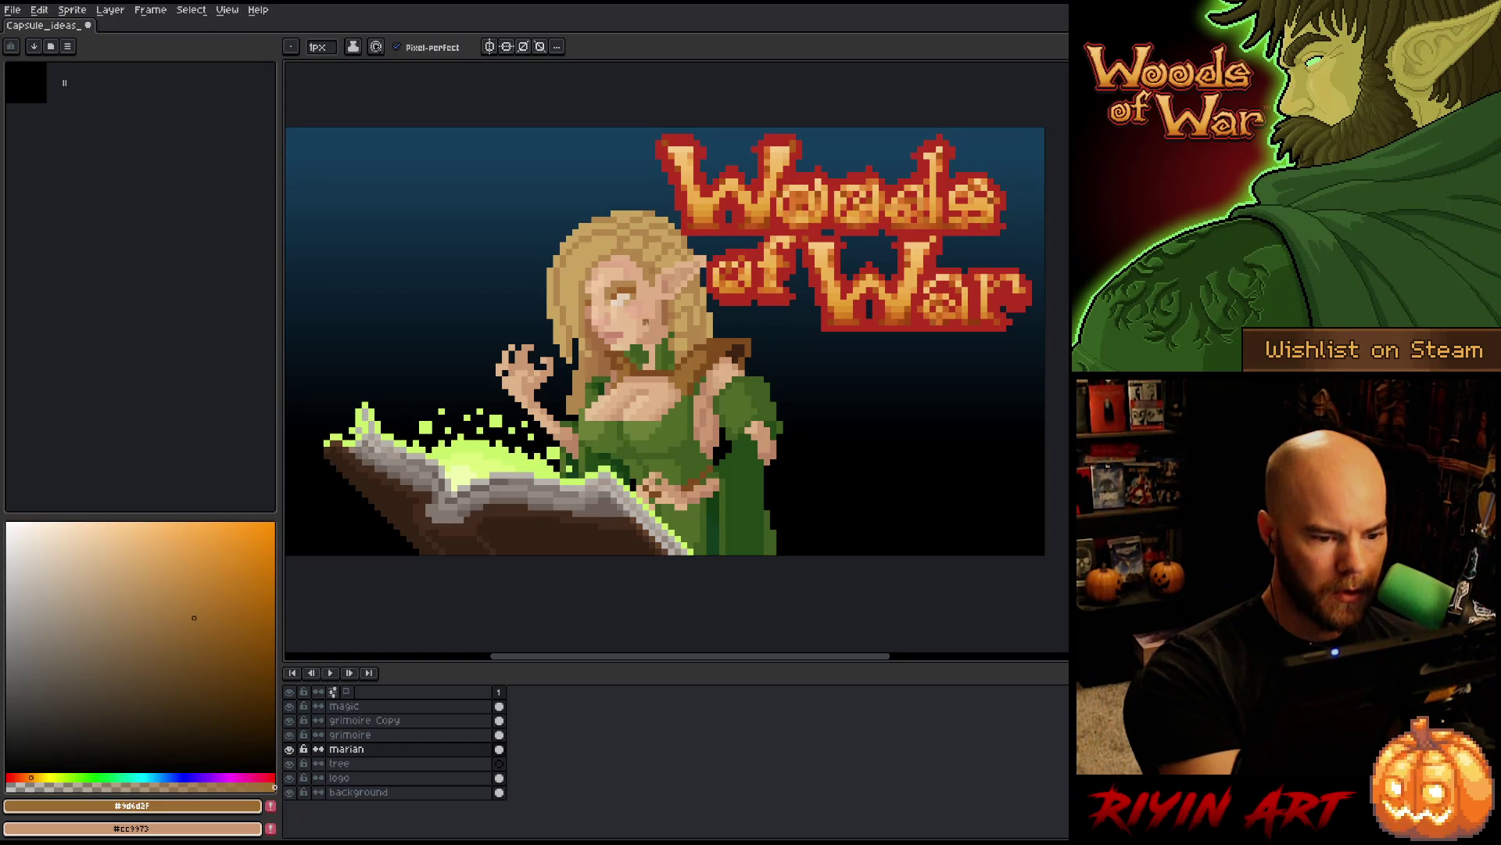
key("i")
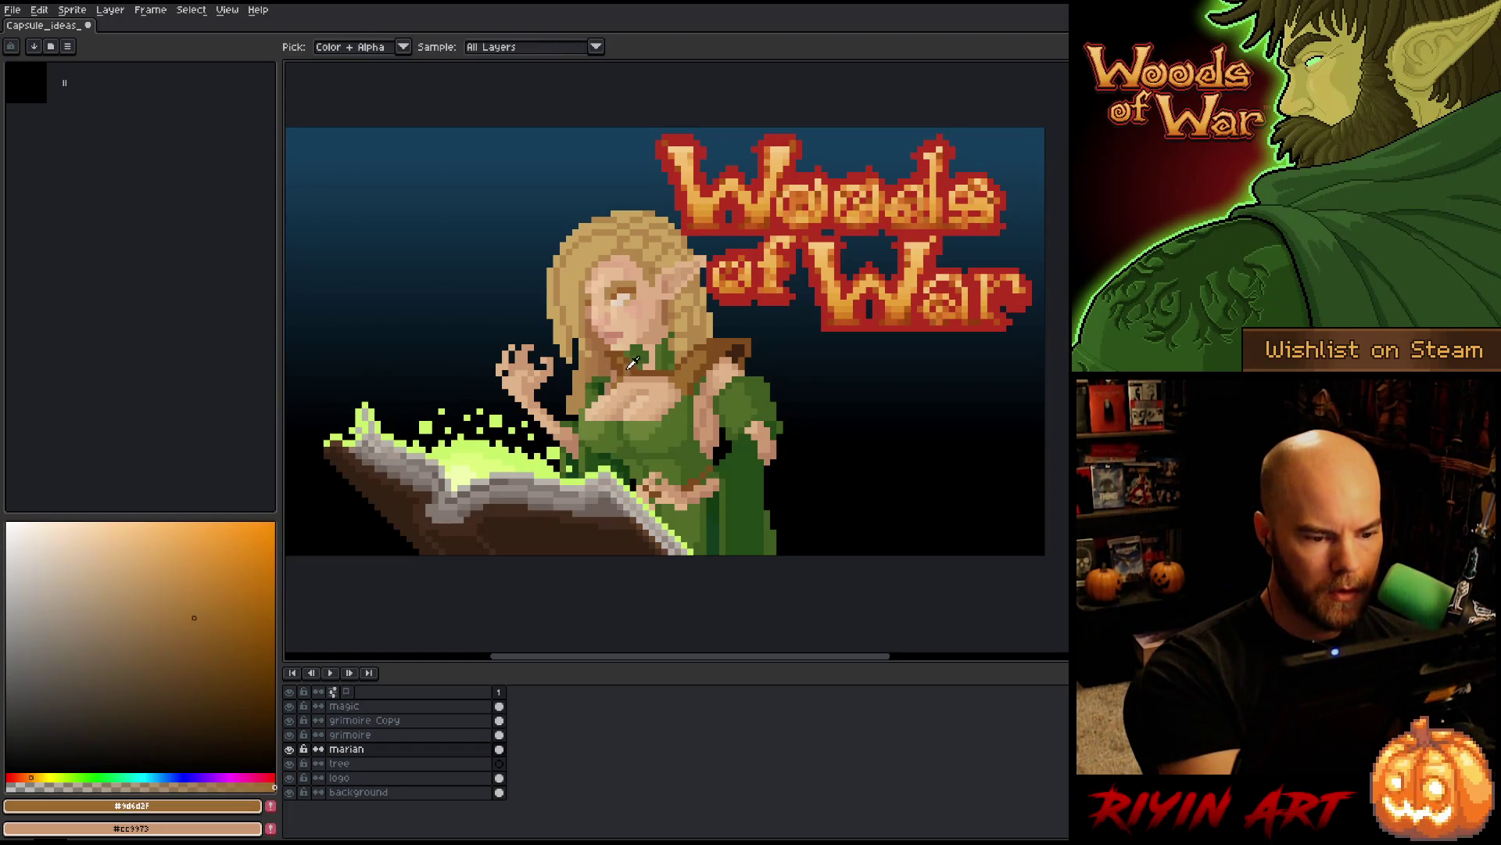
key("b")
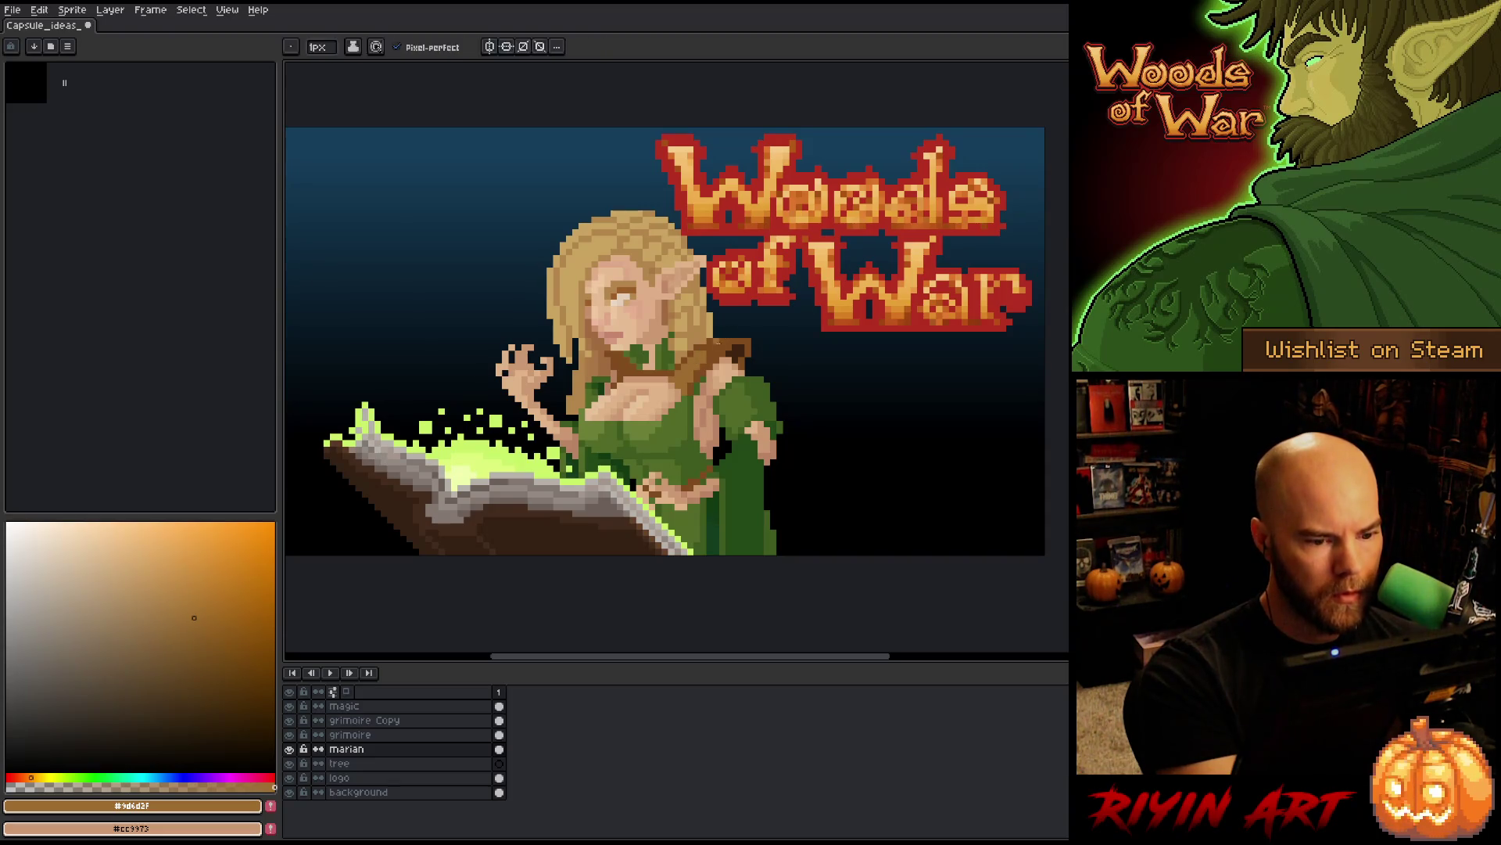
left_click(699, 359, "alt")
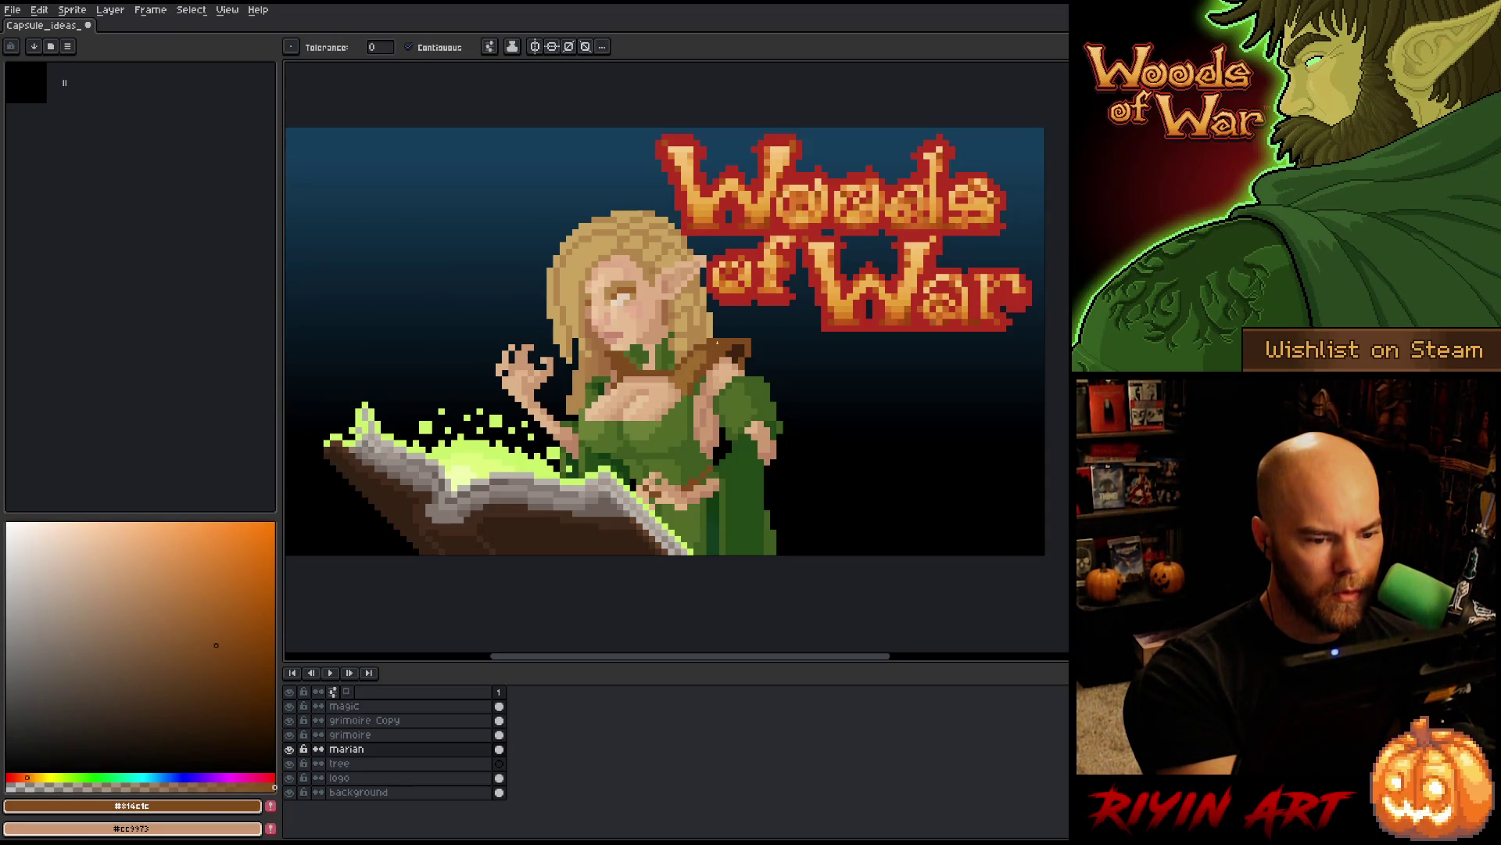
- Resample the strap's dark brown #814c1c and lighter brown, saving the image along the way
key("alt")
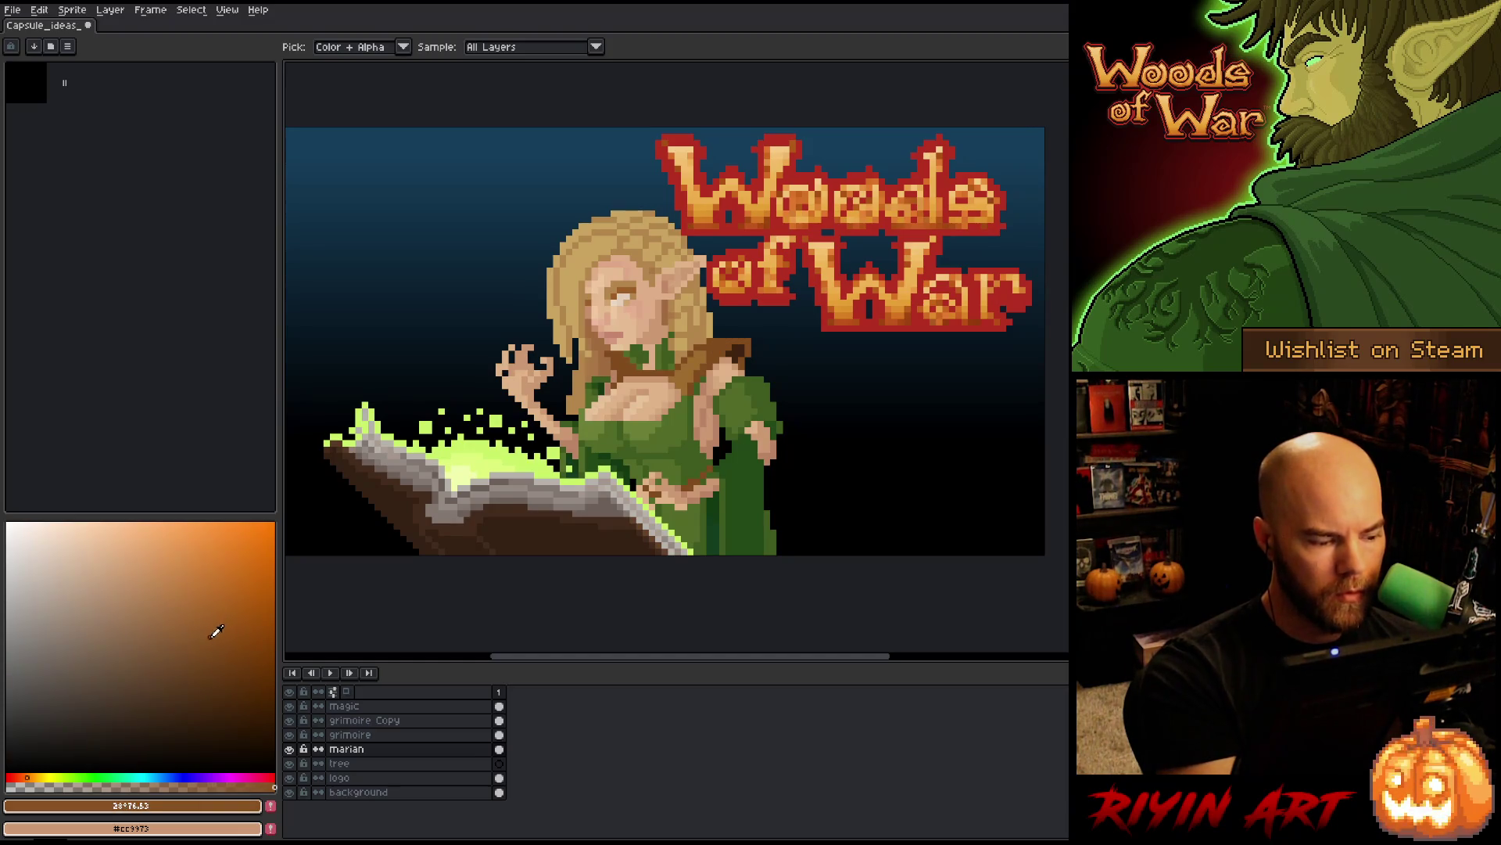
key("g")
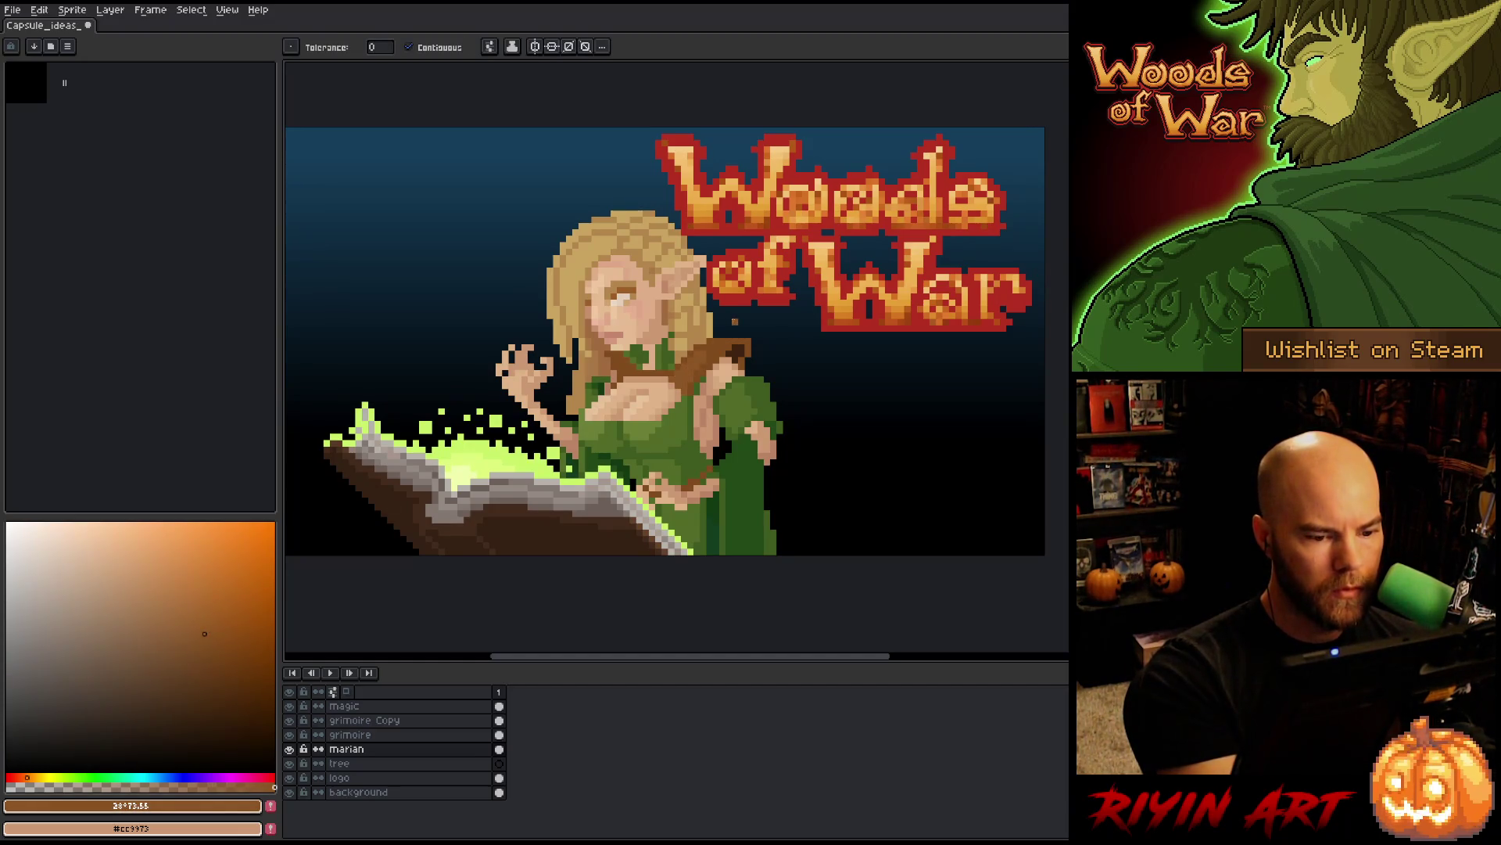
key("b")
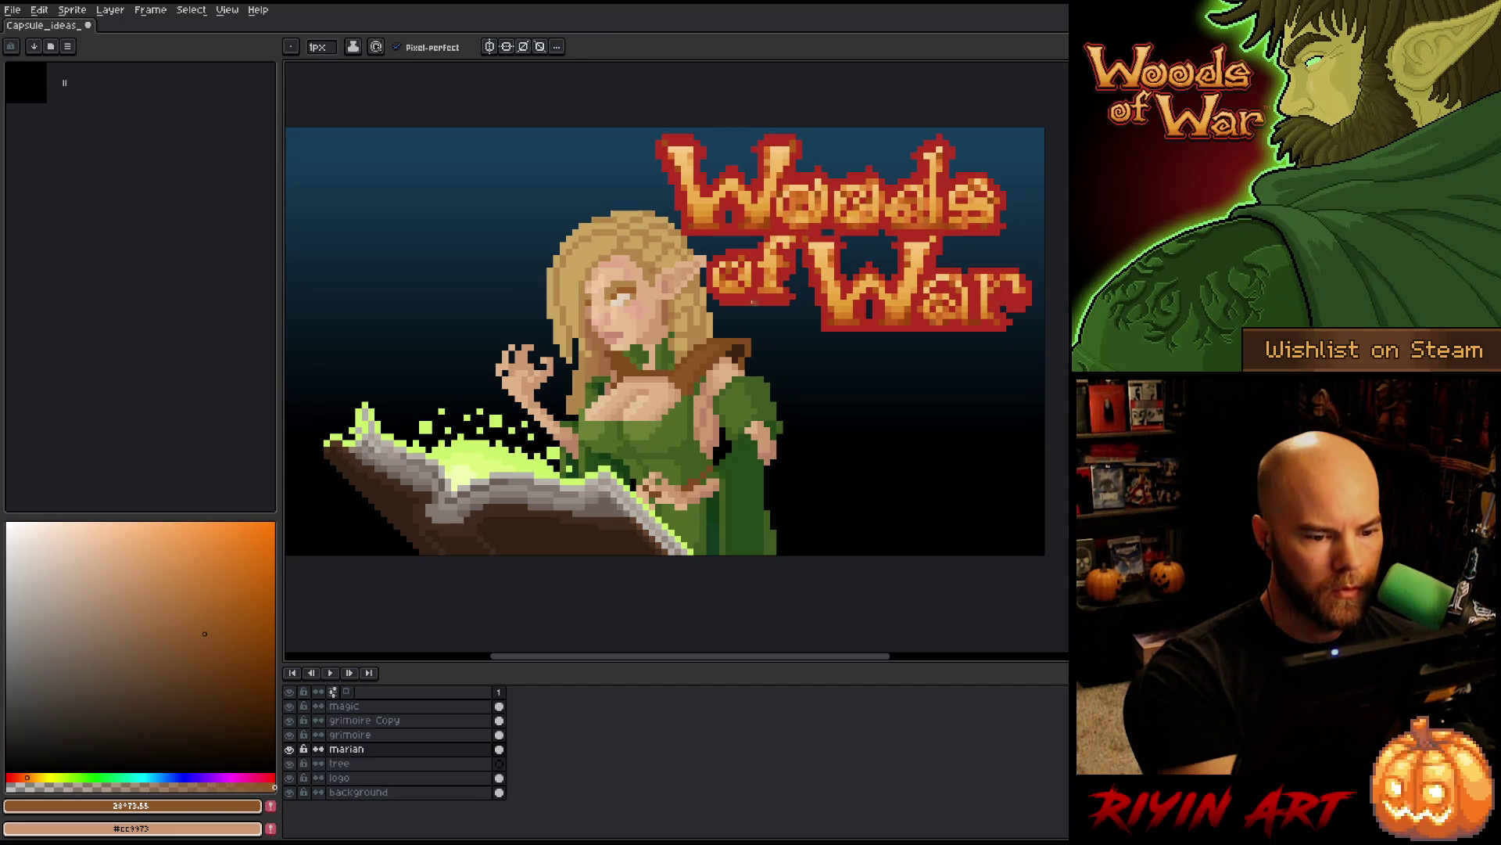
left_click(673, 381, "alt")
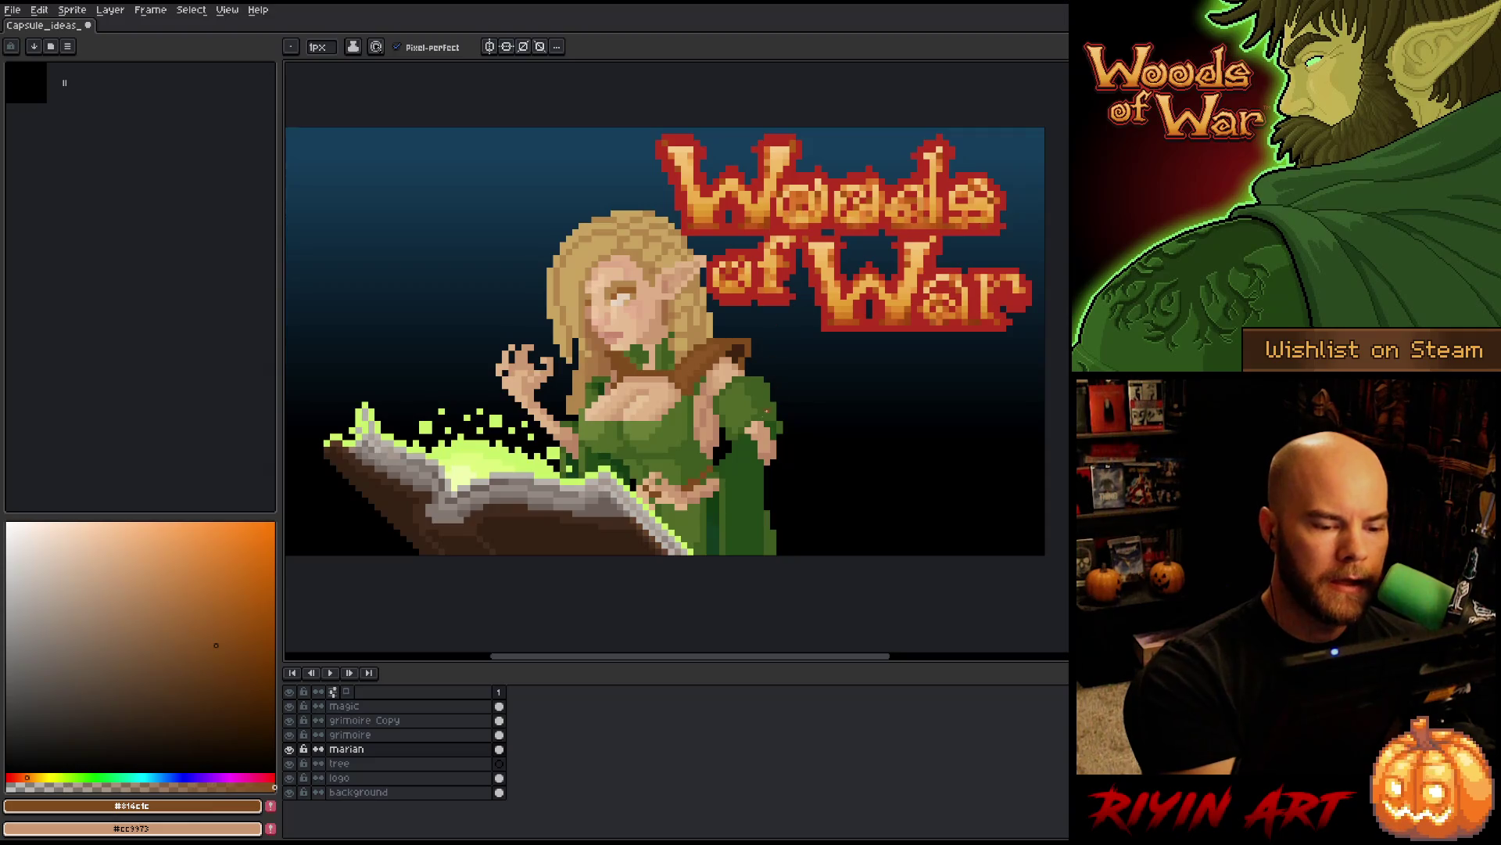
key("ctrl+s")
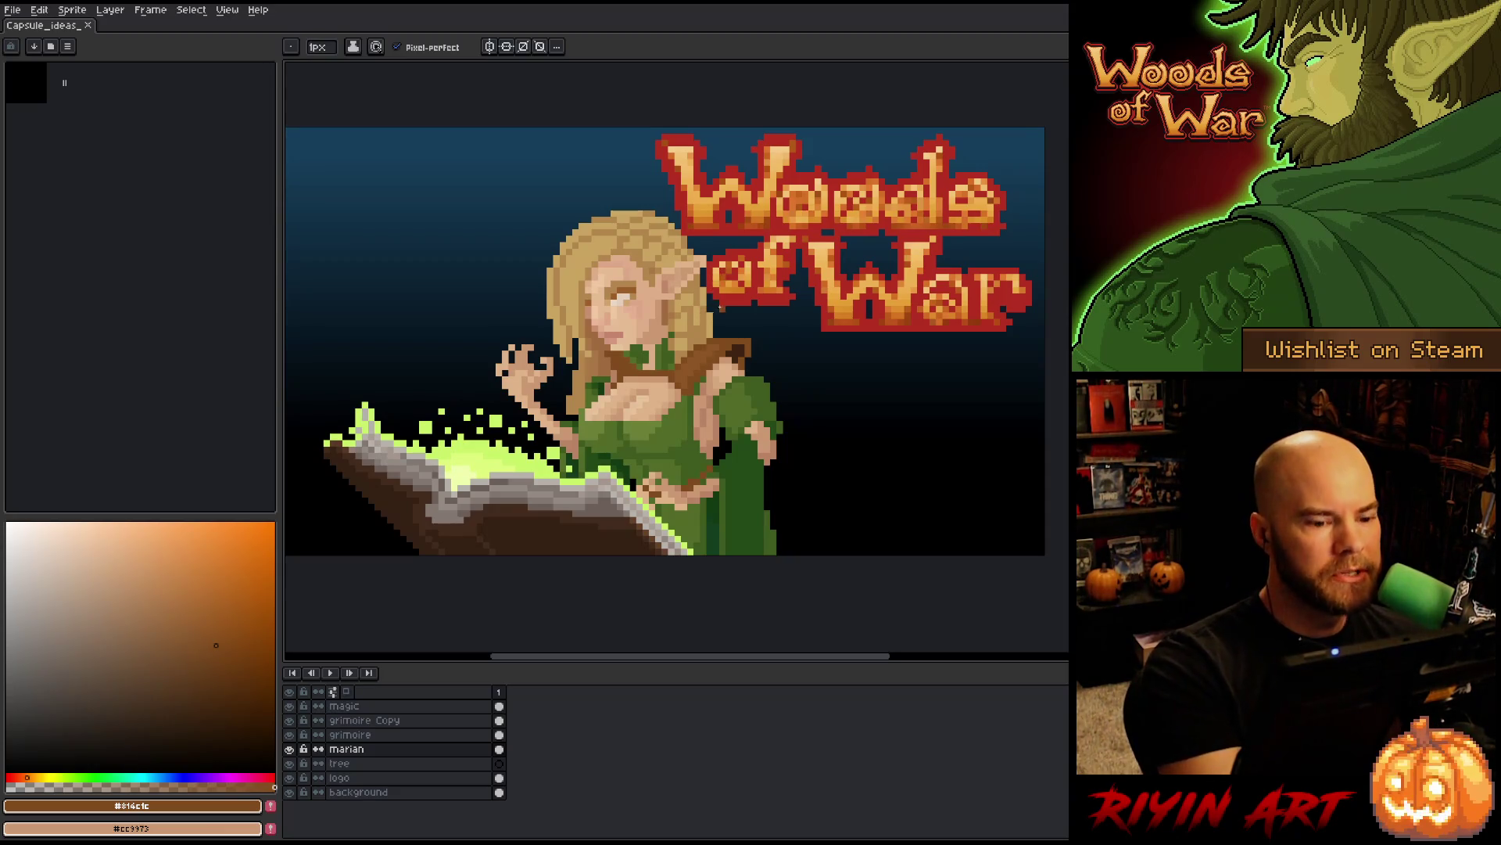
left_click(691, 365, "alt")
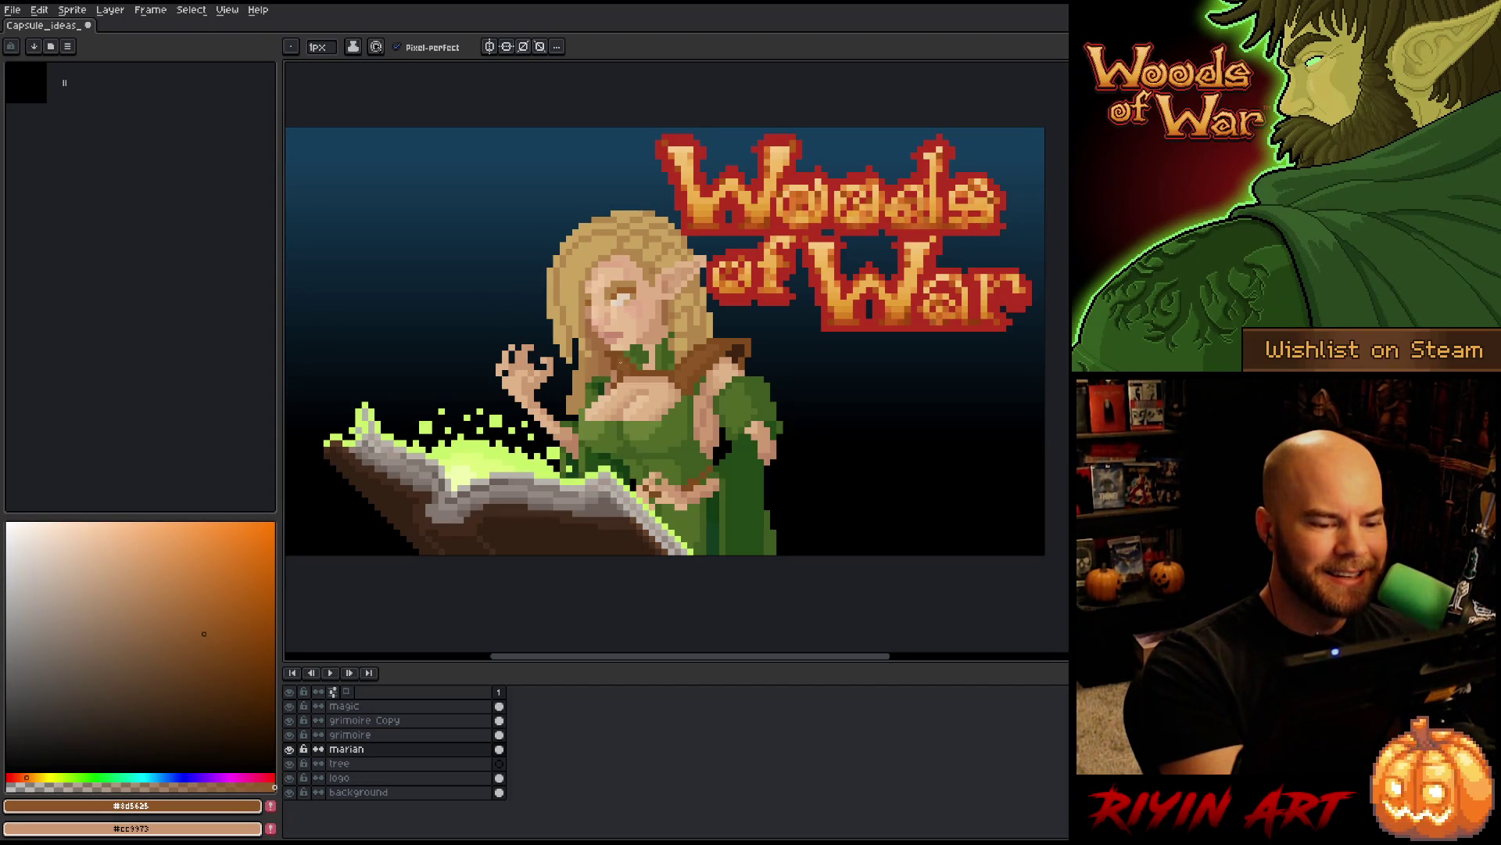
left_click(792, 526, "alt")
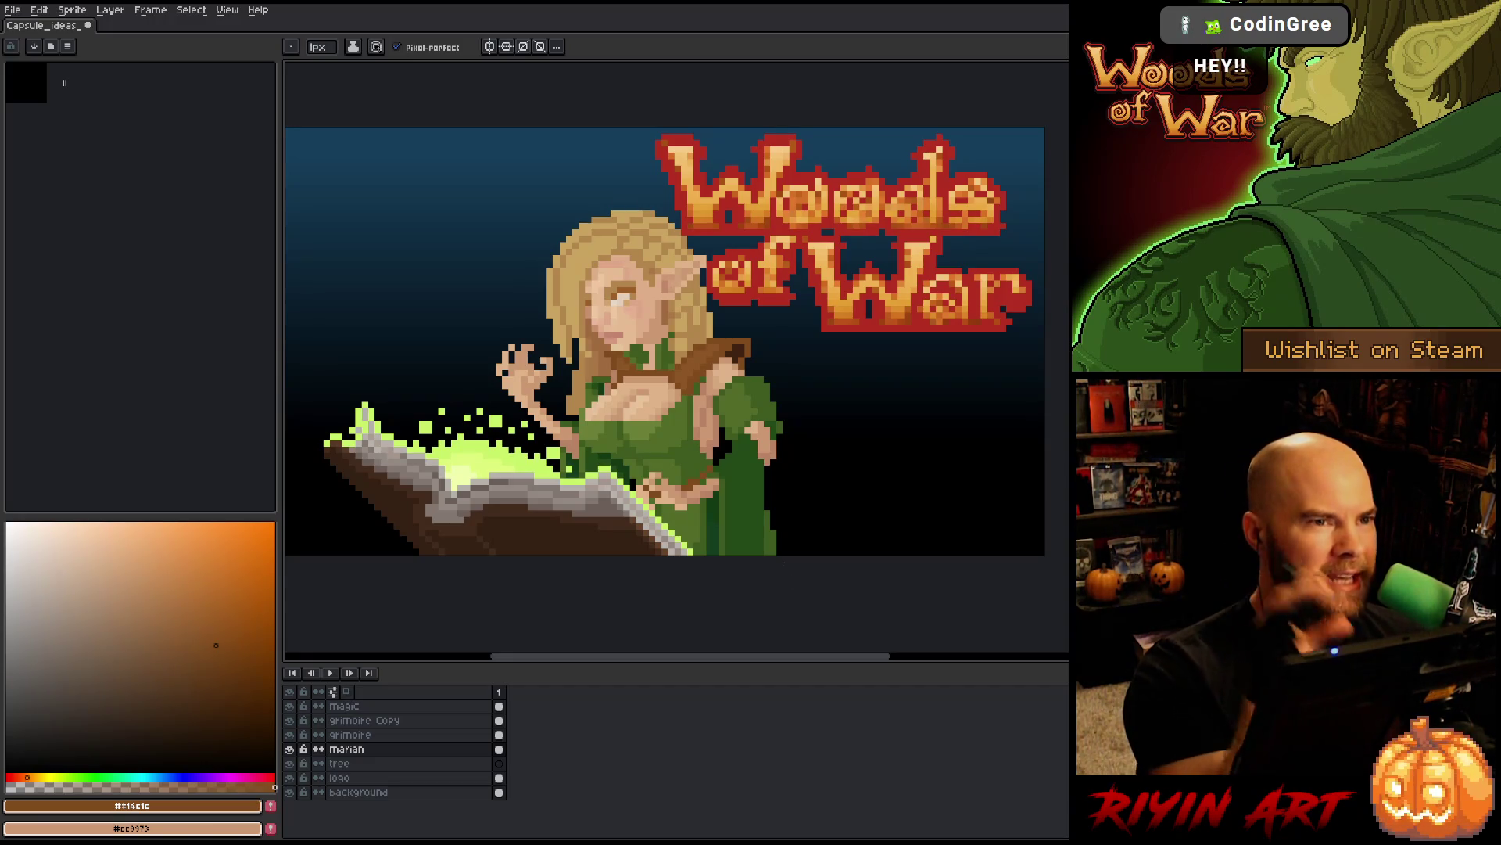
key("ctrl+s")
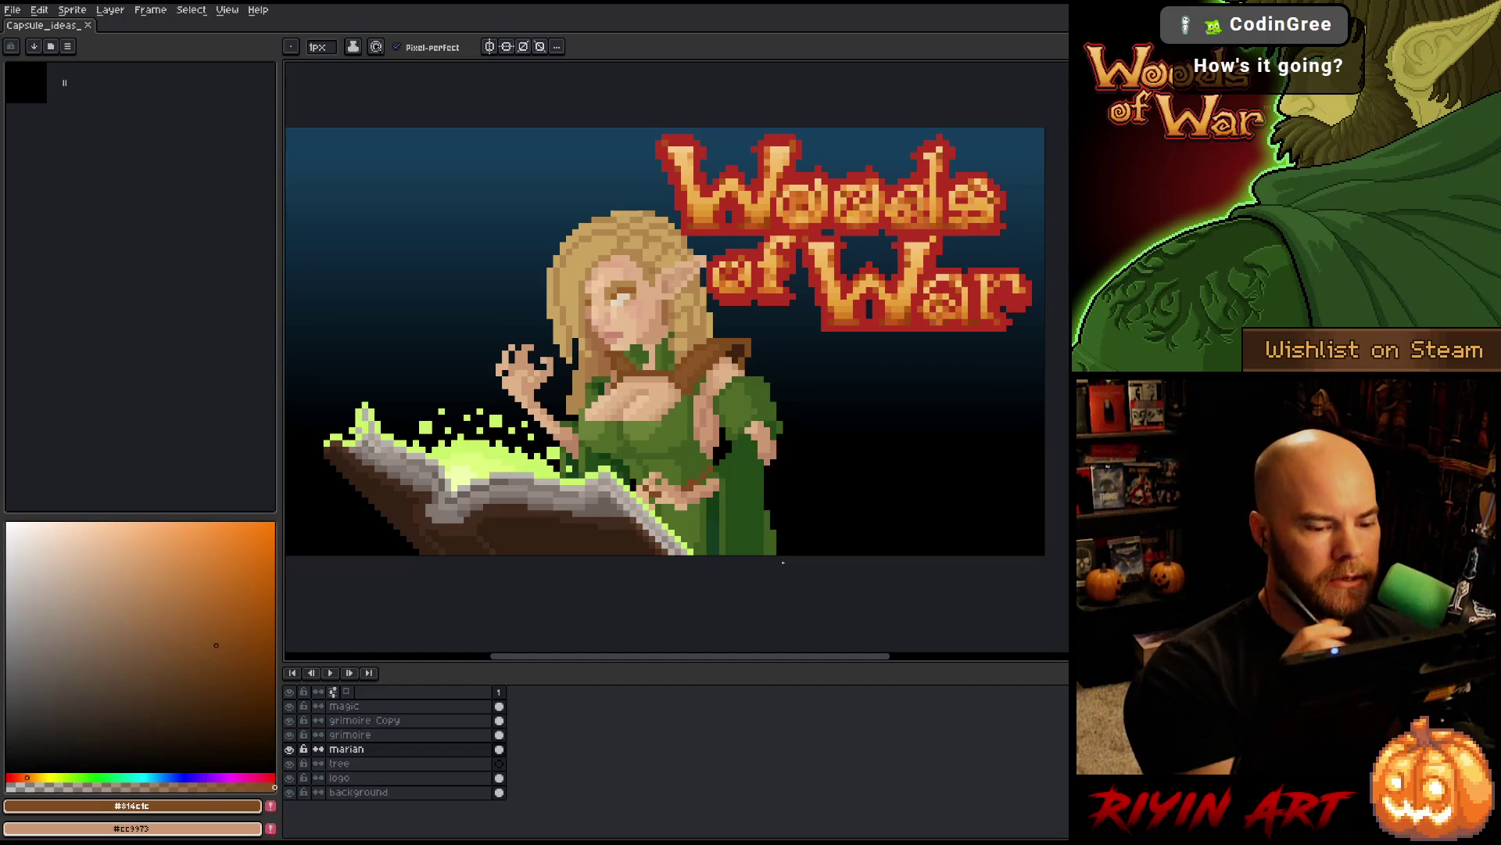
- Sample the dress green, paint a green pixel on the dress, and save
left_click(632, 417, "alt")
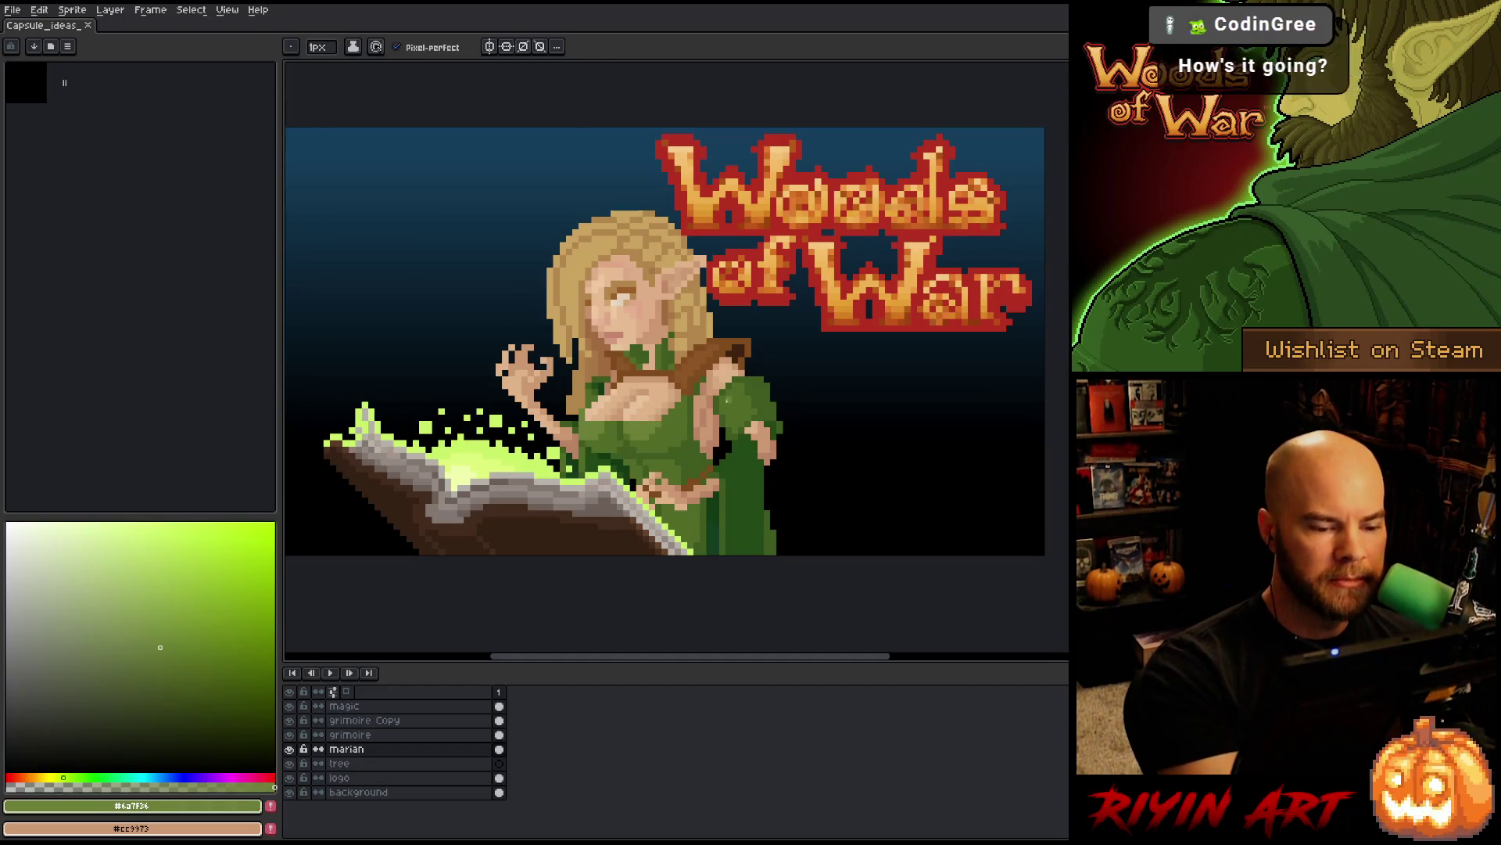
left_click(728, 406)
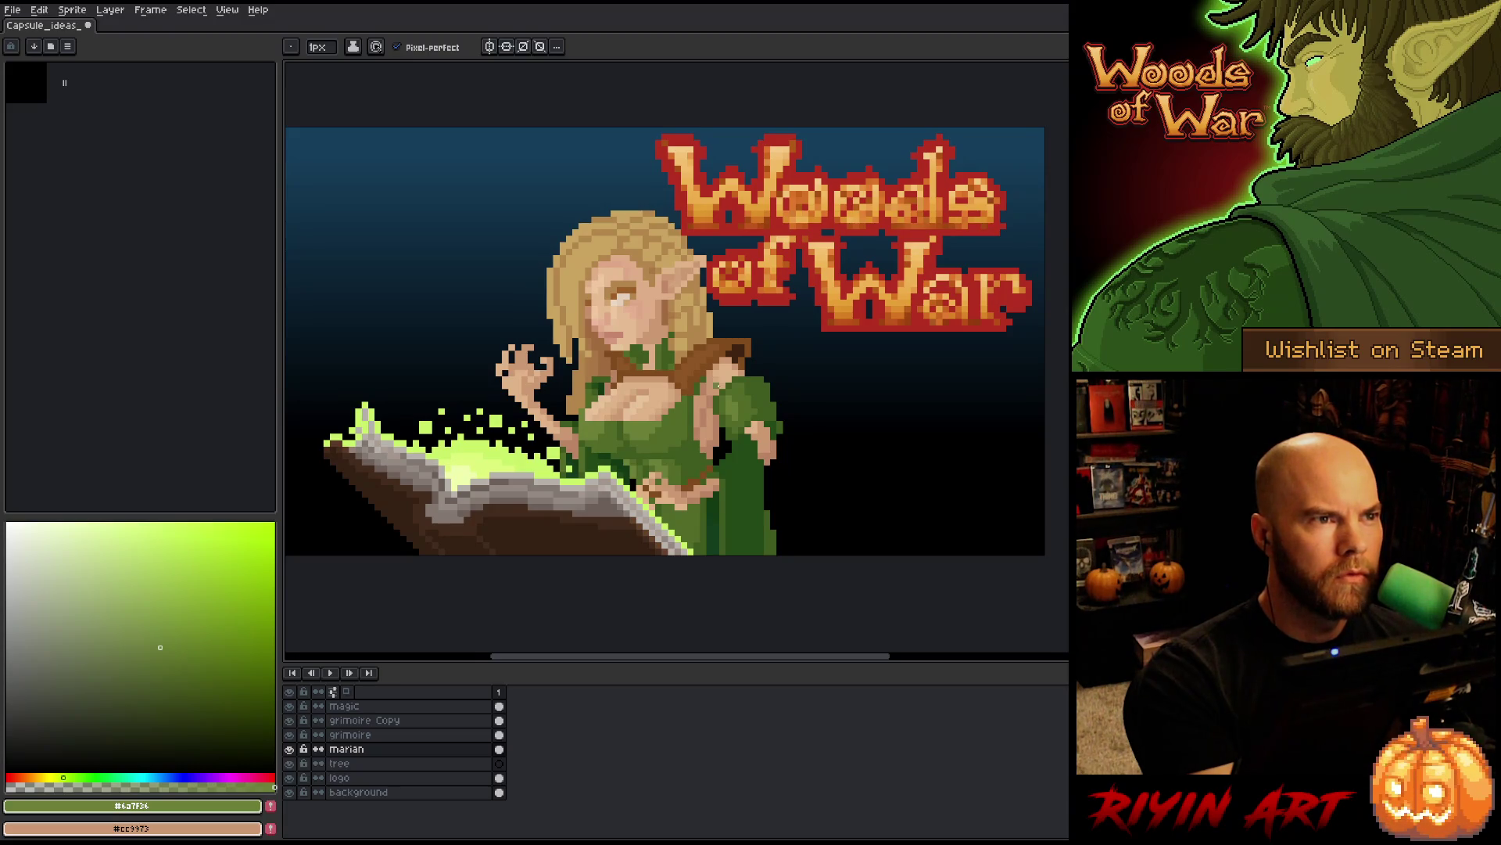
key("ctrl+s")
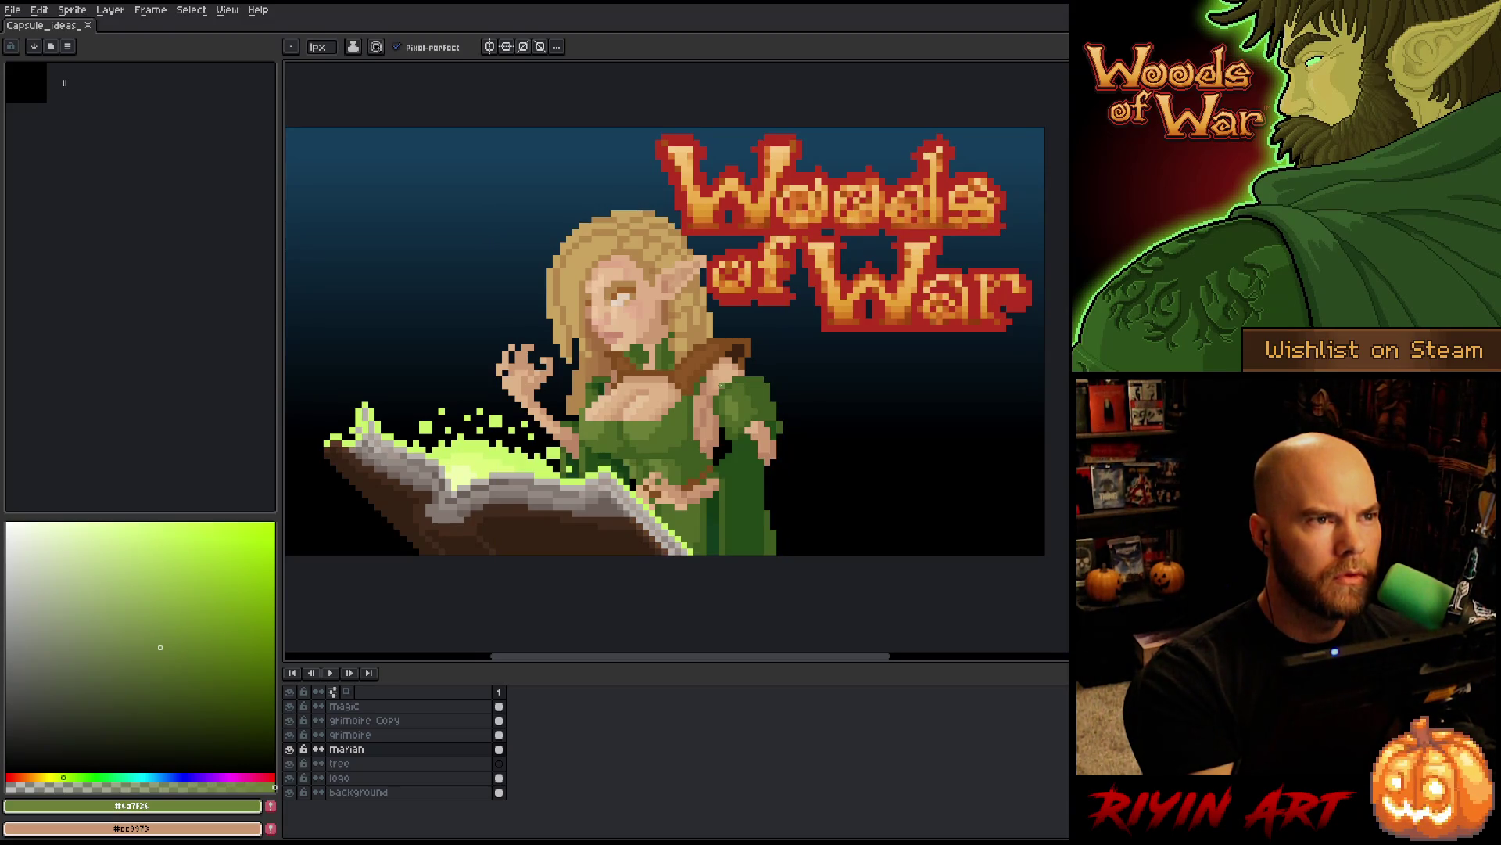
- Sample mid brown #a06b3f, darken it, and add a dark pixel to the lips
mouse_move(729, 451)
left_mouse_down()
mouse_move(708, 454)
mouse_move(721, 449)
left_mouse_up()
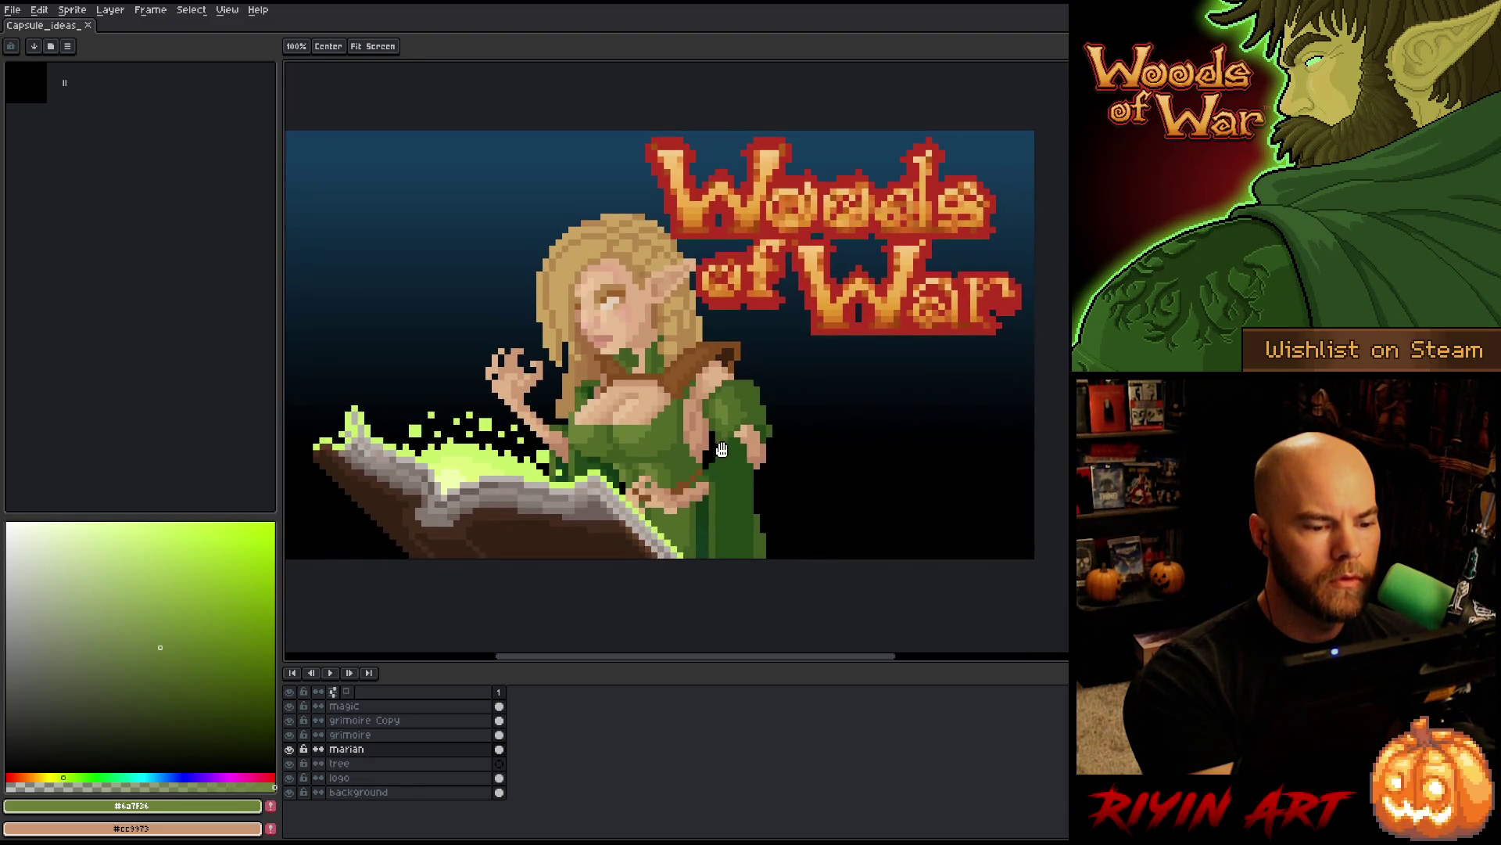
key("b")
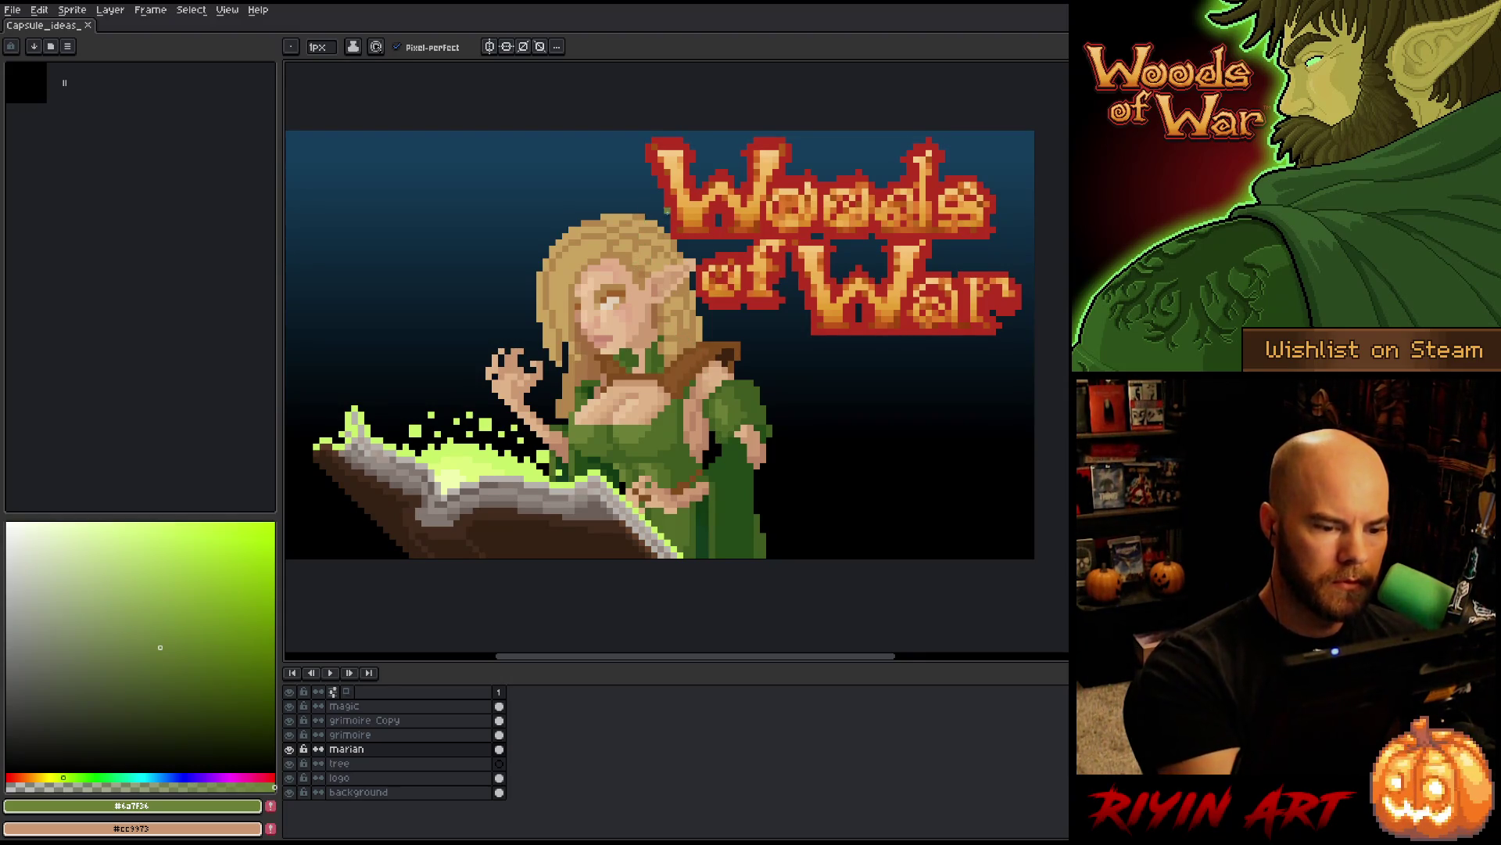
left_click(597, 344, "alt")
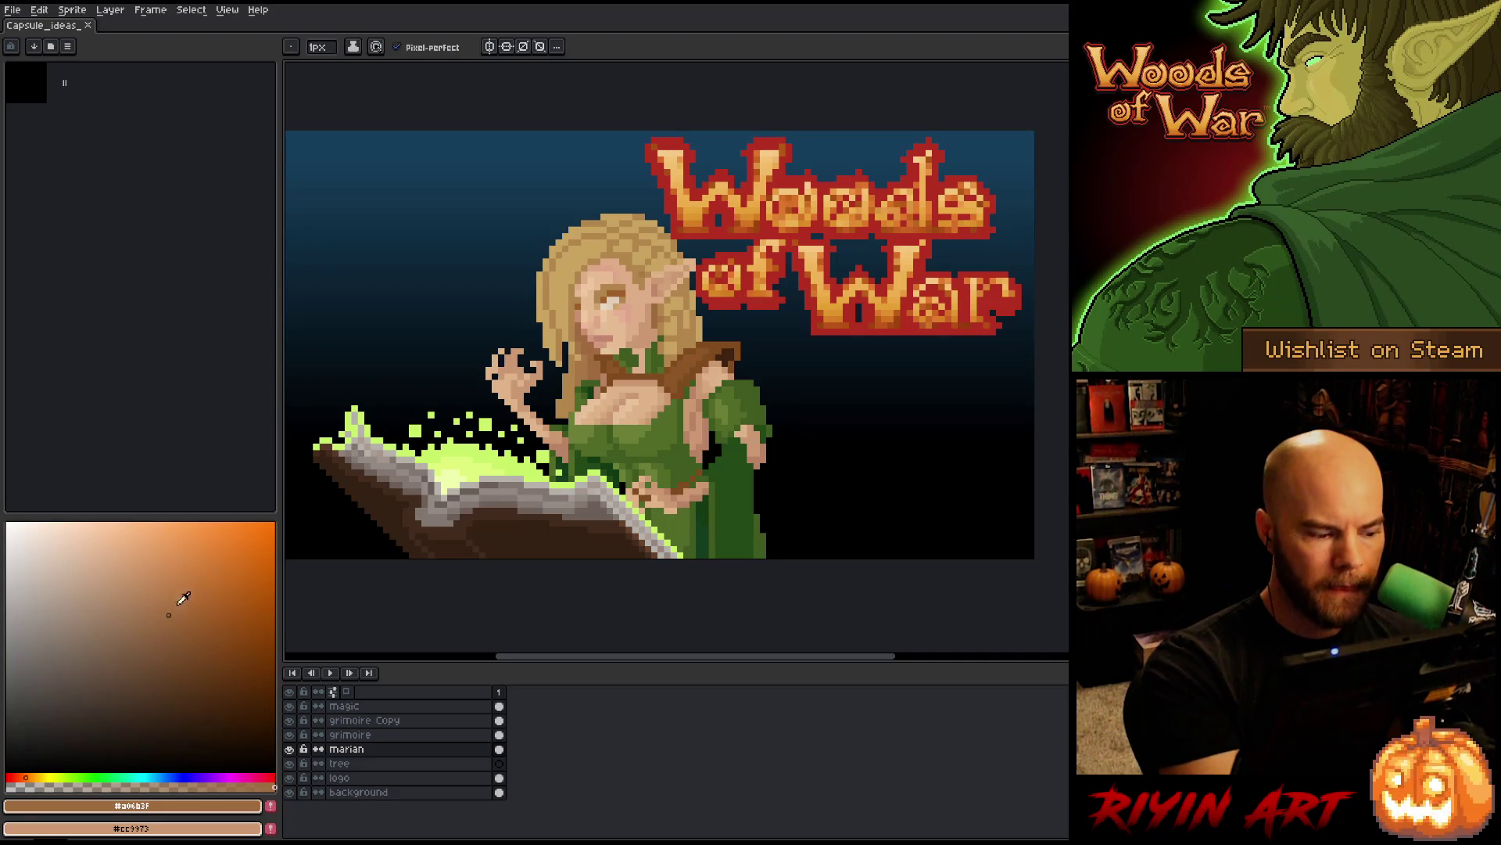
left_click_drag(169, 615, 179, 664)
left_click(592, 332)
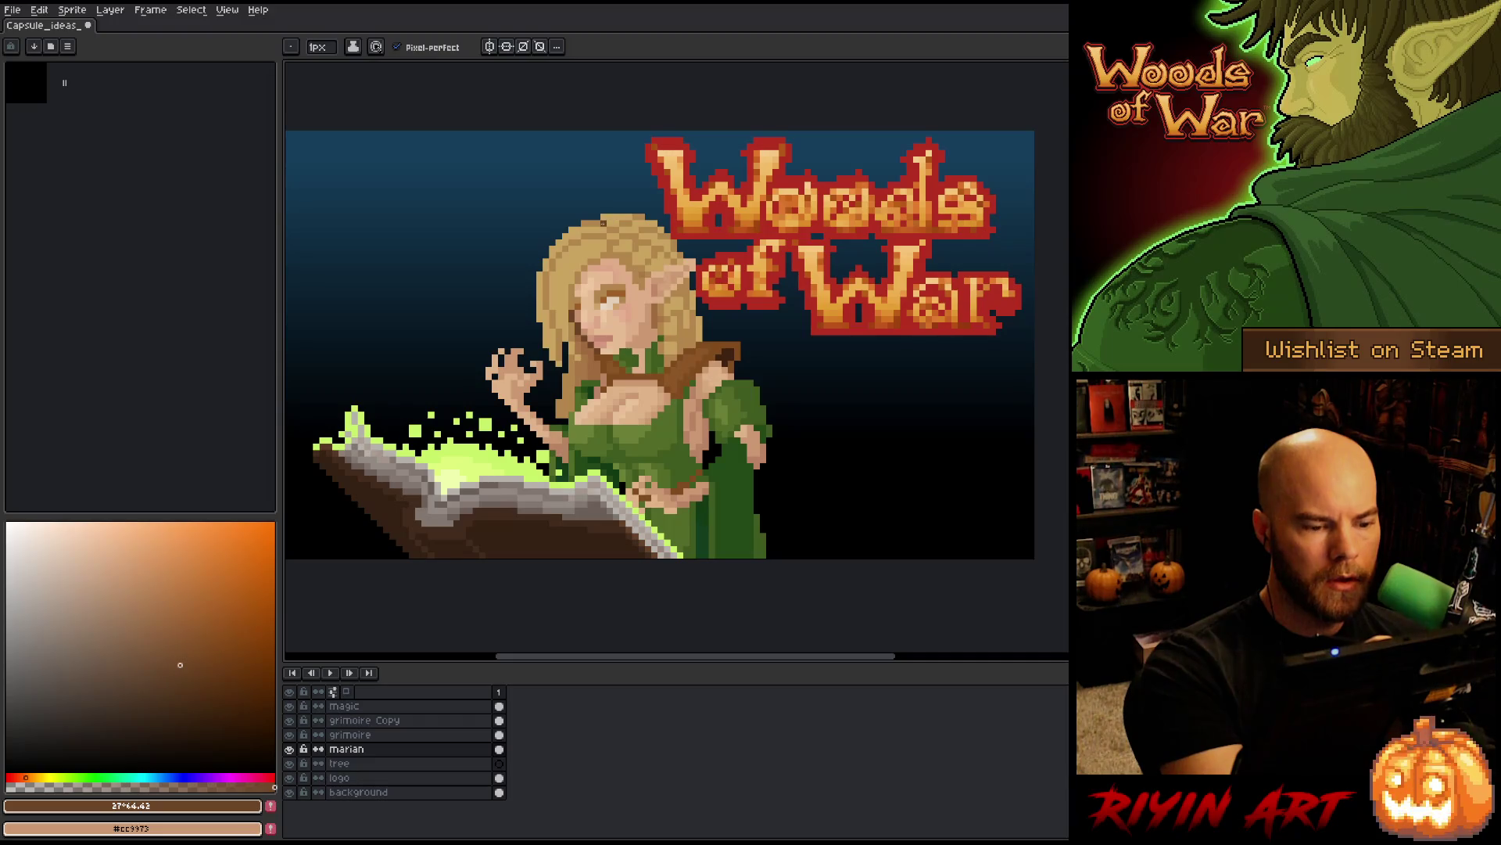
- Sample face browns (#9e5f26, #6d4626, #814c1c, #a06b3f) and paint a dark pixel beside the eye
left_click(603, 222, "alt")
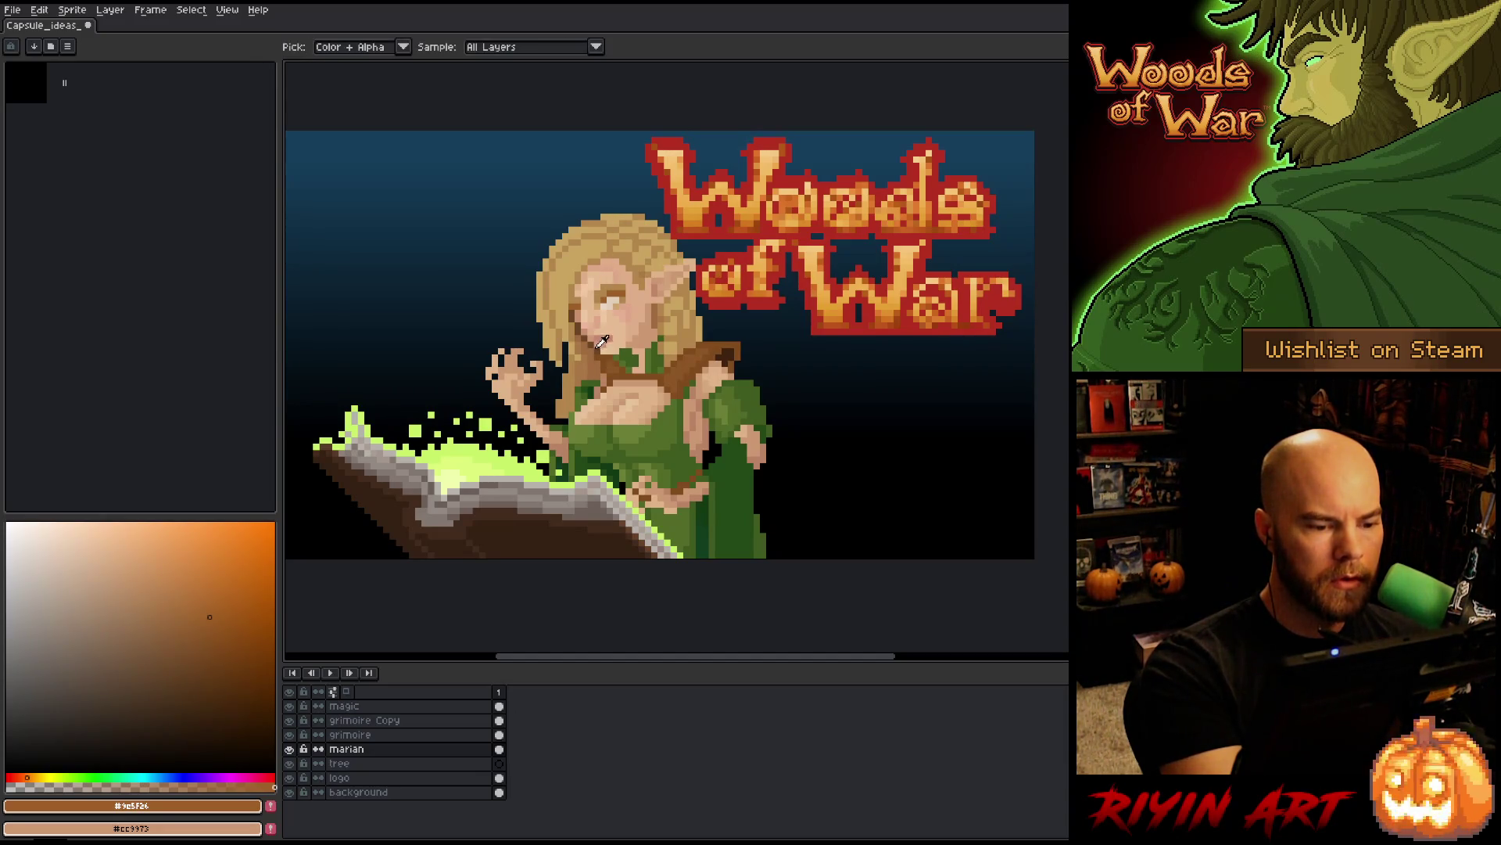
left_click(609, 357, "alt")
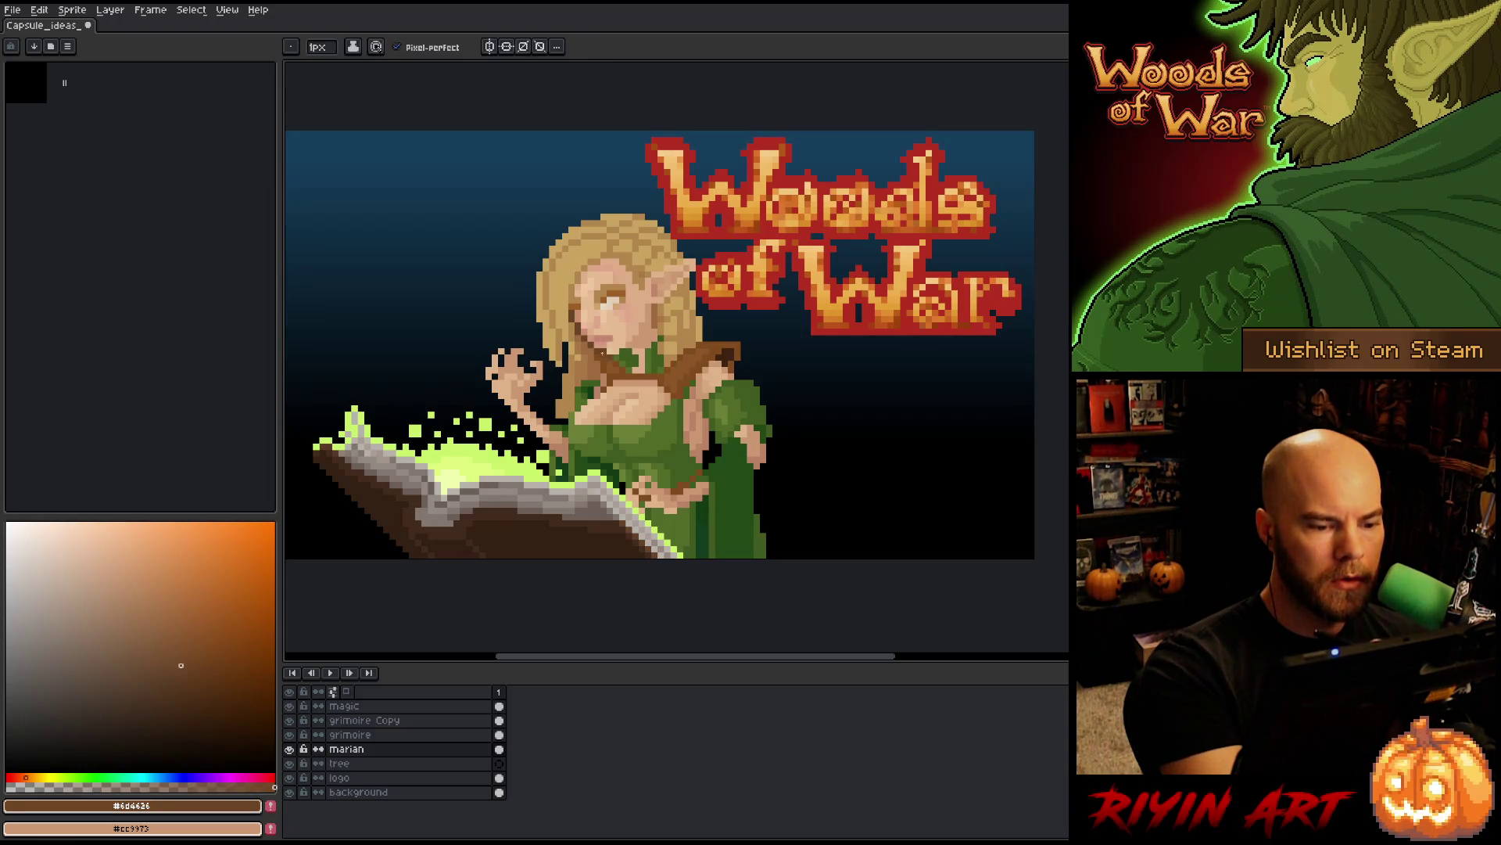
left_click(610, 300, "alt")
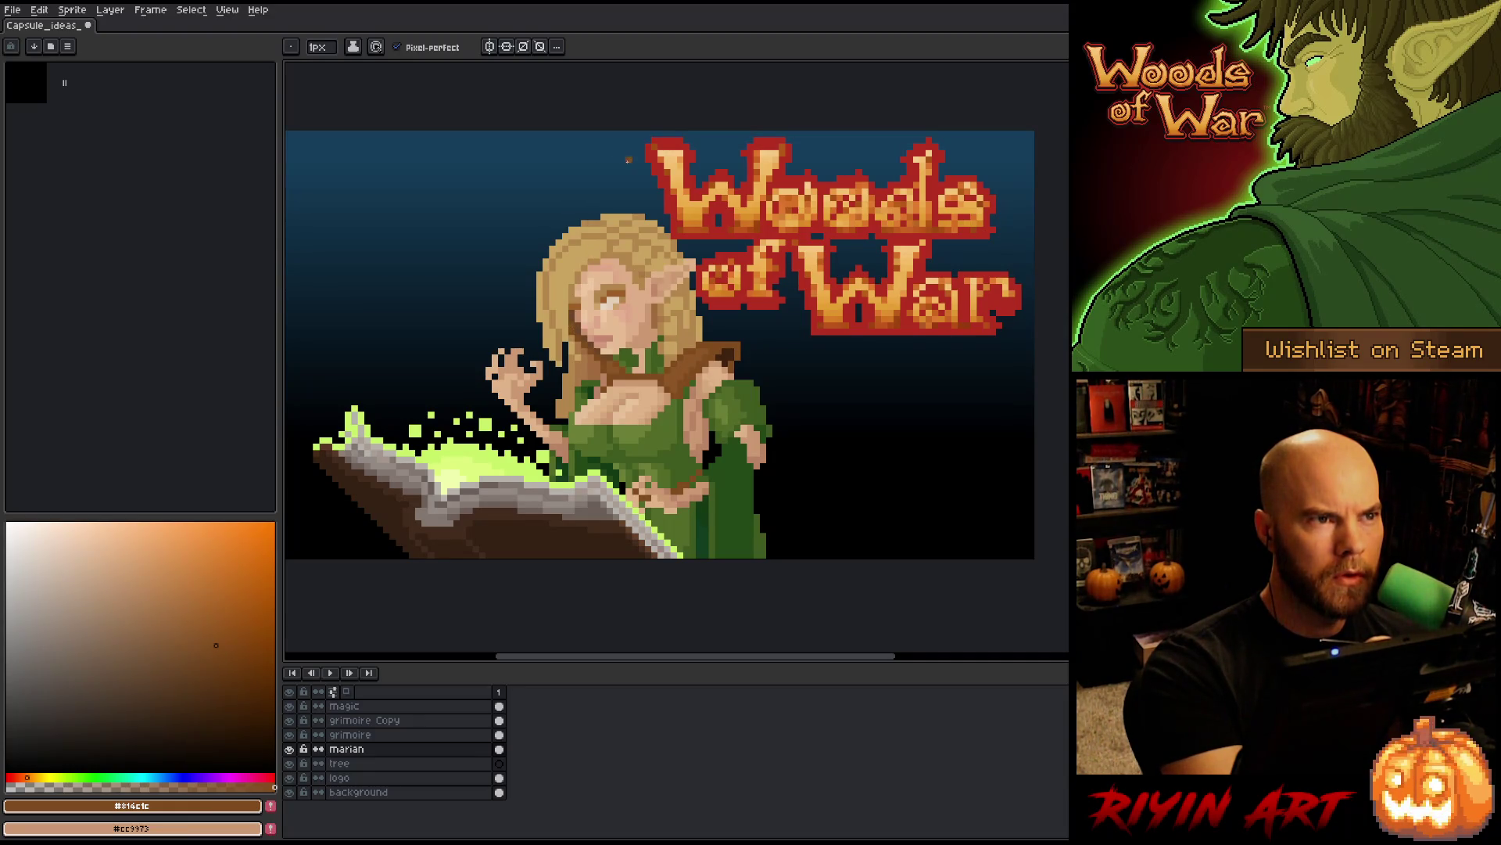
left_click(598, 329, "alt")
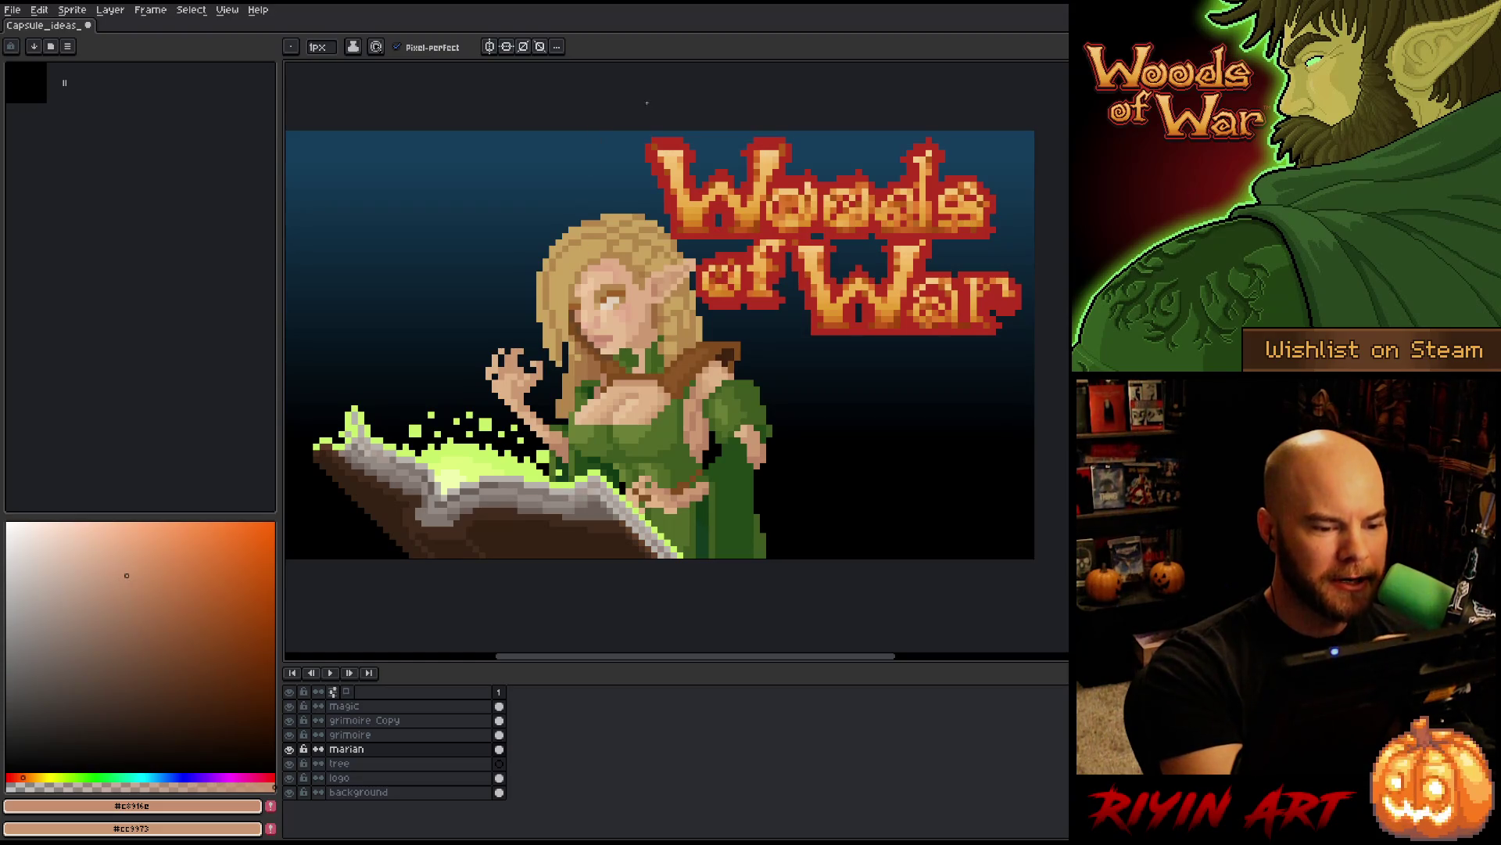
left_click(594, 250, "alt")
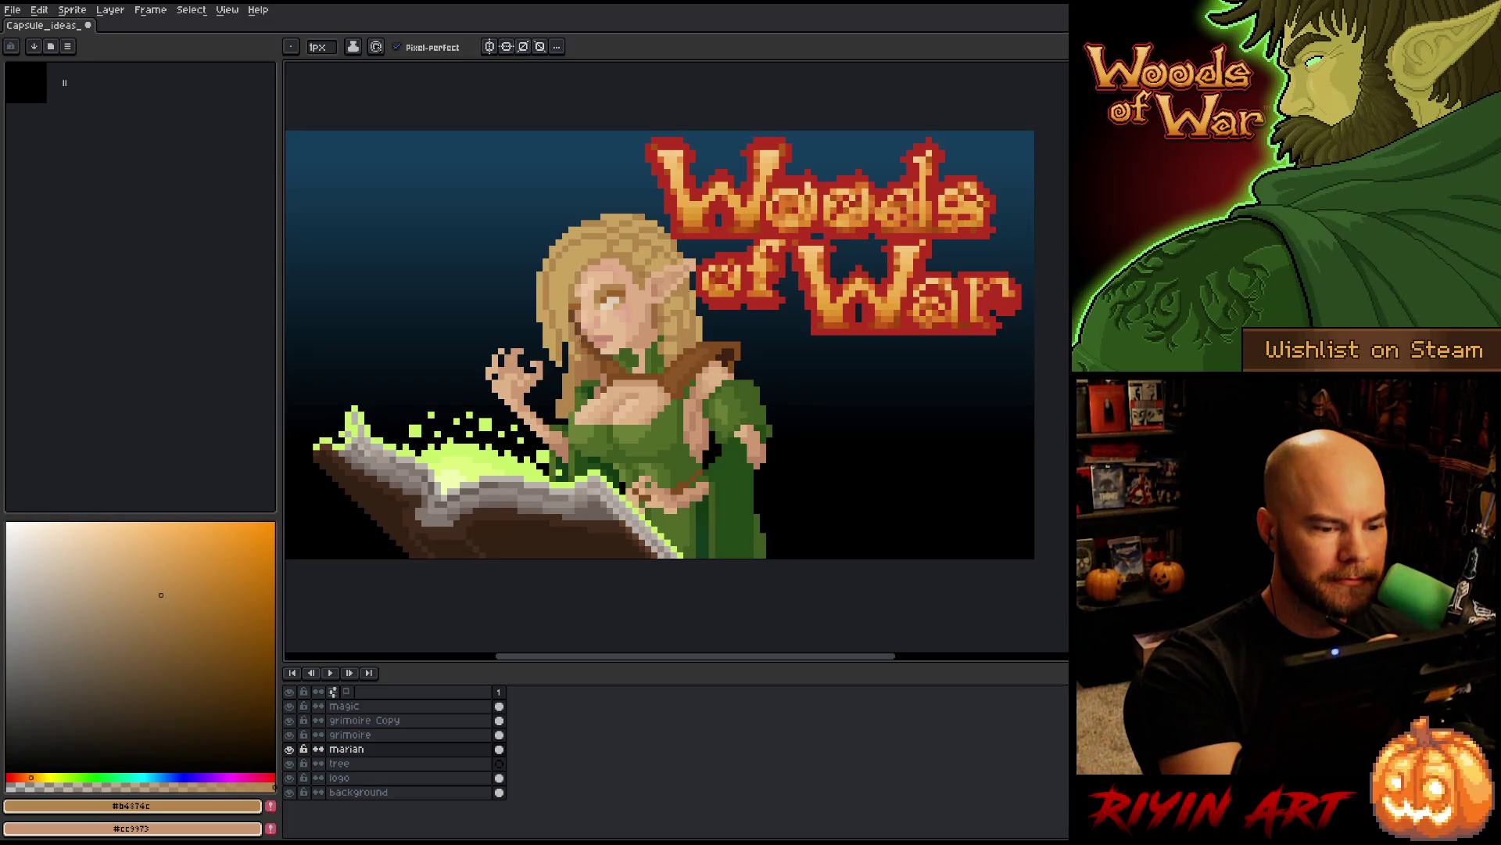
left_click(599, 258, "alt")
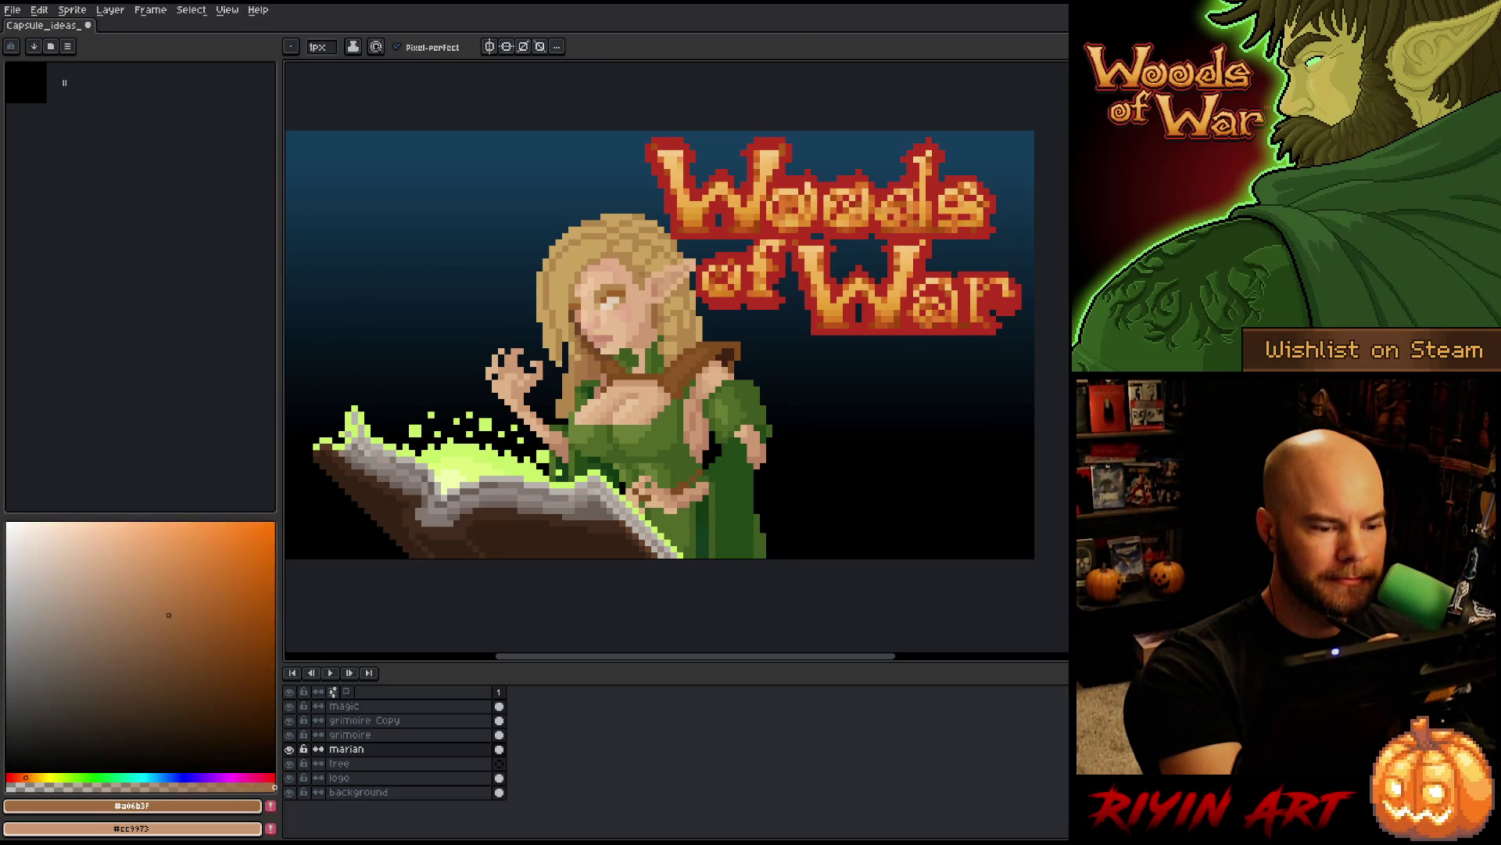
left_click(590, 326)
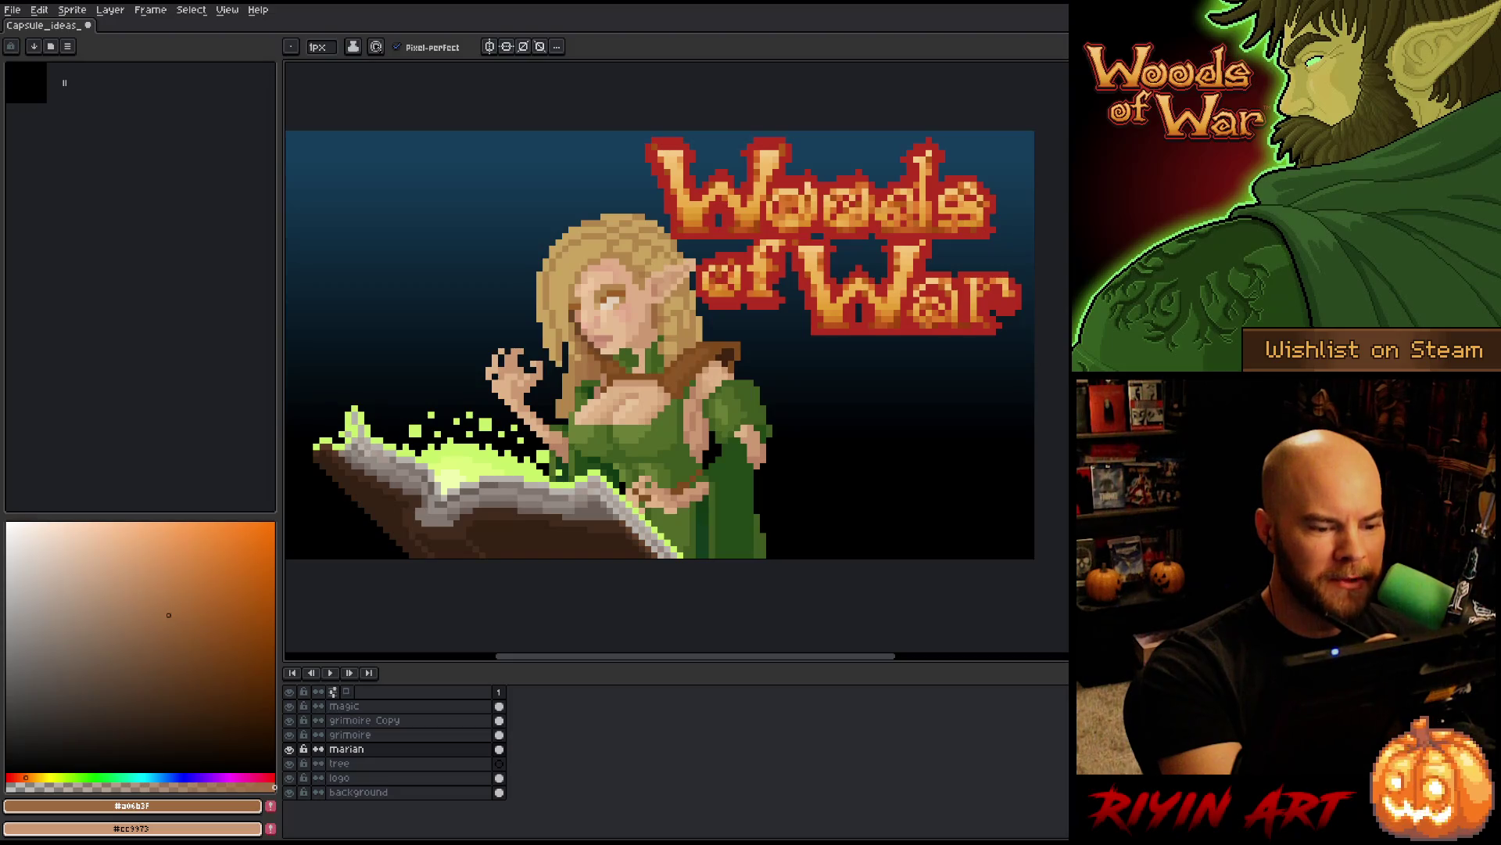
left_click(593, 312, "alt")
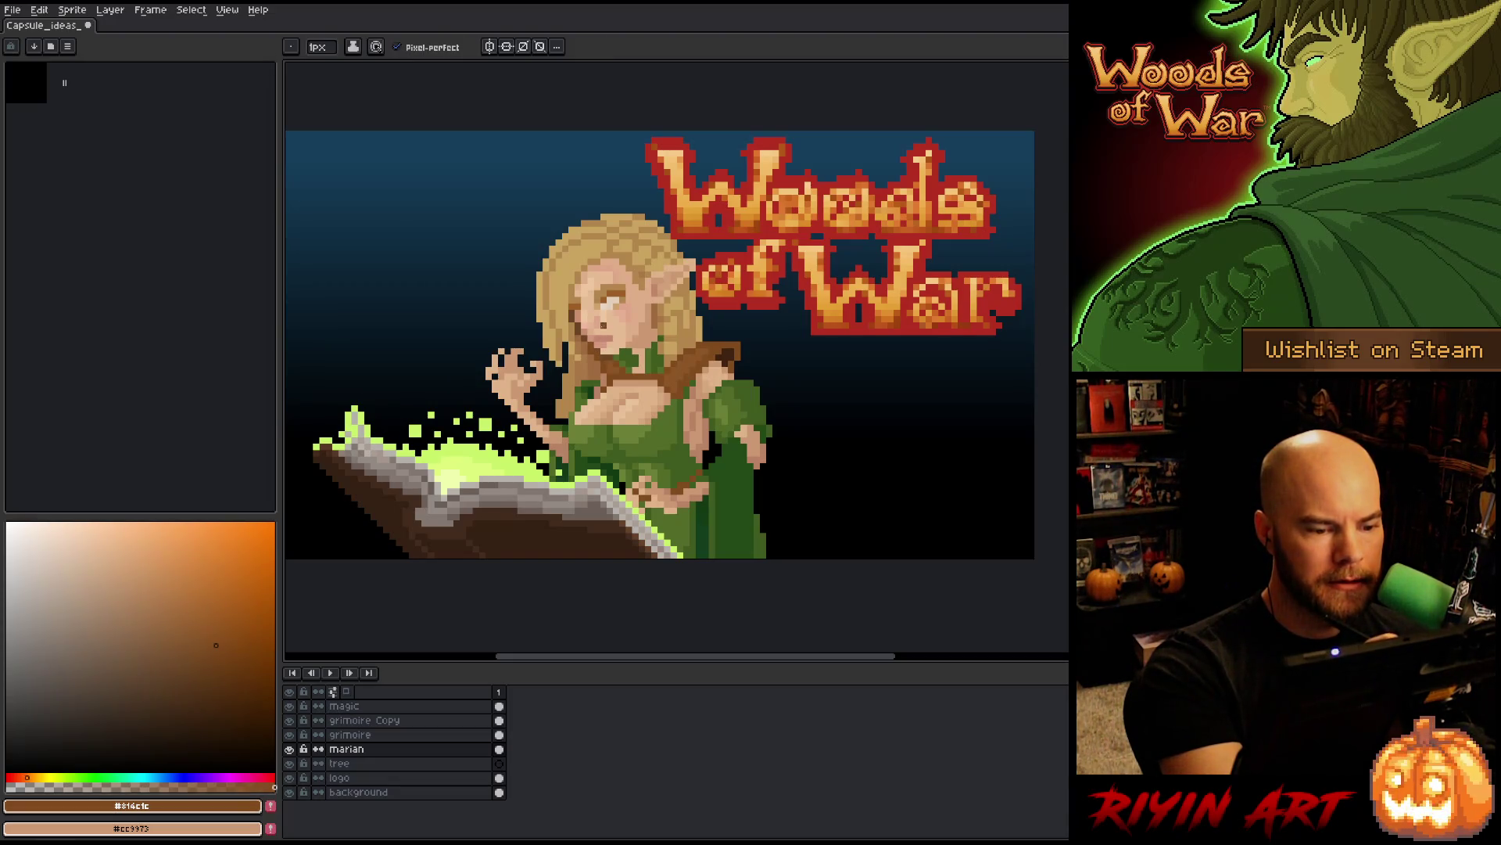
left_click(604, 319, "alt")
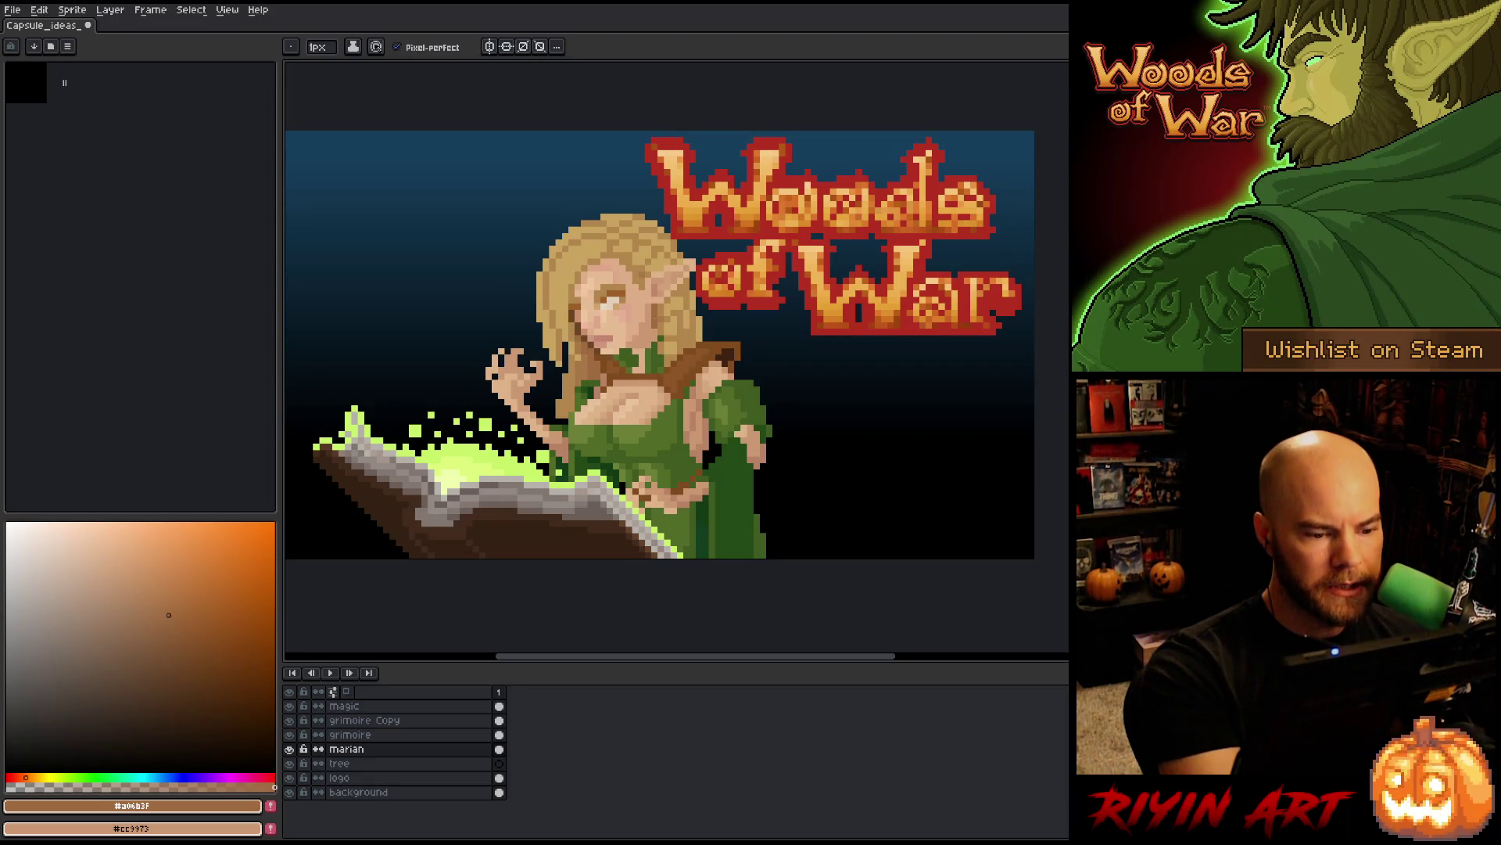
- Darken a pixel near the elf's eye with the pencil
key("v")
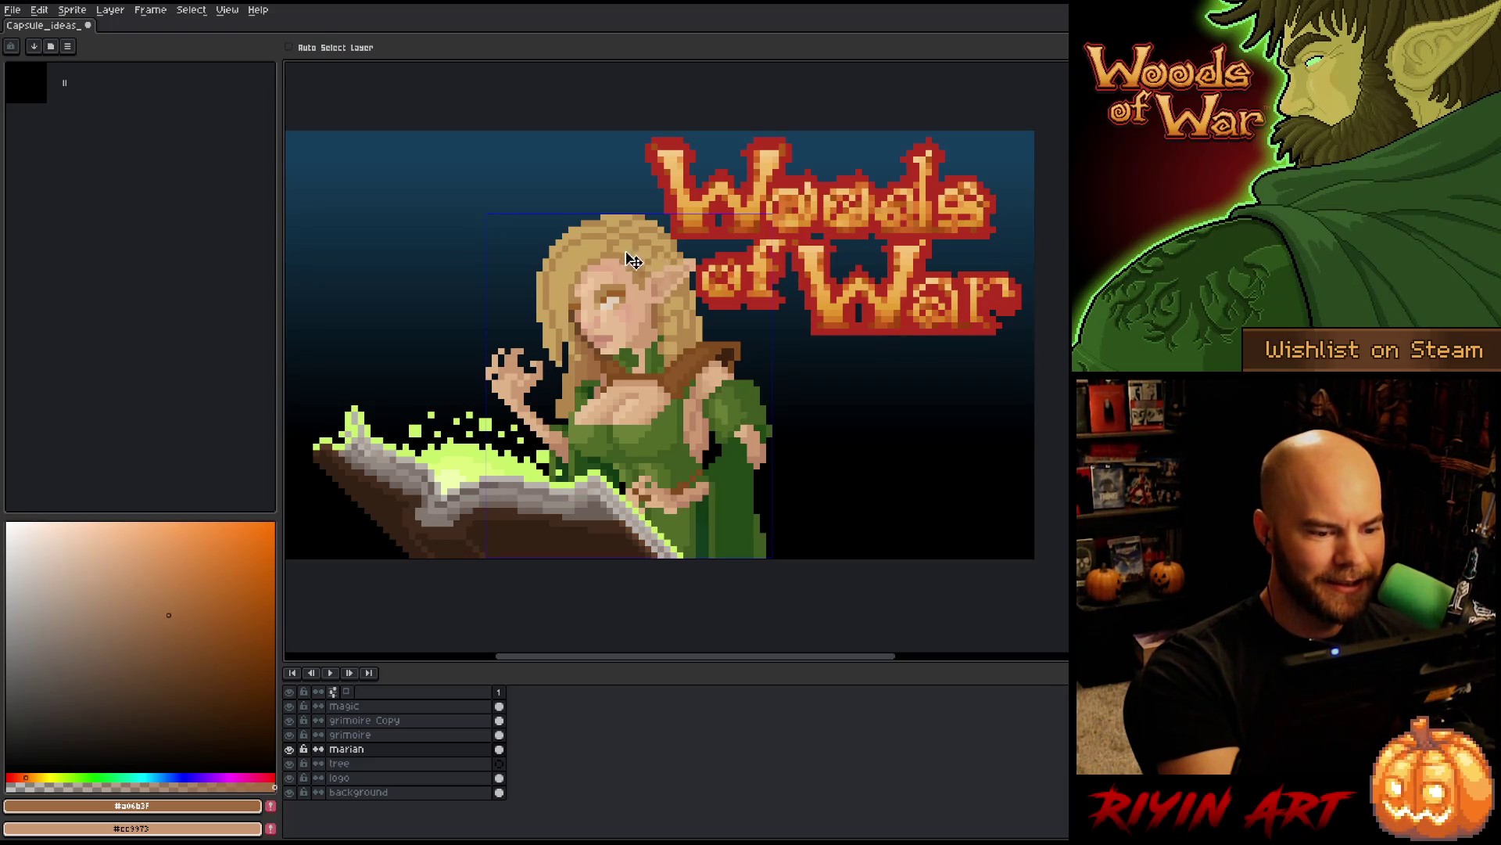
key("b")
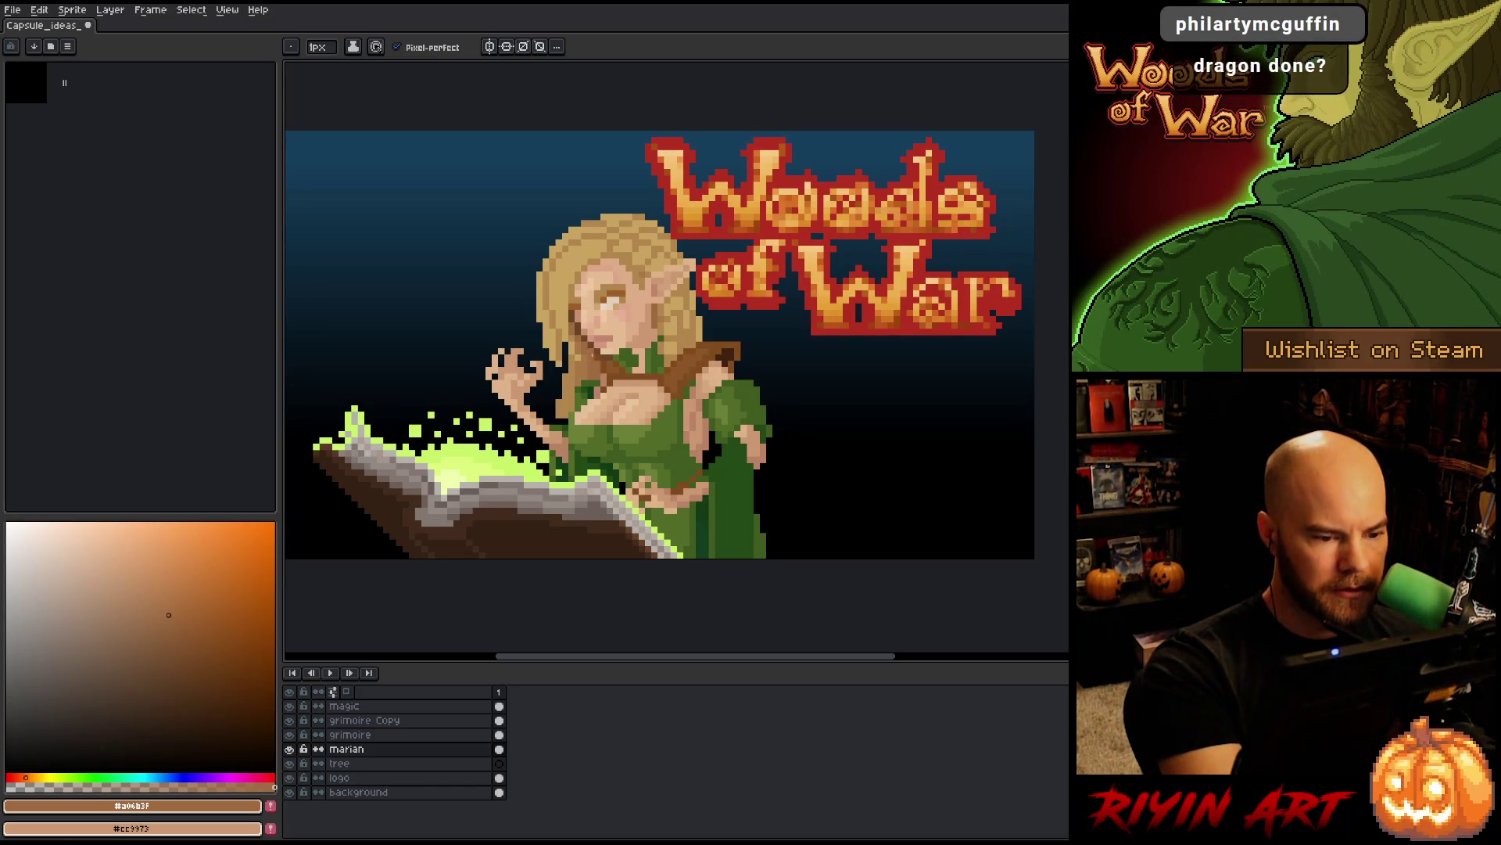
key("i")
key("b")
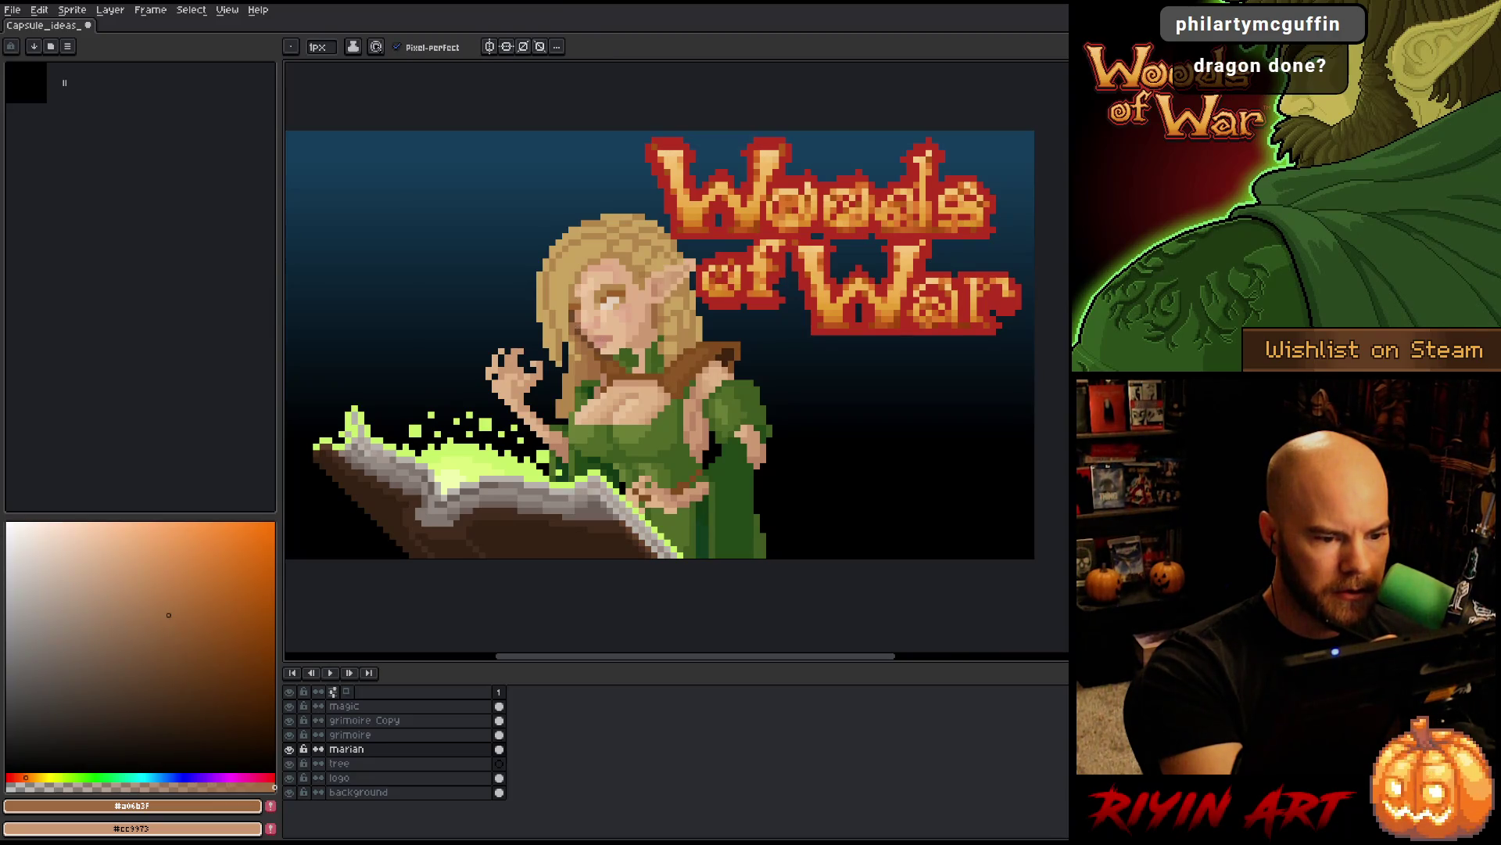
left_click(578, 293)
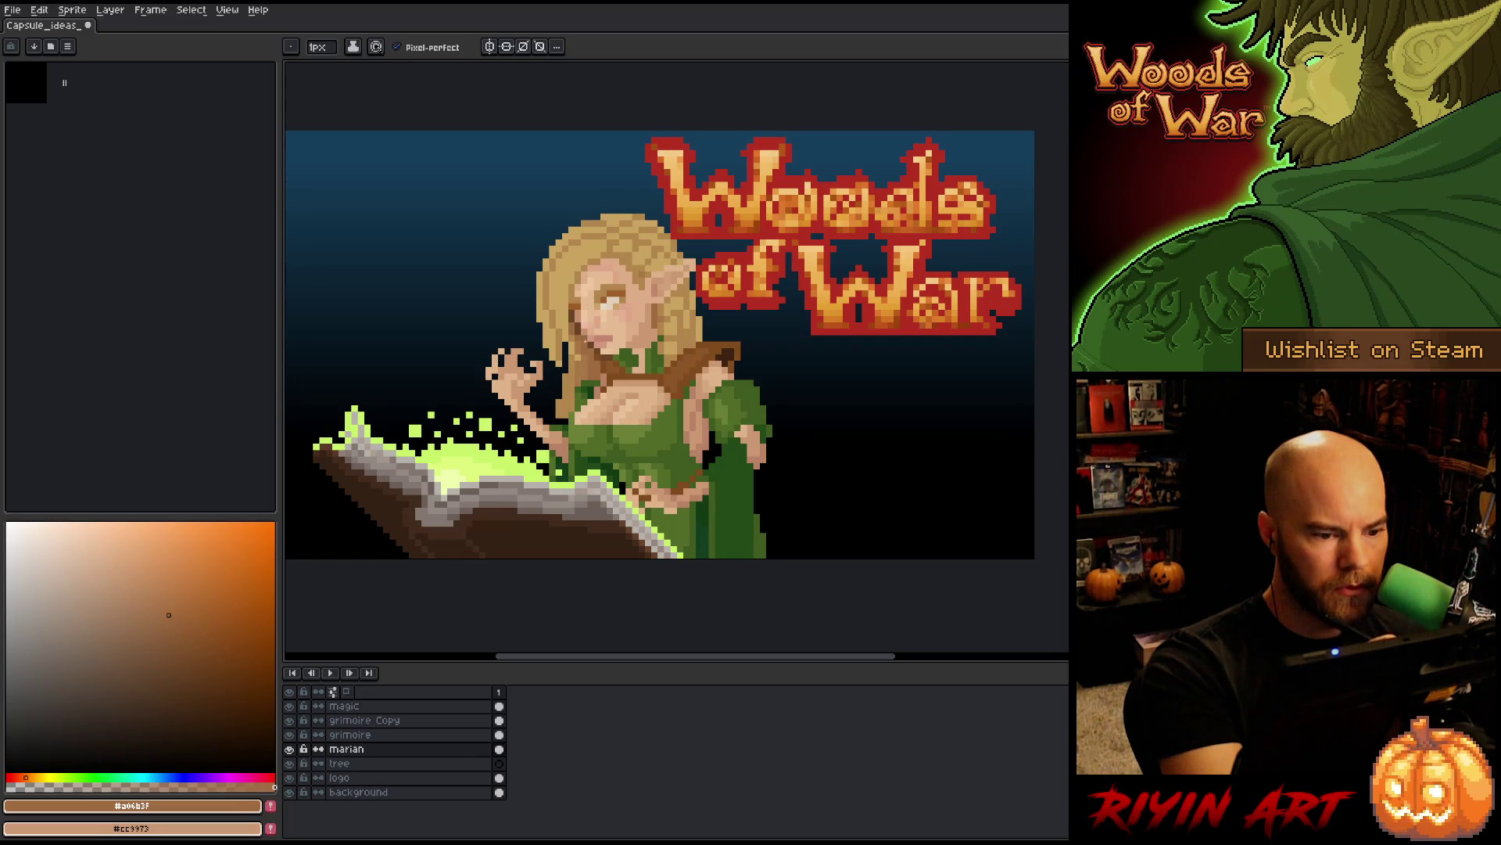
- Darken a picked face brown, repaint pixels around the mouth and eye, and save the sprite
left_click(587, 334, "alt")
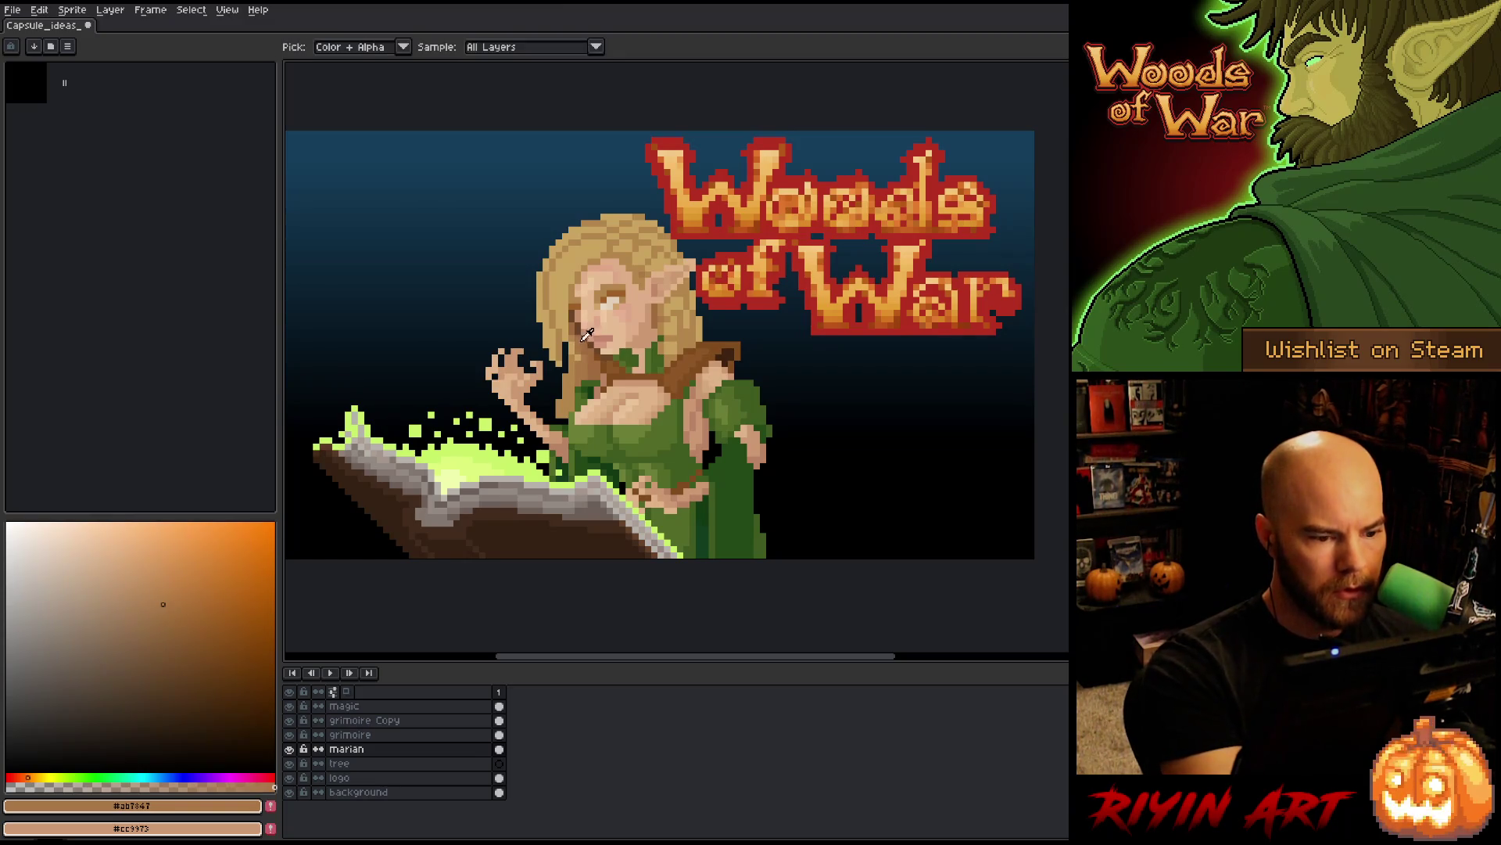
left_click(591, 338, "alt")
left_click_drag(168, 615, 176, 633)
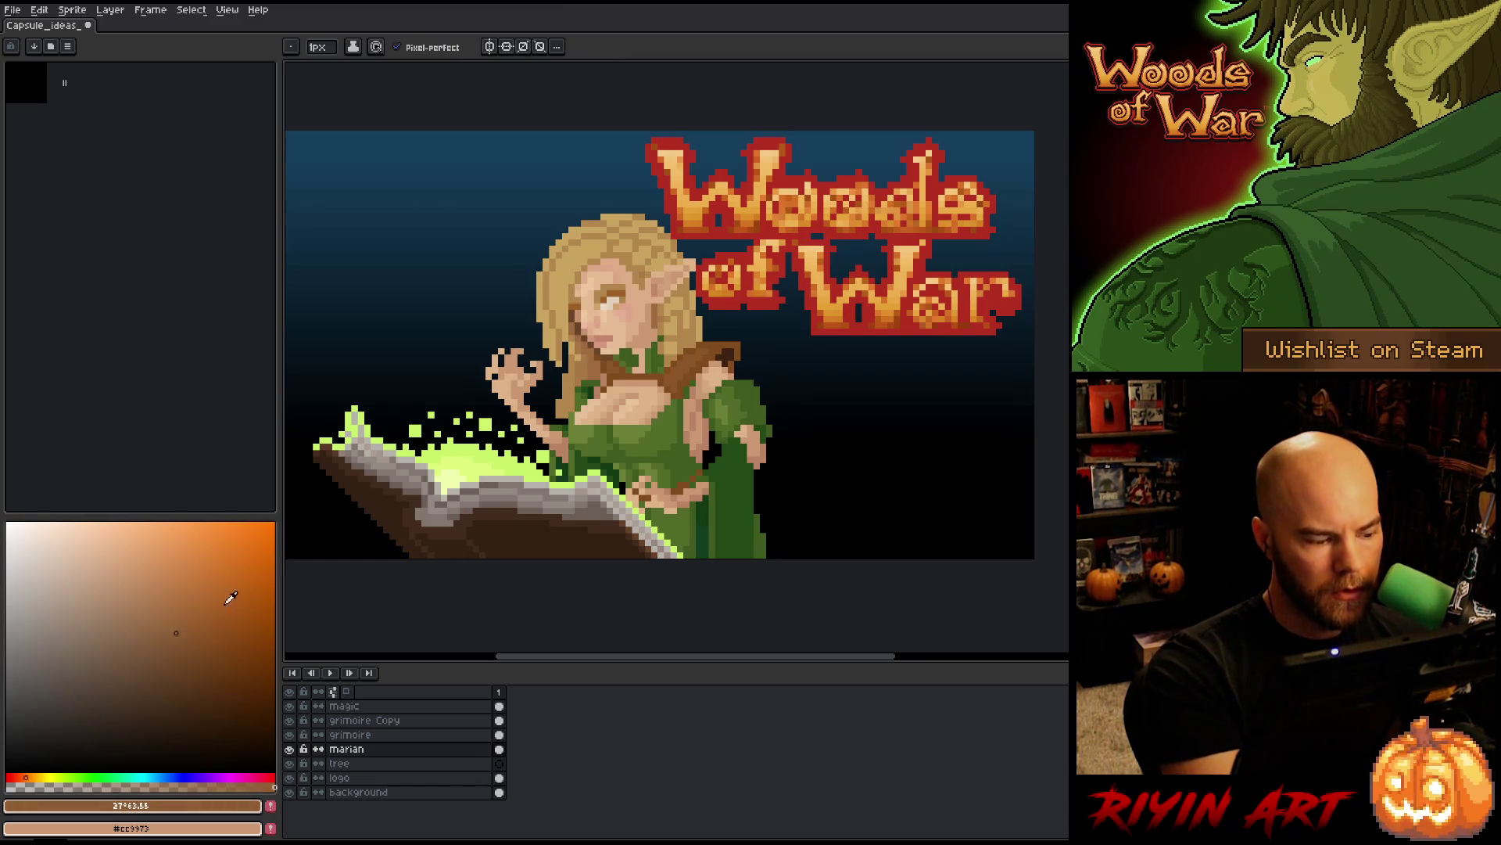
key("alt")
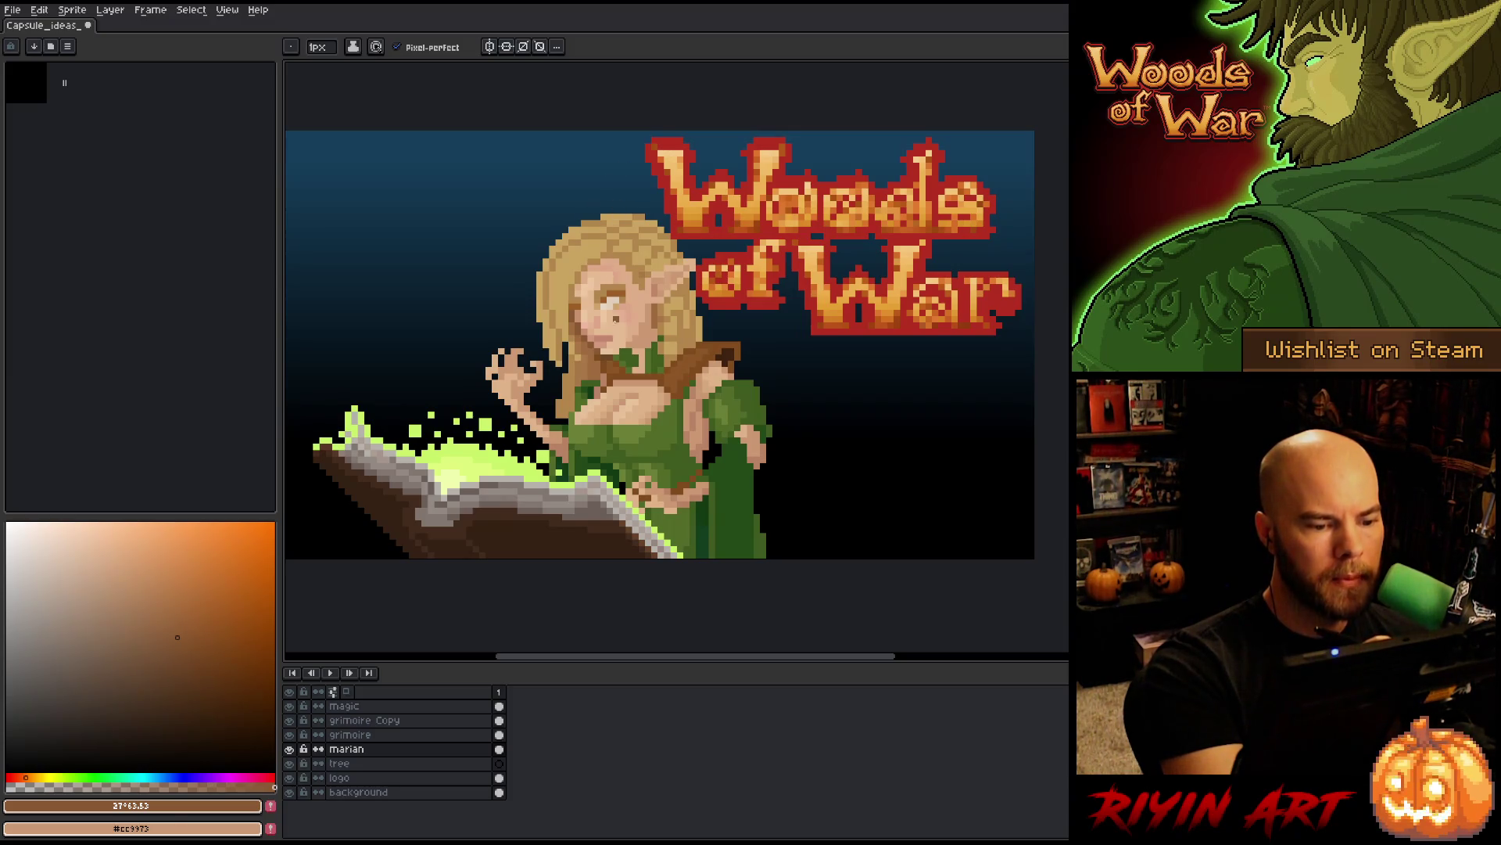
left_click(607, 354)
left_click(610, 325)
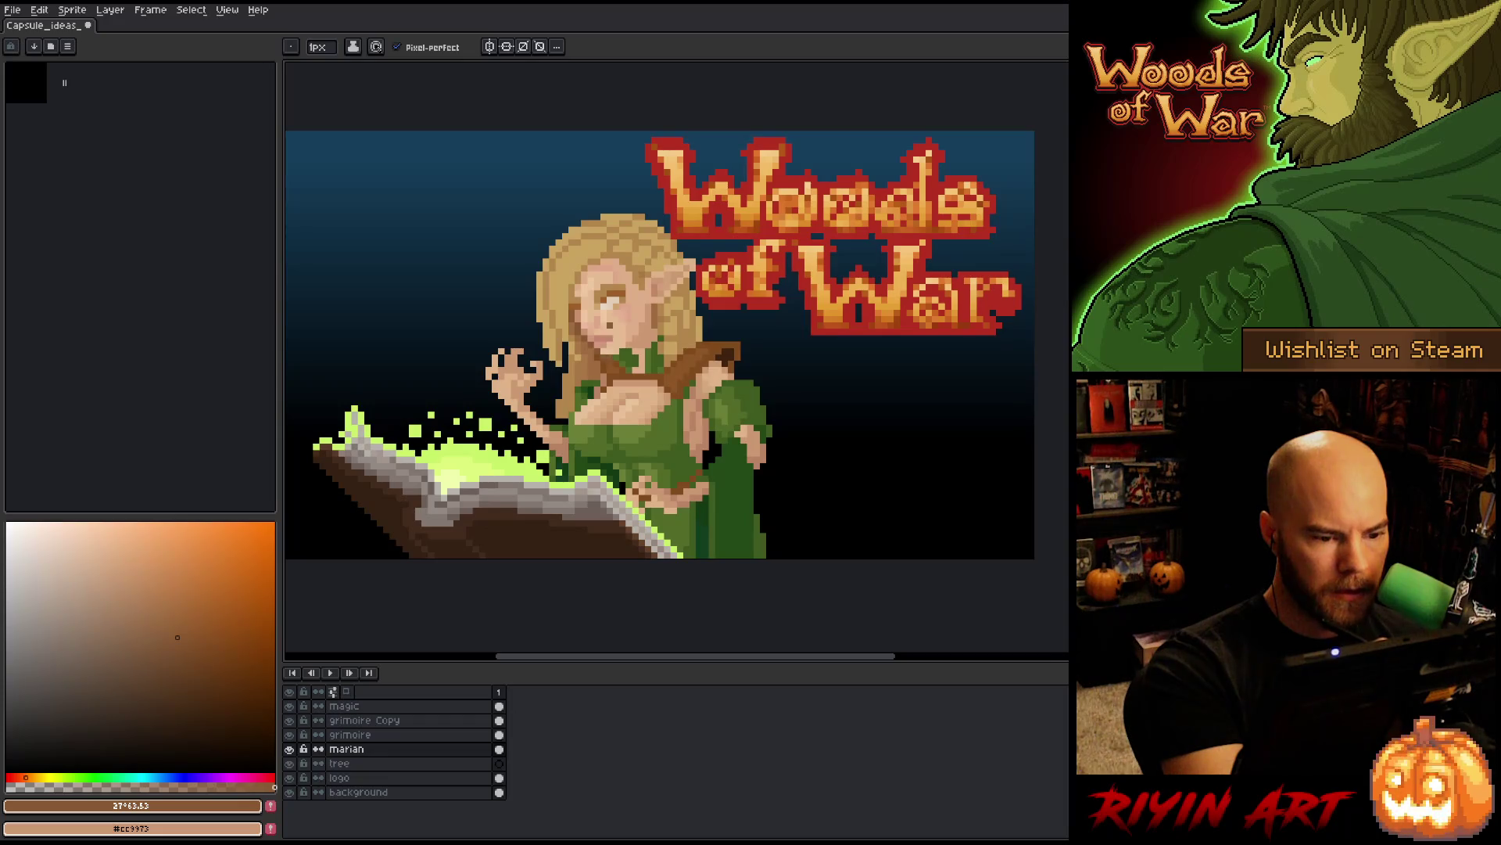
left_click(611, 297, "alt")
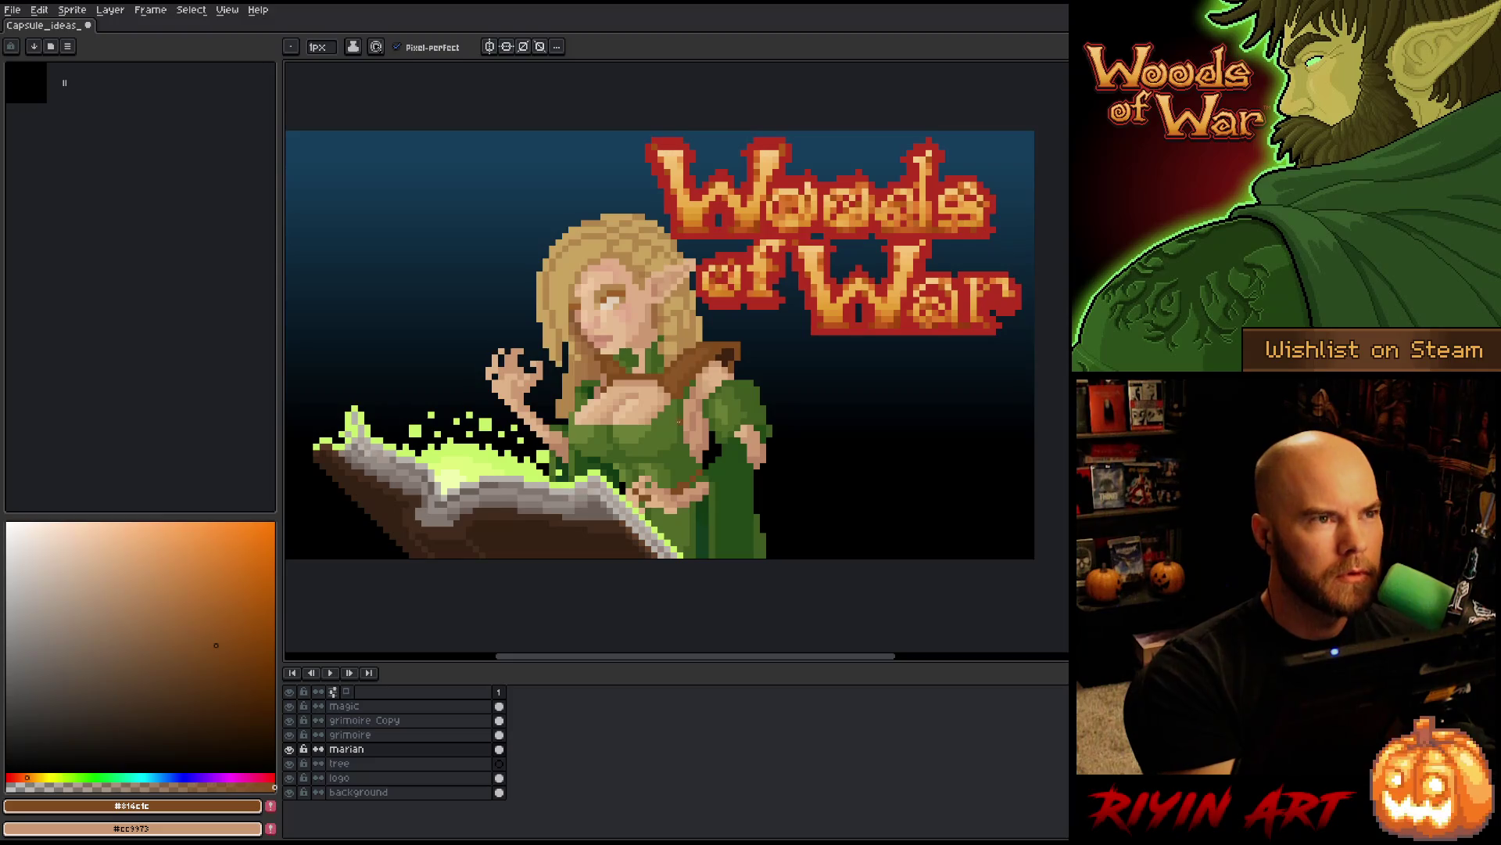
key("ctrl+s")
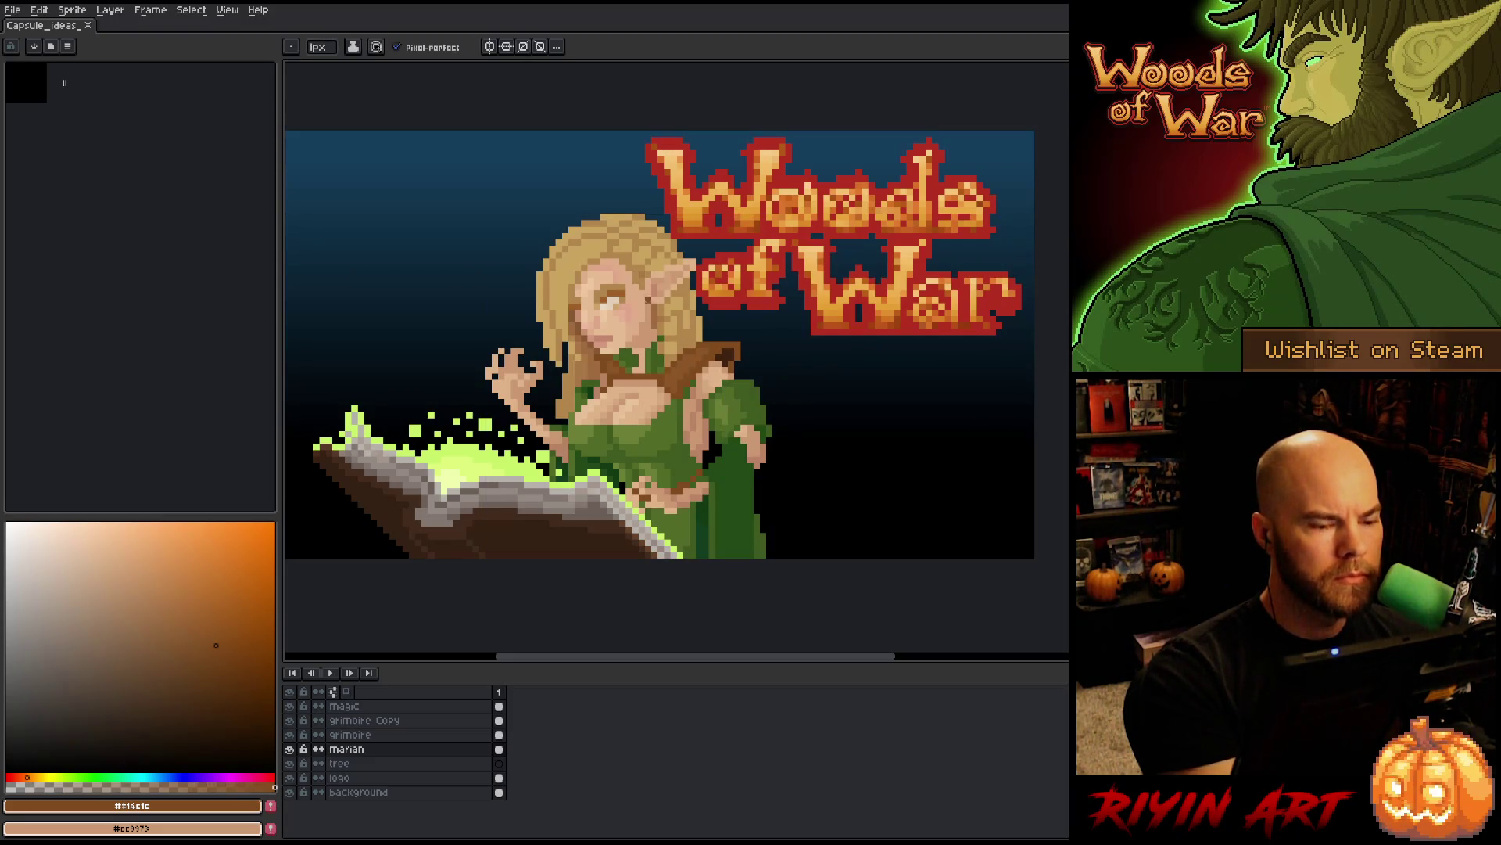
- Sample the skin tone, paint a face pixel, then shade it darker near the eye
key("i")
left_click(583, 309)
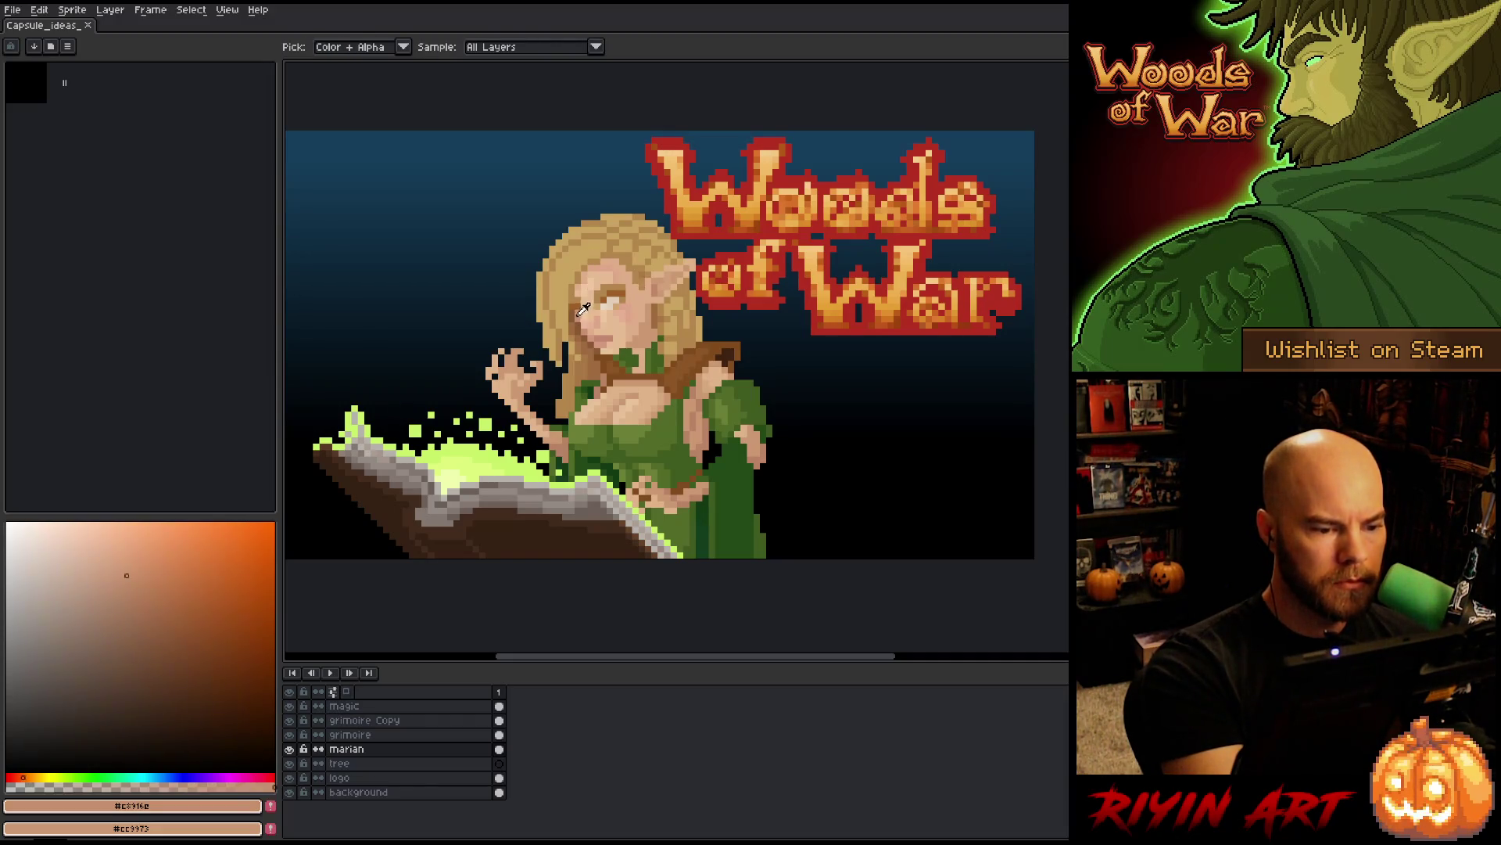
key("b")
left_click(591, 293)
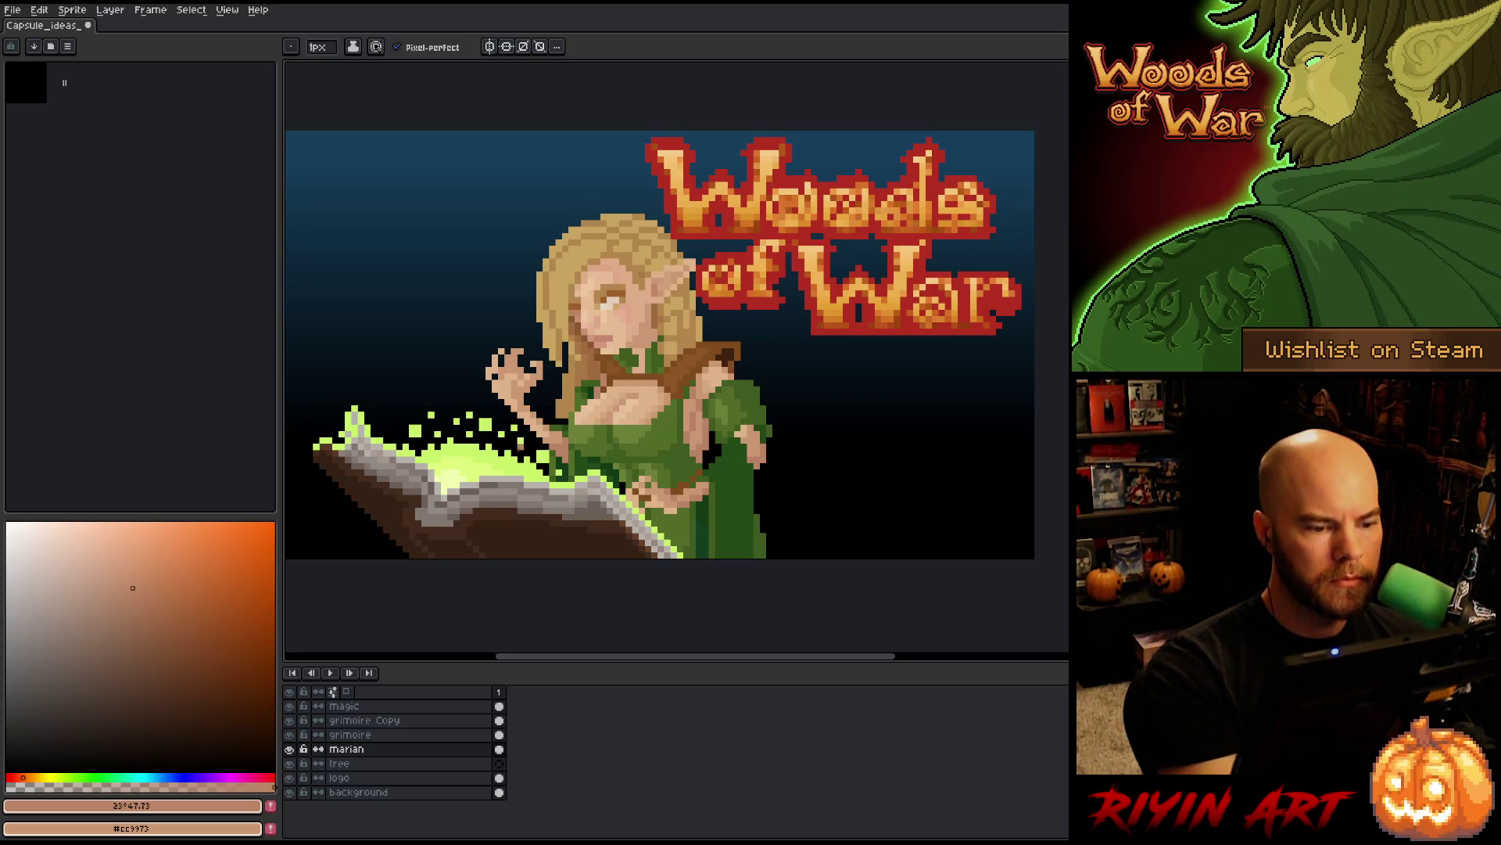
left_click_drag(157, 569, 147, 612)
left_click(584, 306)
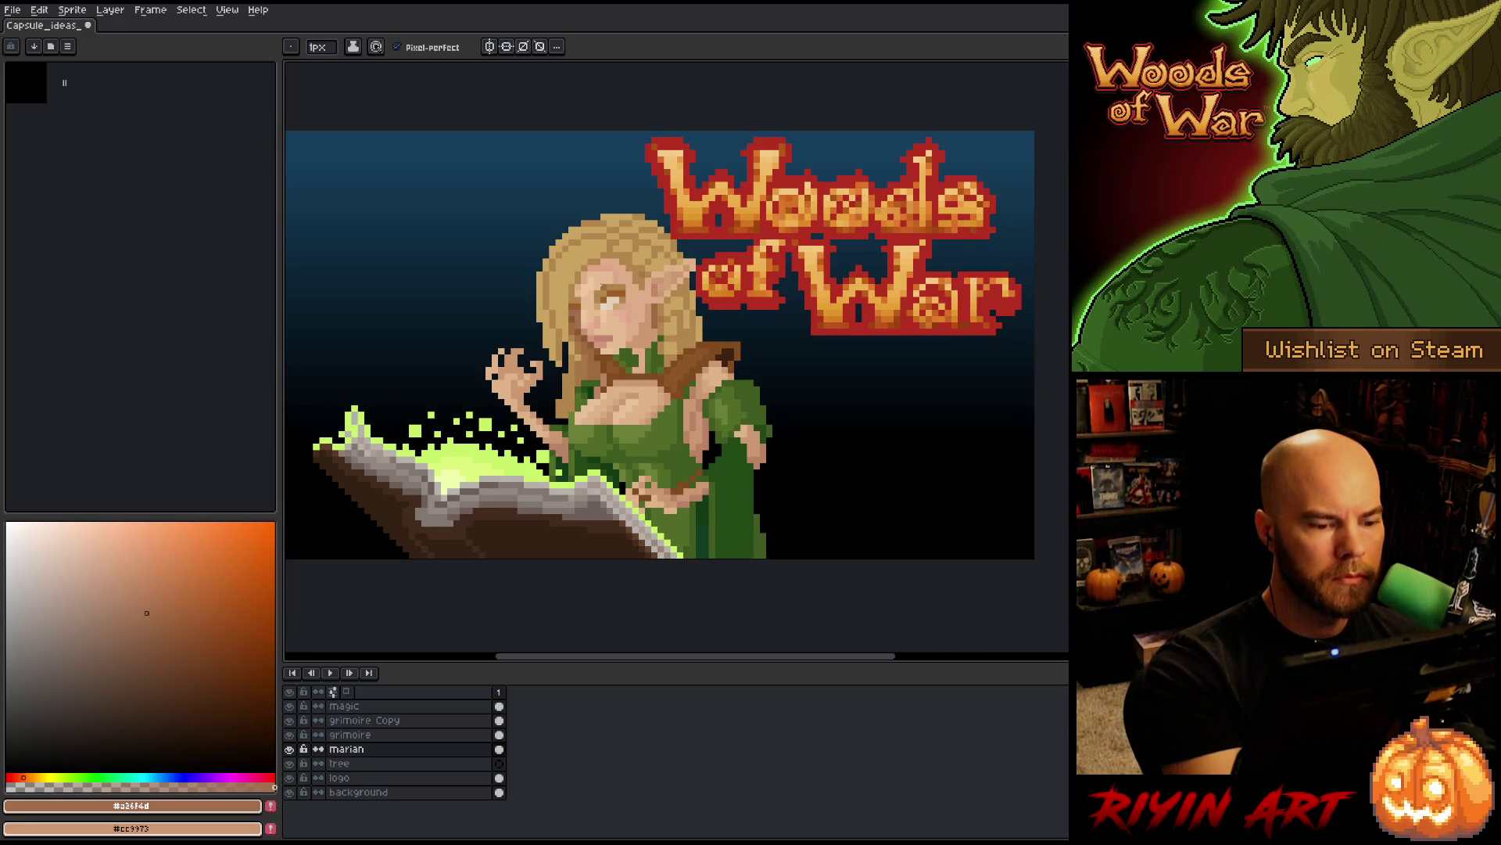
- Resample face and golden hair colours, leaving a light tan skin tone active
key("i")
left_click(579, 312, "alt")
left_click(579, 313, "alt")
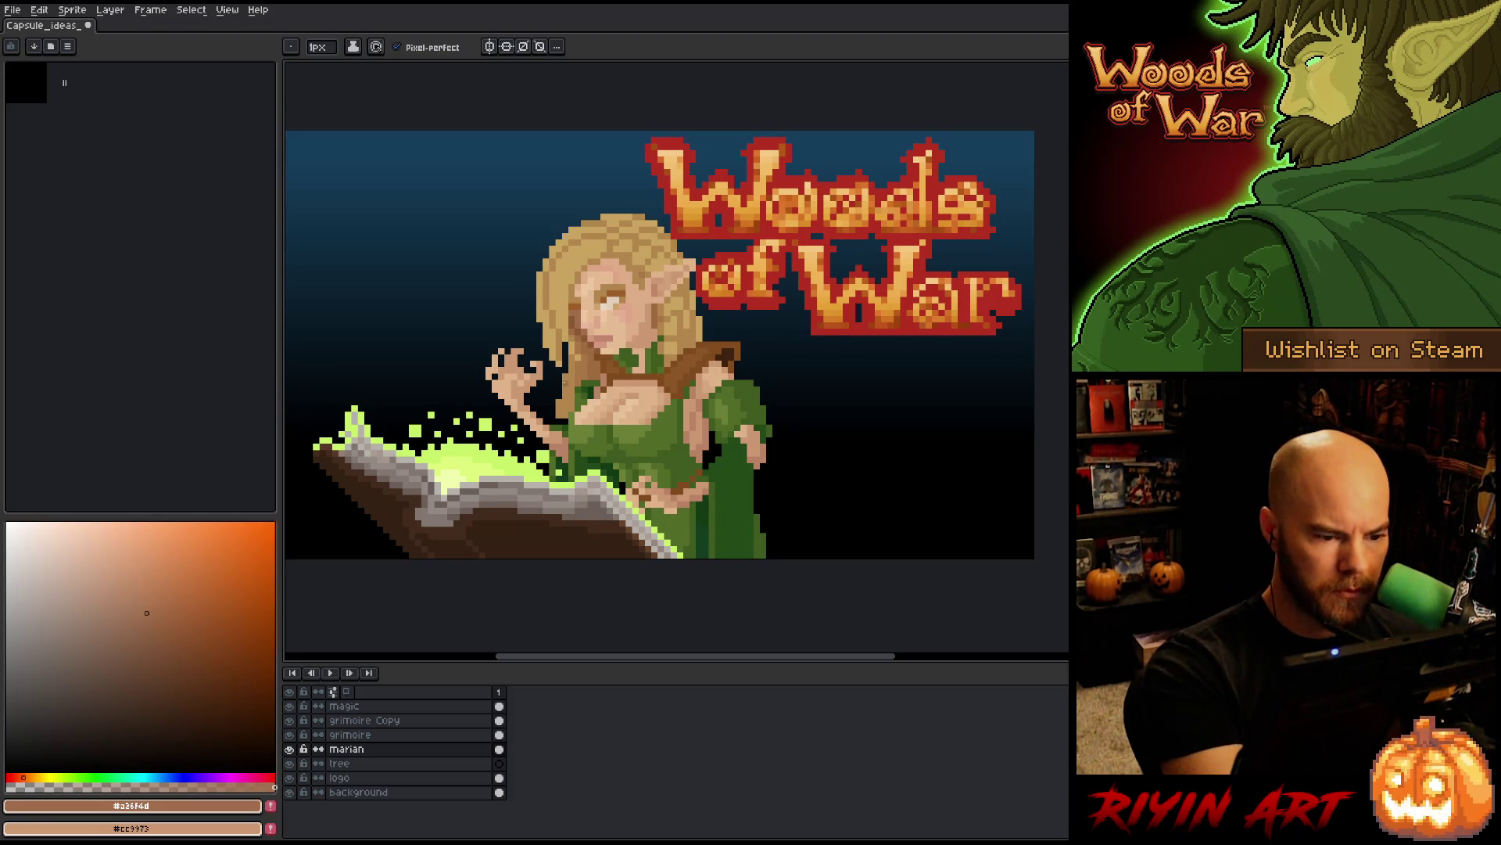
left_click(560, 353, "alt")
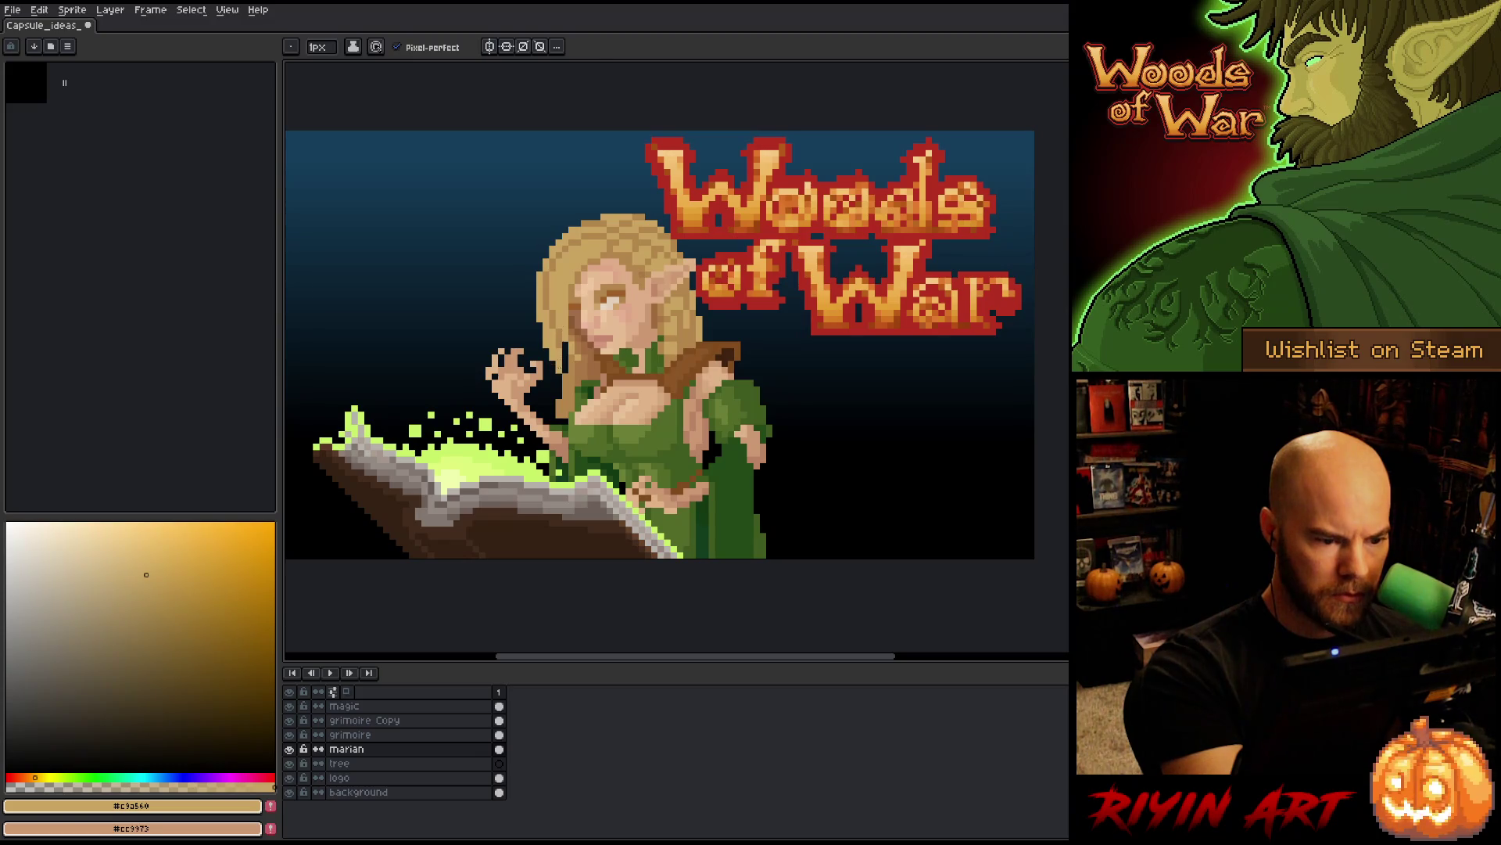
key("b")
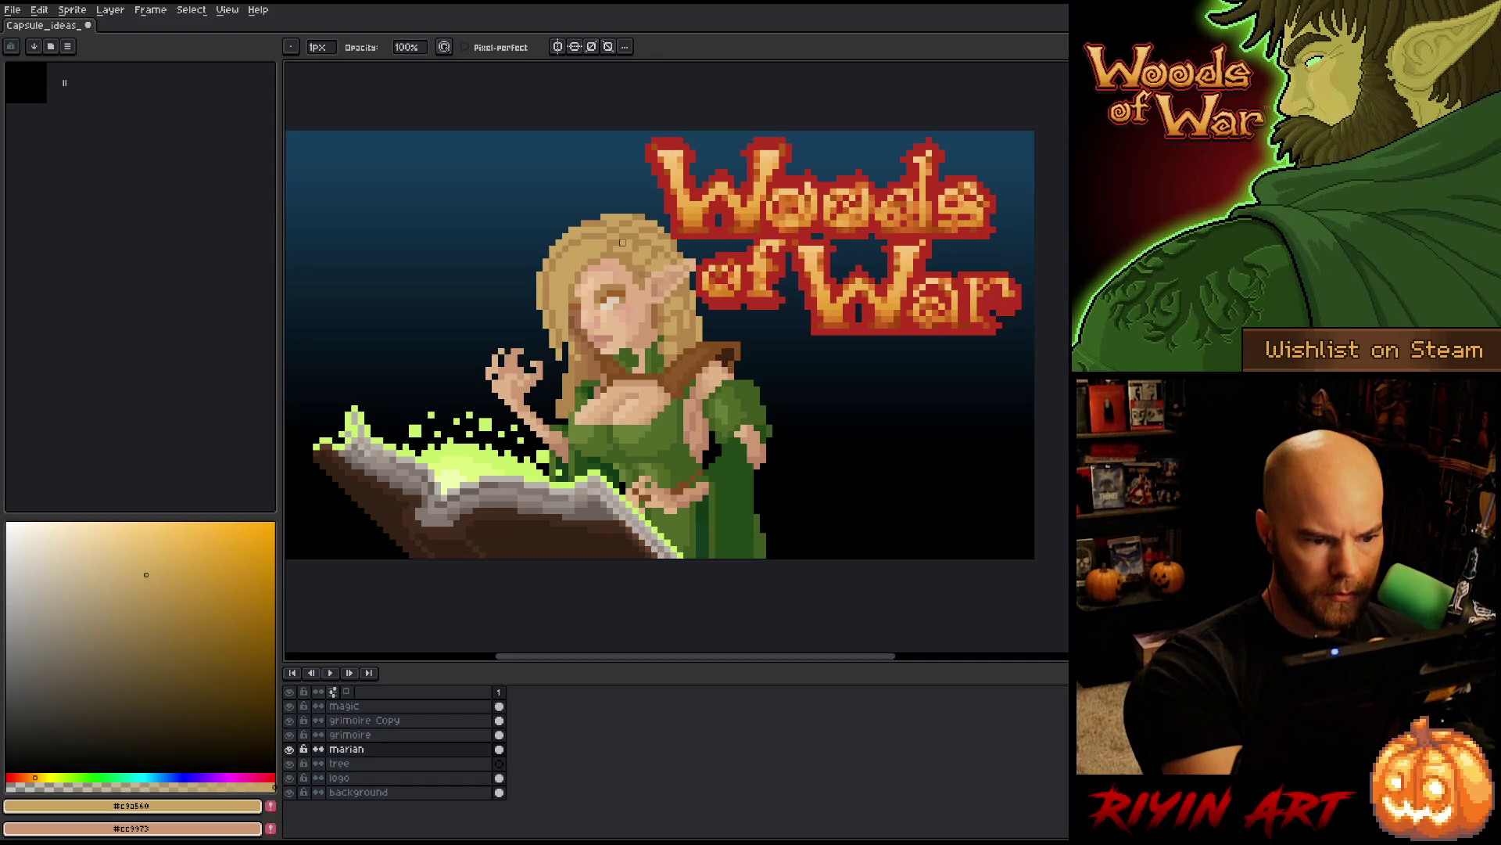
key("e")
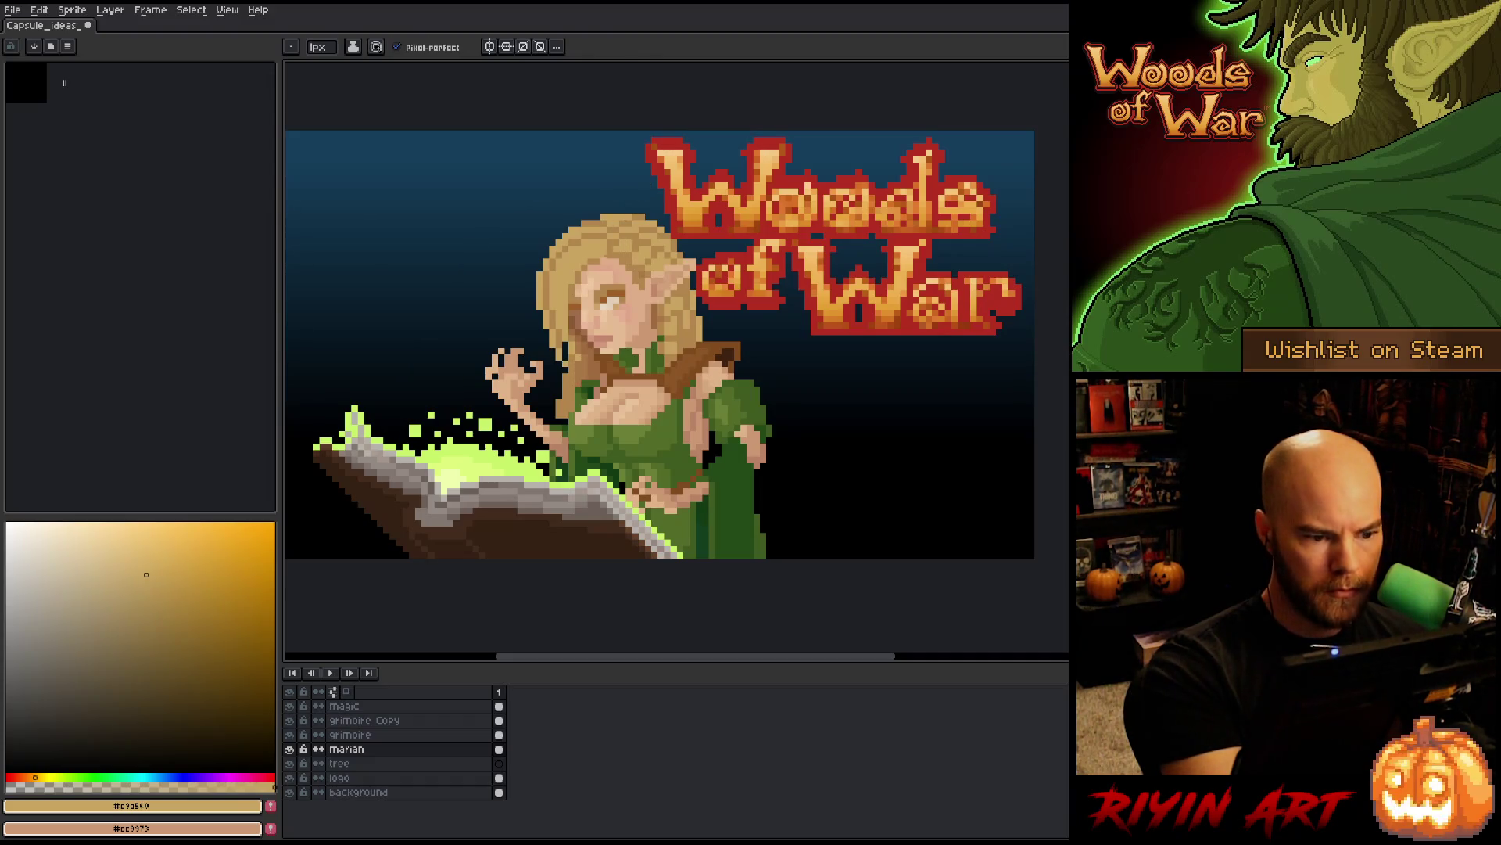
- Save, then darken and trim the top edge of the blonde hair with one pencil stroke
key("b")
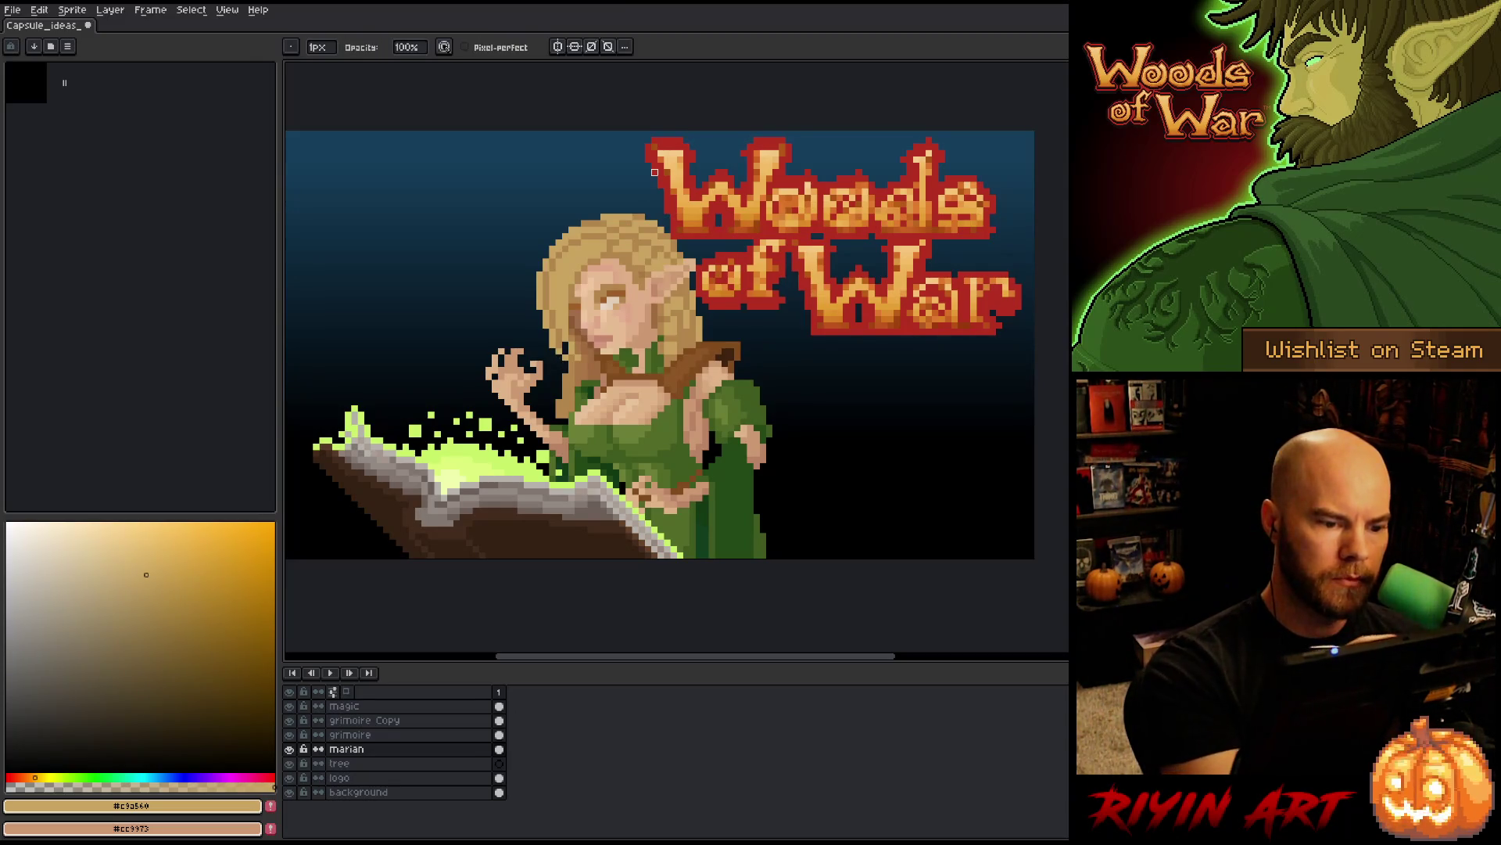
key("ctrl+s")
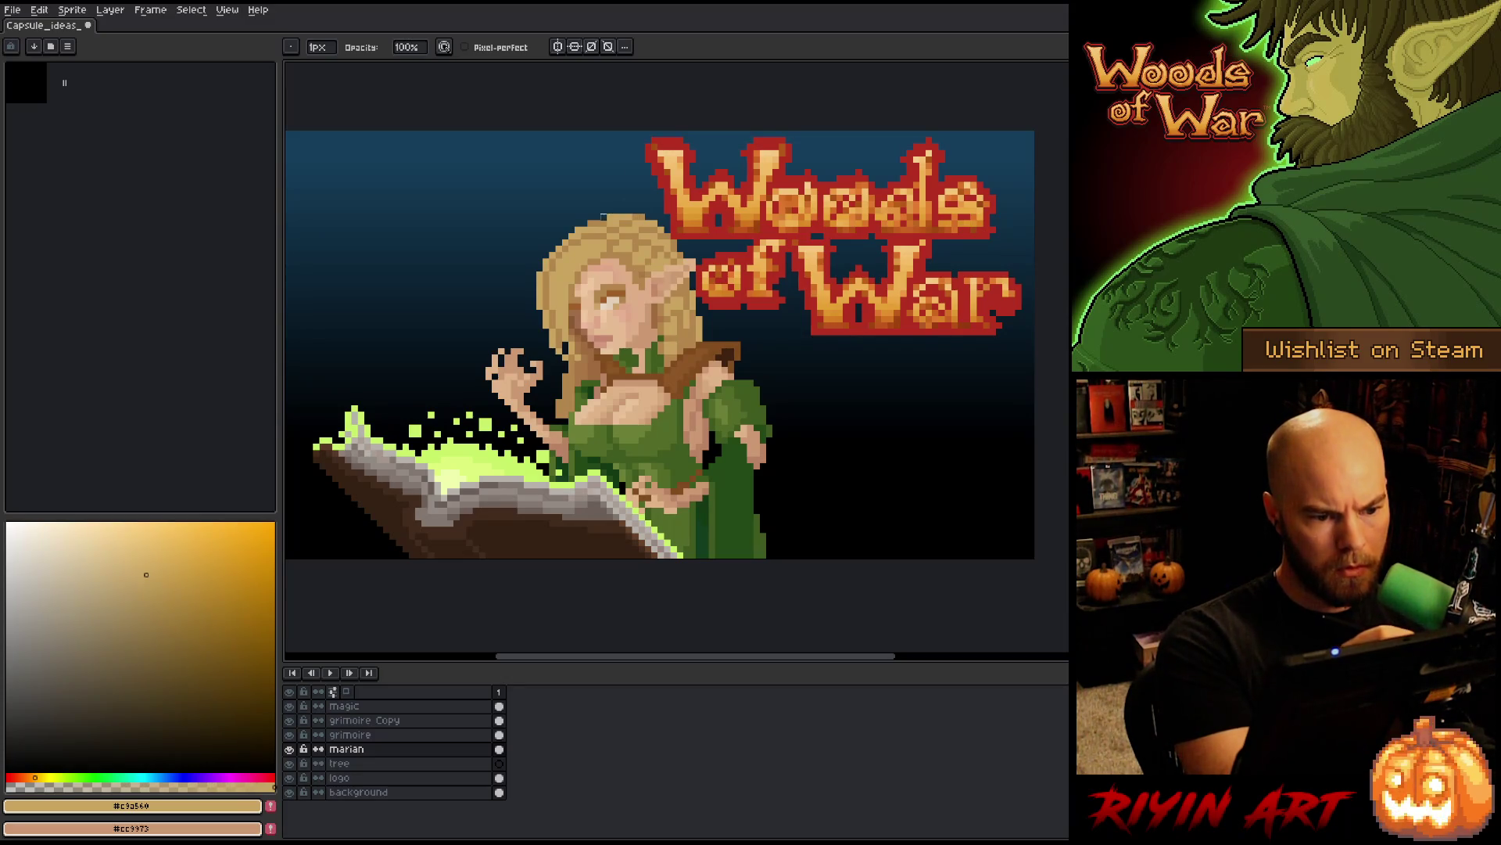
left_click_drag(603, 217, 662, 224)
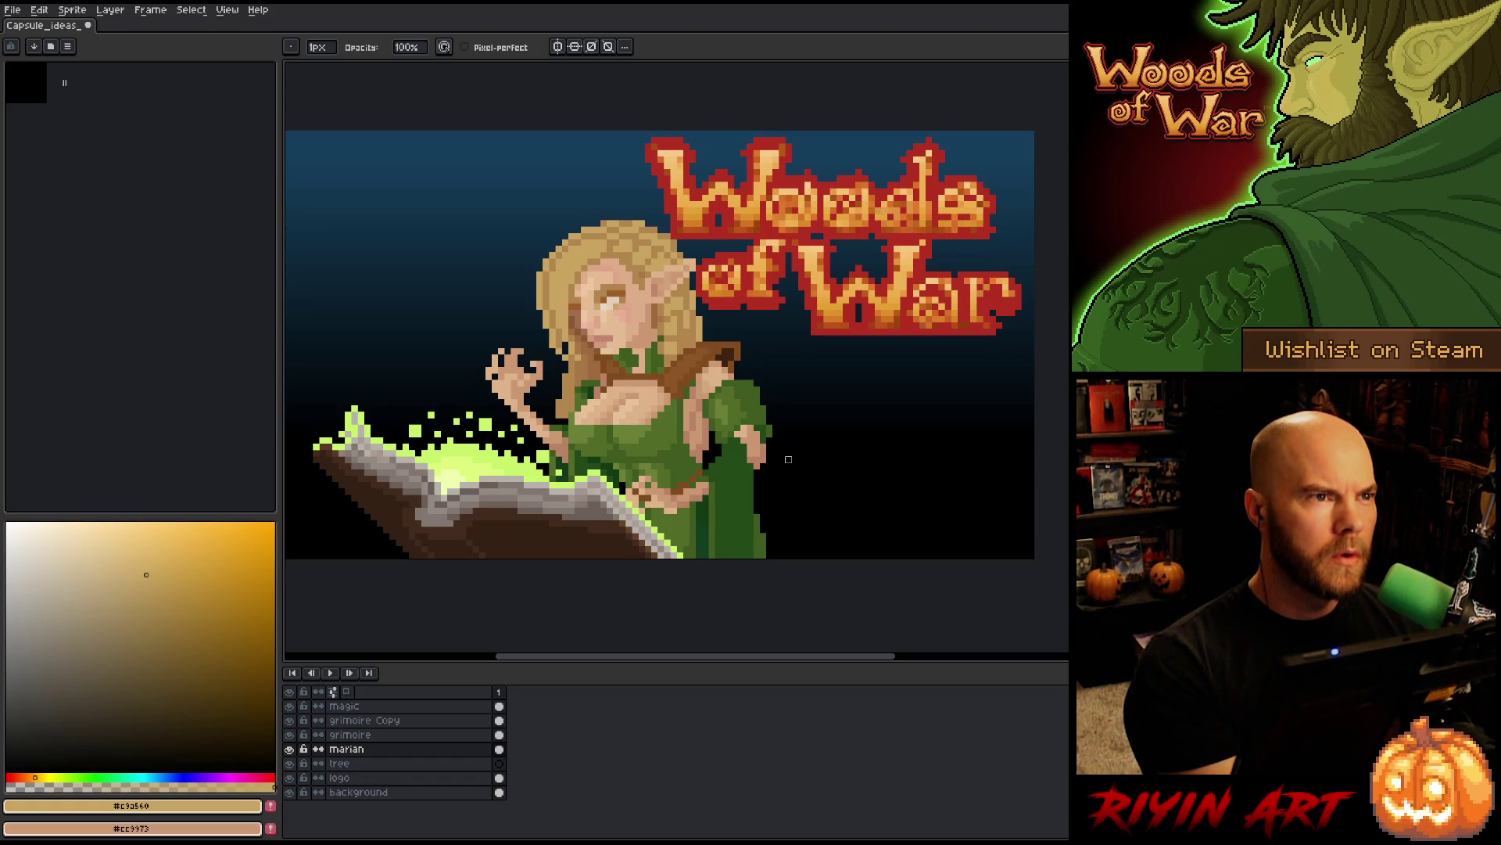
key("e")
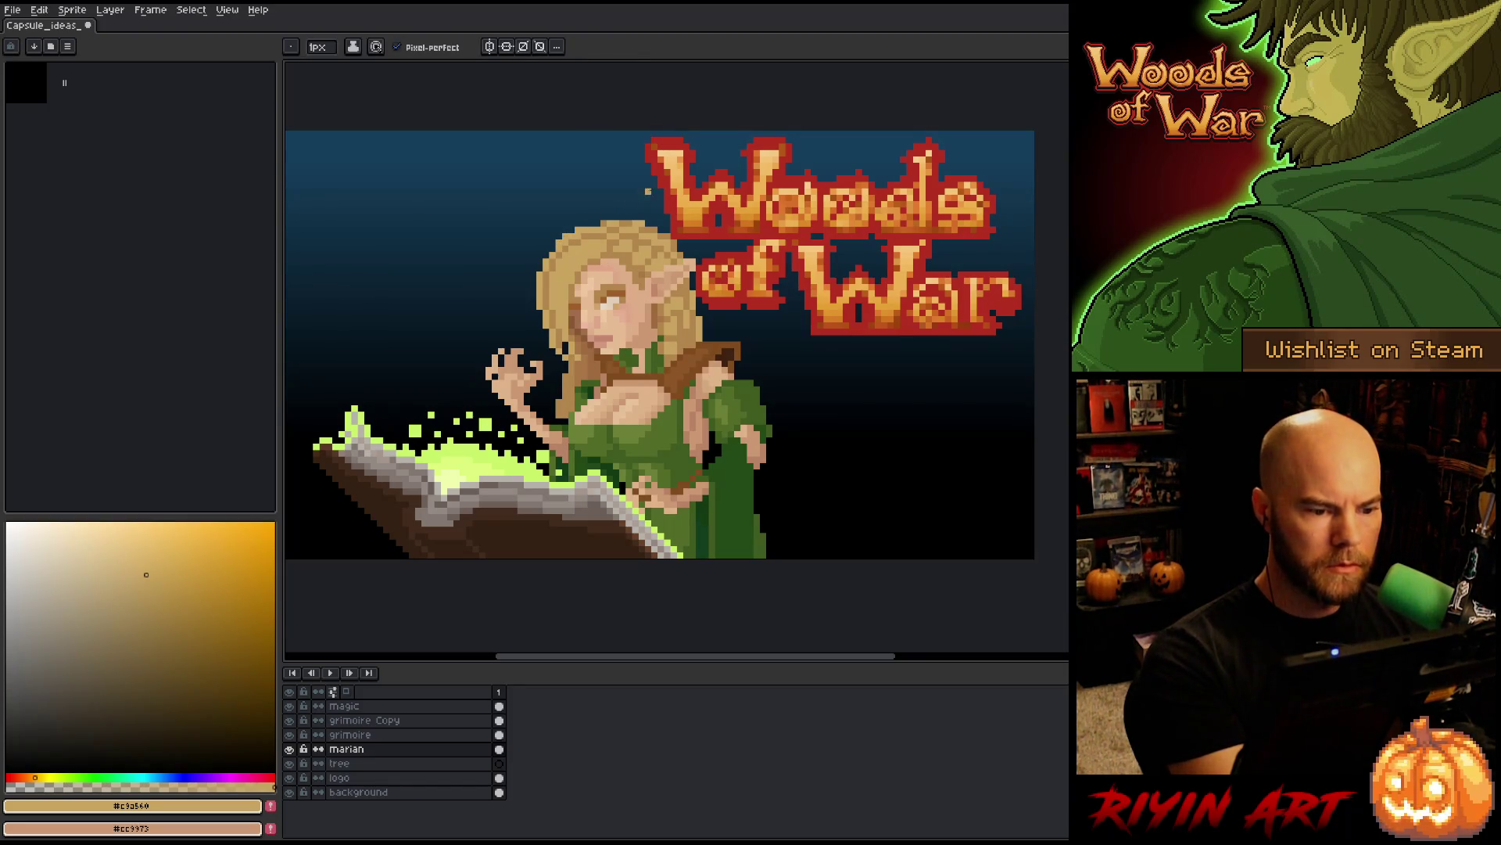
- Sample the hair's tan and golden shades, then erase a strip along the hair's left edge
left_click(609, 223, "alt")
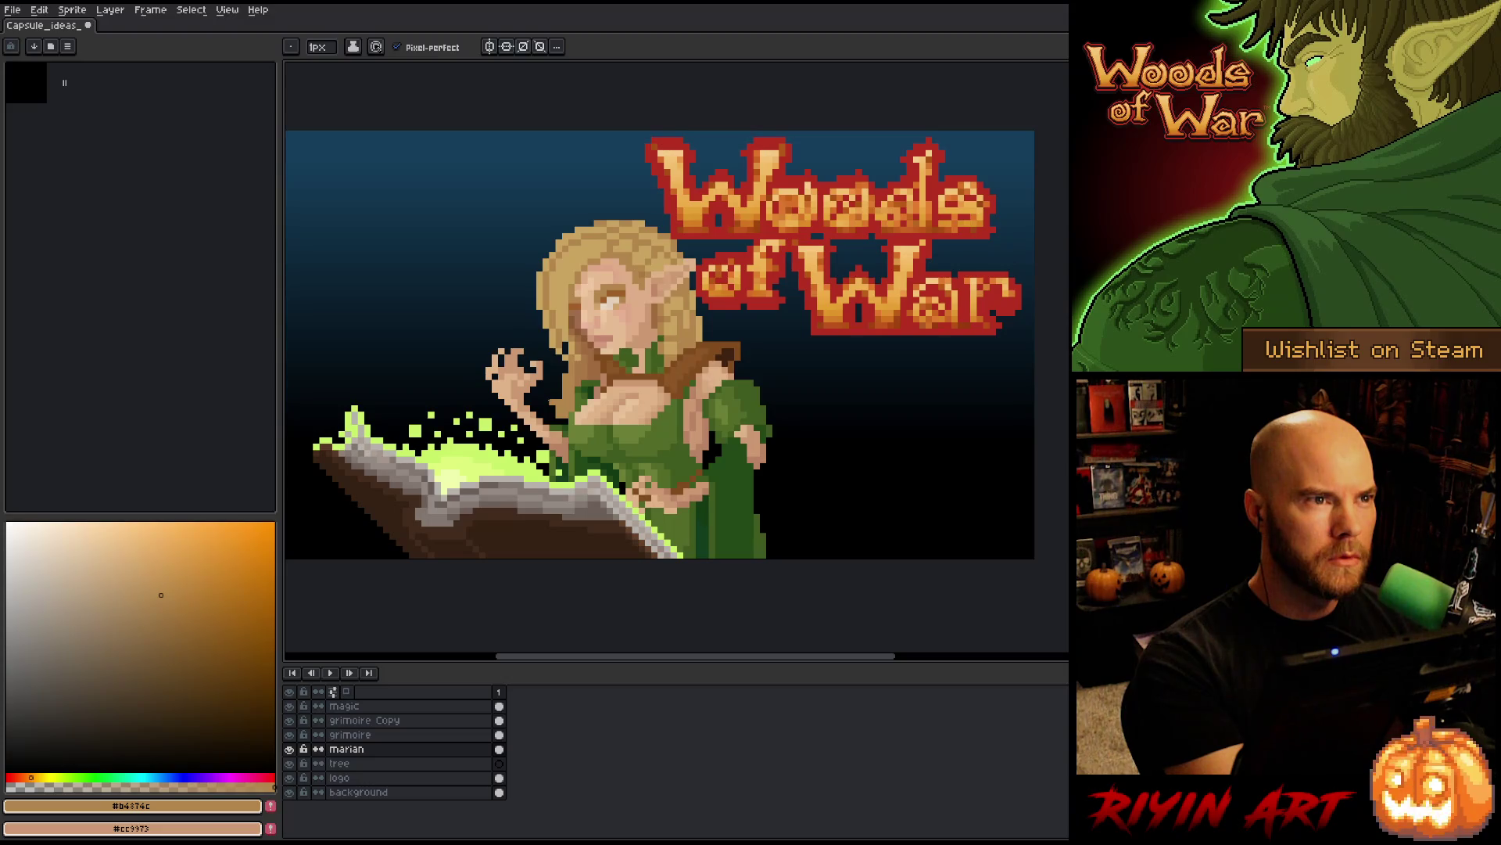
left_click(552, 249, "alt")
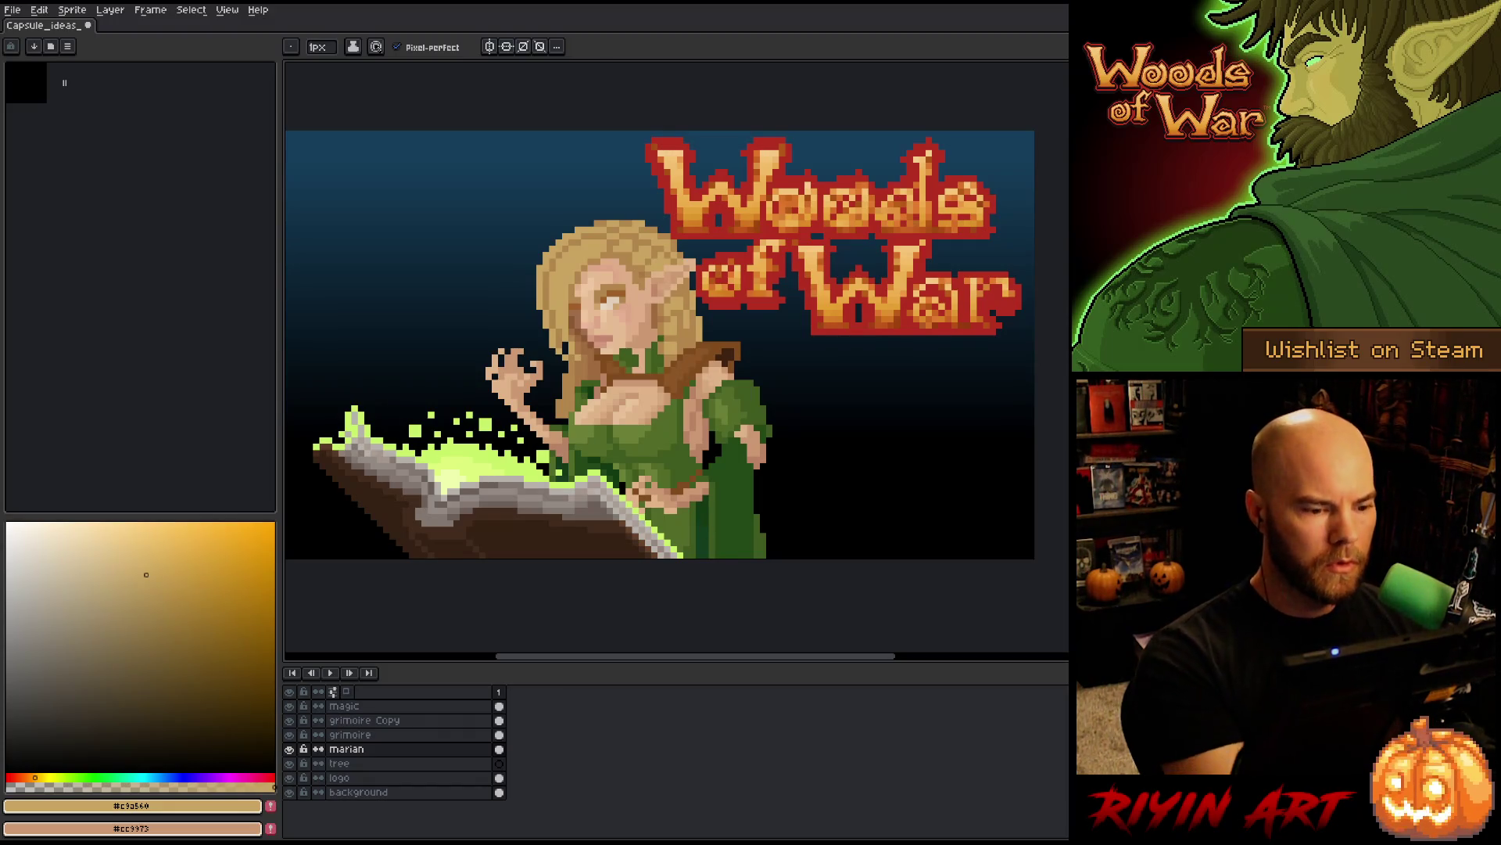
key("e")
mouse_move(539, 270)
left_mouse_down()
mouse_move(539, 321)
mouse_move(540, 260)
mouse_move(571, 223)
left_mouse_up()
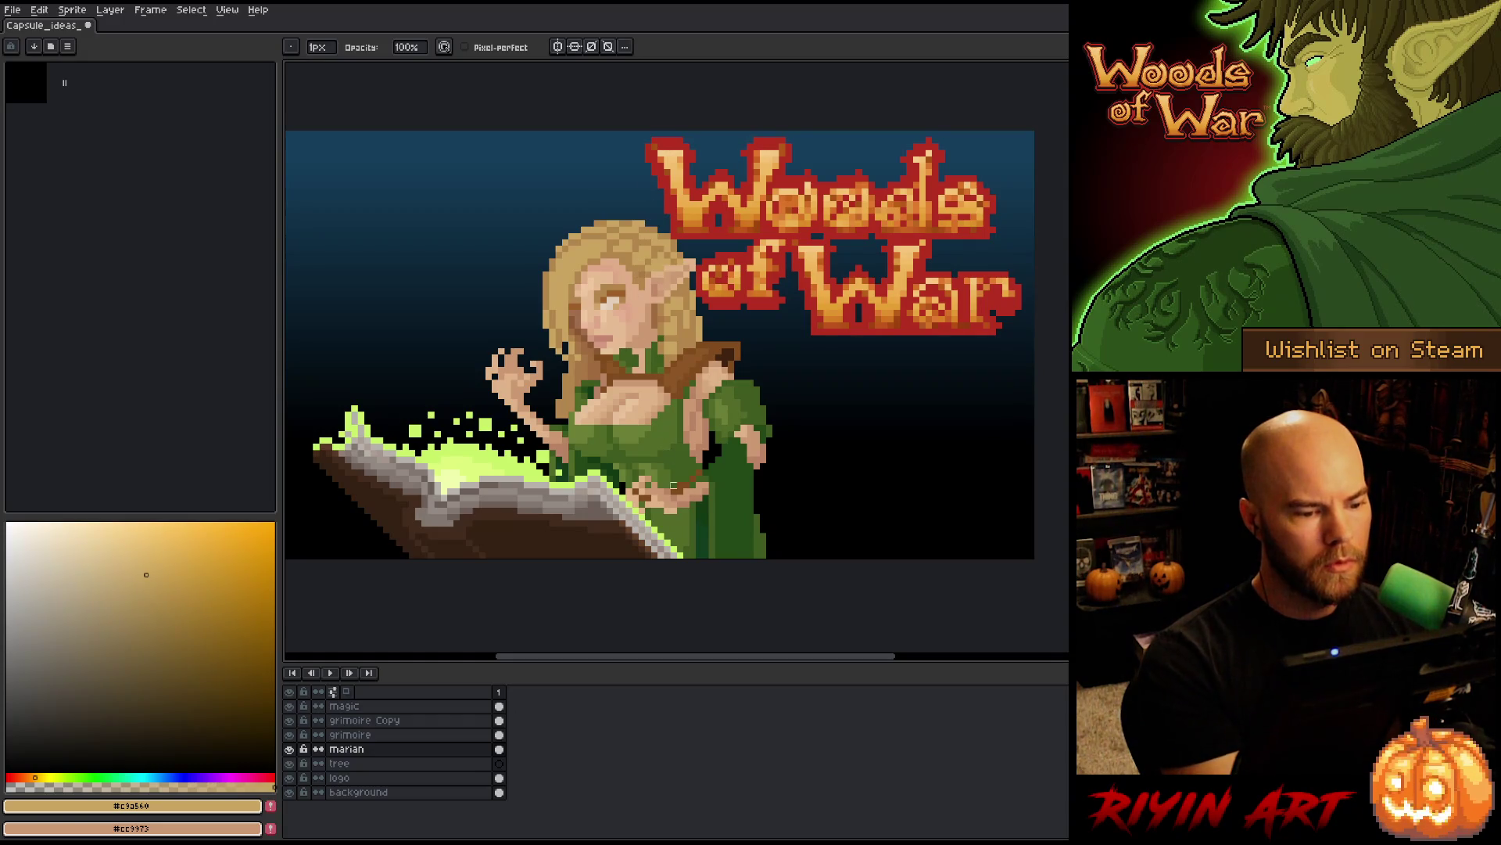
key("e")
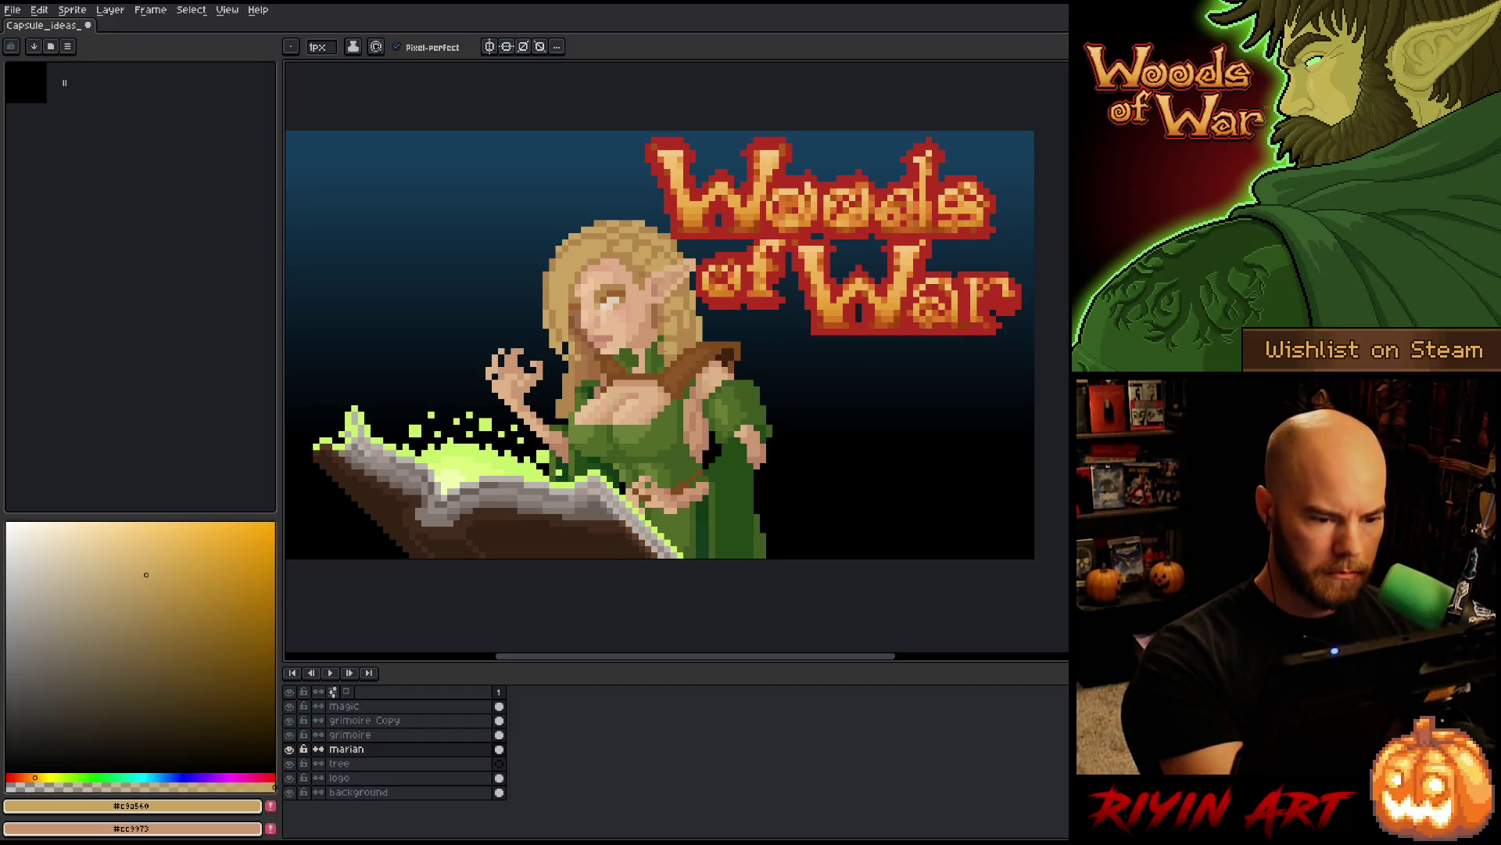
- Sample the darker tan #b4874c and lighter hair colour #c3a560 from the elf's hair
key("i")
left_click(671, 350)
left_click(676, 345)
key("b")
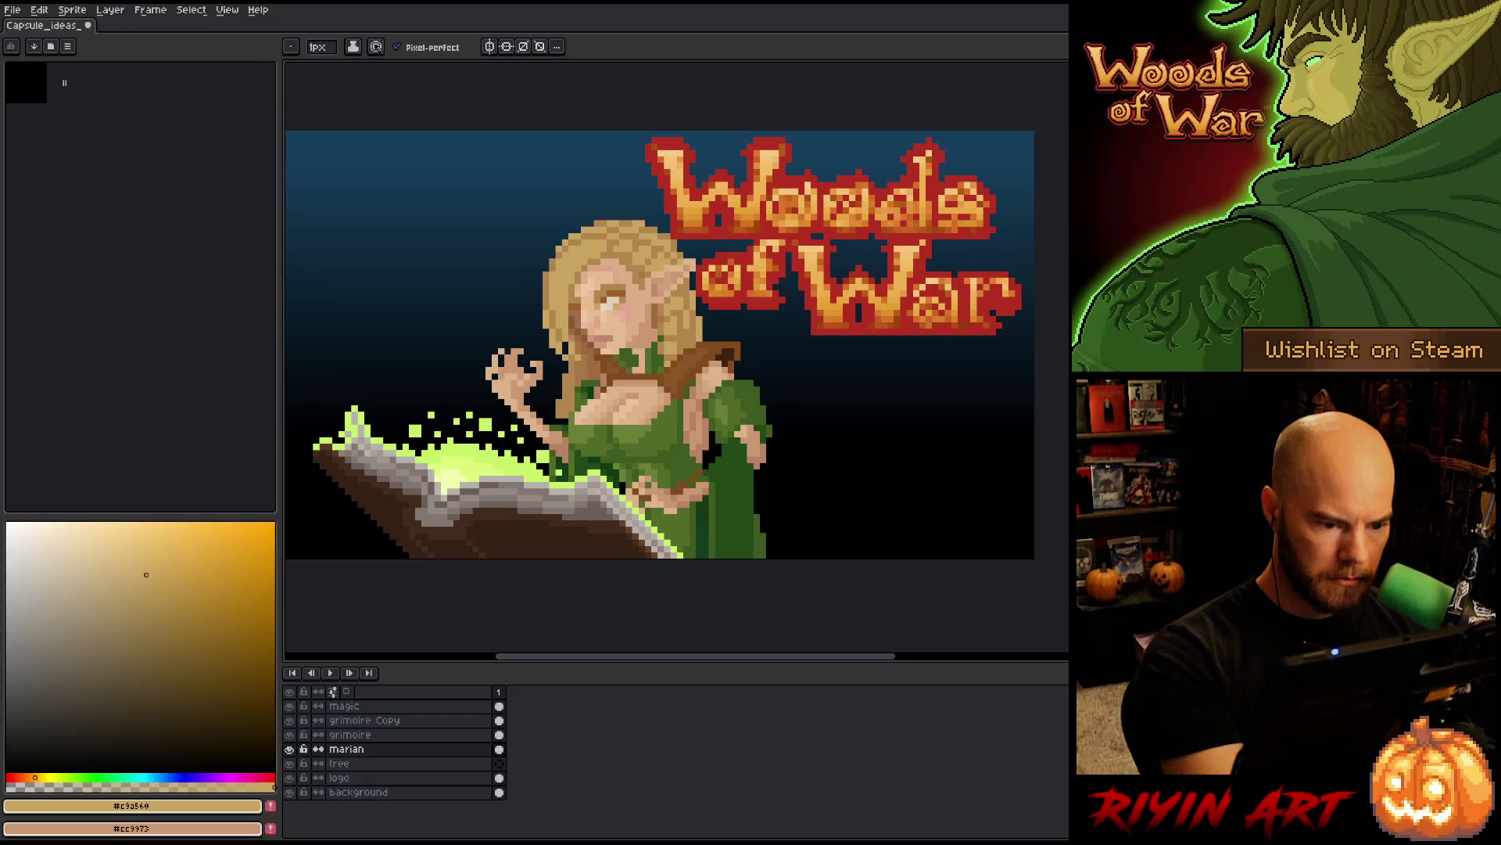
- Check a few sampled shades and lighten some pixels near the elf's collar
key("i")
left_click(674, 352)
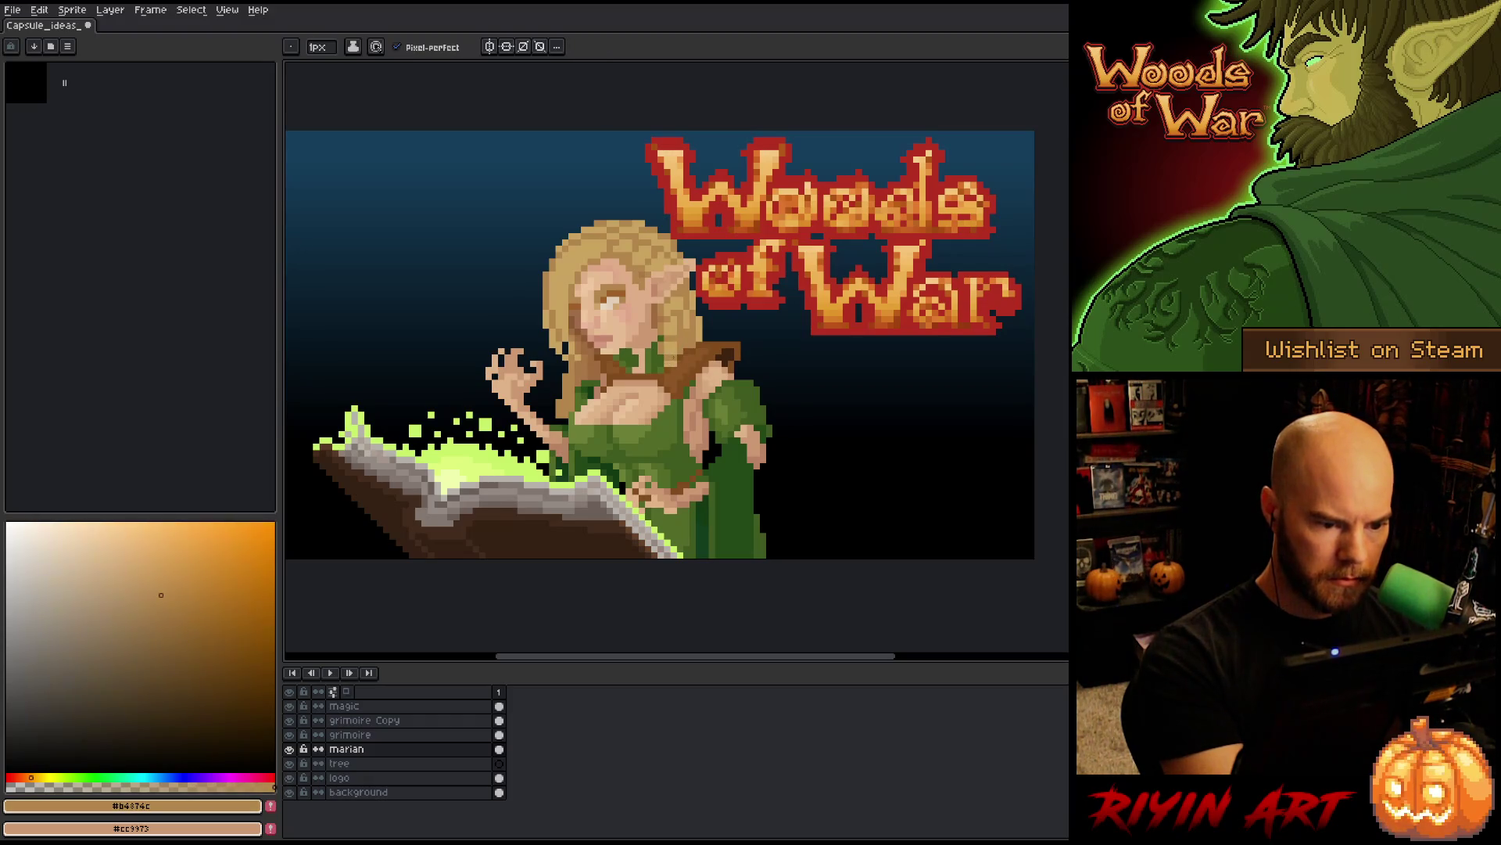
left_click(678, 356)
key("b")
left_click_drag(661, 361, 662, 373)
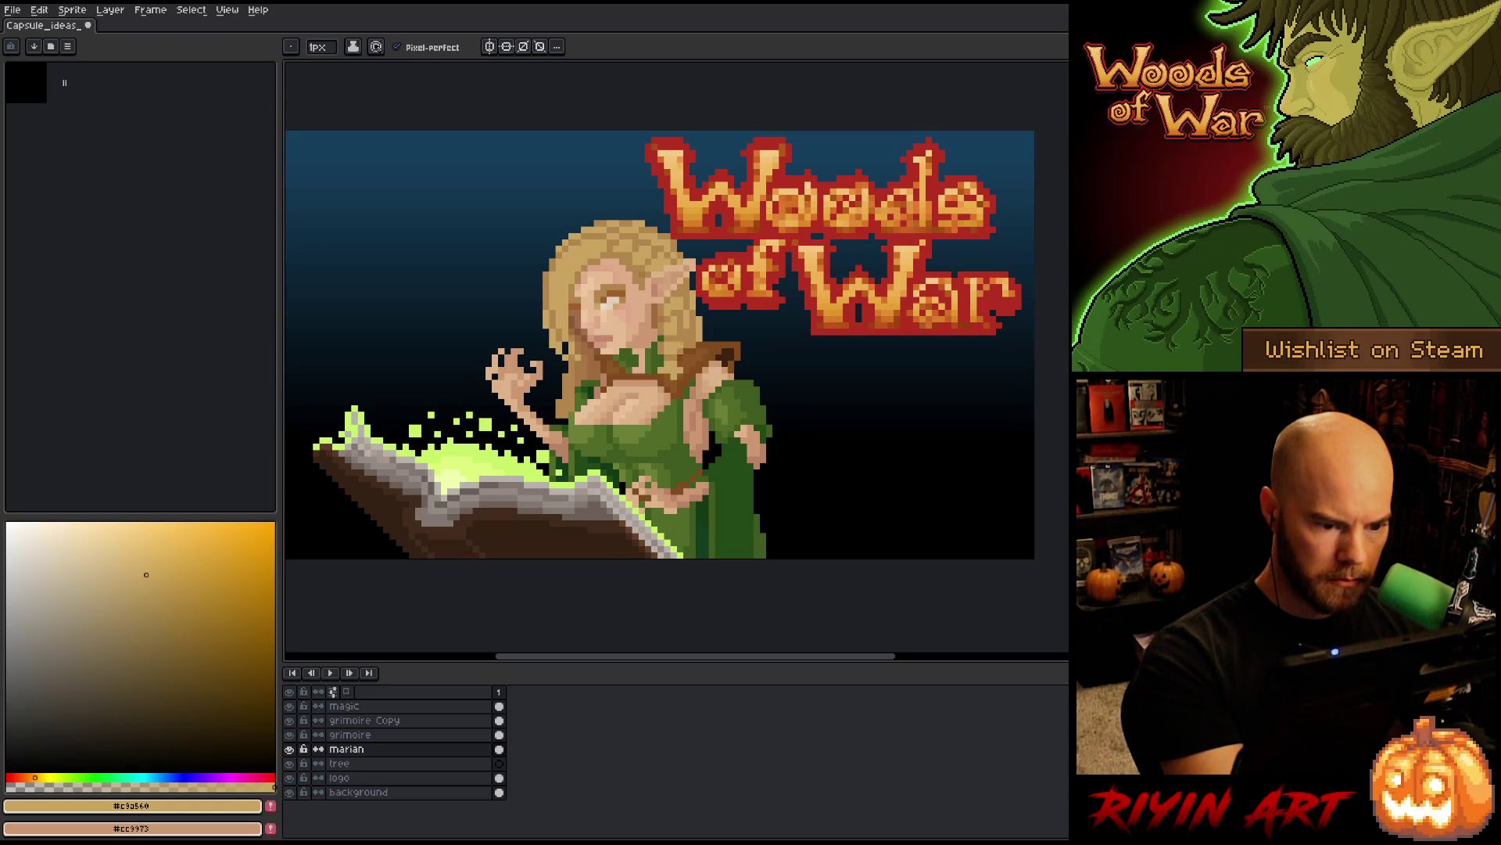
- Resample the darker tan #b4874c and golden hair colour #c9a560 from the artwork
left_click(676, 345, "alt")
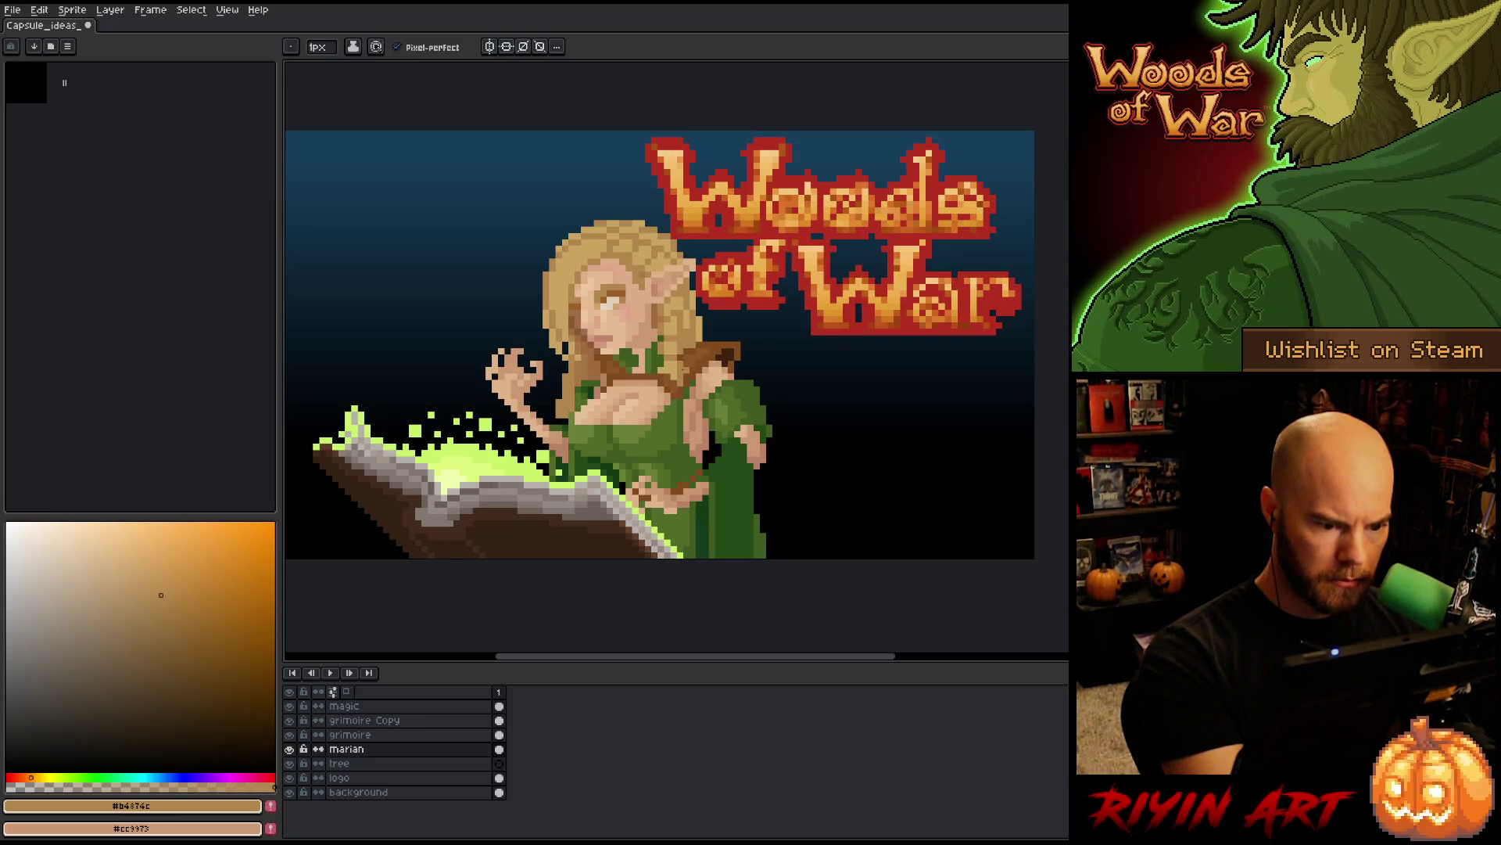
left_click(674, 389, "alt")
left_click(674, 390, "alt")
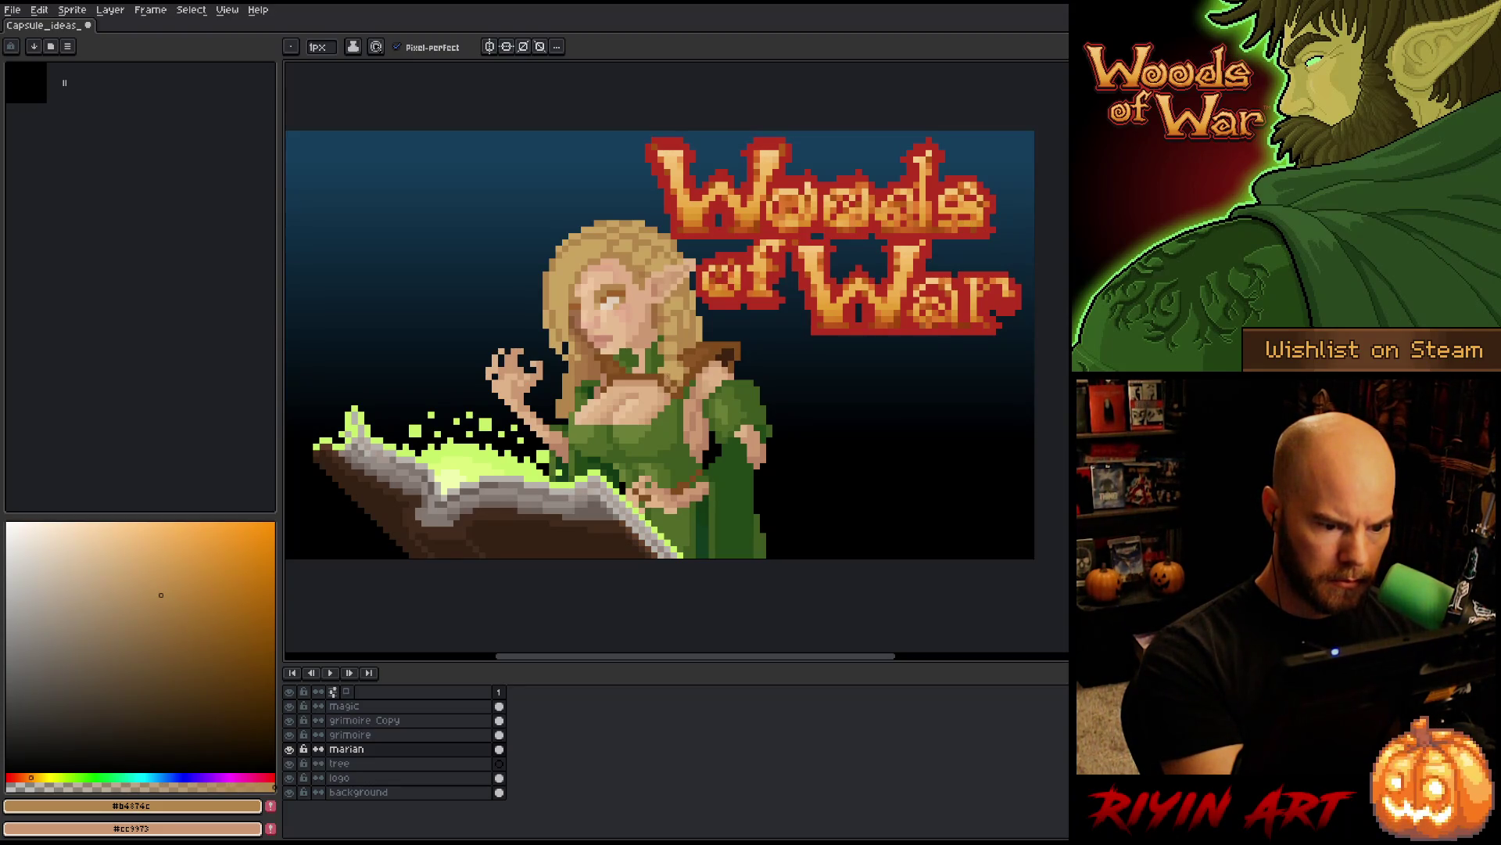
left_click(595, 243, "alt")
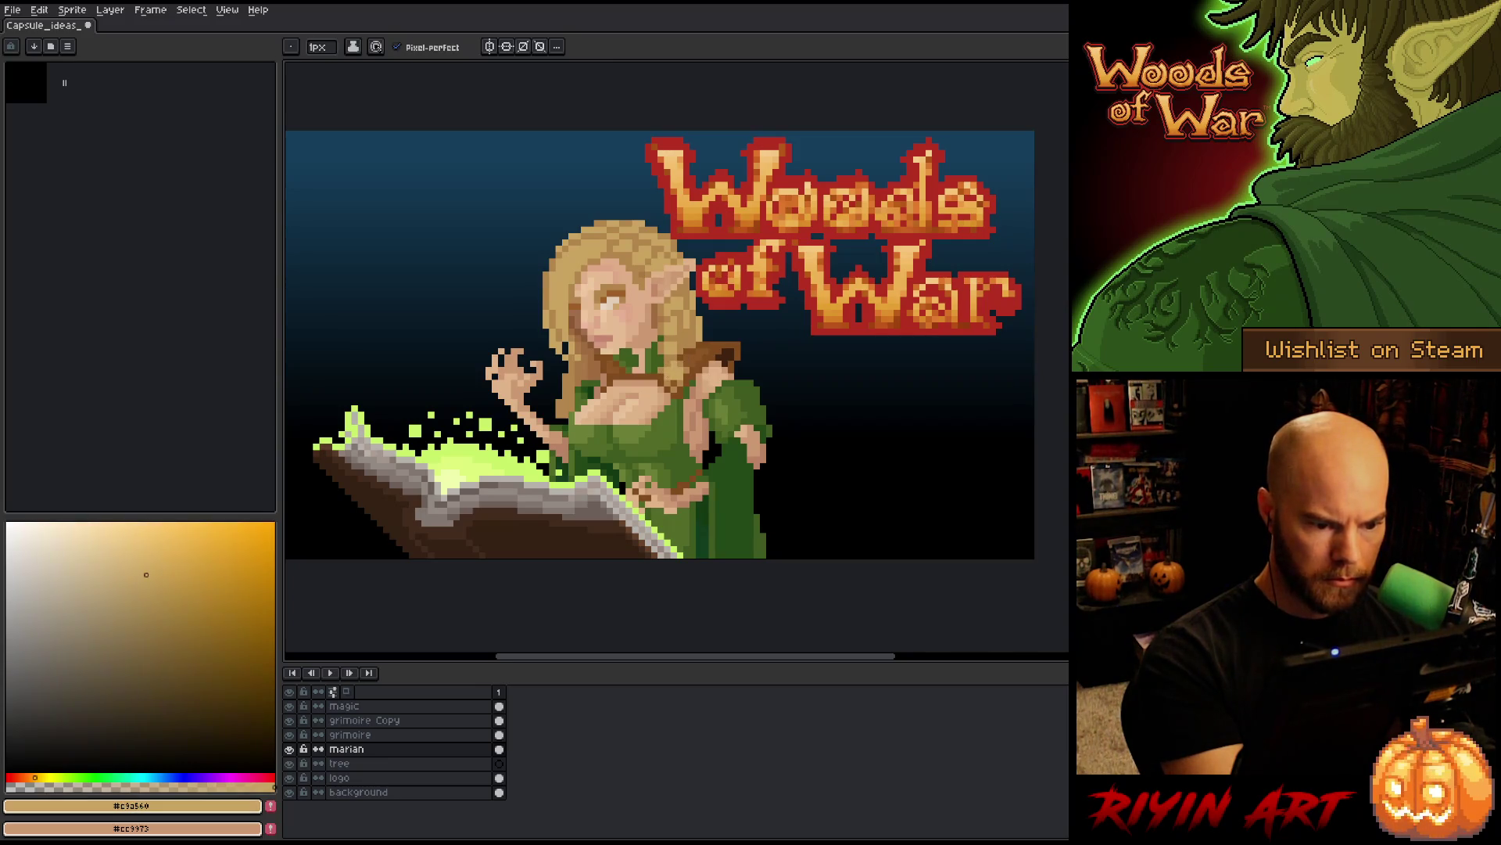
left_click(579, 258, "alt")
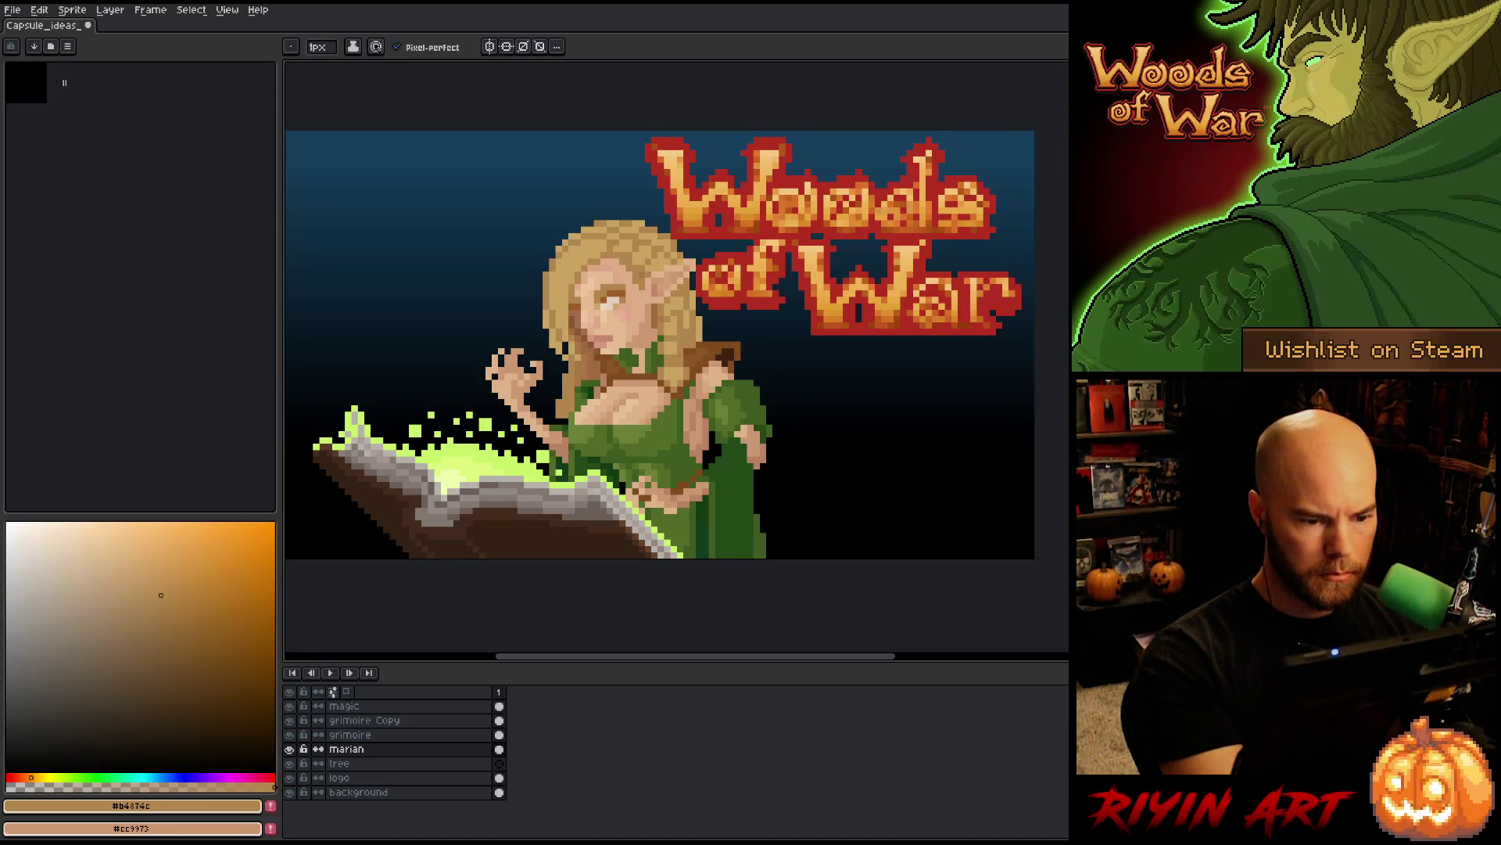
left_click(671, 356, "alt")
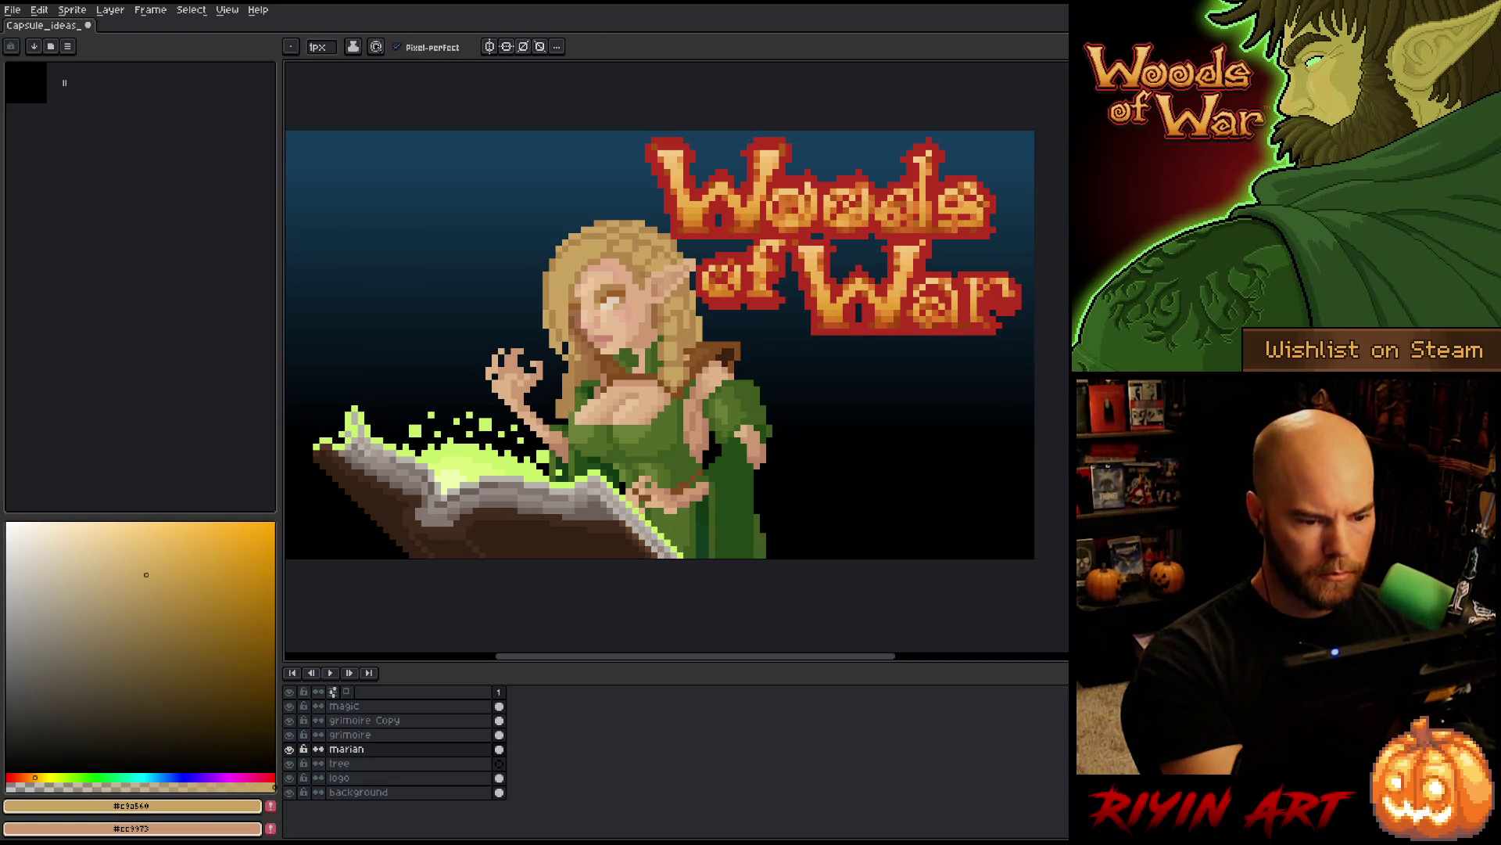
- Pick dark, mid tan and darker brown shades from the artwork and save the image
left_click(685, 354, "alt")
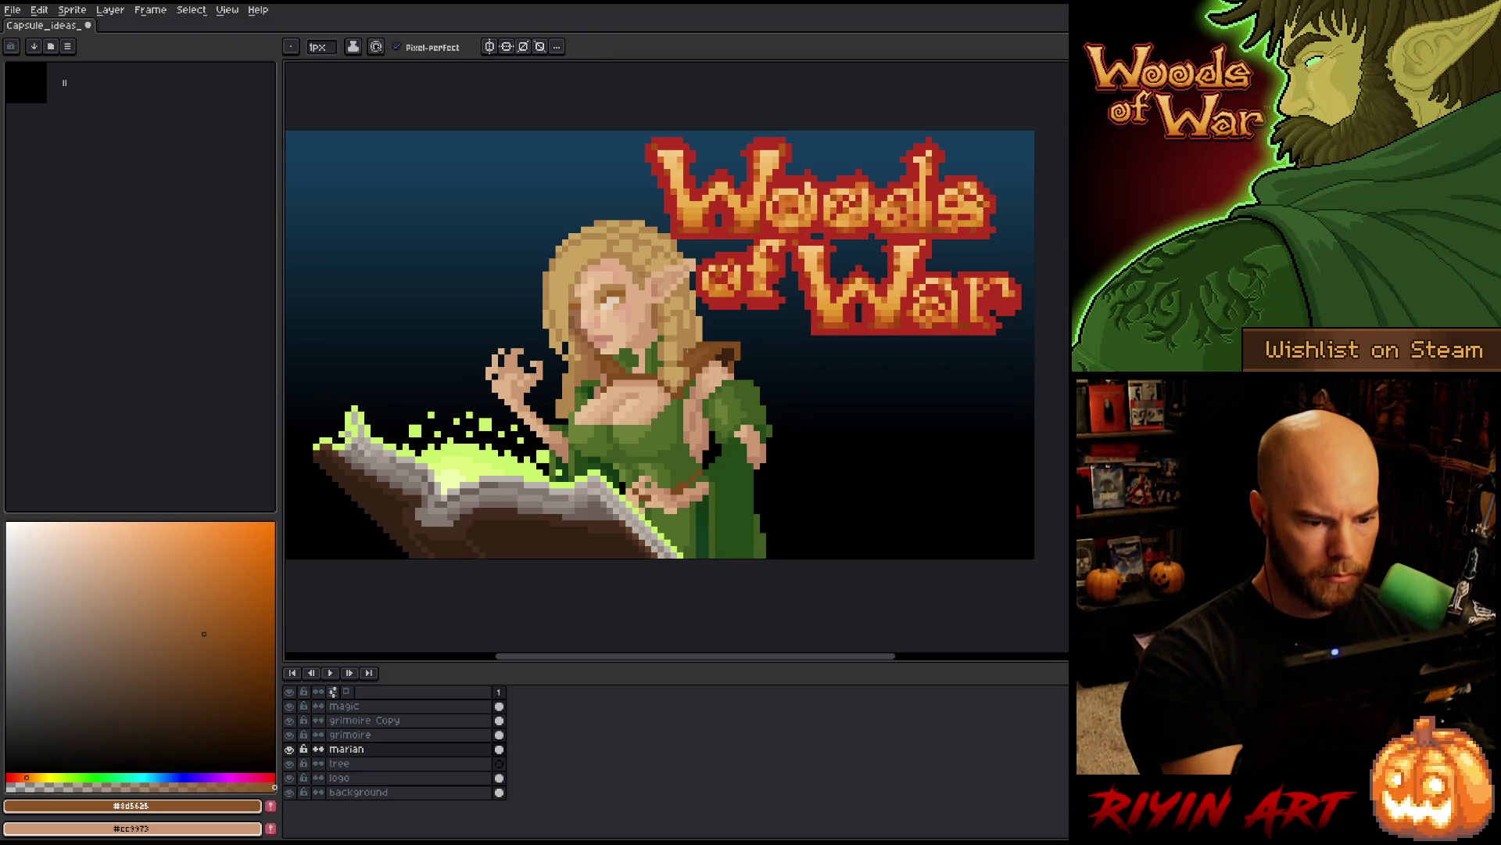
left_click(556, 282, "alt")
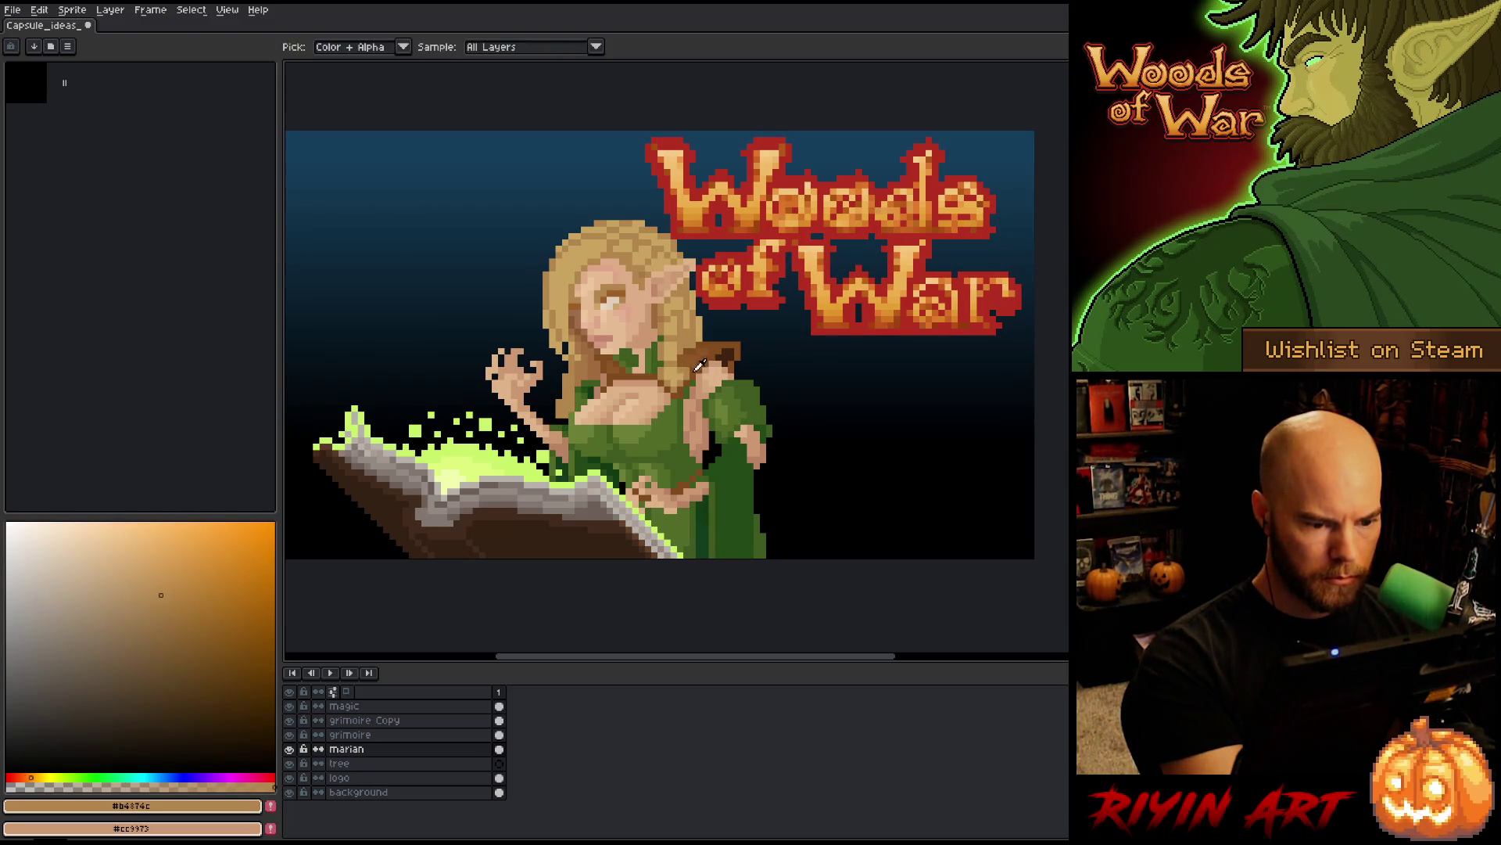
left_click(688, 367, "alt")
left_click(686, 373, "alt")
left_click(686, 379, "alt")
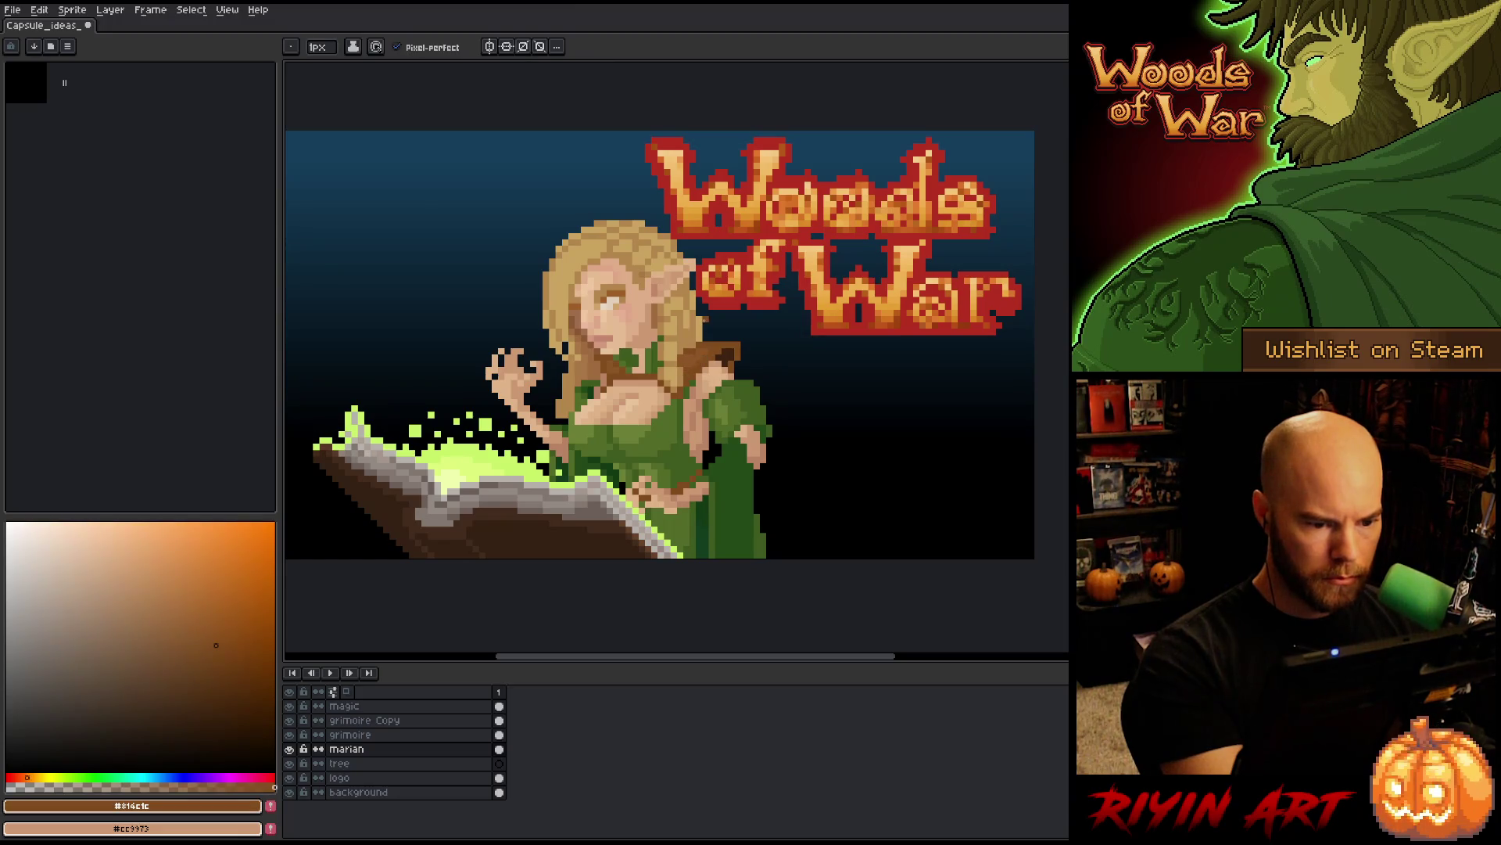
left_click(692, 344, "alt")
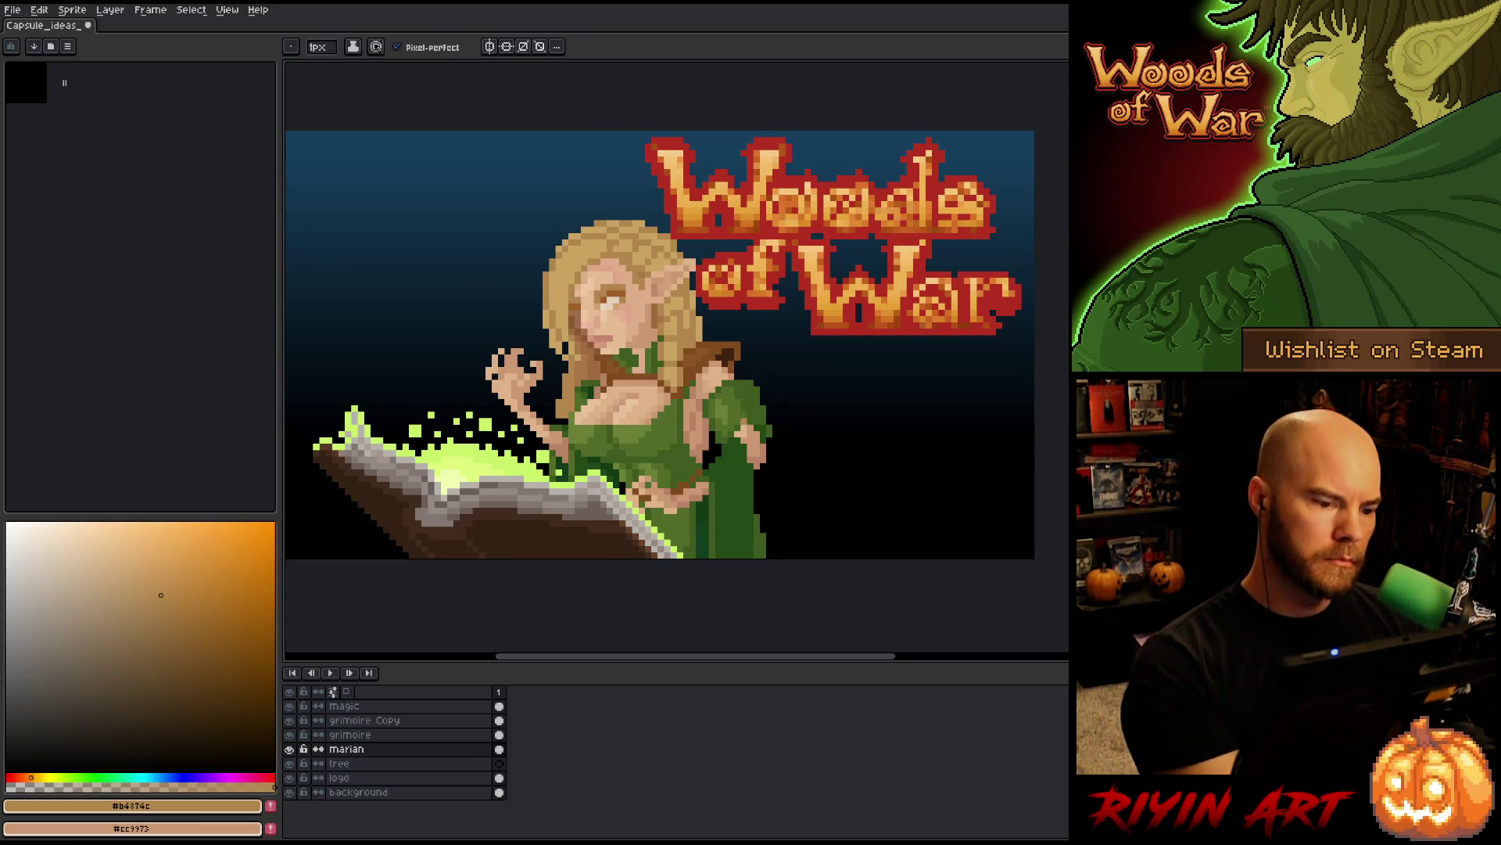
key("ctrl+s")
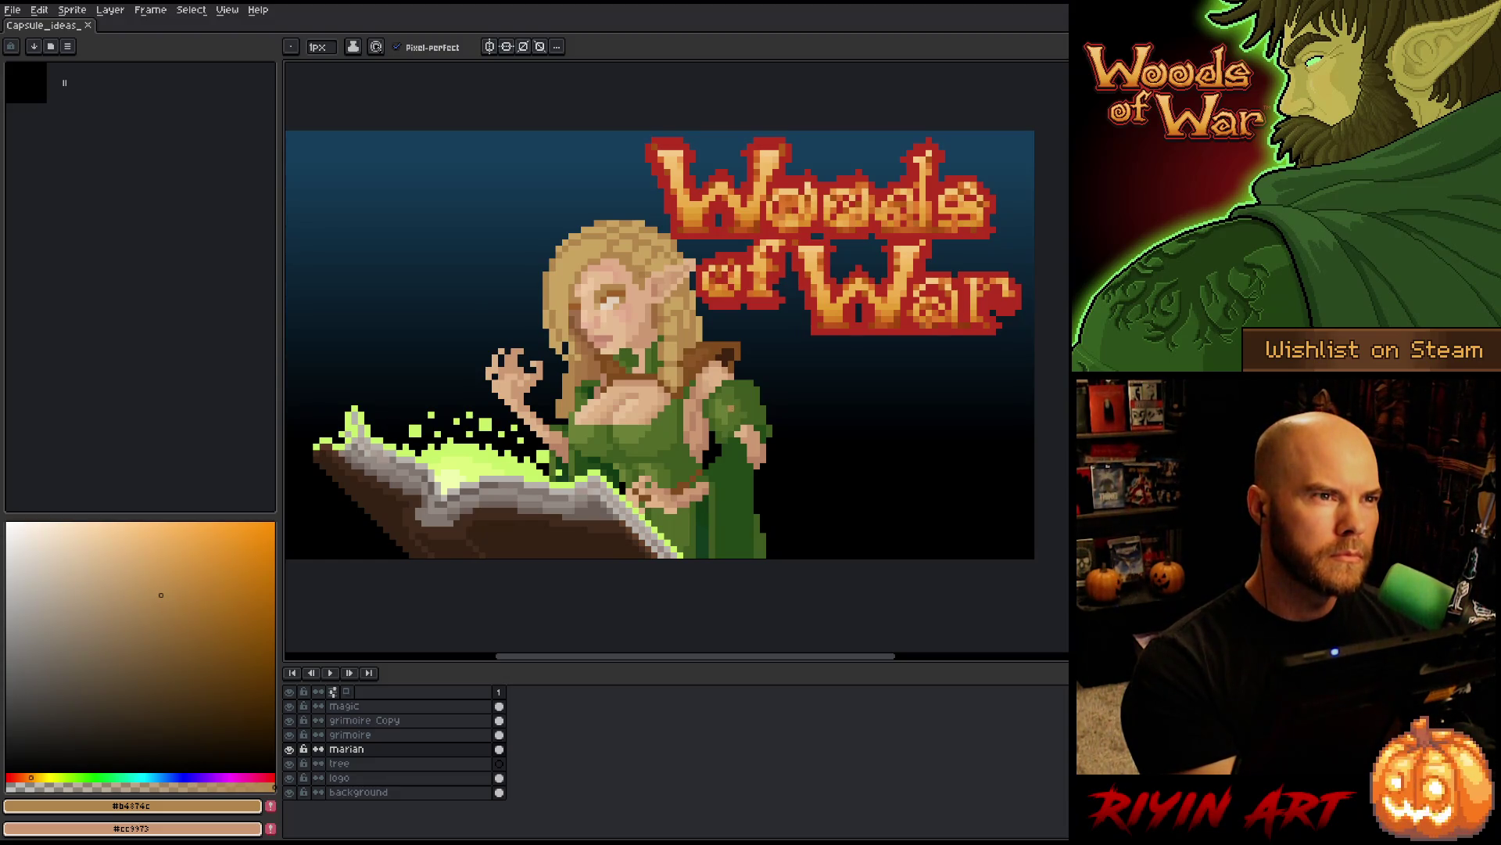
- Pick the darker brown, mid tan brown and light gold hair colour for pixel drawing
key("b")
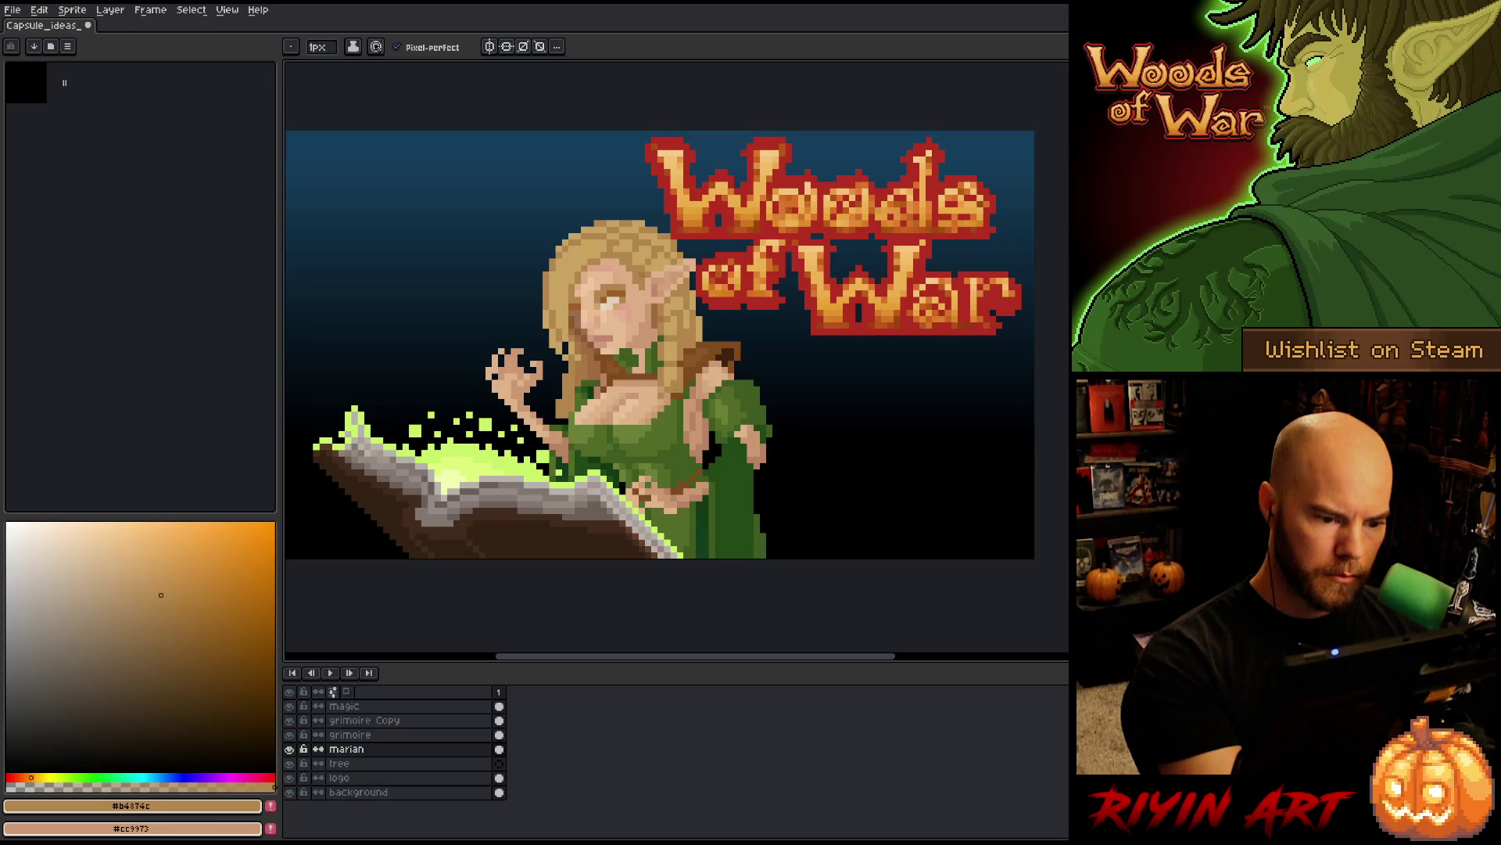
left_click(216, 645)
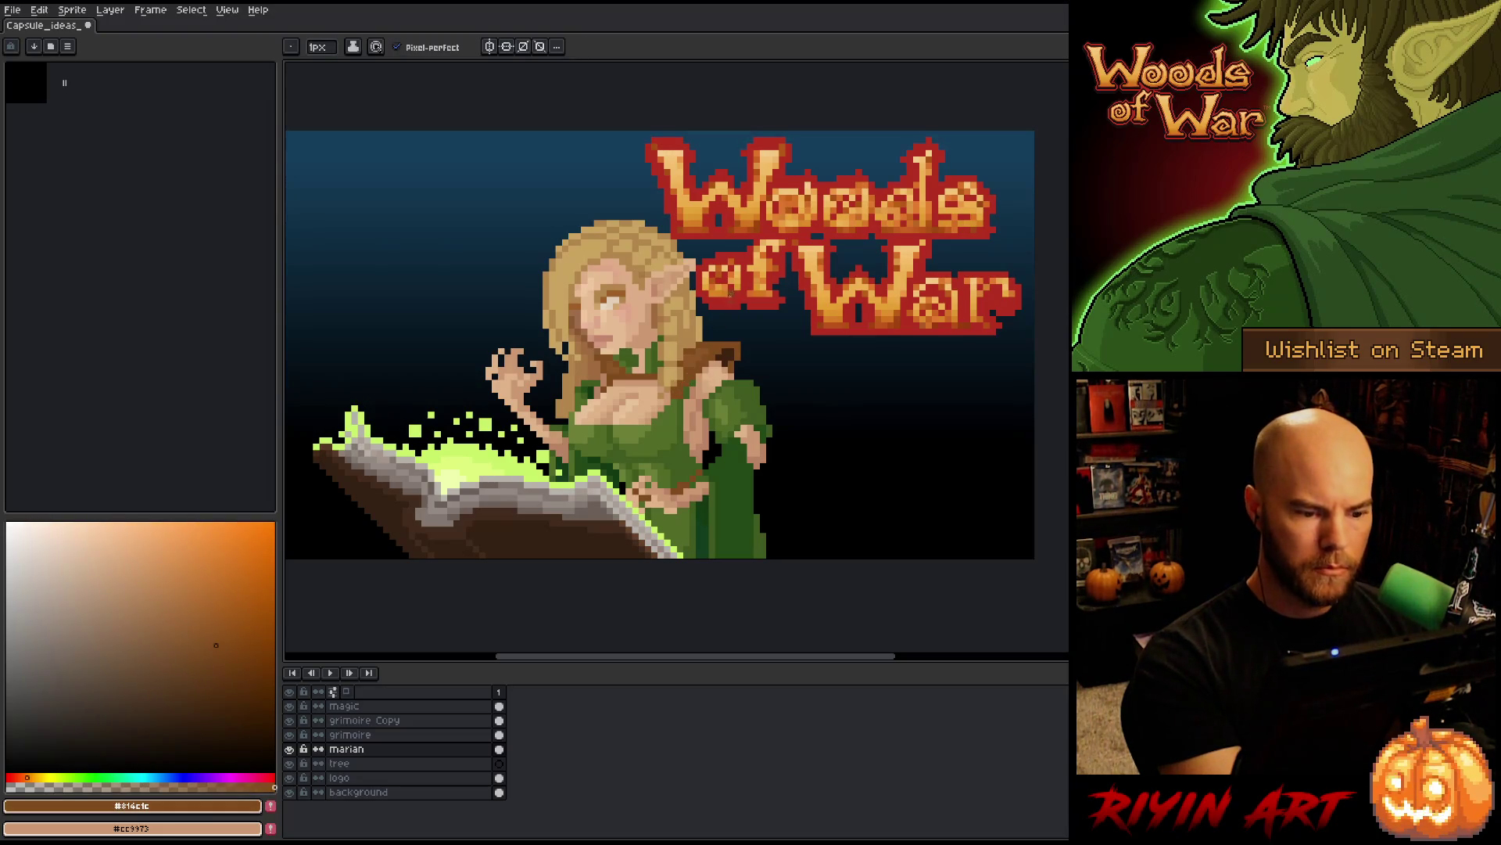
left_click(678, 383, "alt")
left_click(673, 390, "alt")
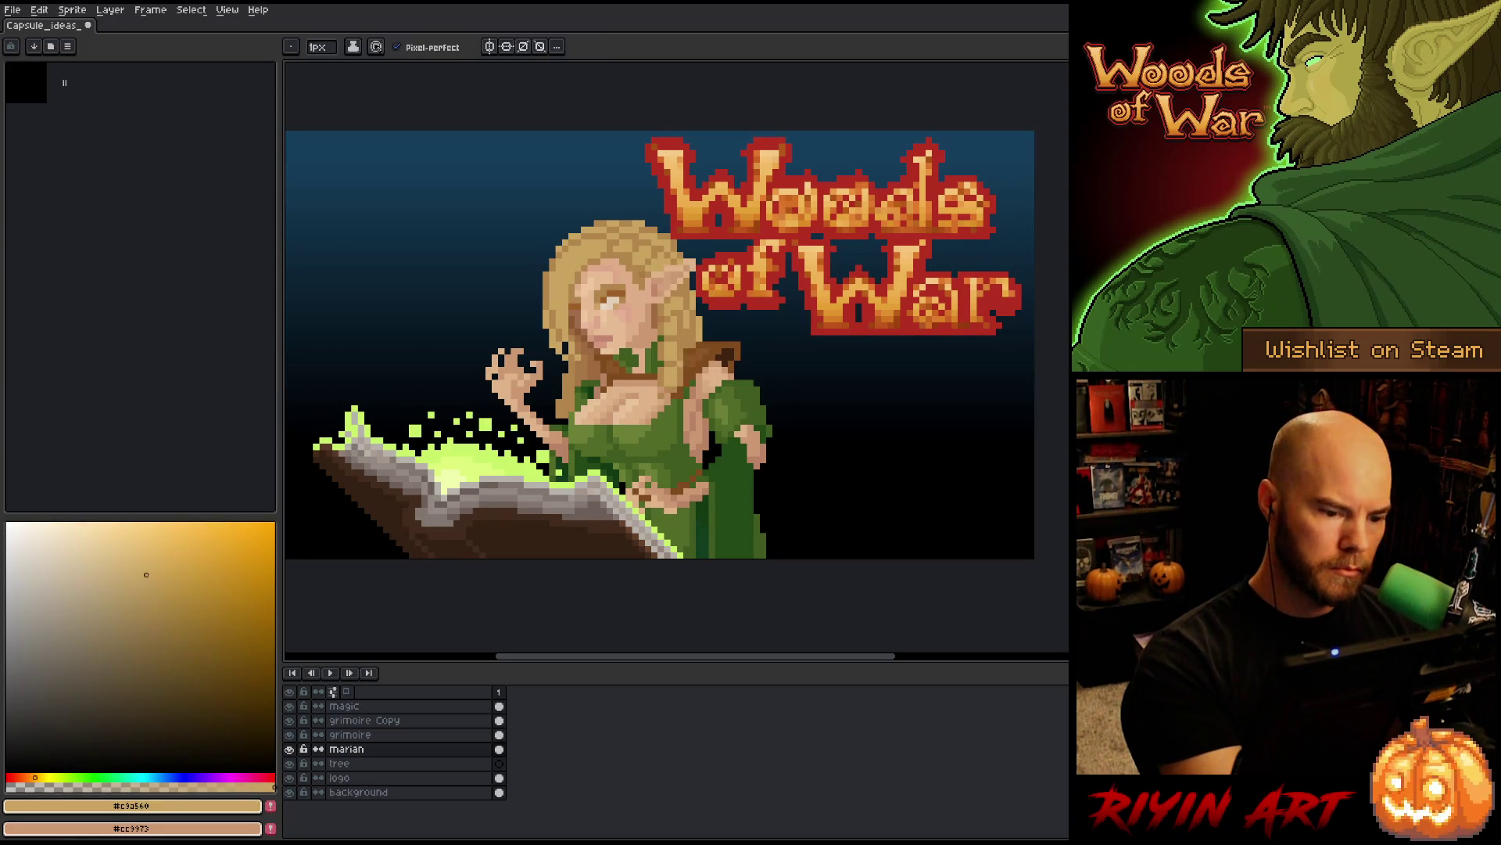
left_click(679, 384, "alt")
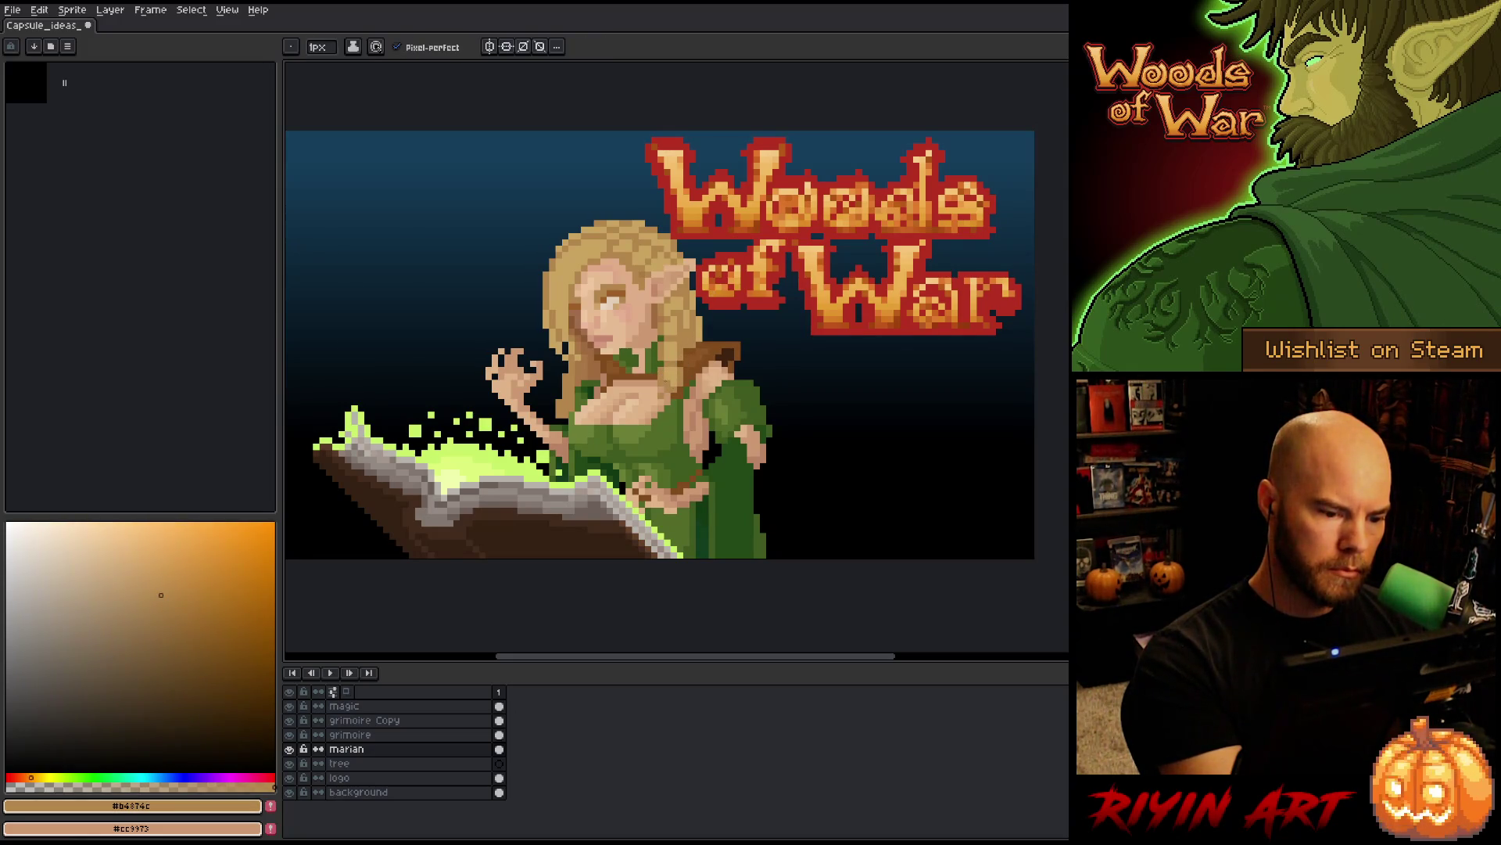
- Sample the darker brown and light gold hair colour, then save the capsule image
left_click(660, 382, "alt")
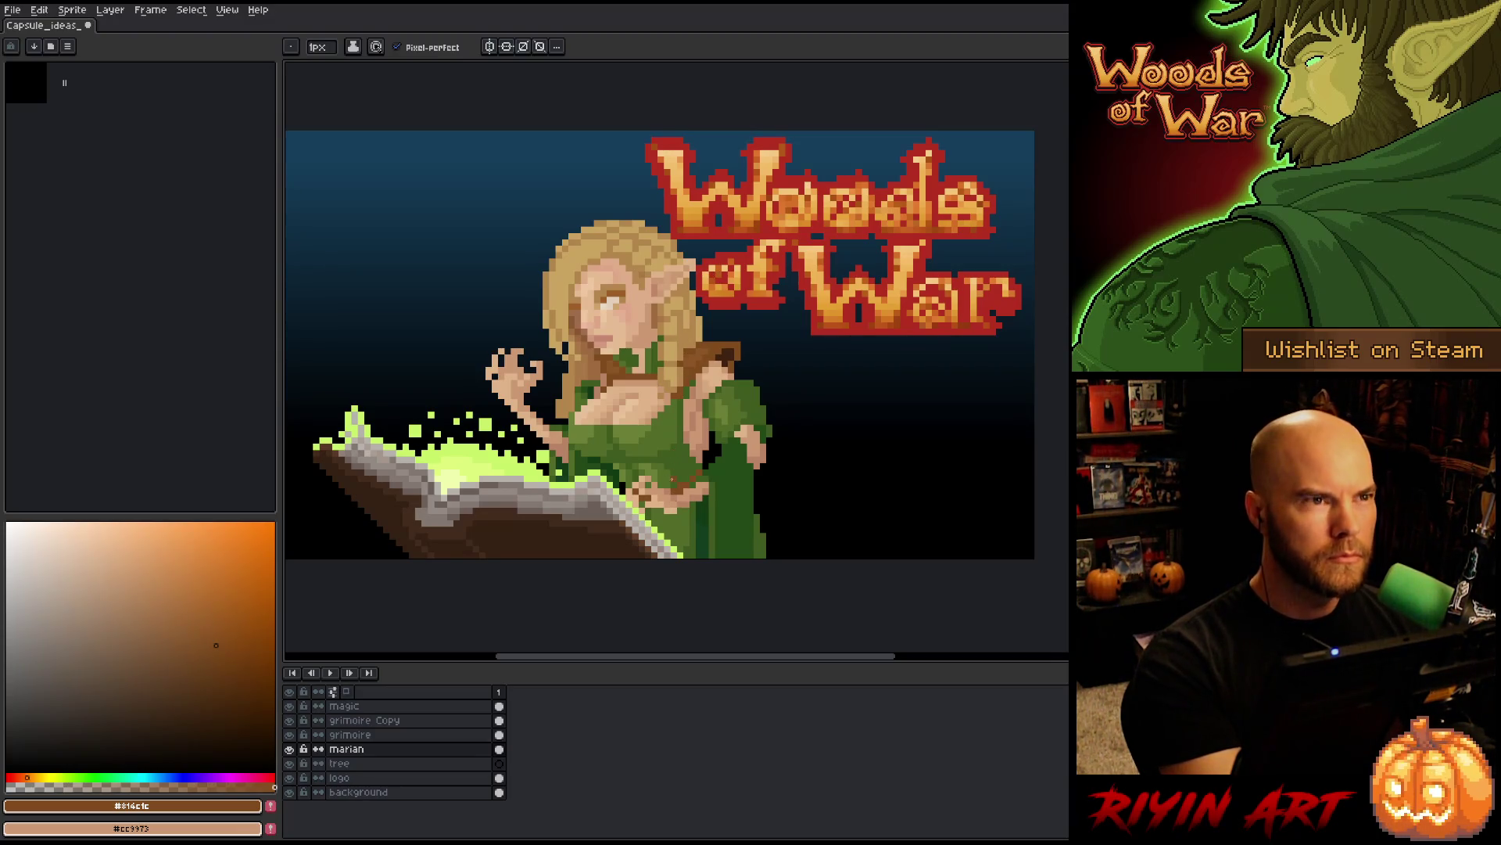
left_click(669, 363, "alt")
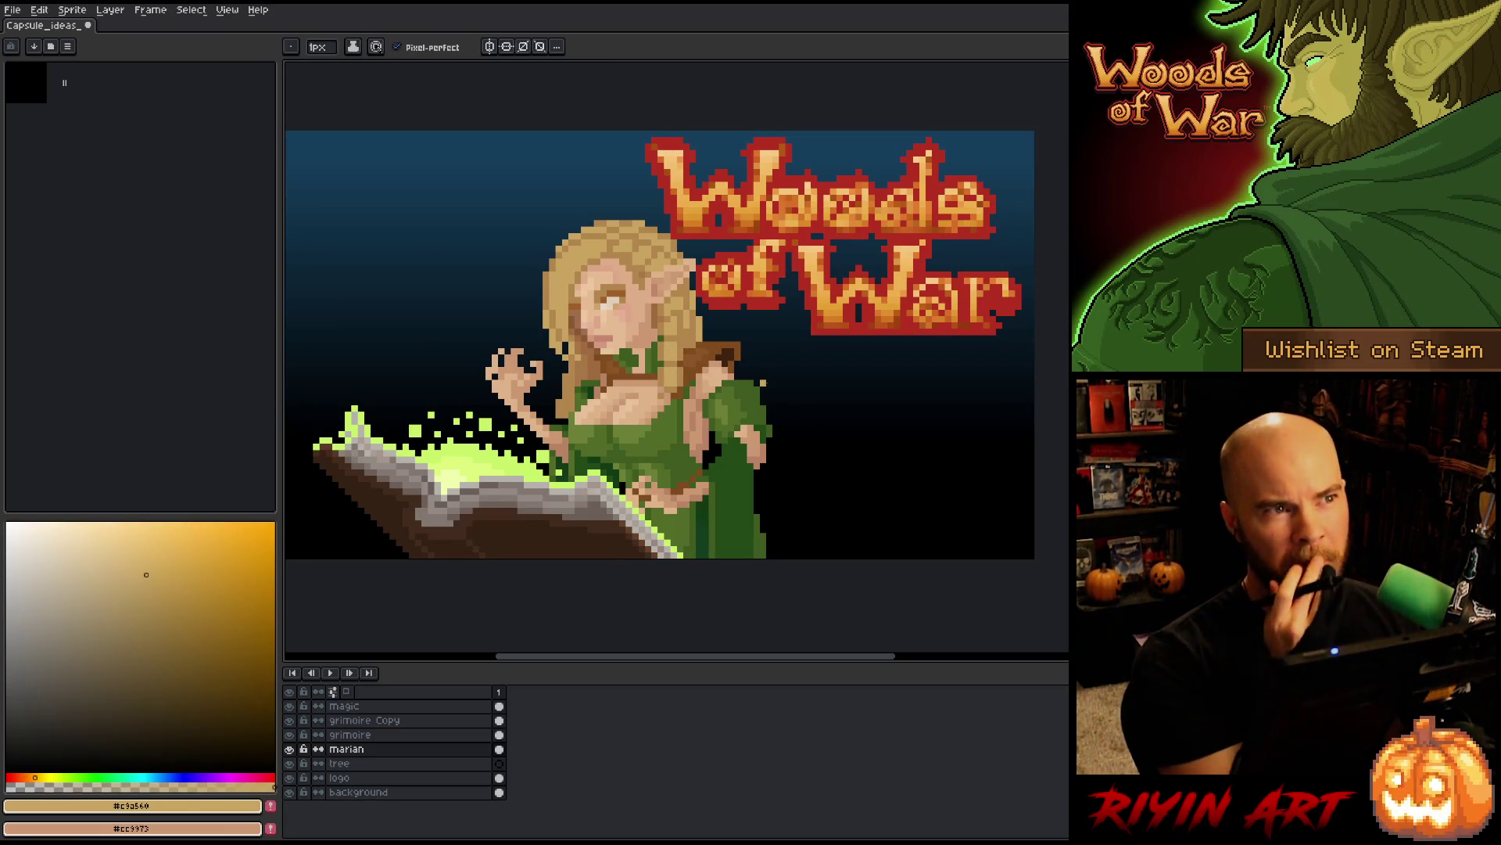
key("ctrl+s")
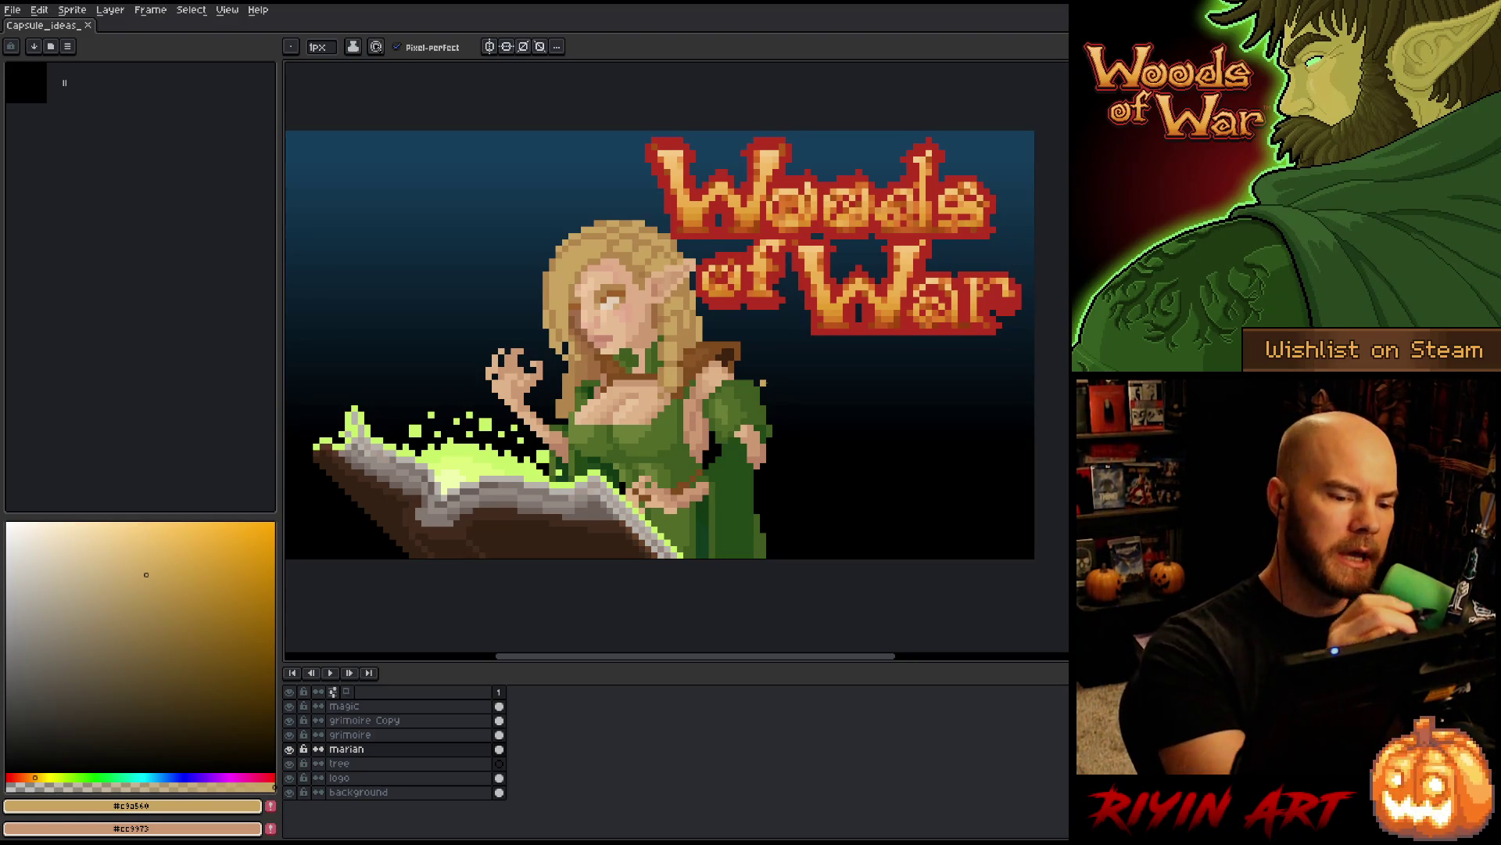
- Resample the mid tan brown, lighter gold and light gold colours from the hair
left_click(679, 249, "alt")
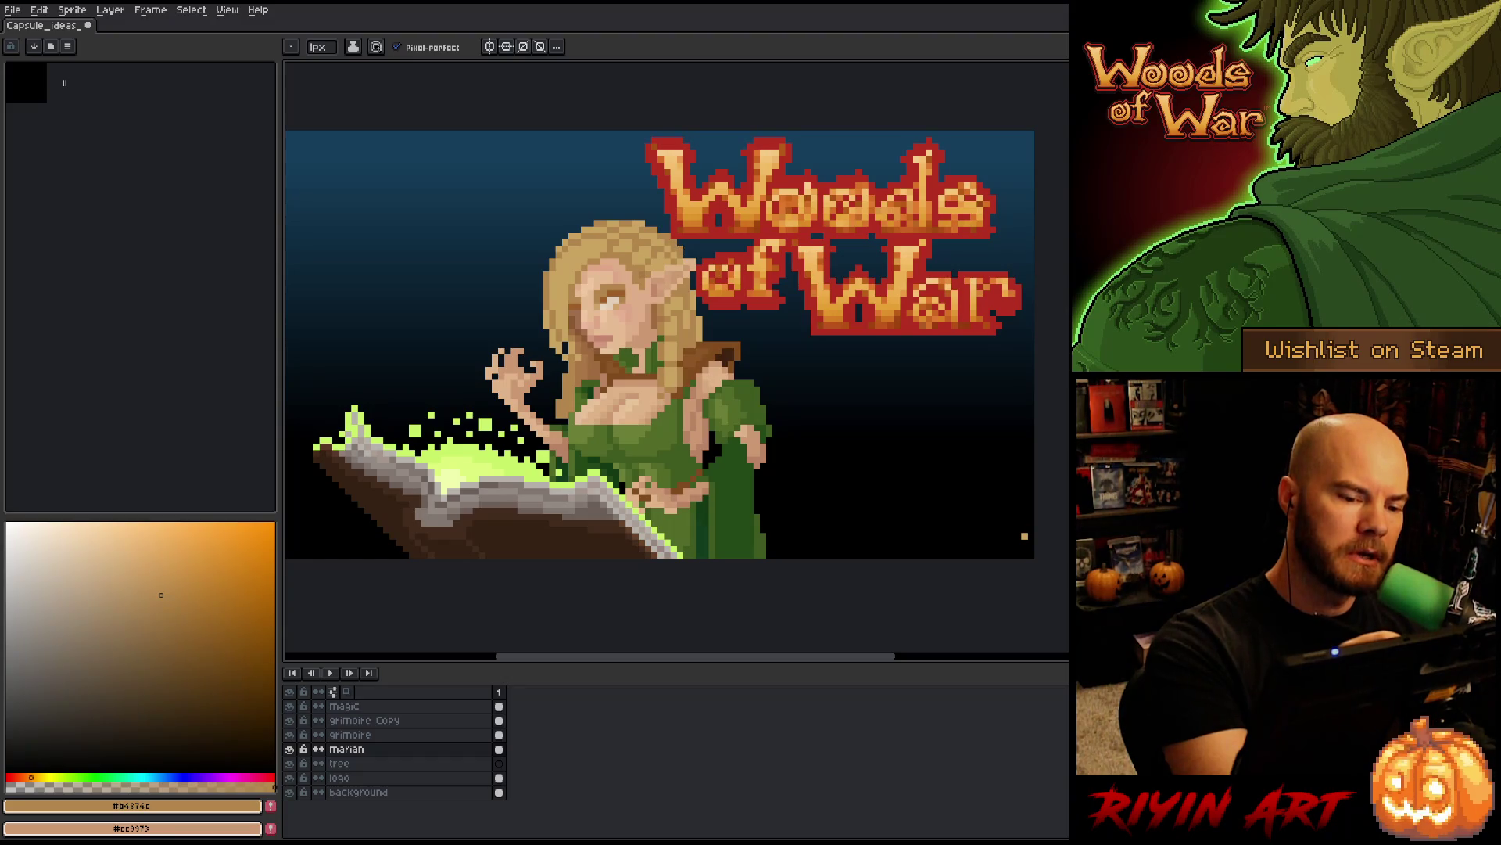
left_click(610, 243, "alt")
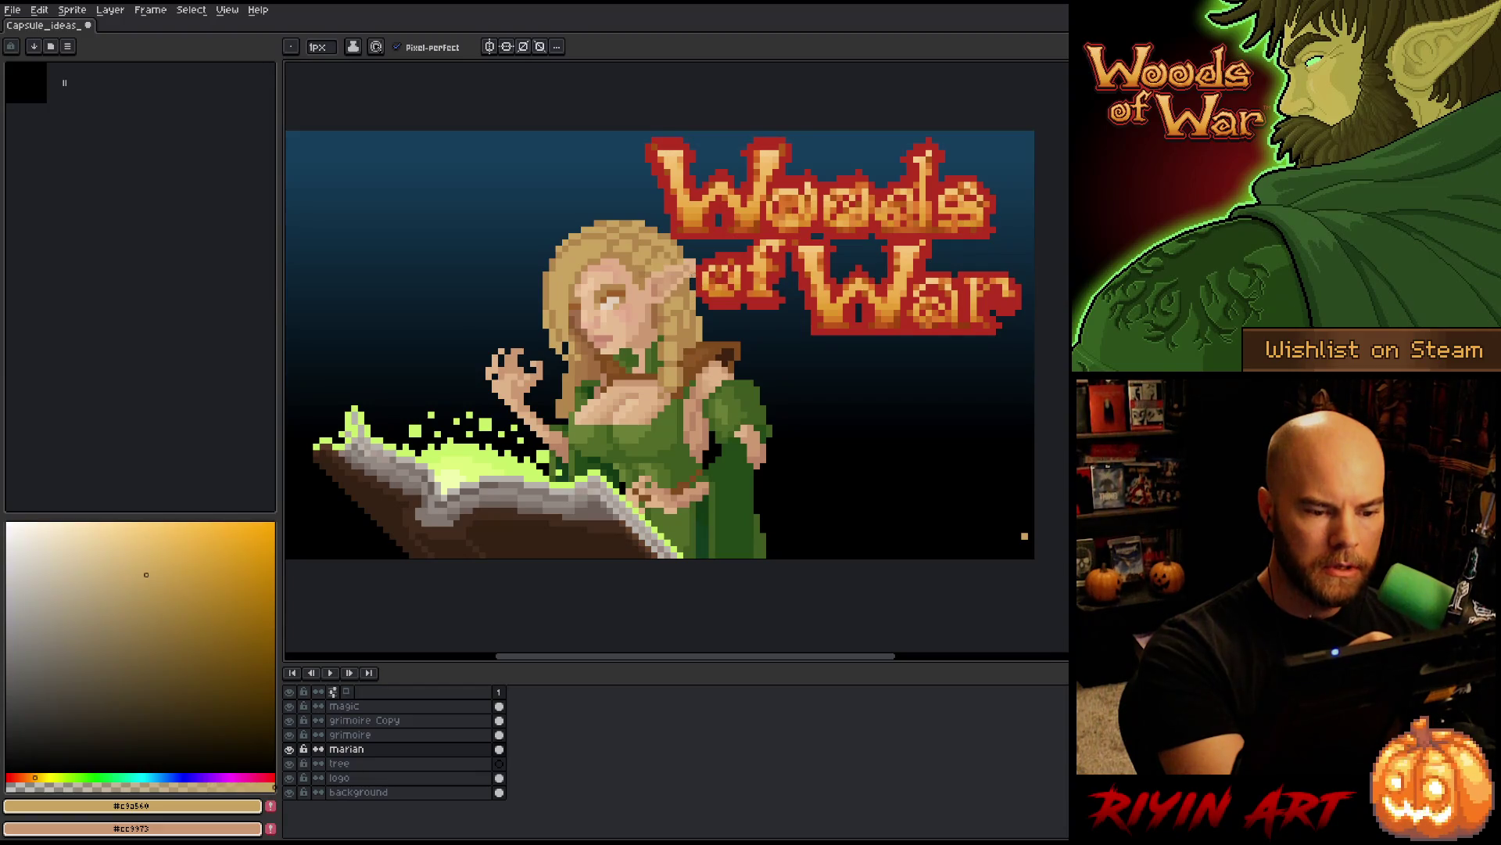
left_click(695, 280, "alt")
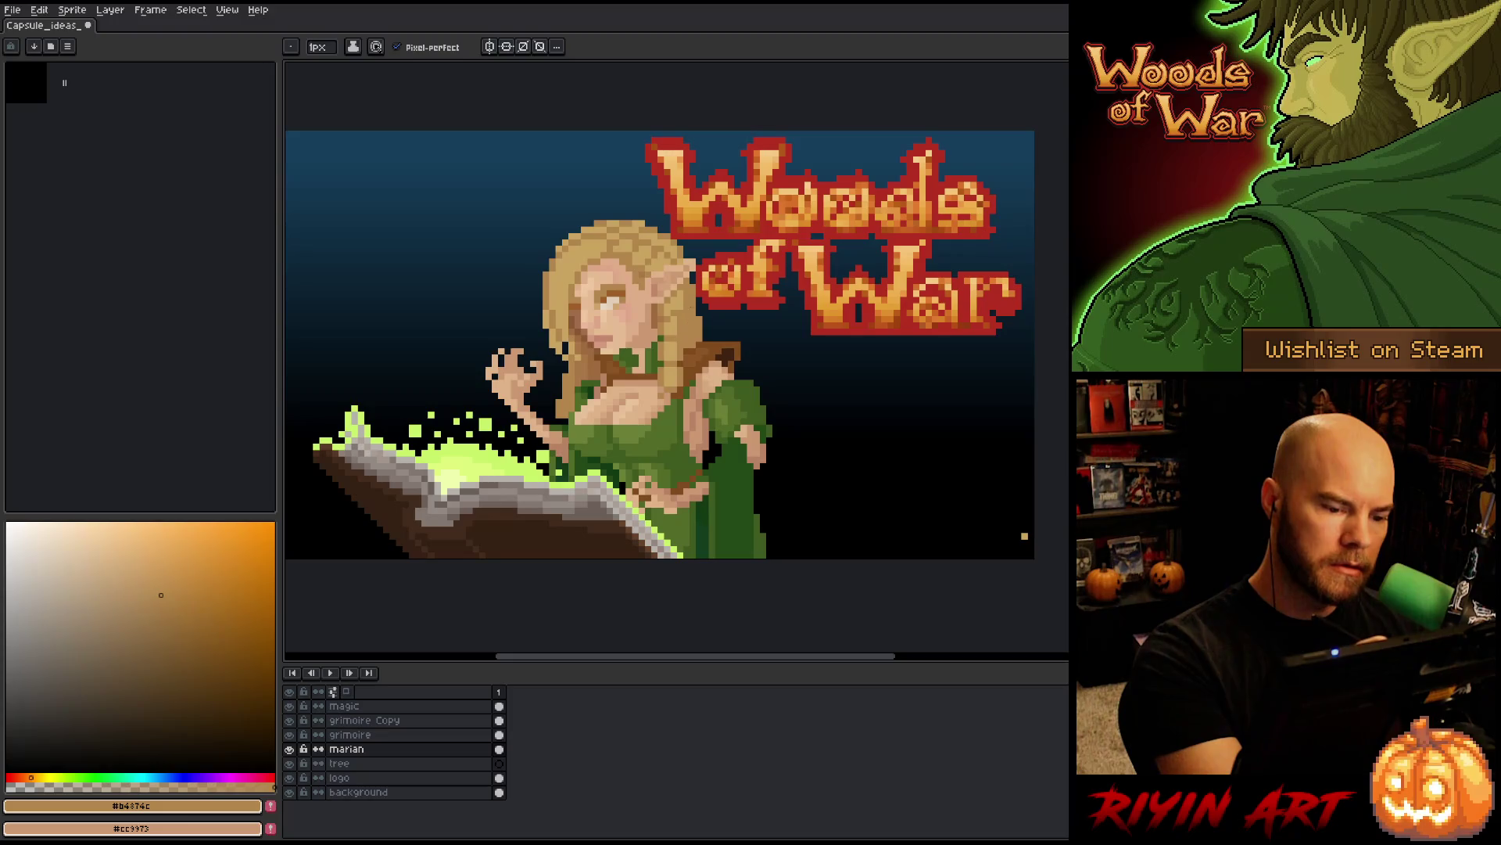
left_click(594, 242, "alt")
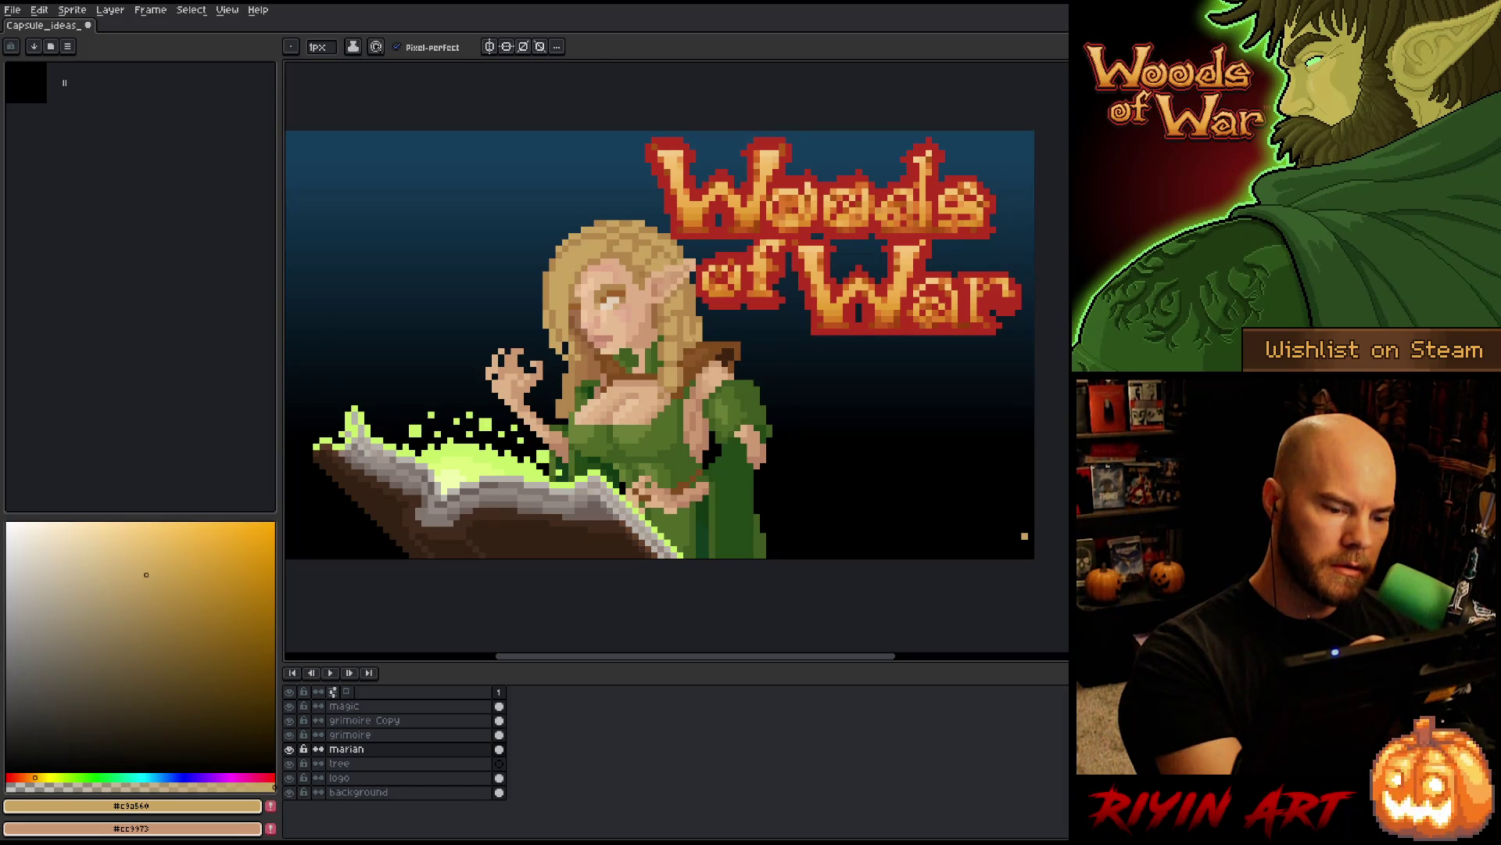
left_click(704, 306, "alt")
left_click(706, 306, "alt")
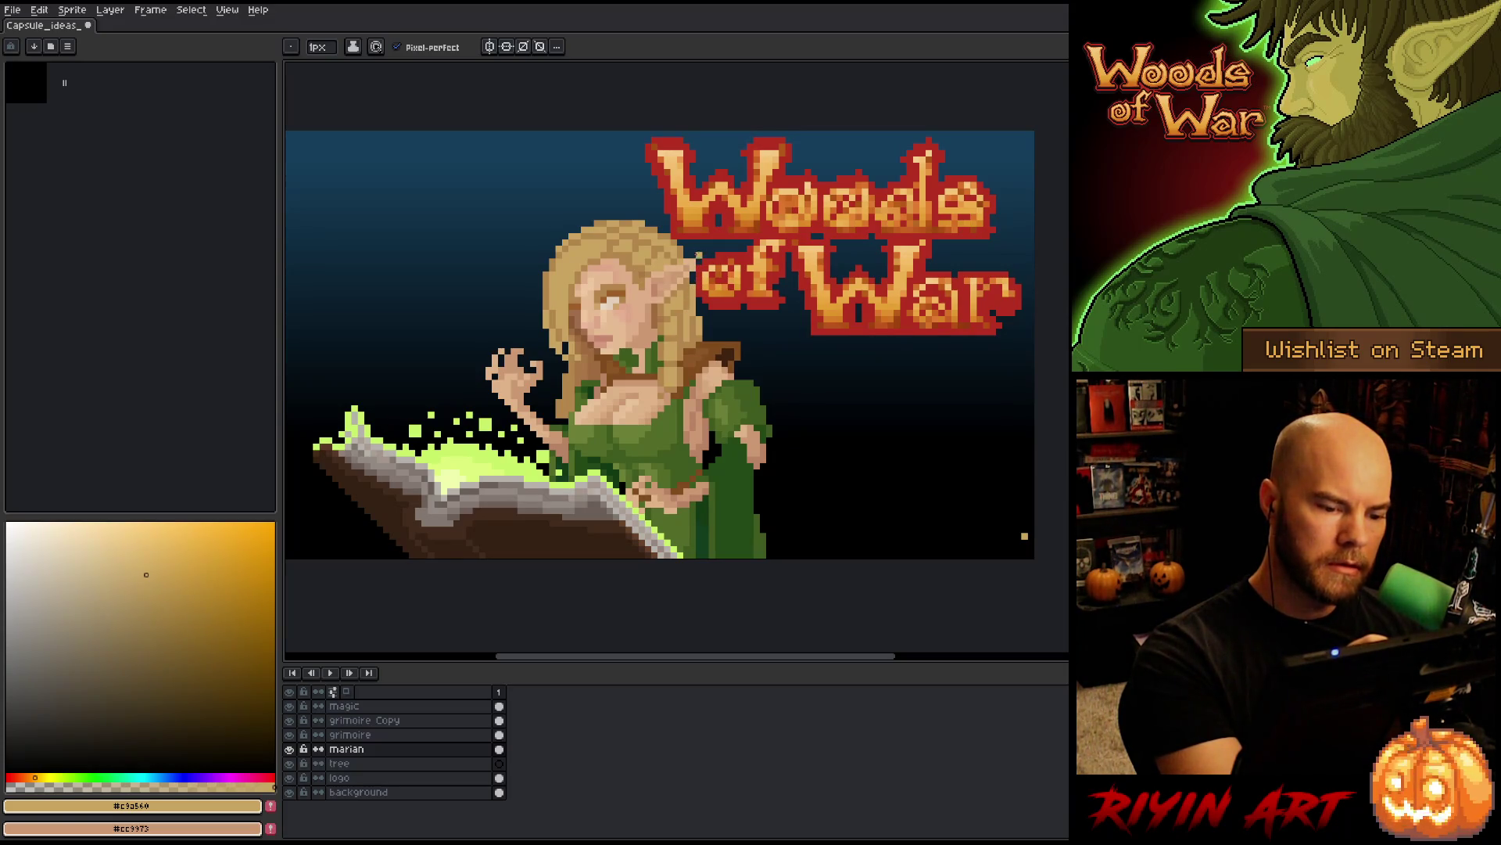
left_click(699, 256, "alt")
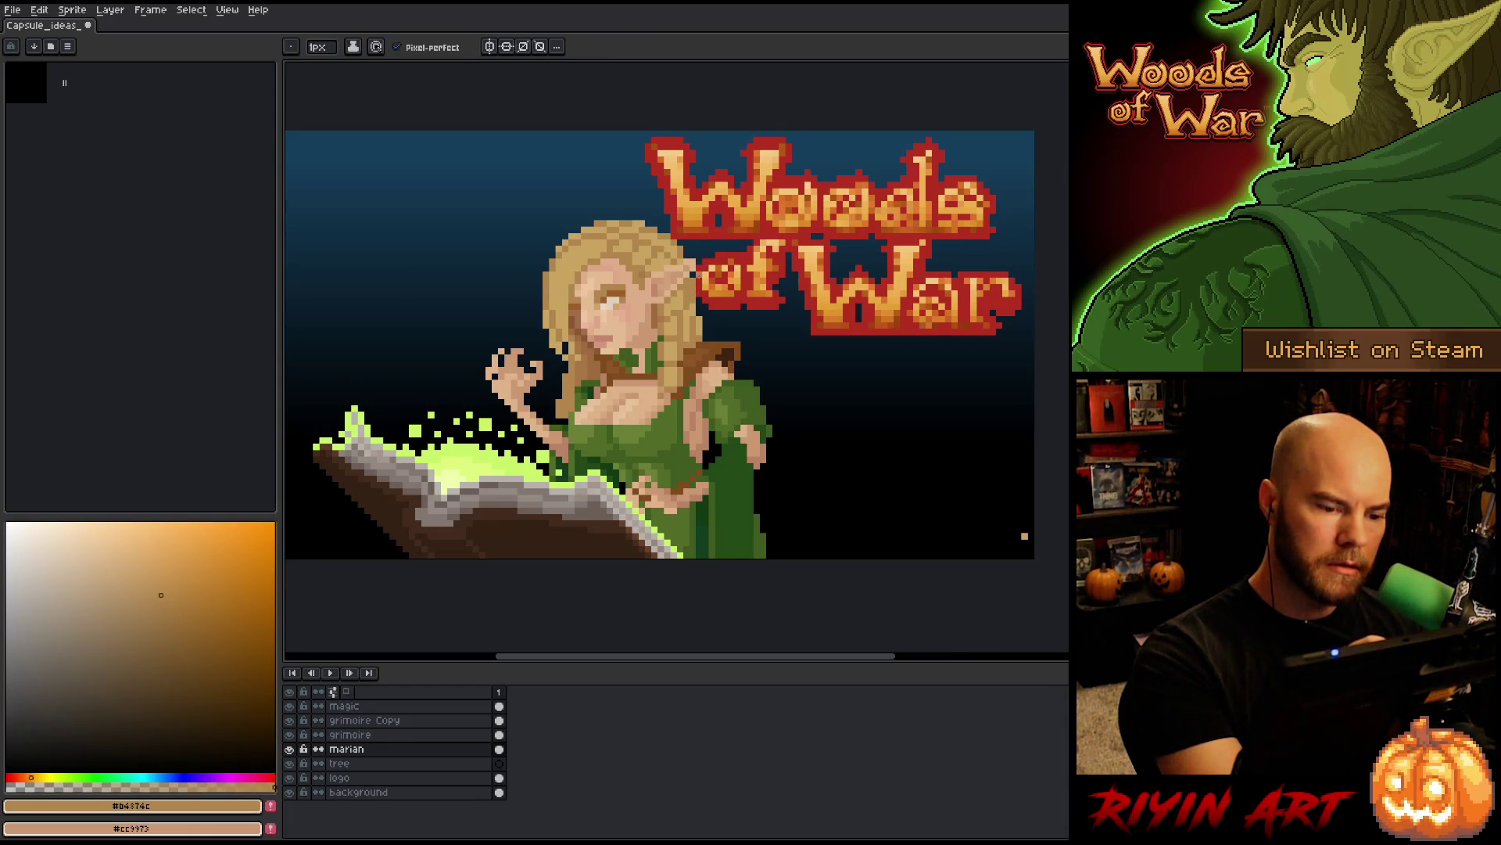
key("b")
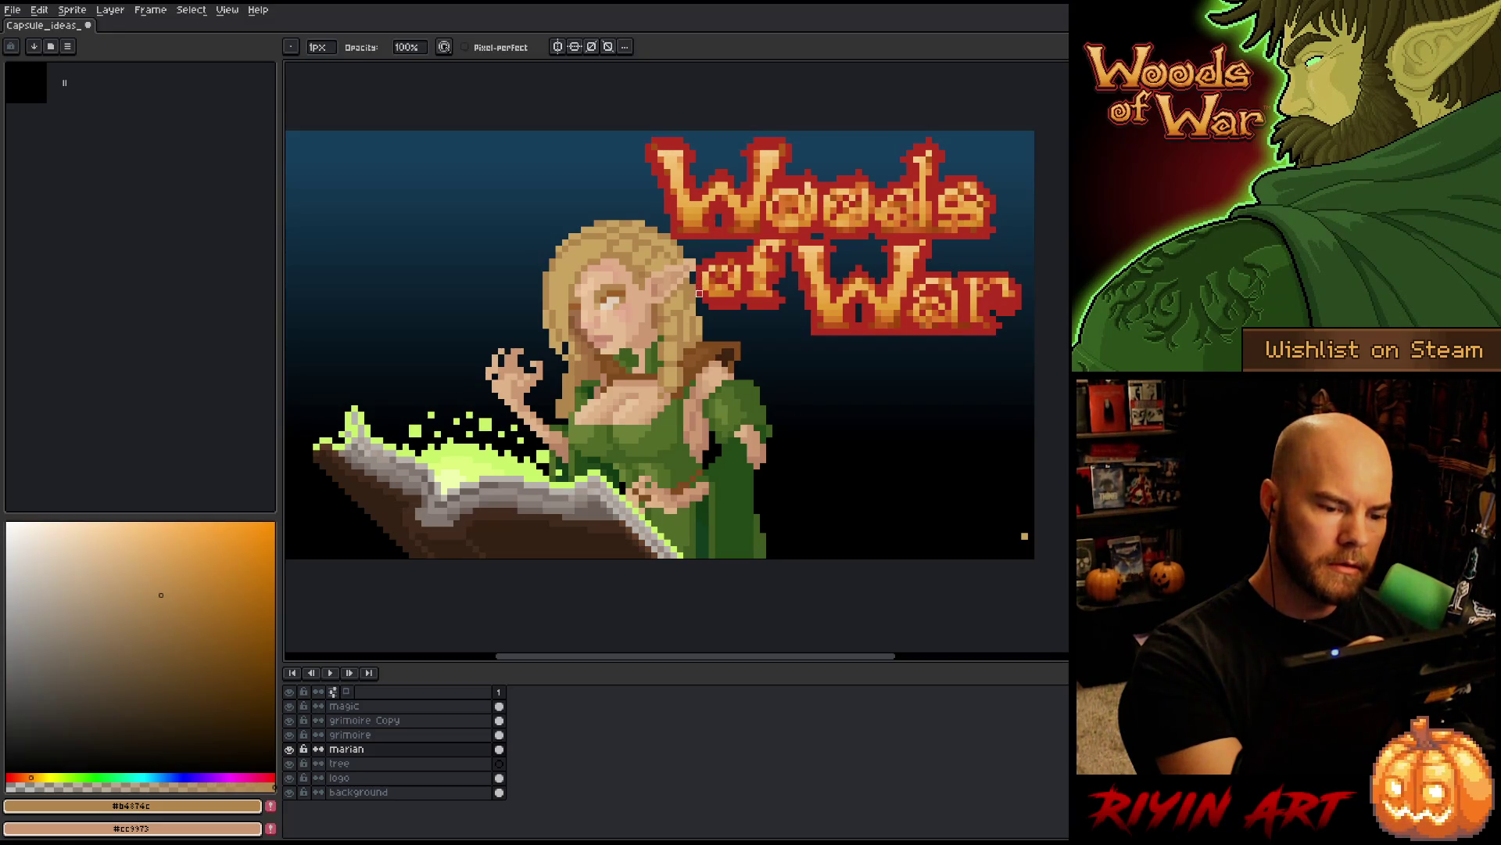
- Erase the stray orange pixel near the canvas bottom, save, and trim the dress's lower-right edge
key("e")
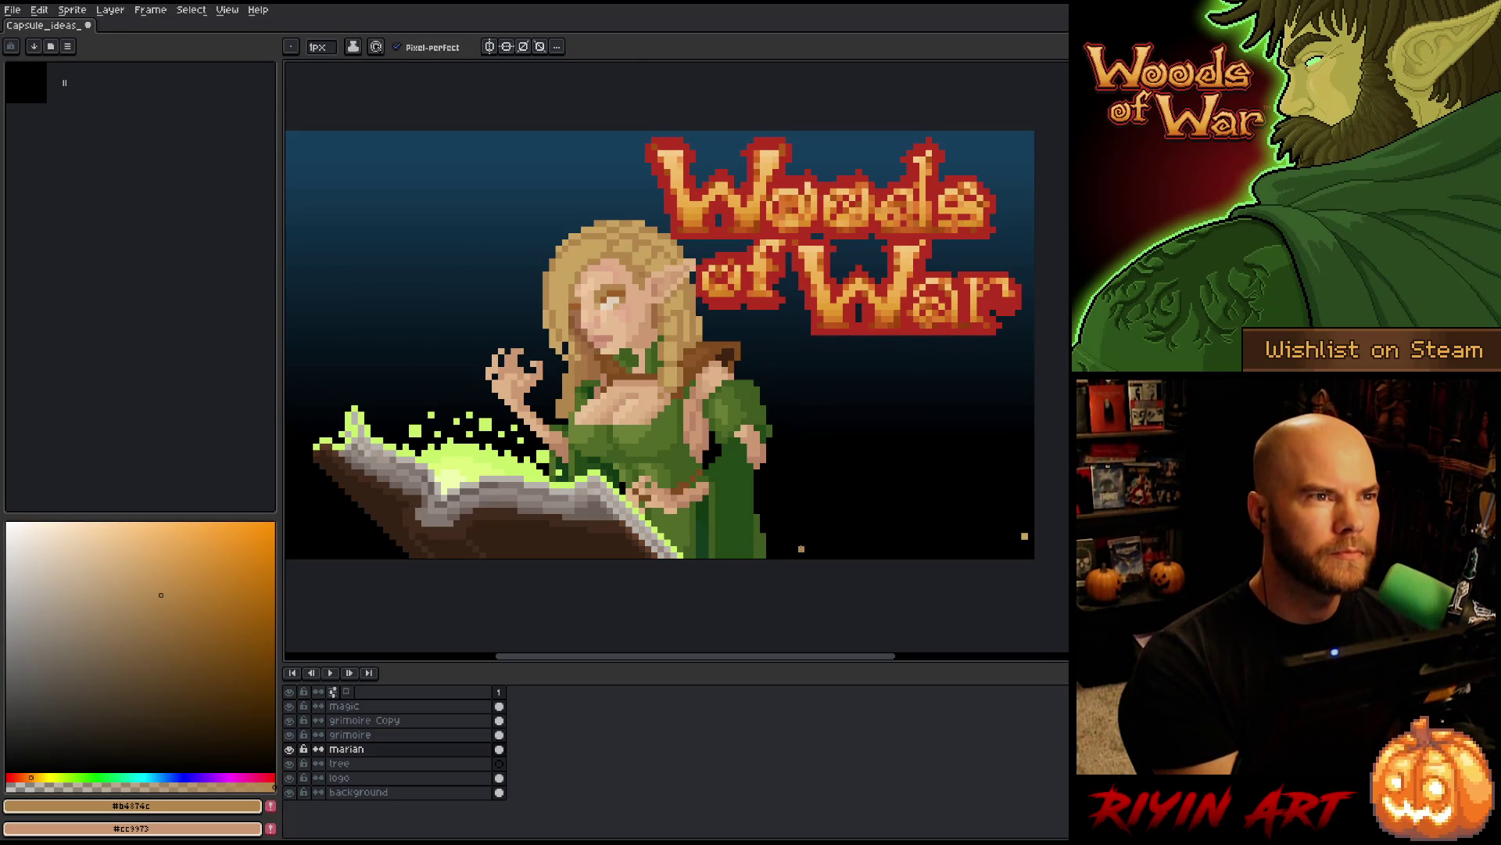
left_click(800, 548)
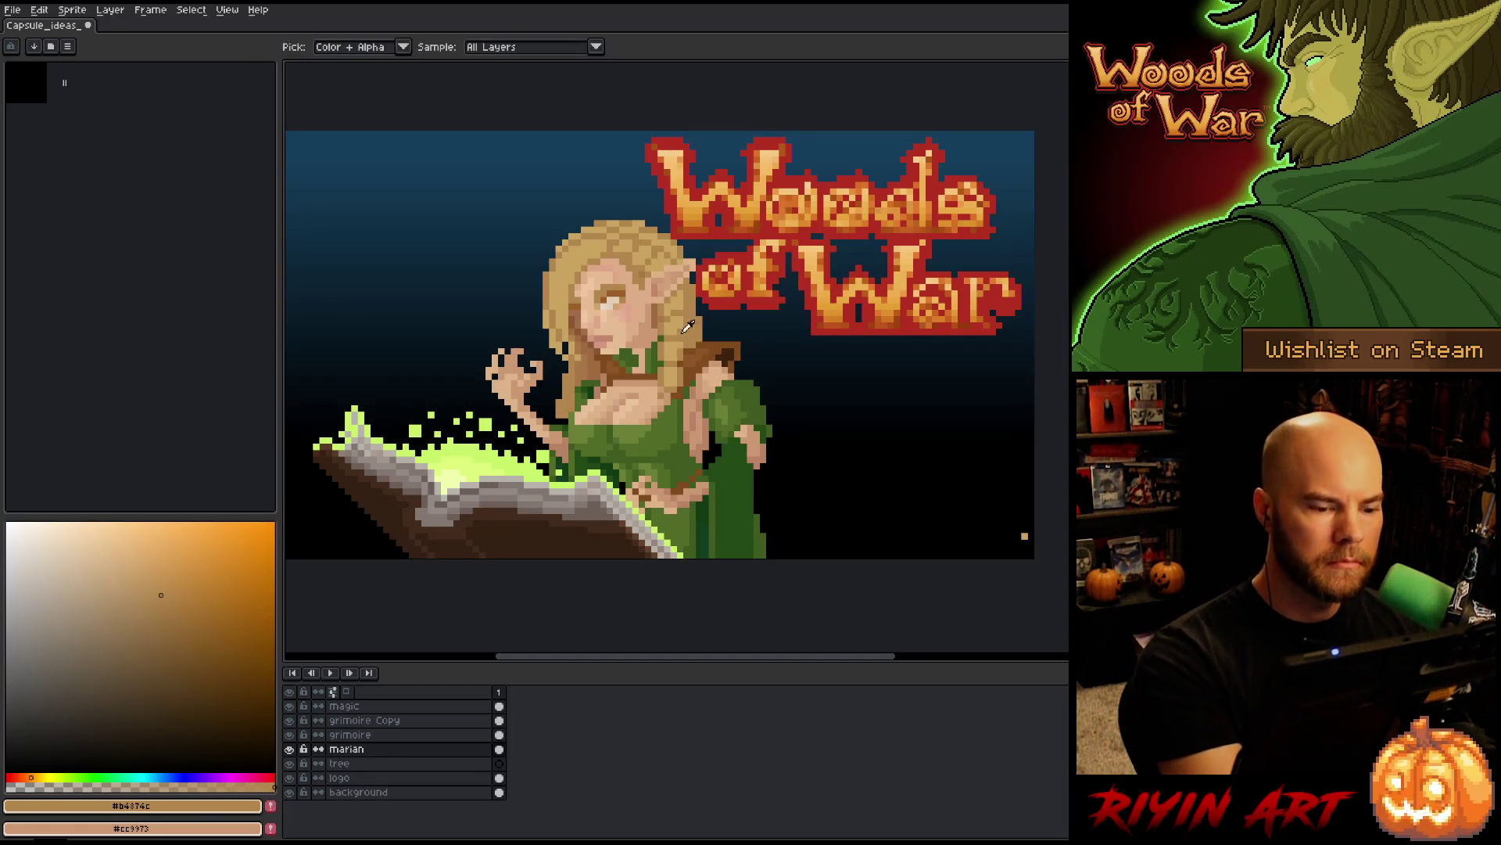
left_click(751, 351, "alt")
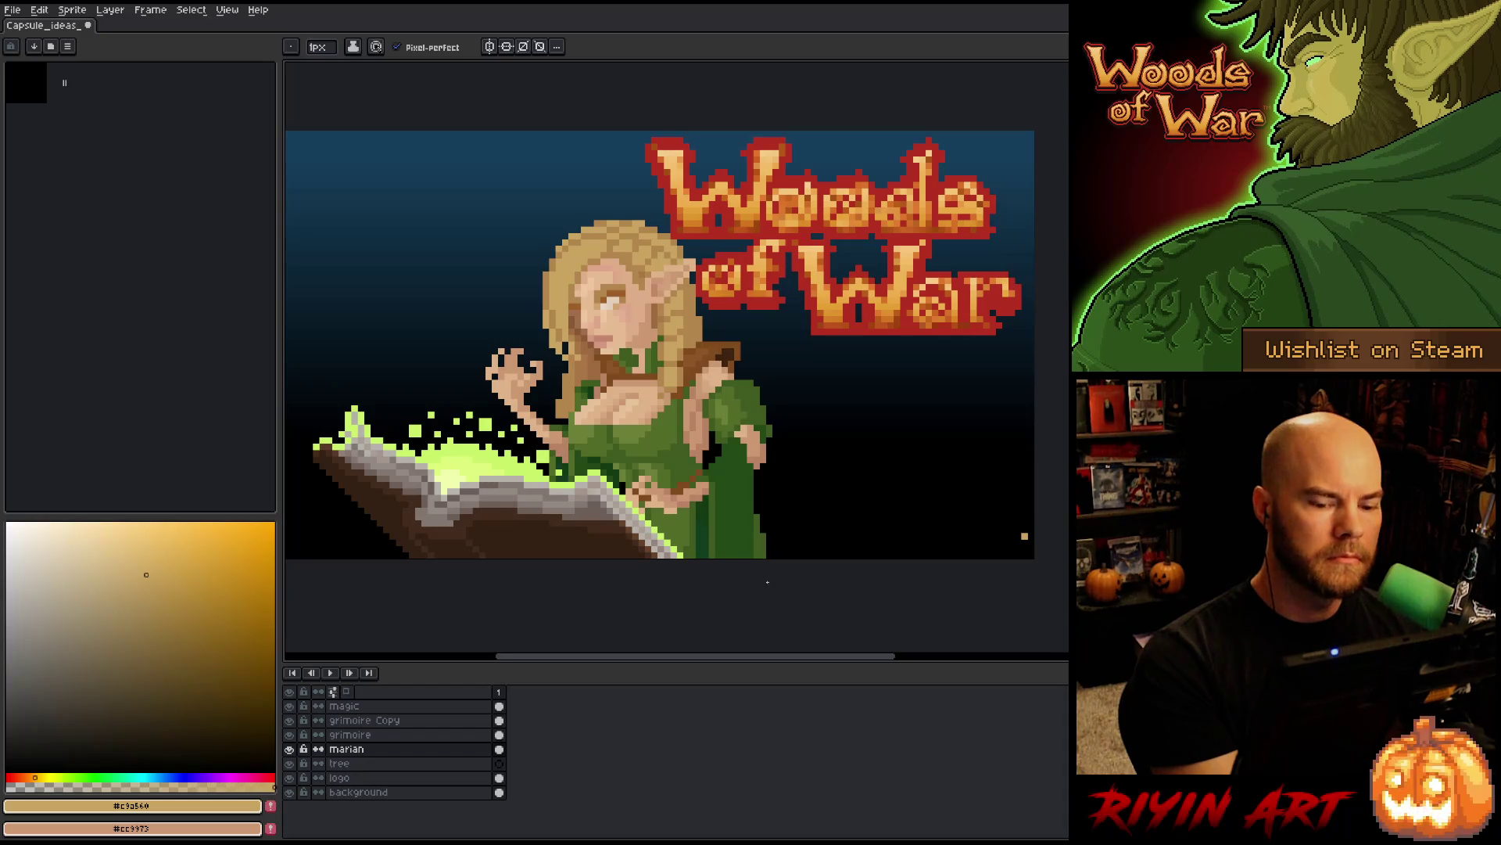
key("b")
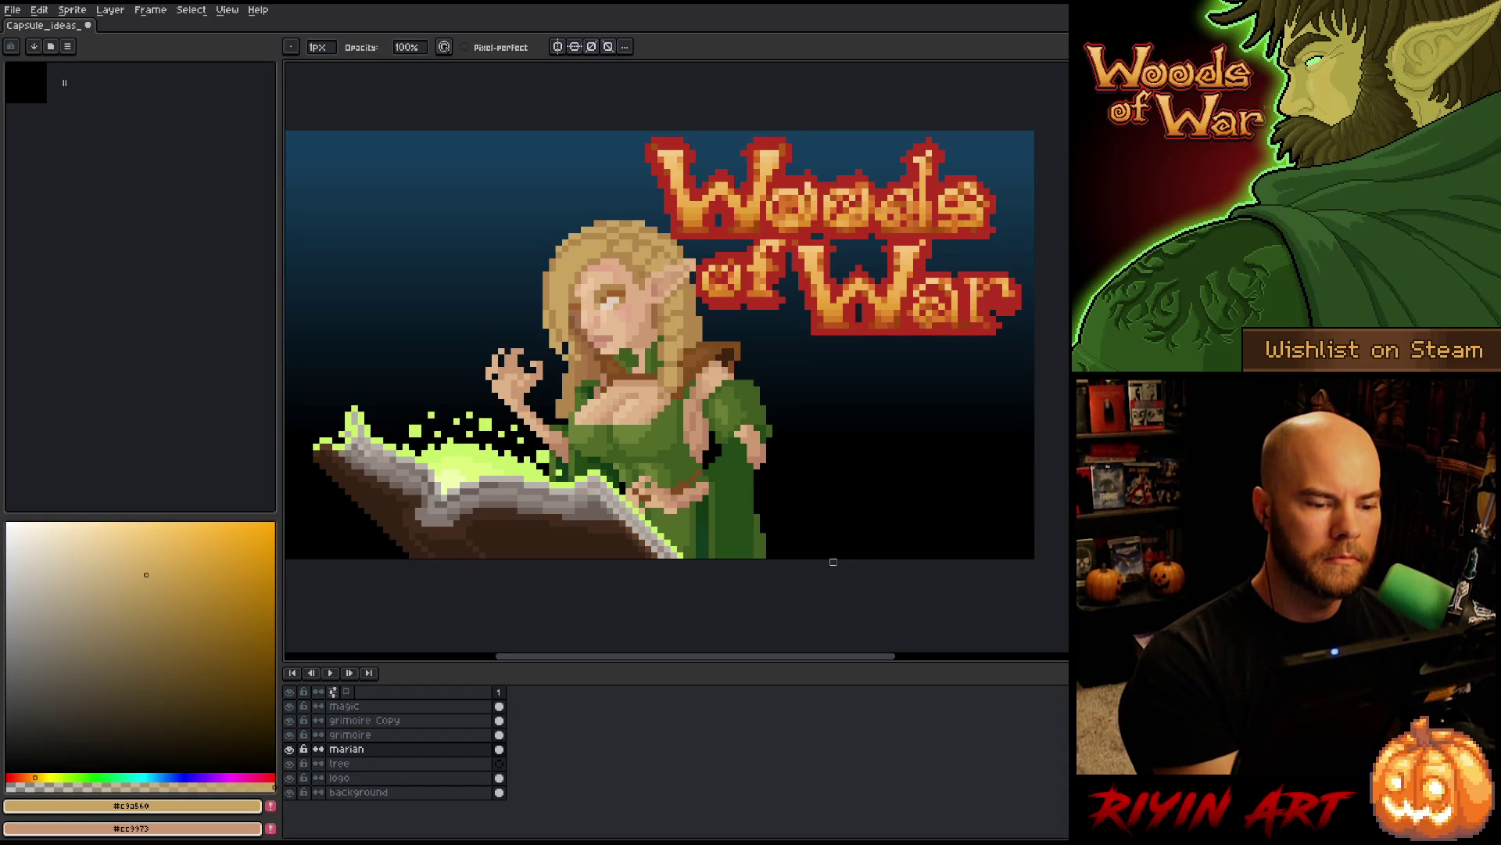
key("ctrl+s")
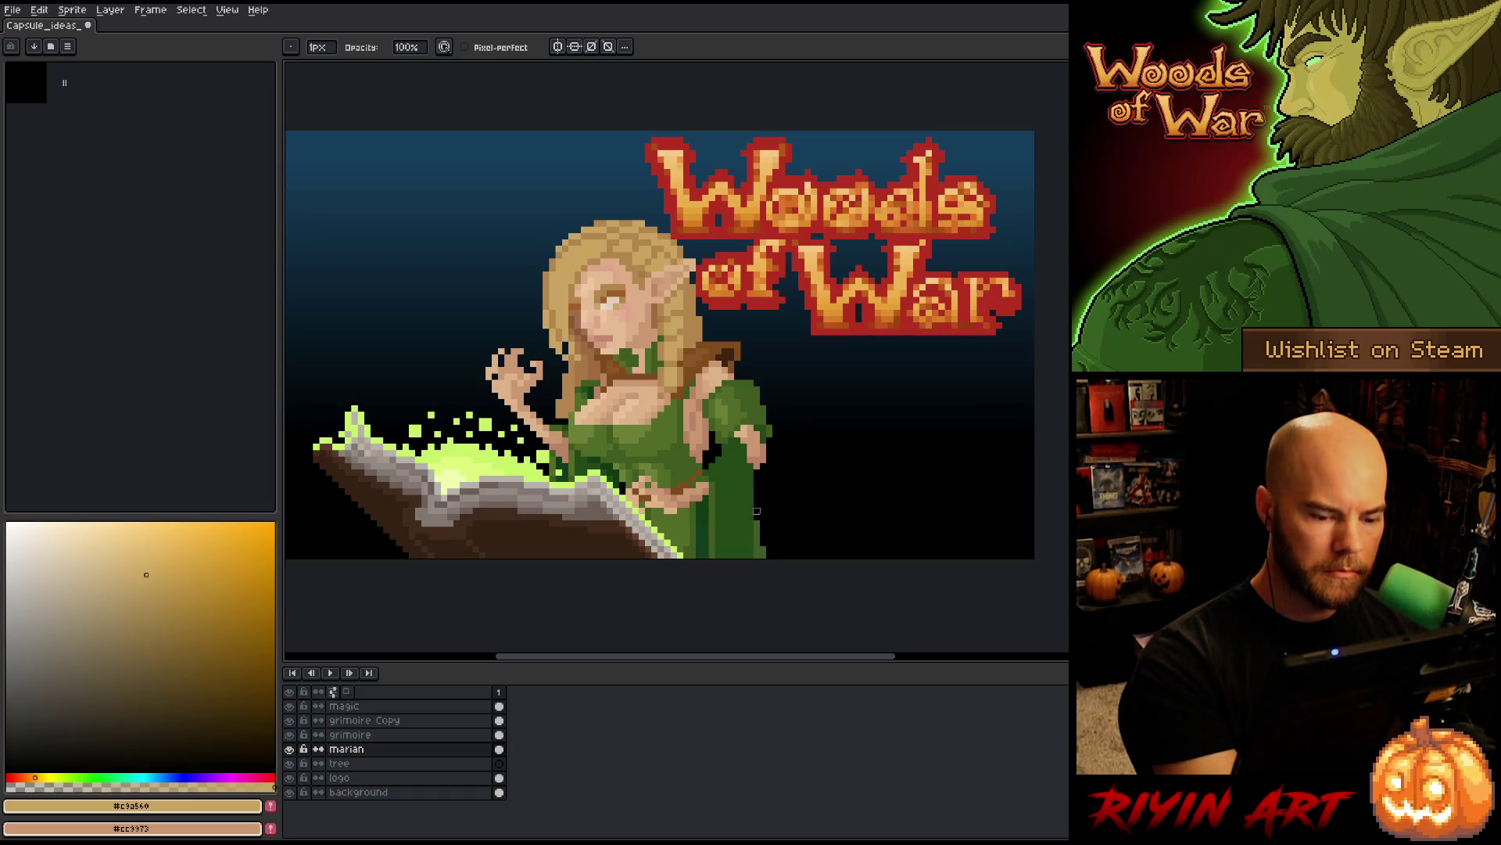
left_click_drag(757, 510, 757, 562)
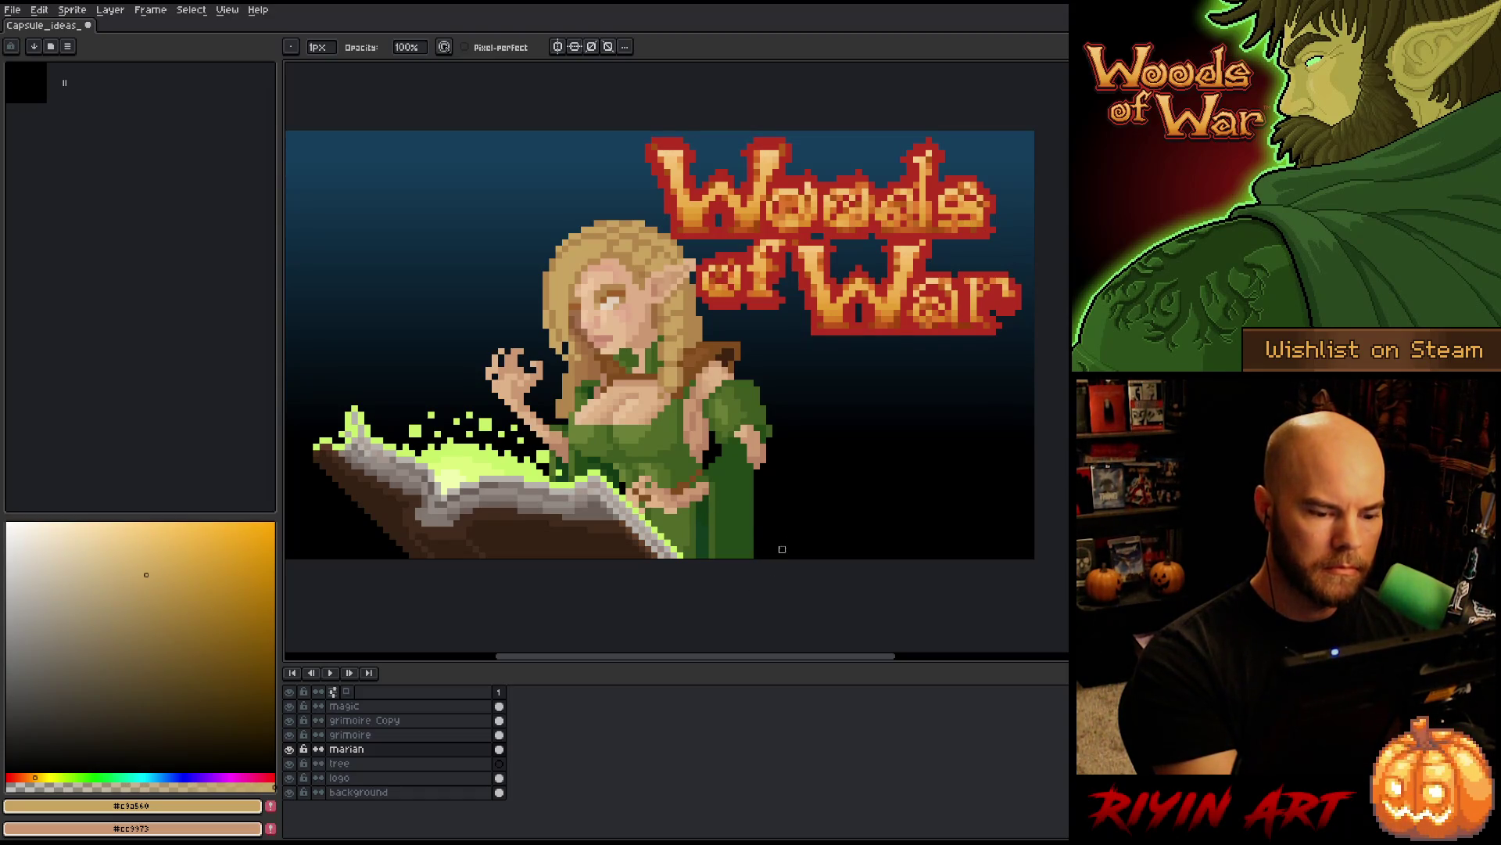
- Undo the dress edge trim
key("v")
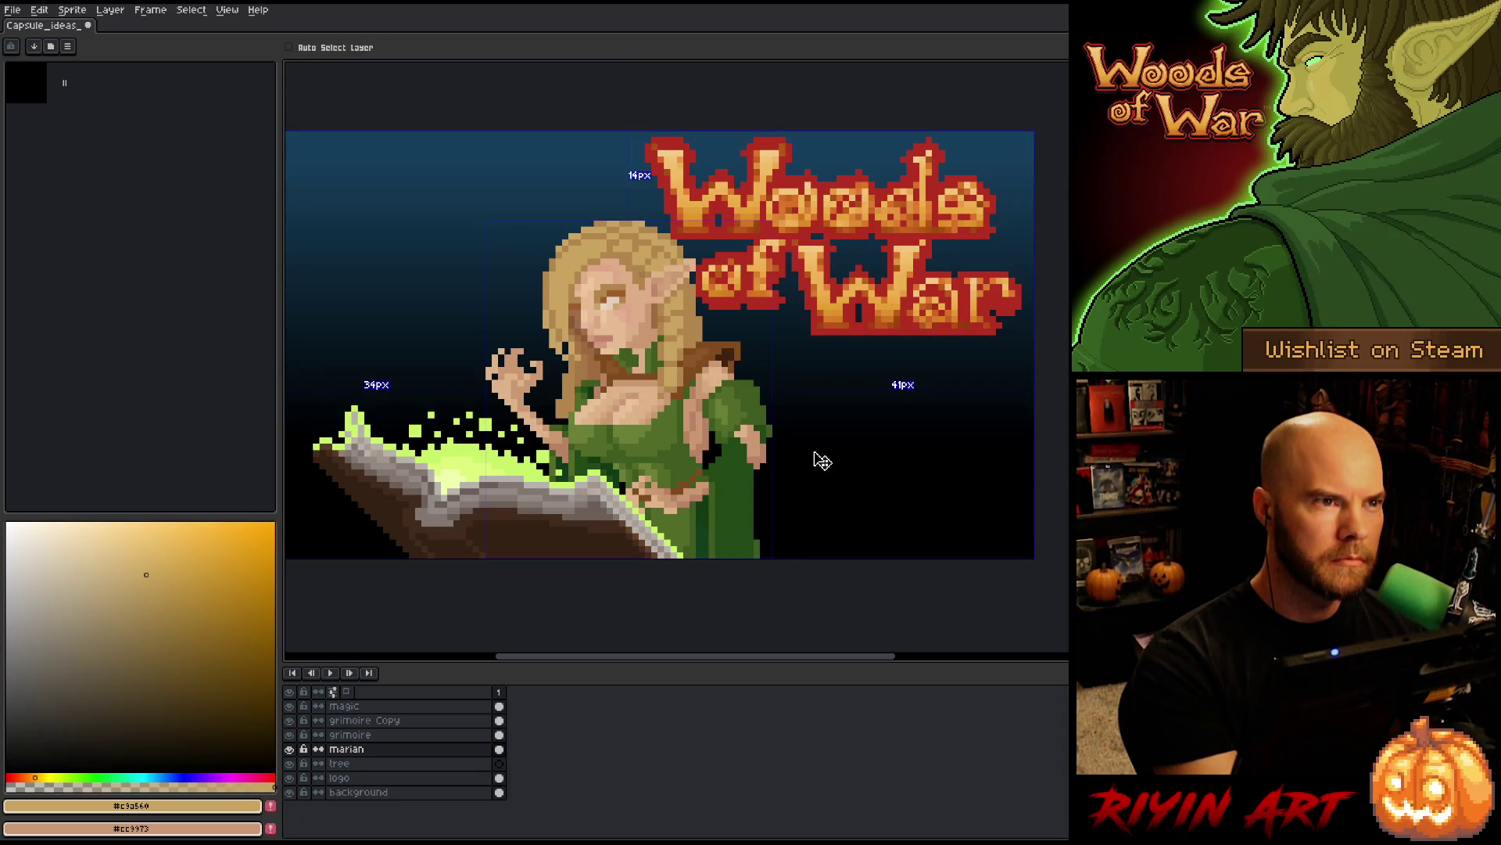
key("ctrl+z")
key("b")
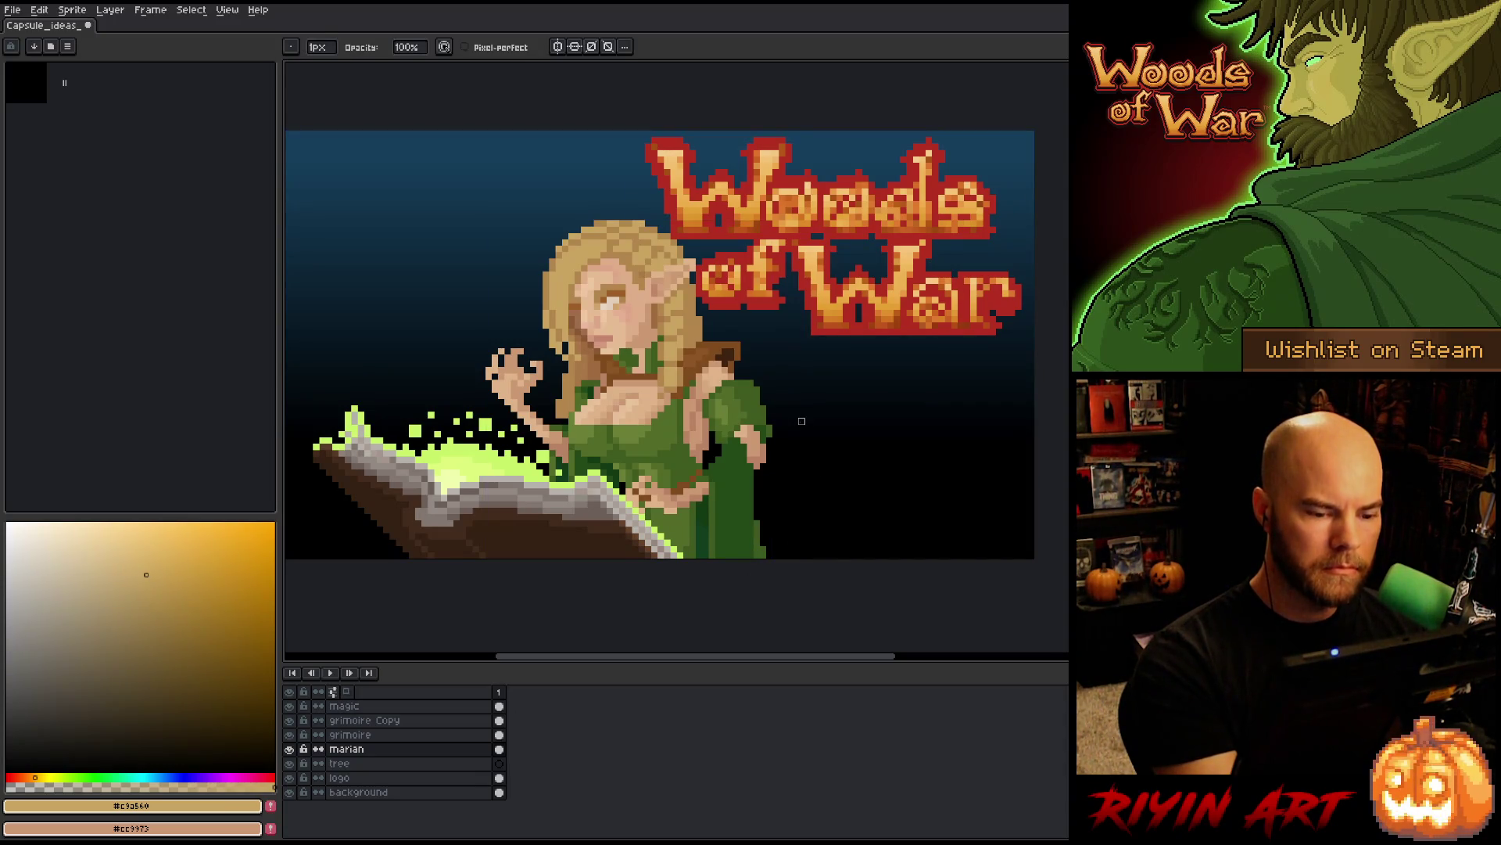
right_click(801, 421)
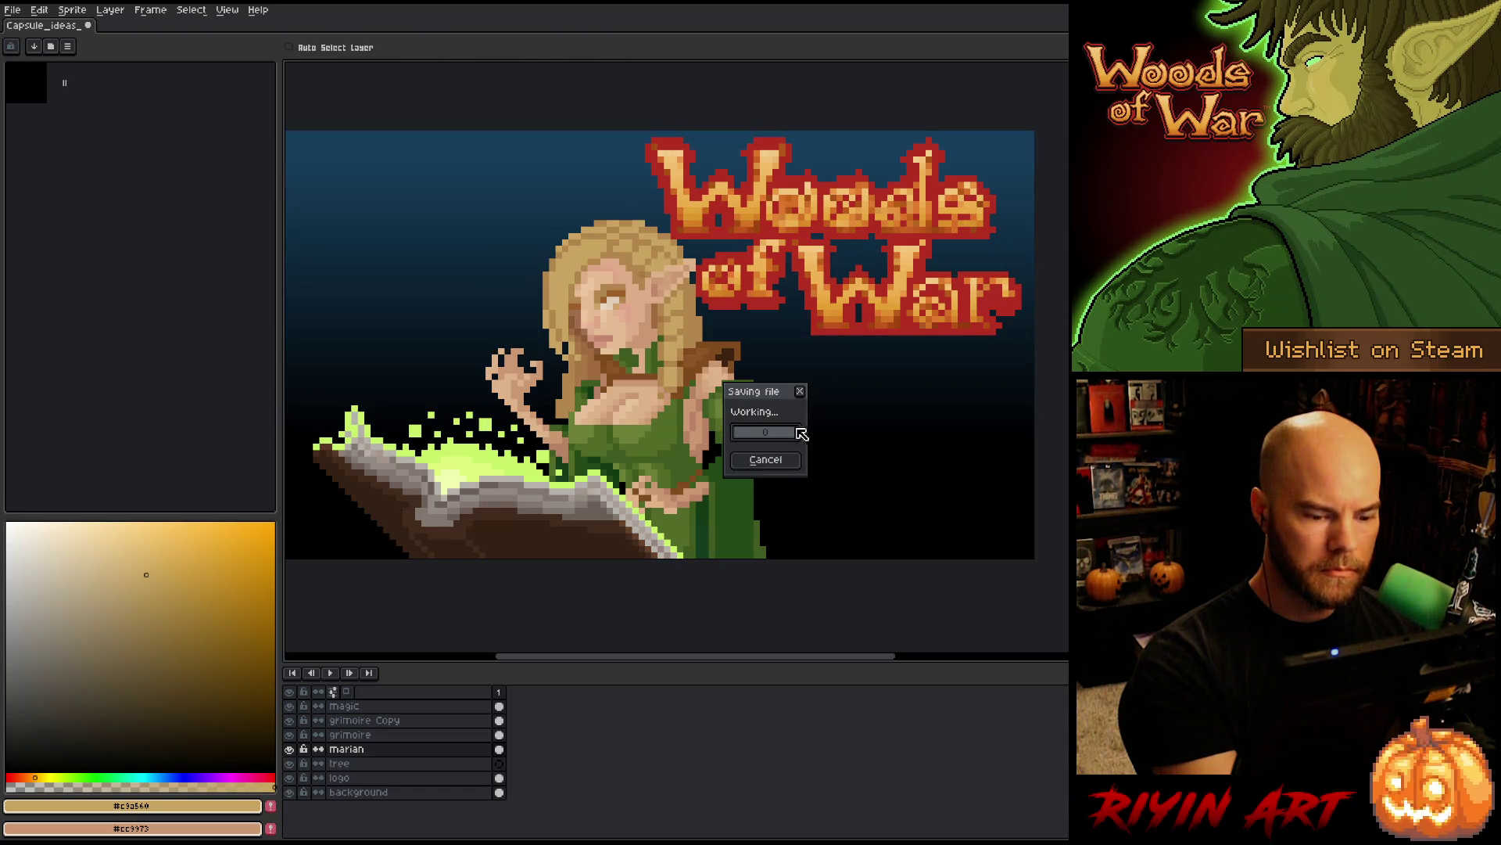
key("Escape")
- Sample the dark and lighter dress greens, then a brown, and save the artwork
key("i")
left_click(689, 465, "alt")
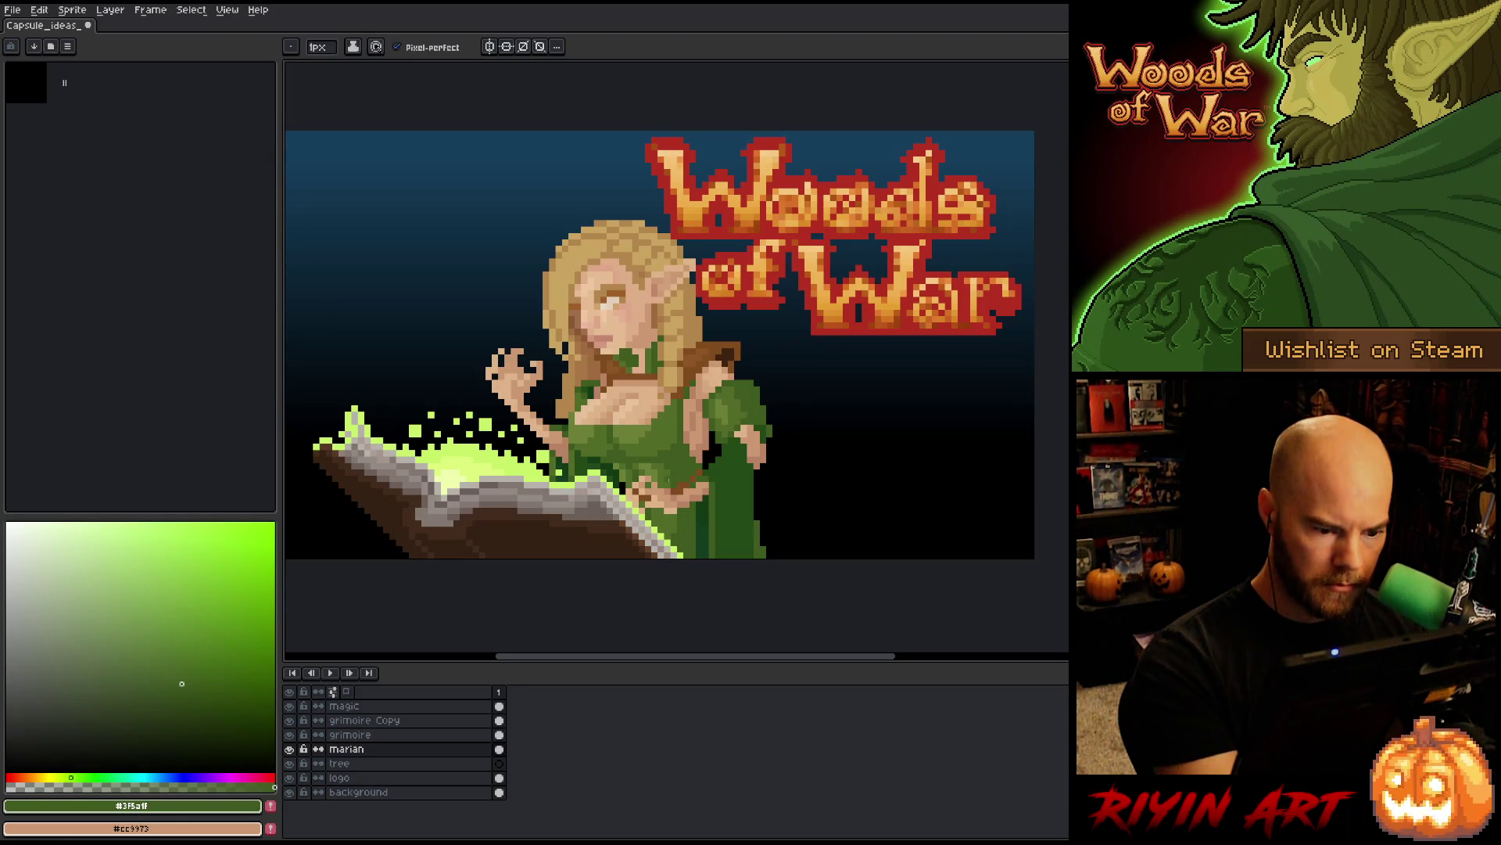
left_click(657, 517, "alt")
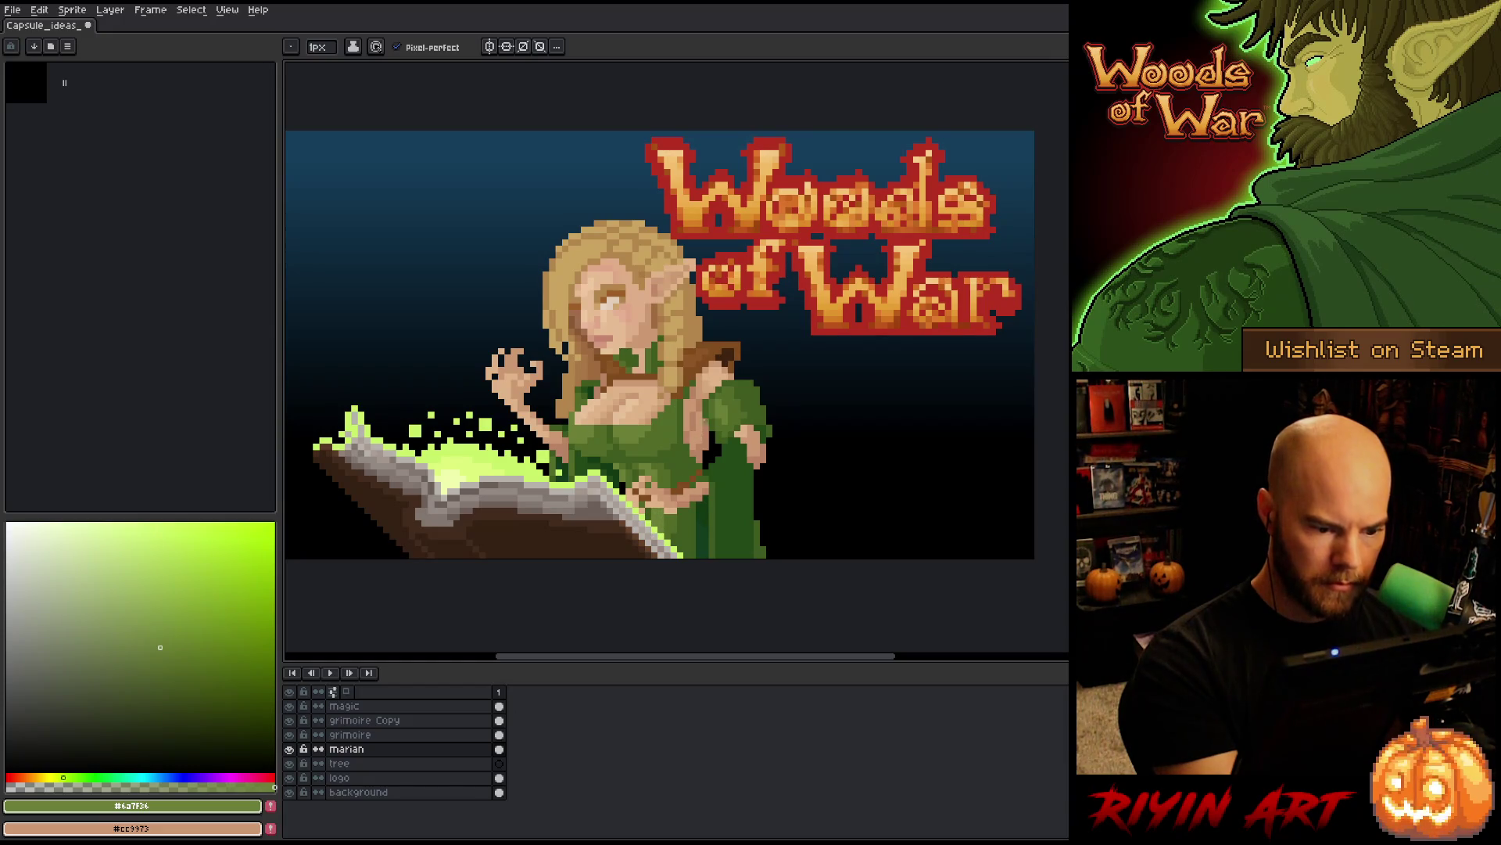
key("alt")
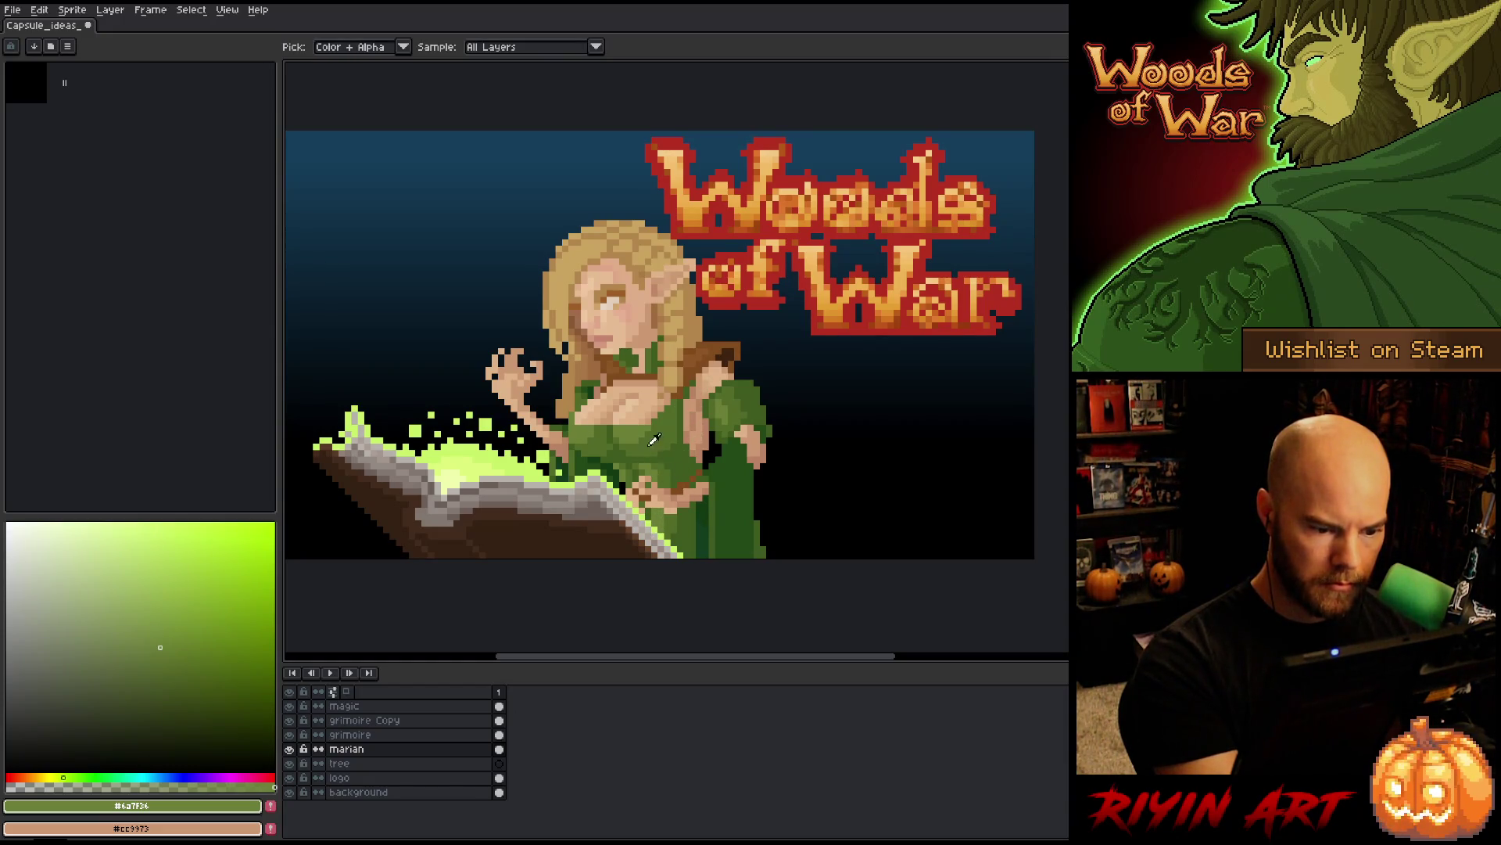
left_click(637, 473, "alt")
left_click(681, 481, "alt")
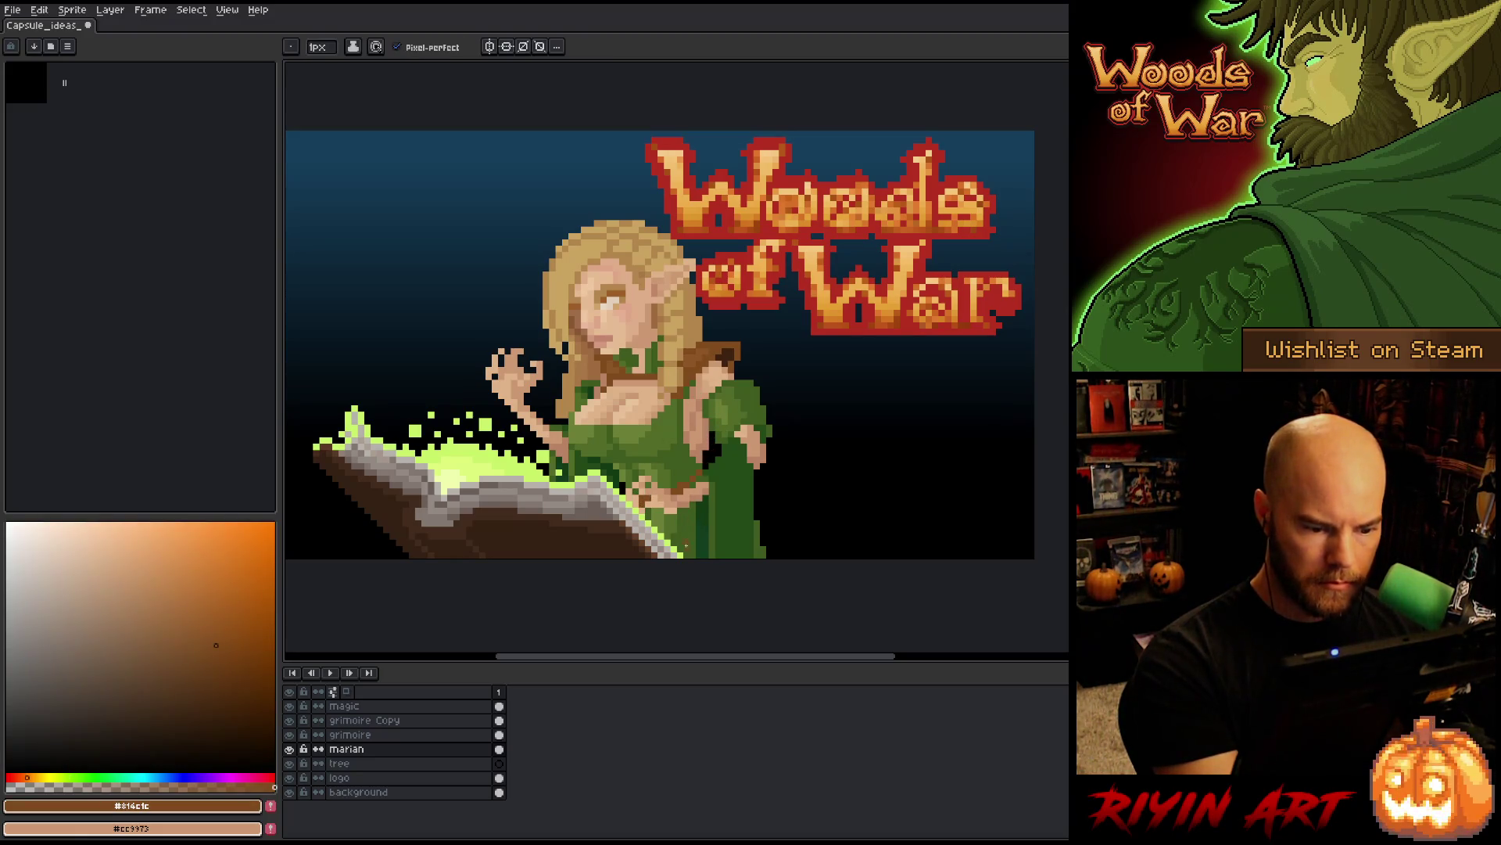
key("ctrl+s")
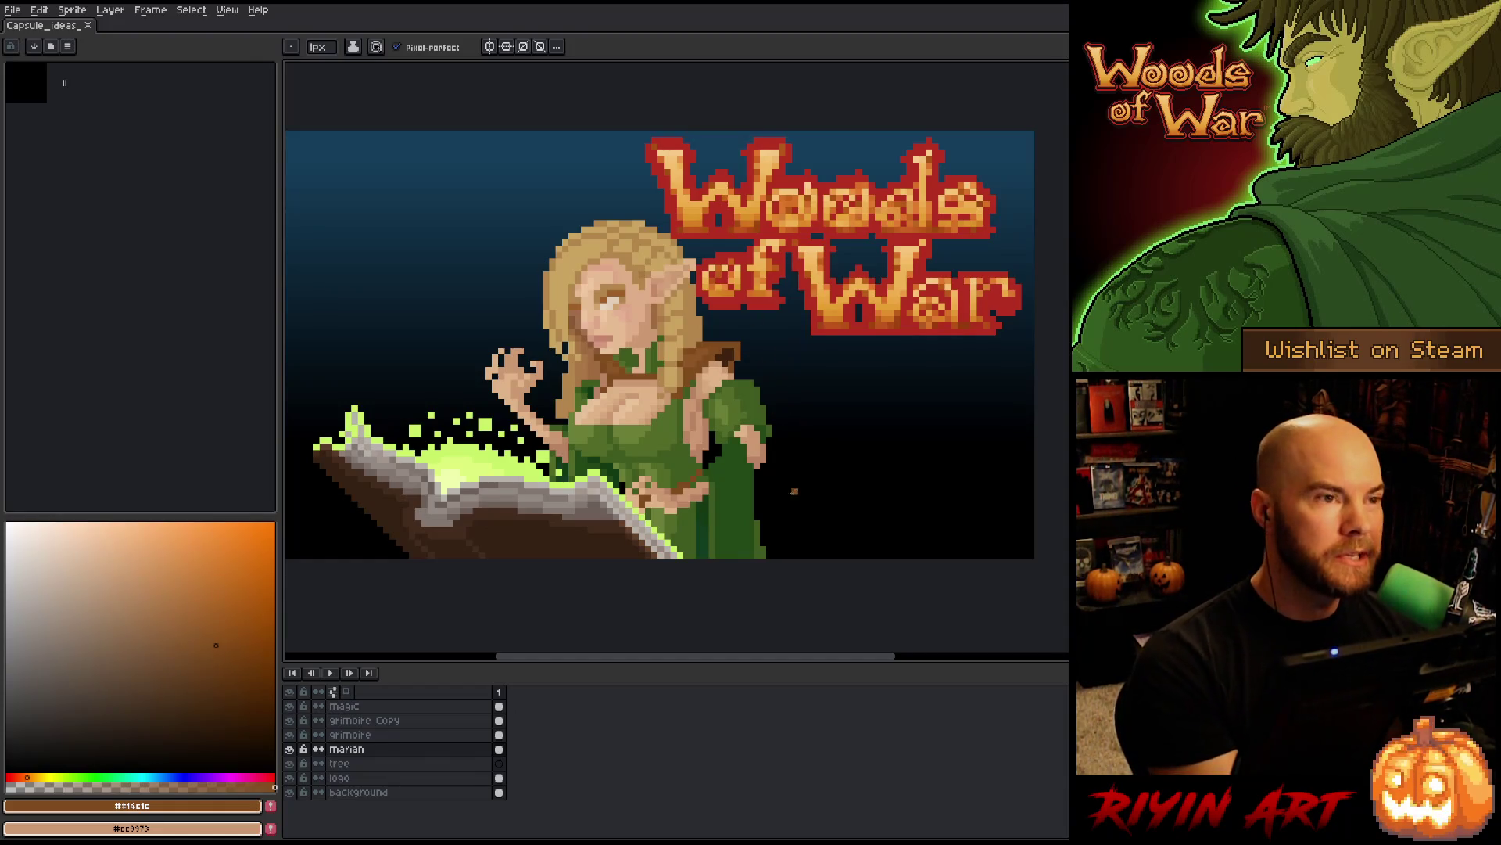
right_click(786, 524)
key("Escape")
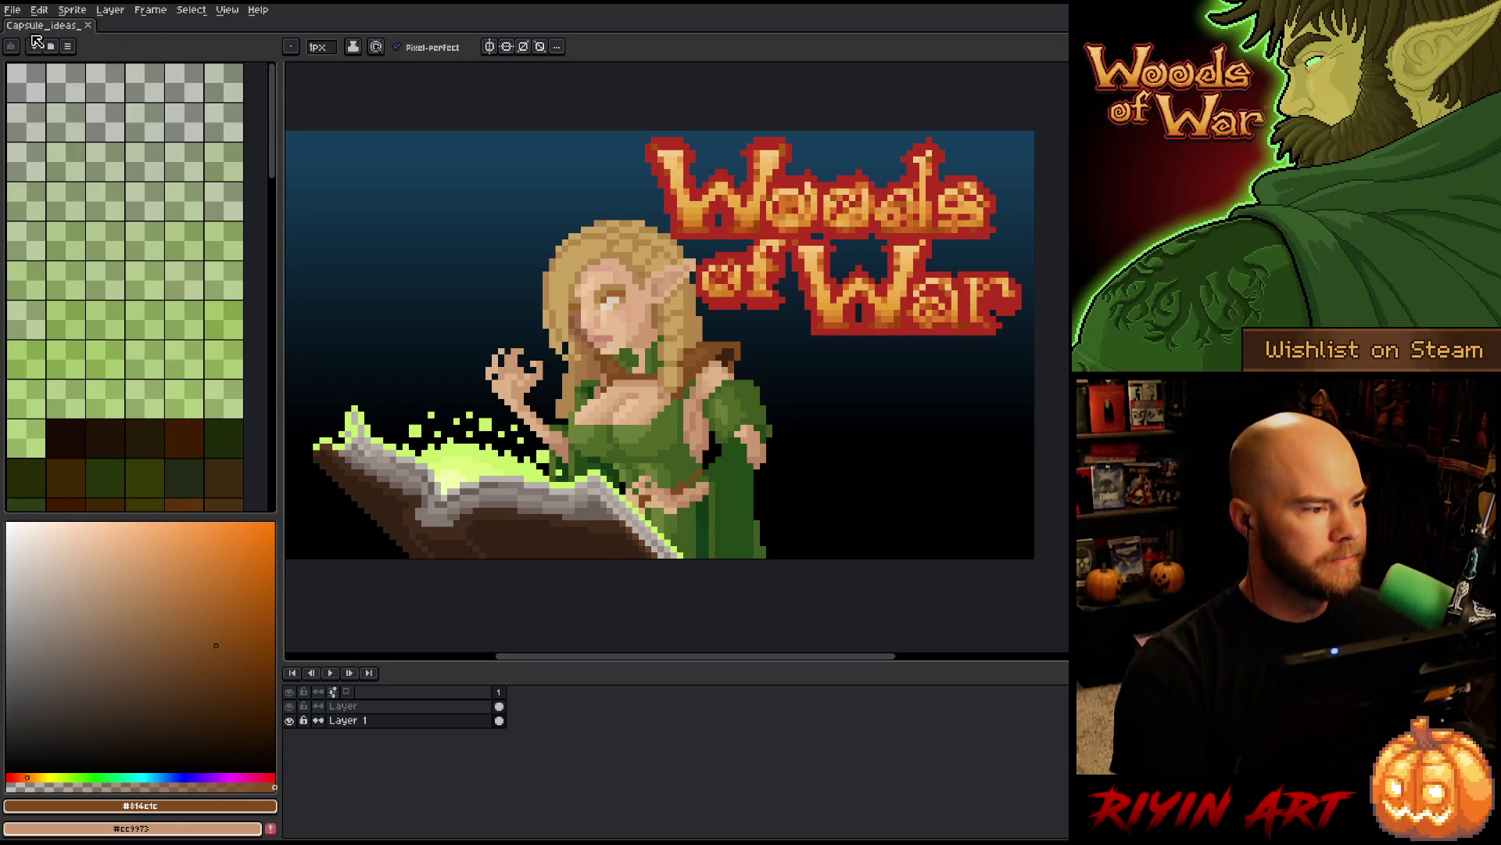
- Return to the capsule artwork, zoom and reposition it, and sample the dress's mid green
key("ctrl+w")
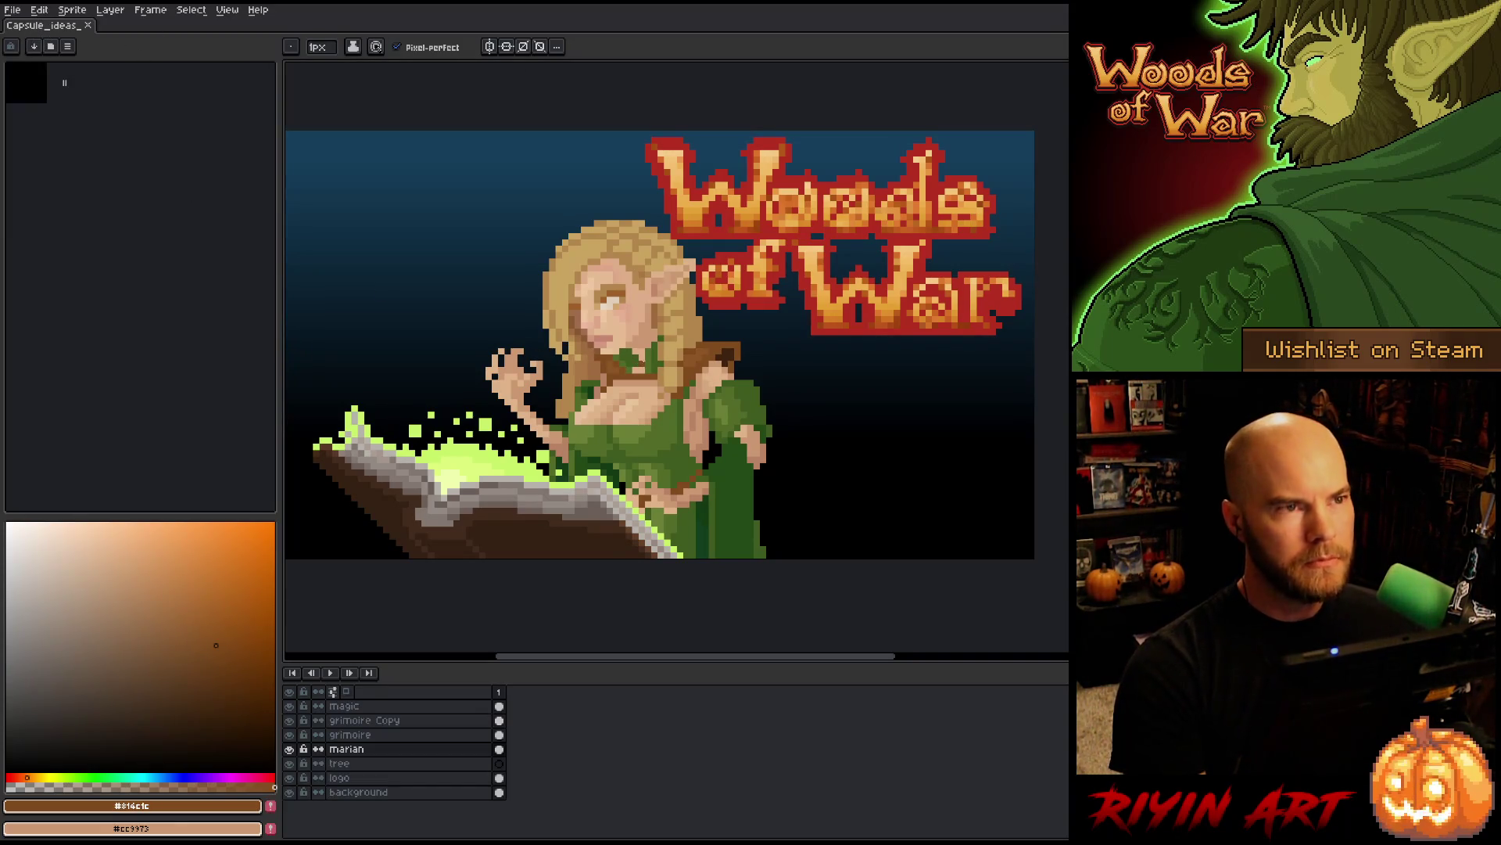
scroll(658, 364, "down", 3)
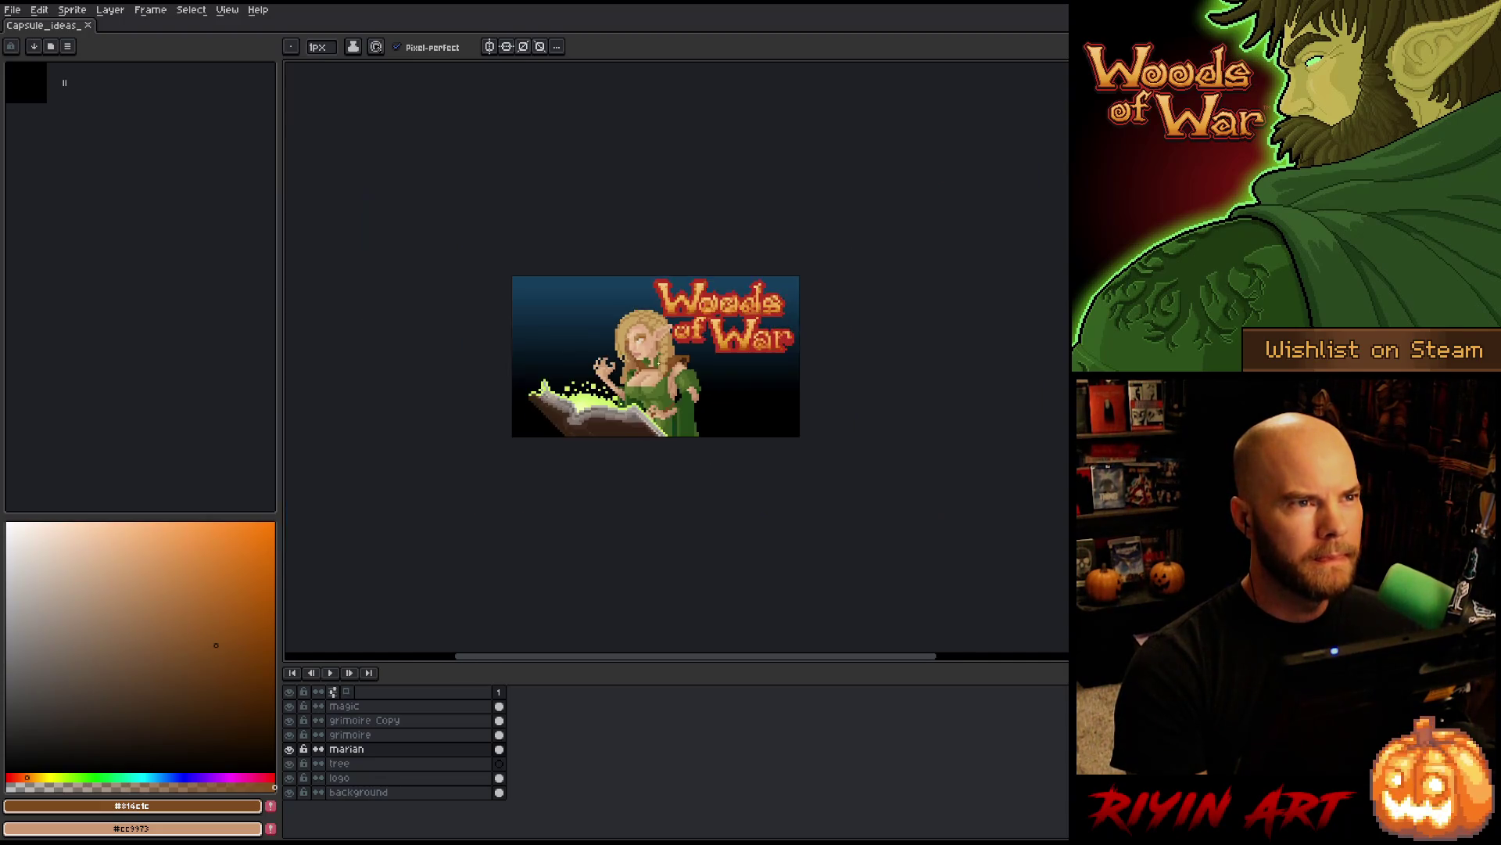
scroll(661, 358, "up", 4)
scroll(664, 352, "down", 1)
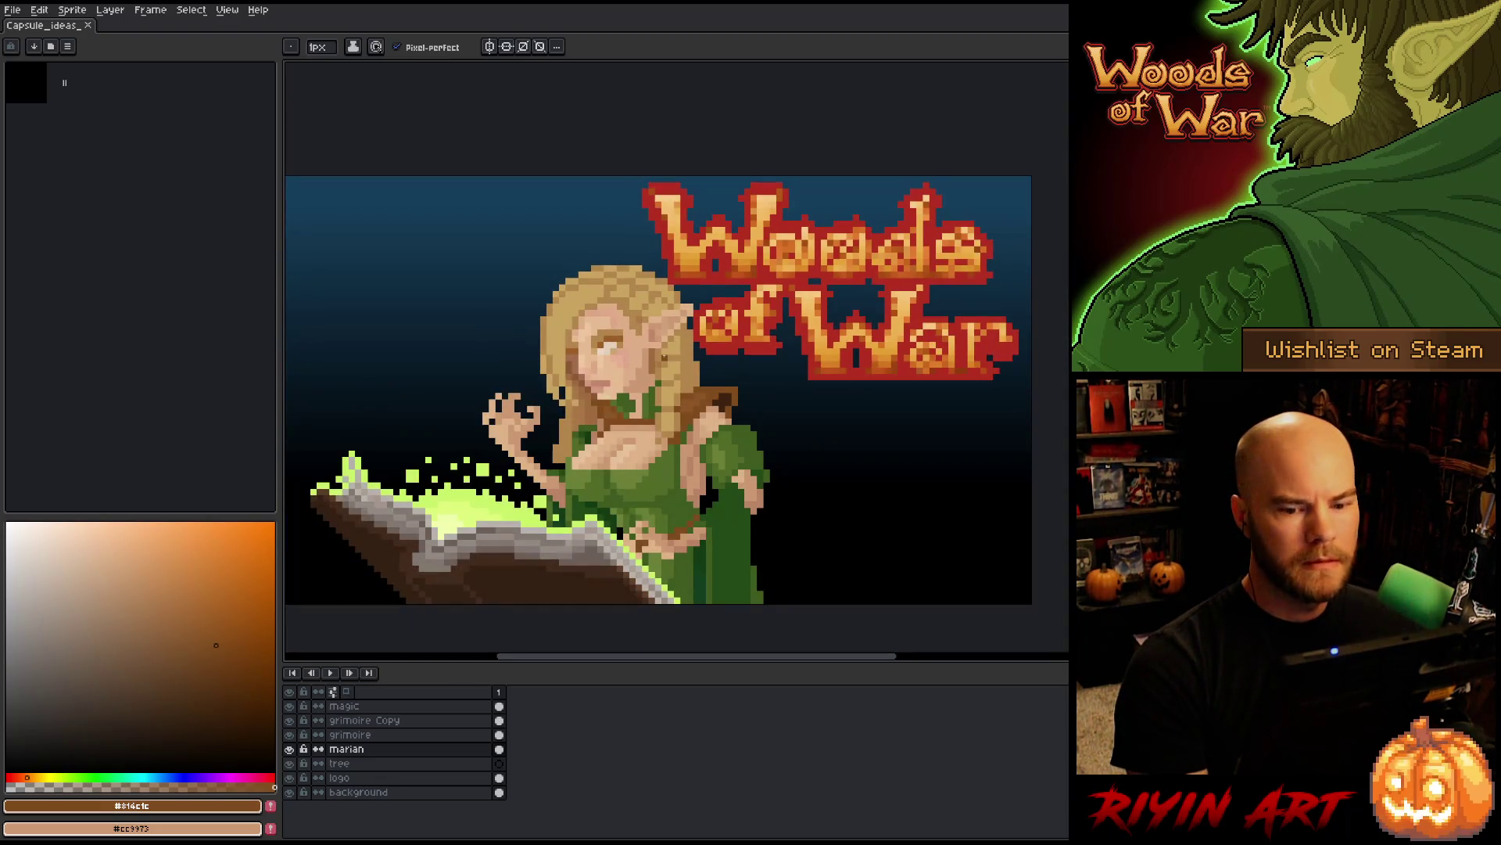
left_click_drag(645, 428, 650, 417)
key("space")
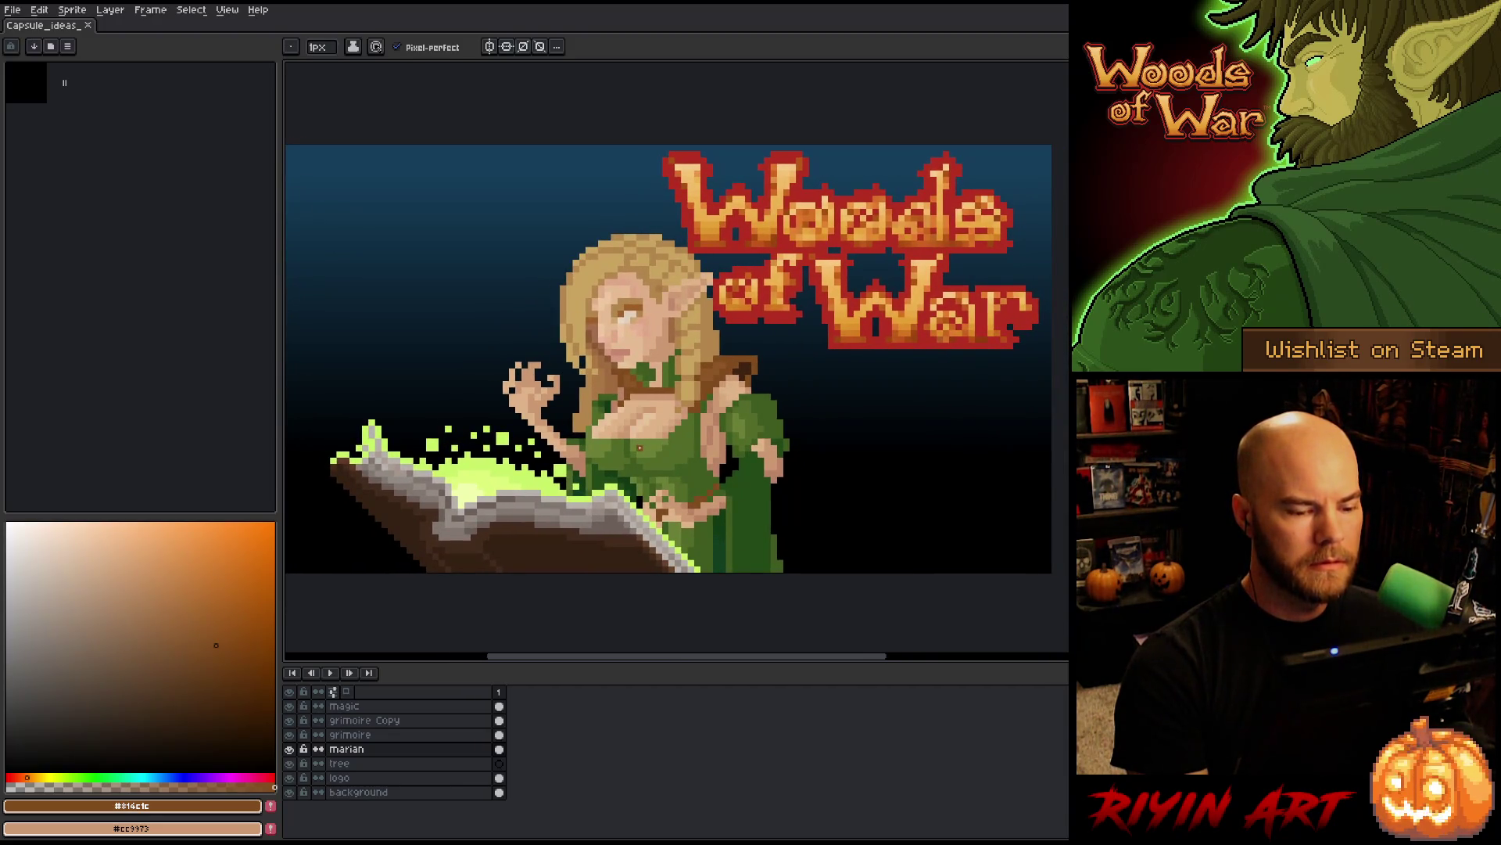
left_click(639, 447, "alt")
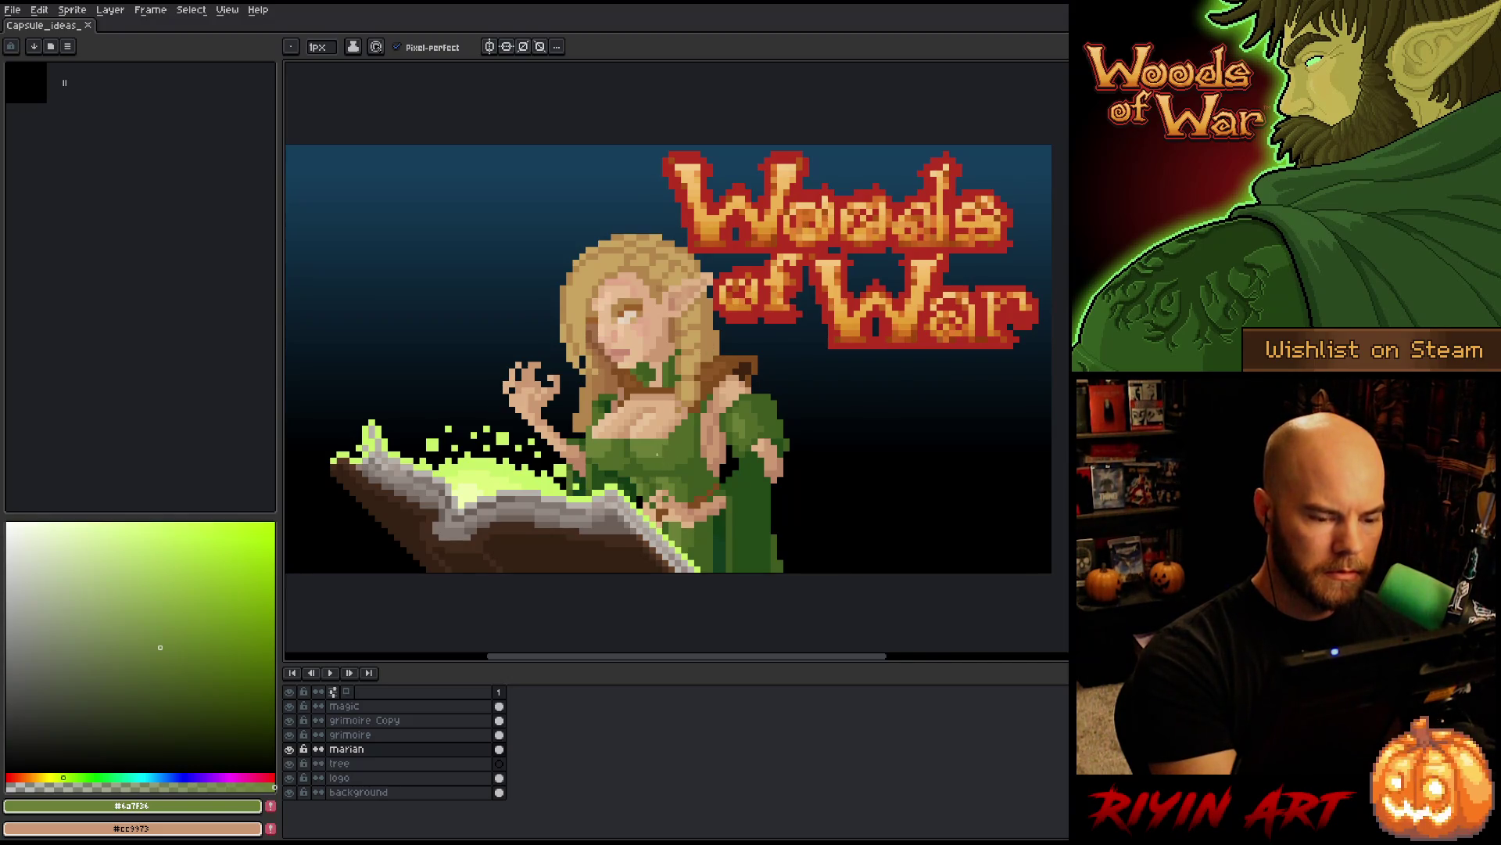
- Choose a yellow-green shade and shift its hue toward a purer green
key("i")
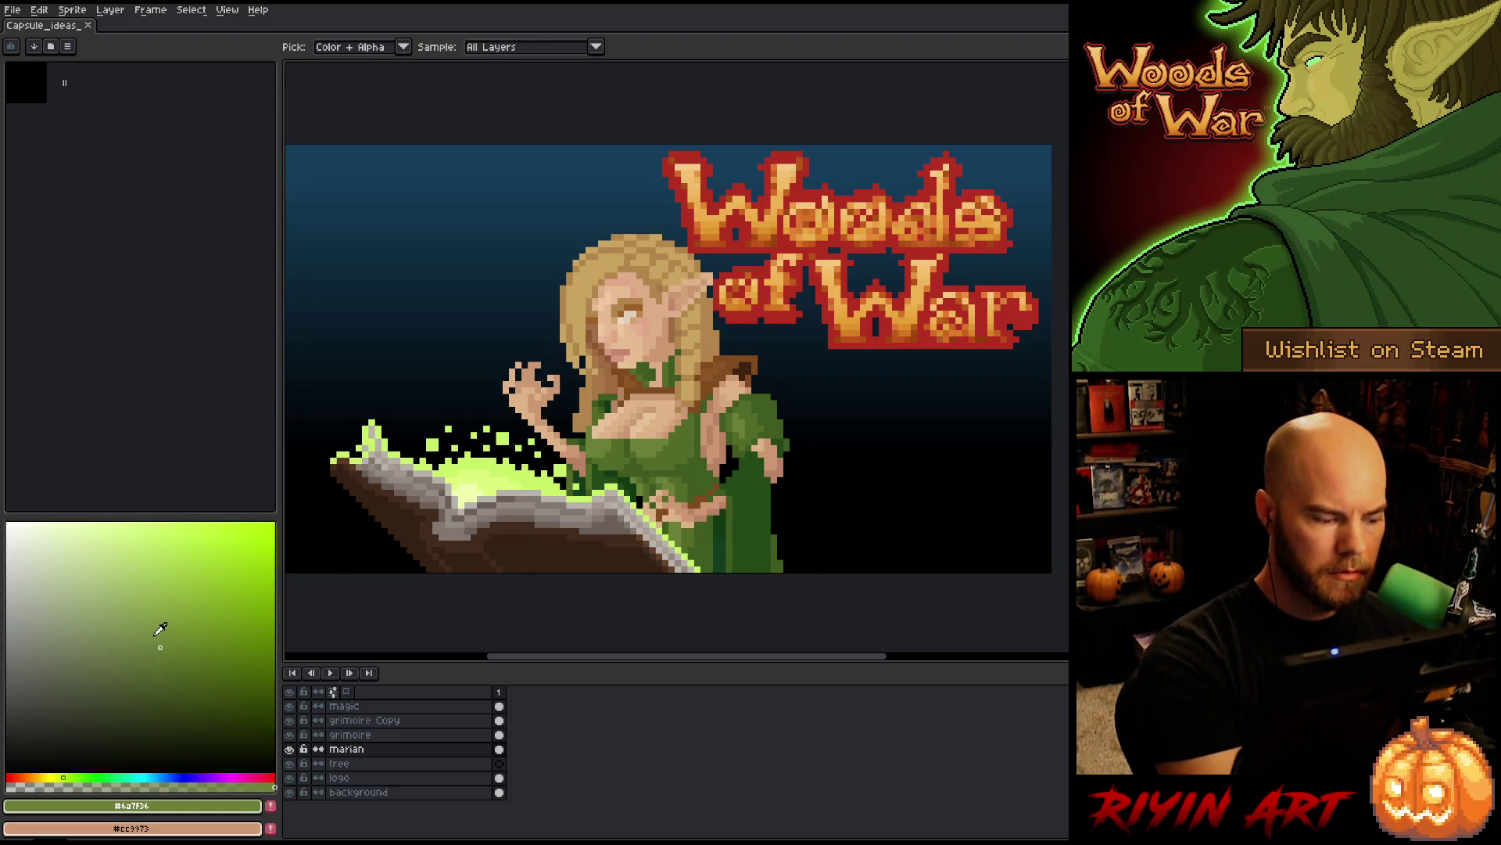
left_click(149, 628)
left_click(72, 777)
key("b")
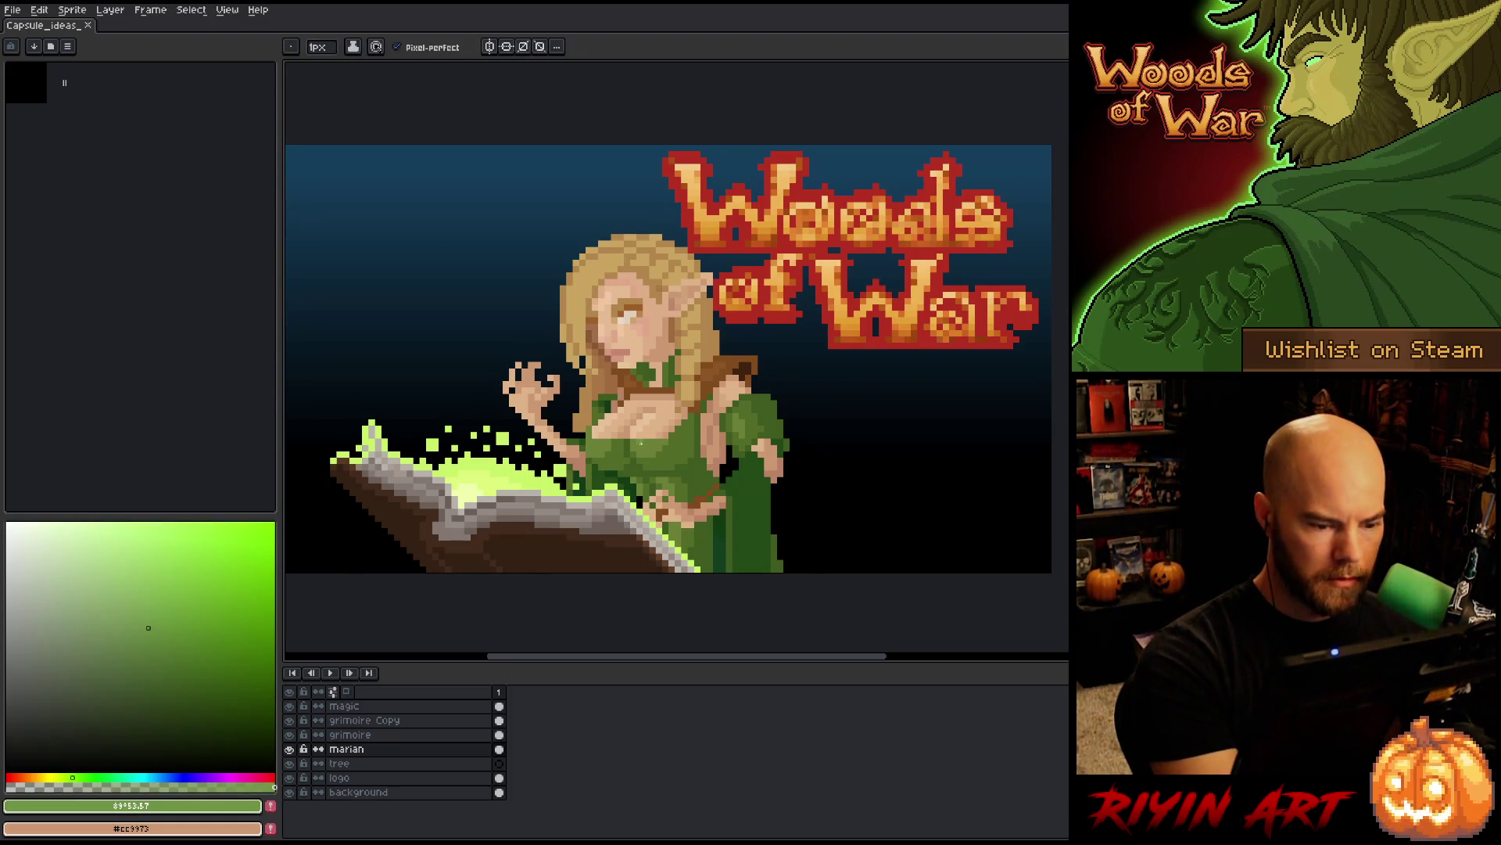
- Tune the green's saturation and brightness to a slightly lightened olive tone
left_click(126, 621)
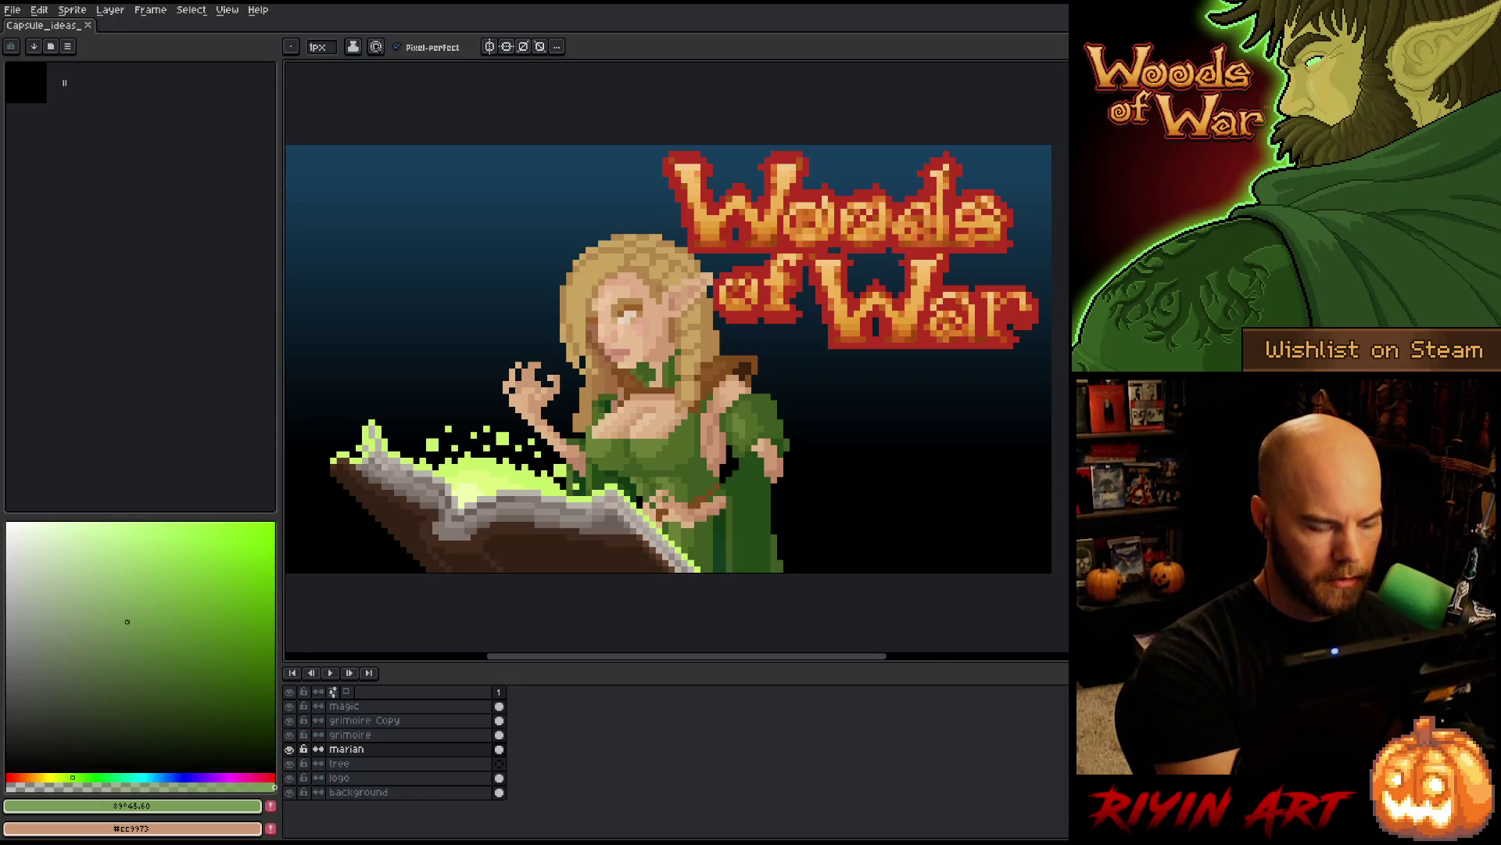
left_click(69, 776)
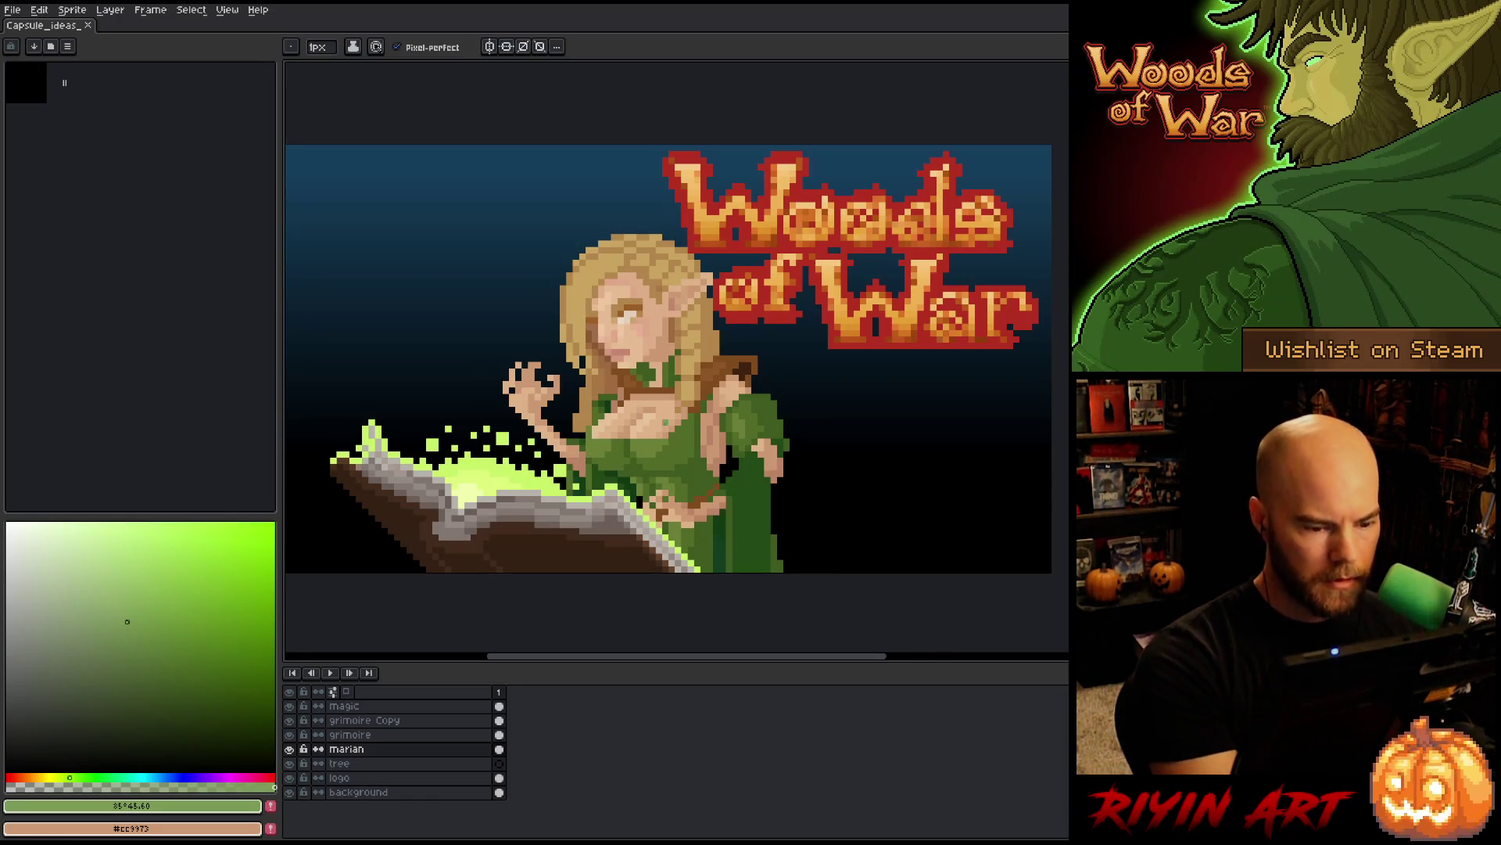
left_click(160, 647)
left_click(64, 776)
left_click(60, 775)
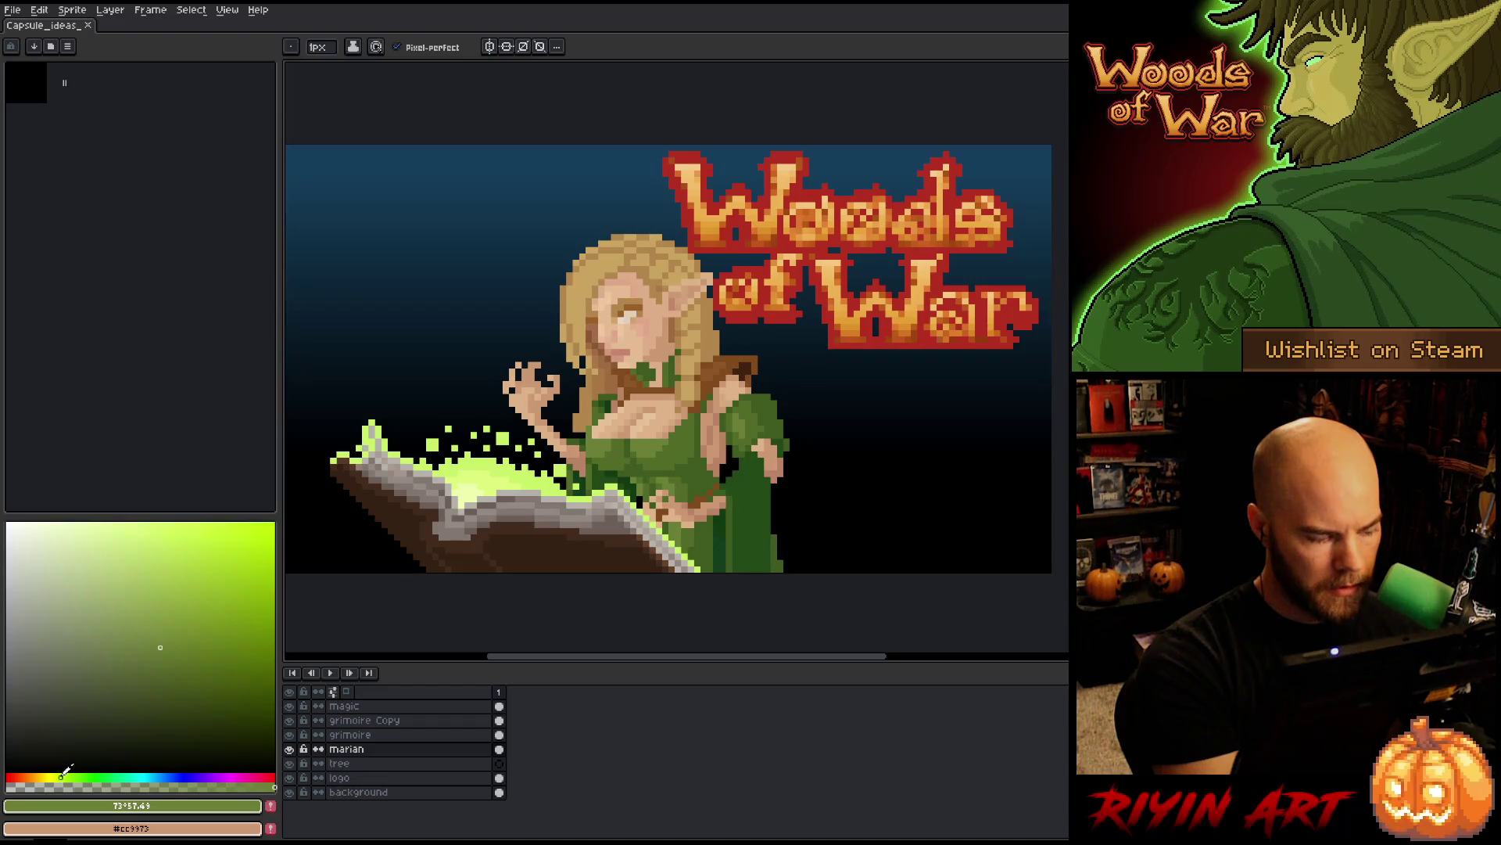
left_click(158, 641)
left_click(156, 644)
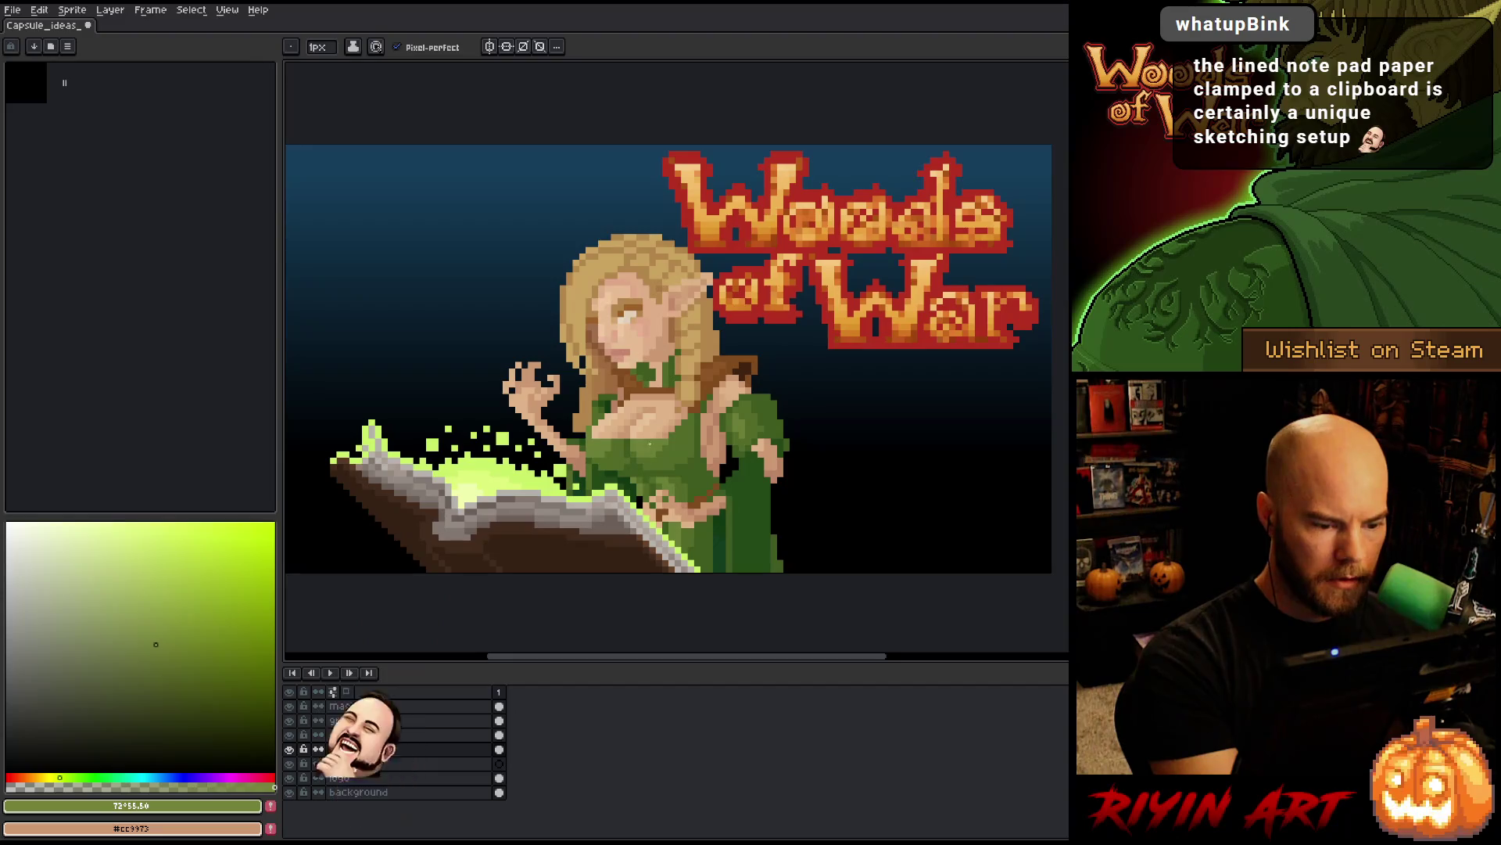
left_click(153, 632)
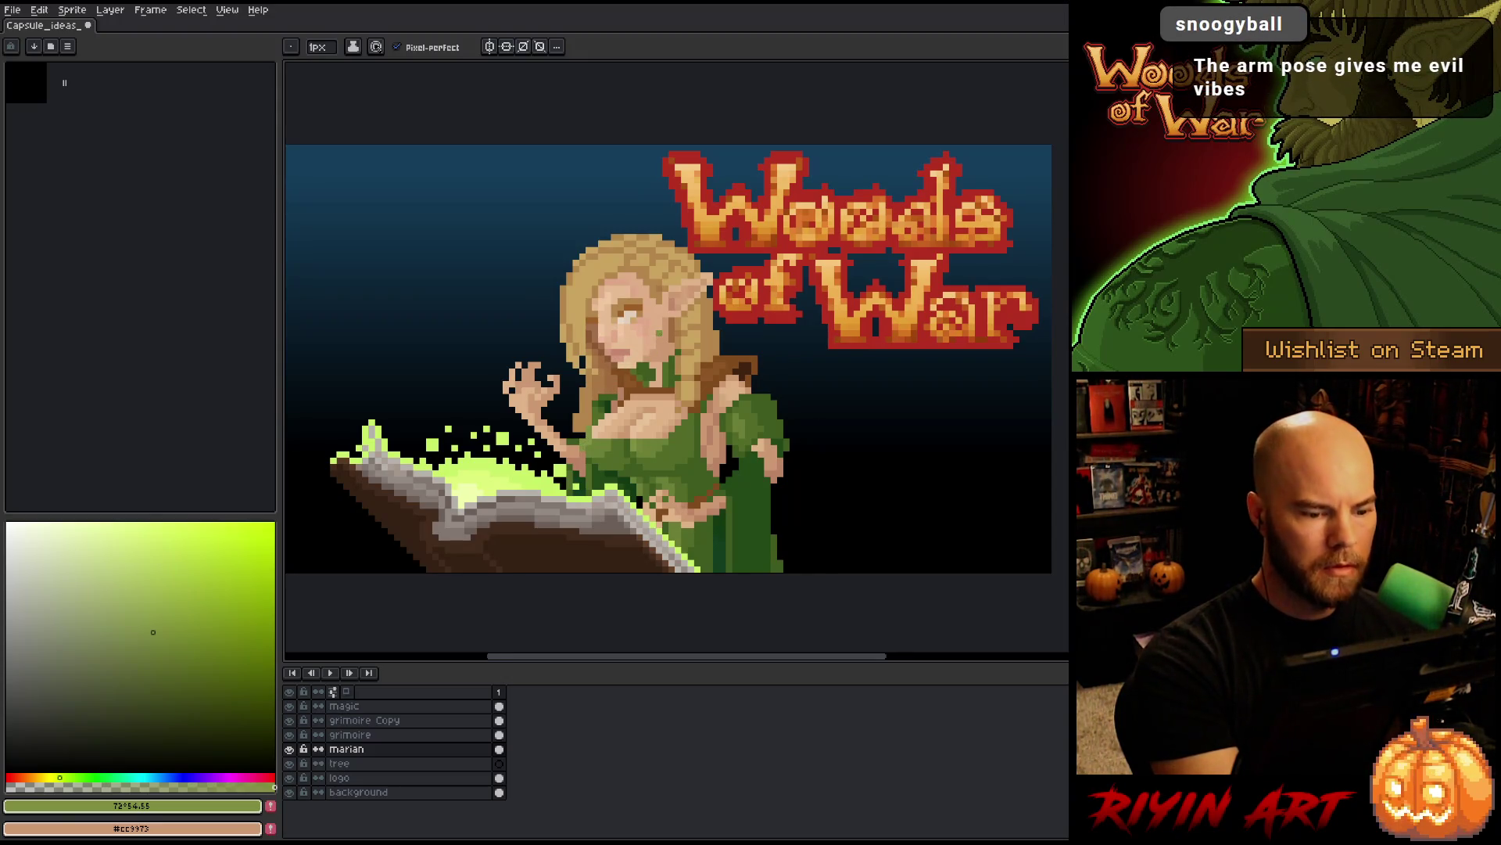
- Sample the mid green and darker shadow green back from the dress
left_click(650, 374, "alt")
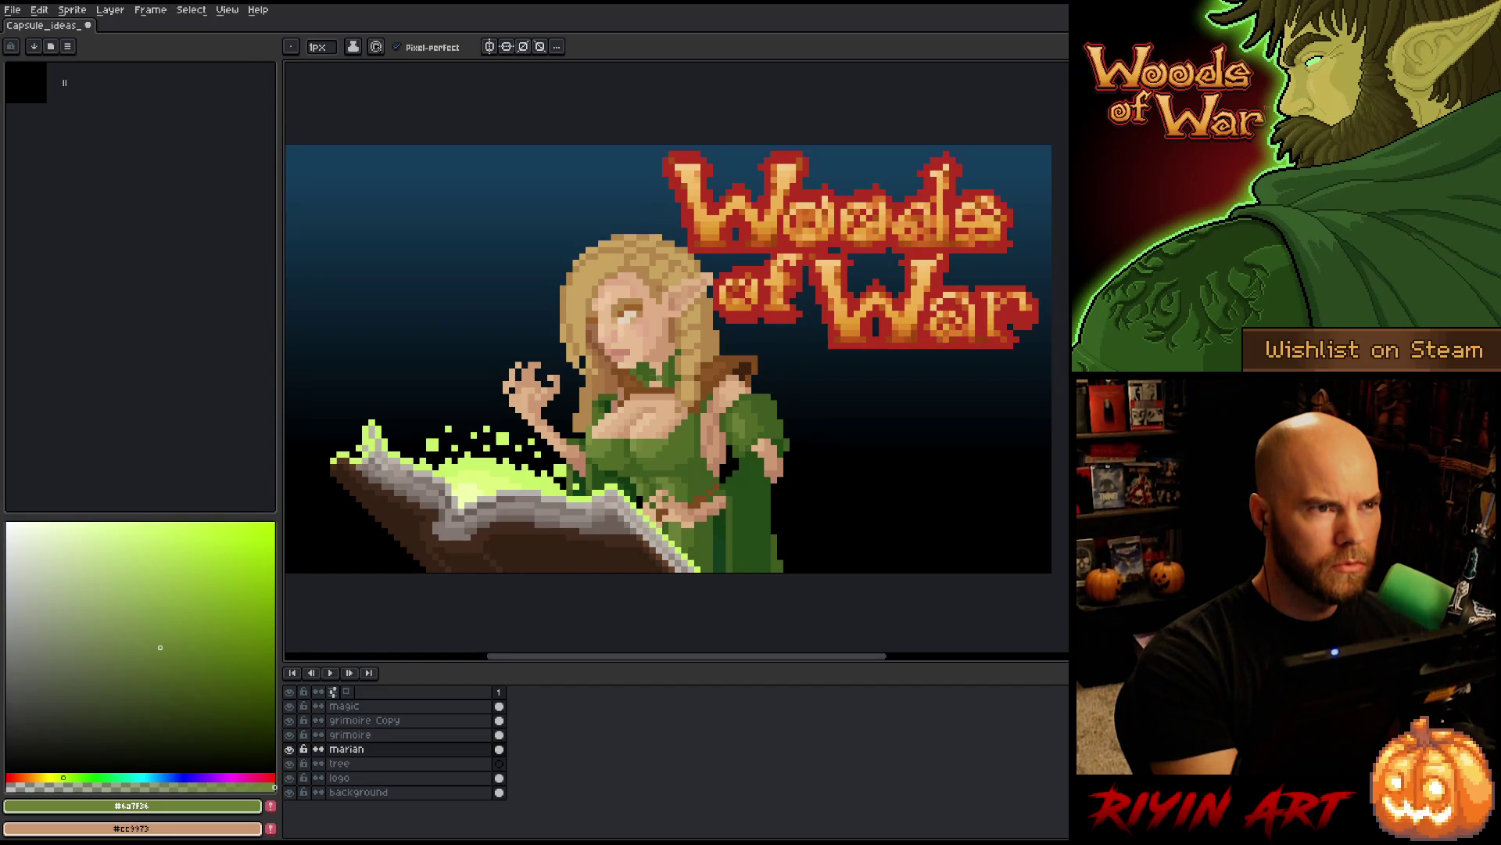
left_click(697, 469, "alt")
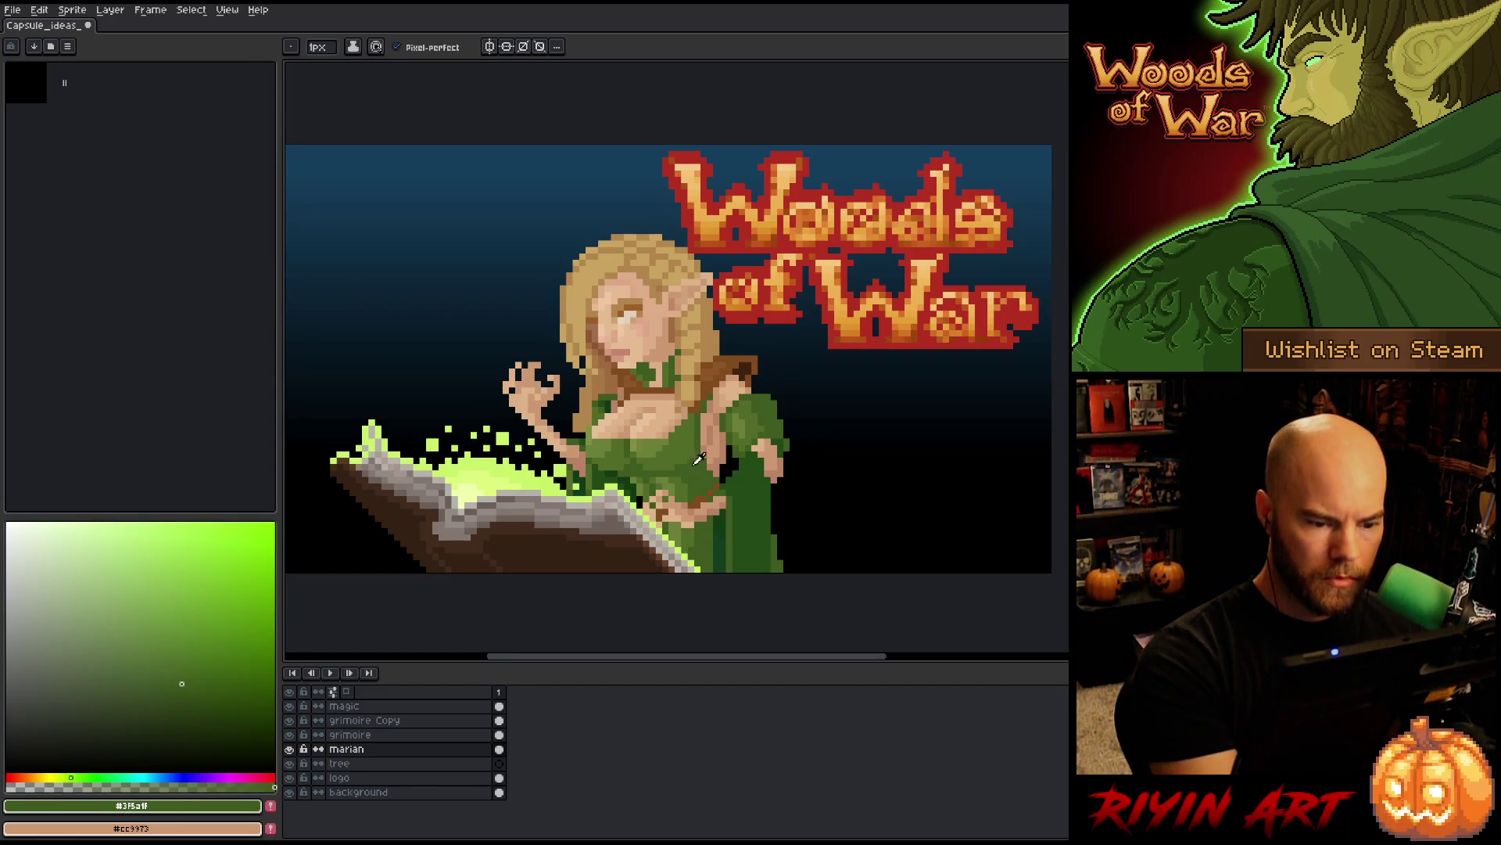
key("i")
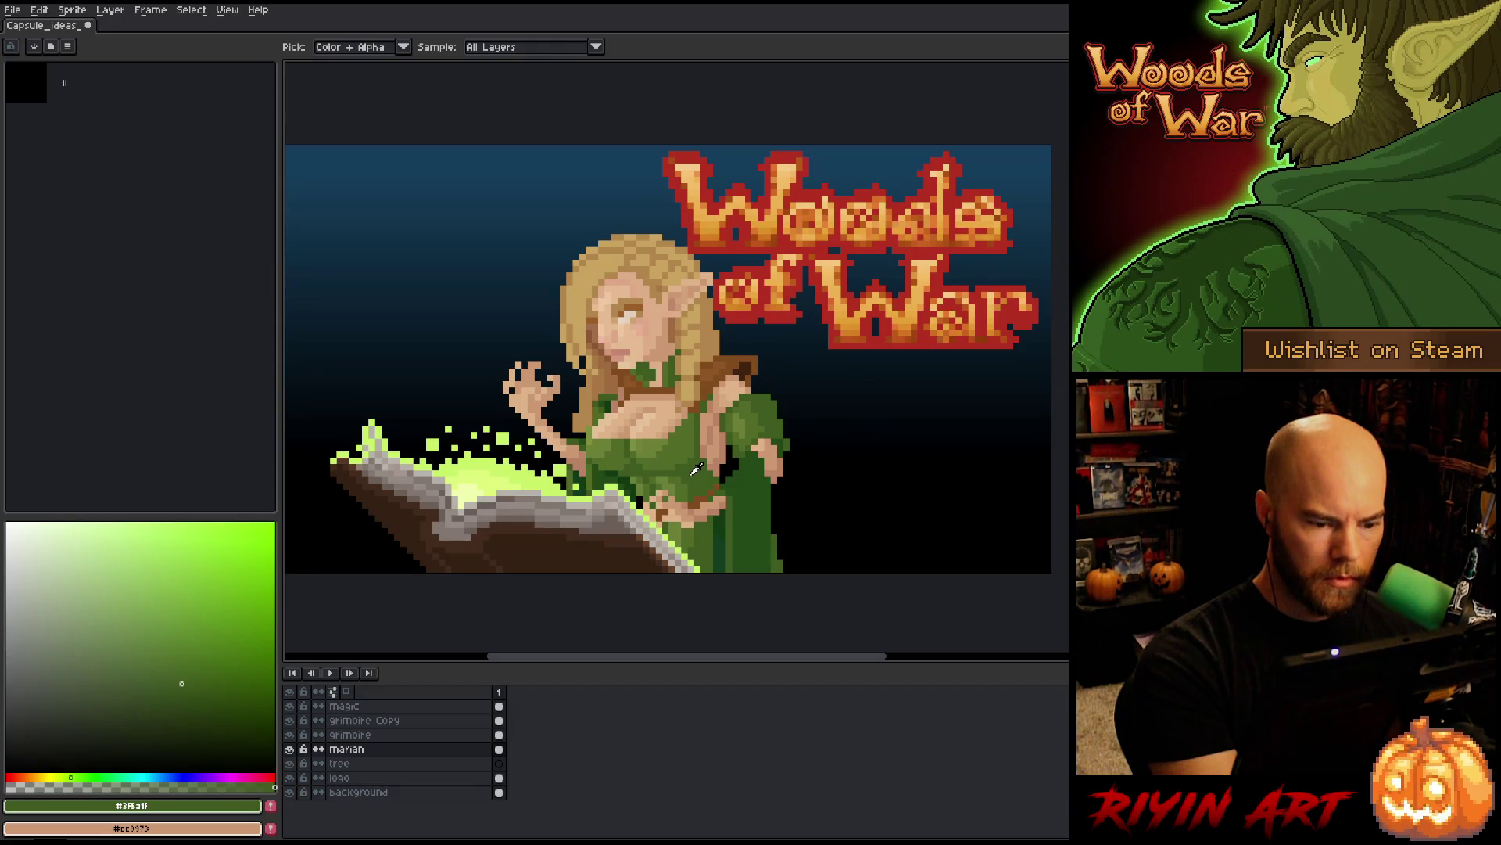
key("b")
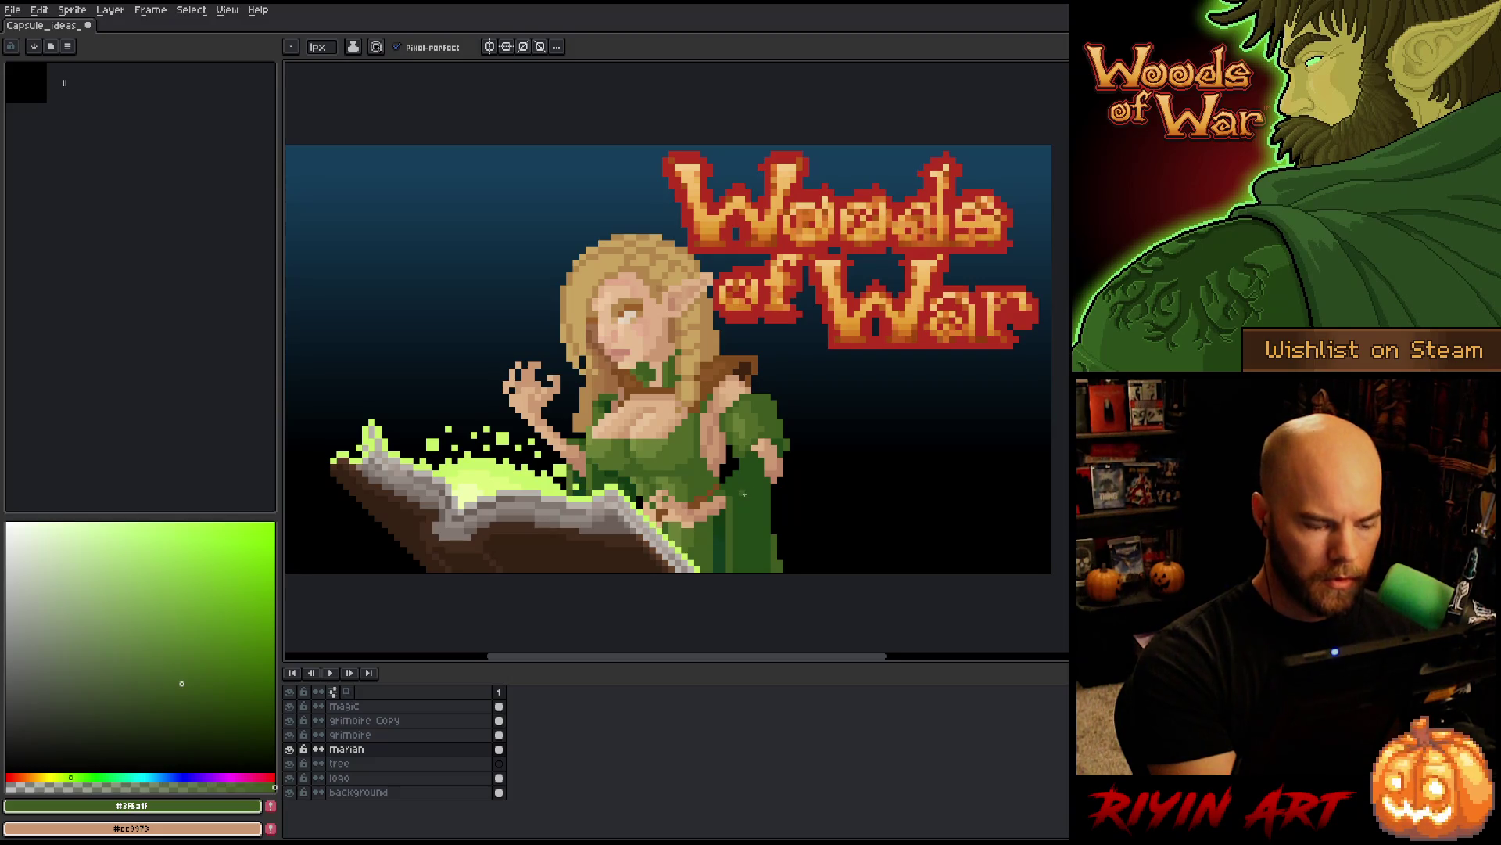
- Make the skin tone active, sample the deep dress green, and swap the two colours
key("x")
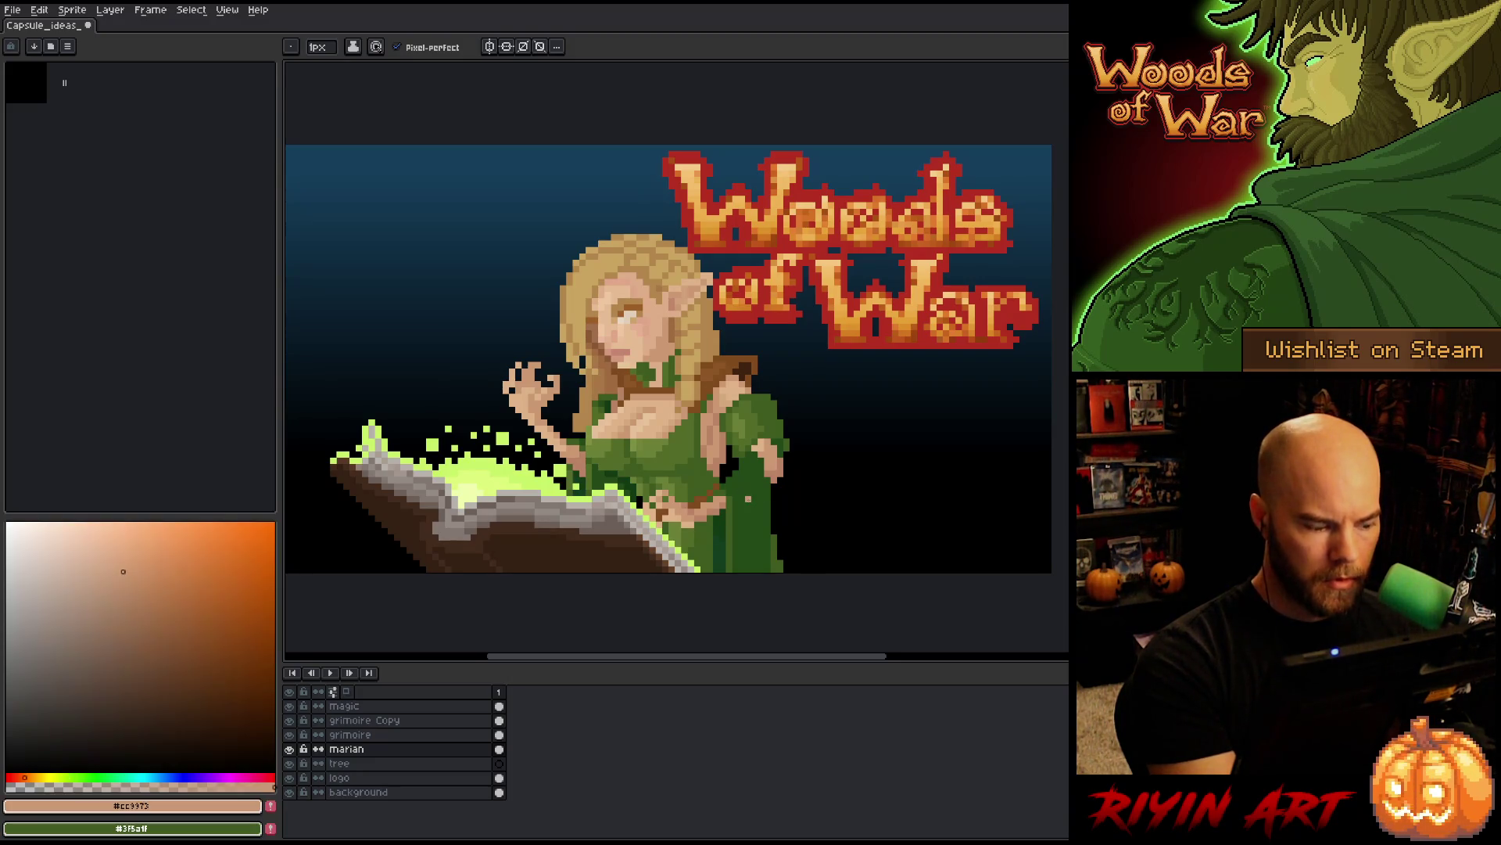
key("i")
left_click(752, 491)
key("b")
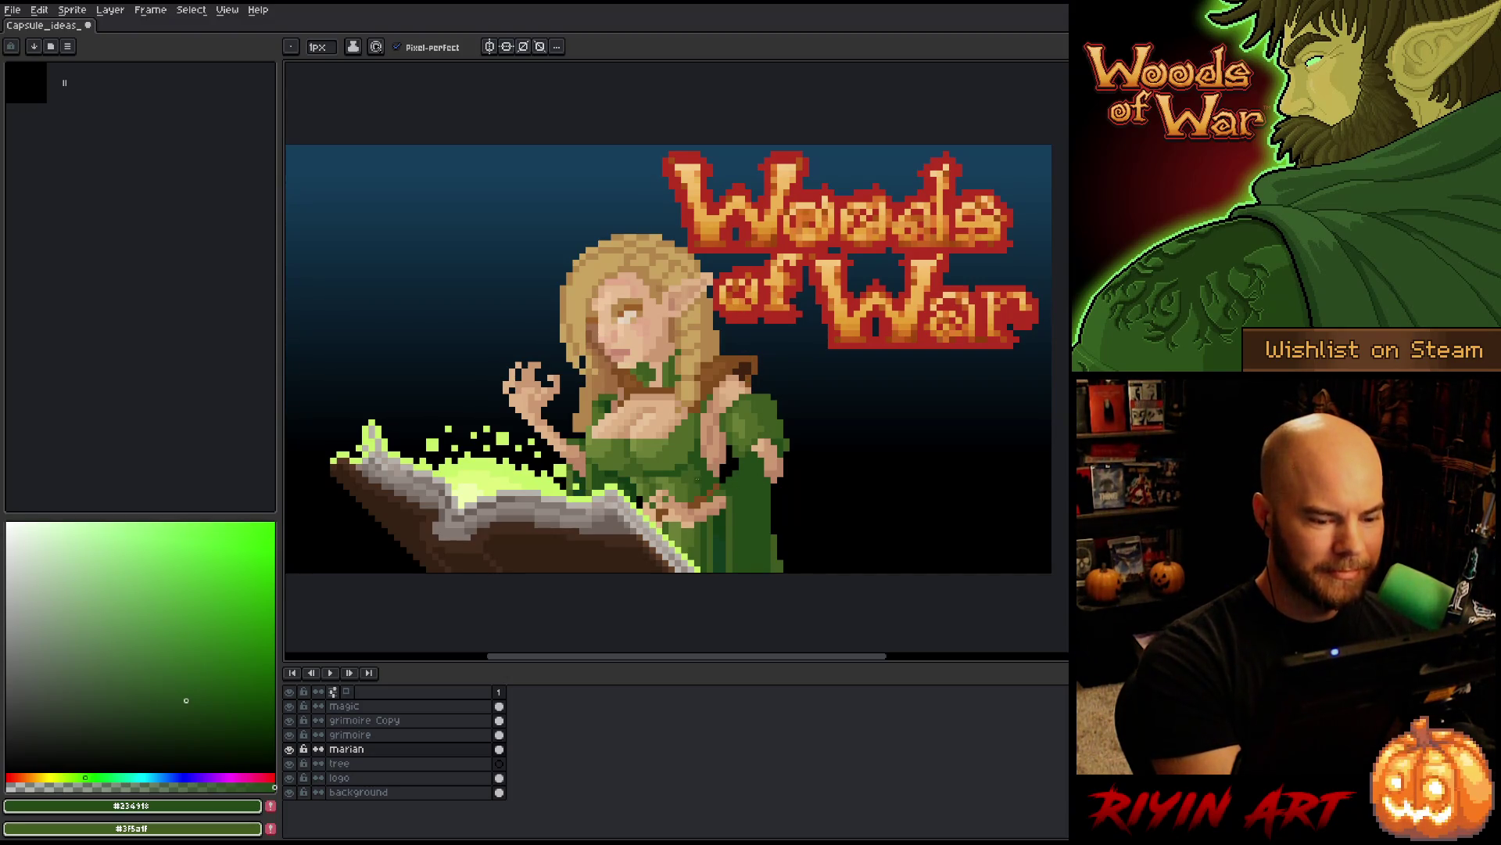
key("x")
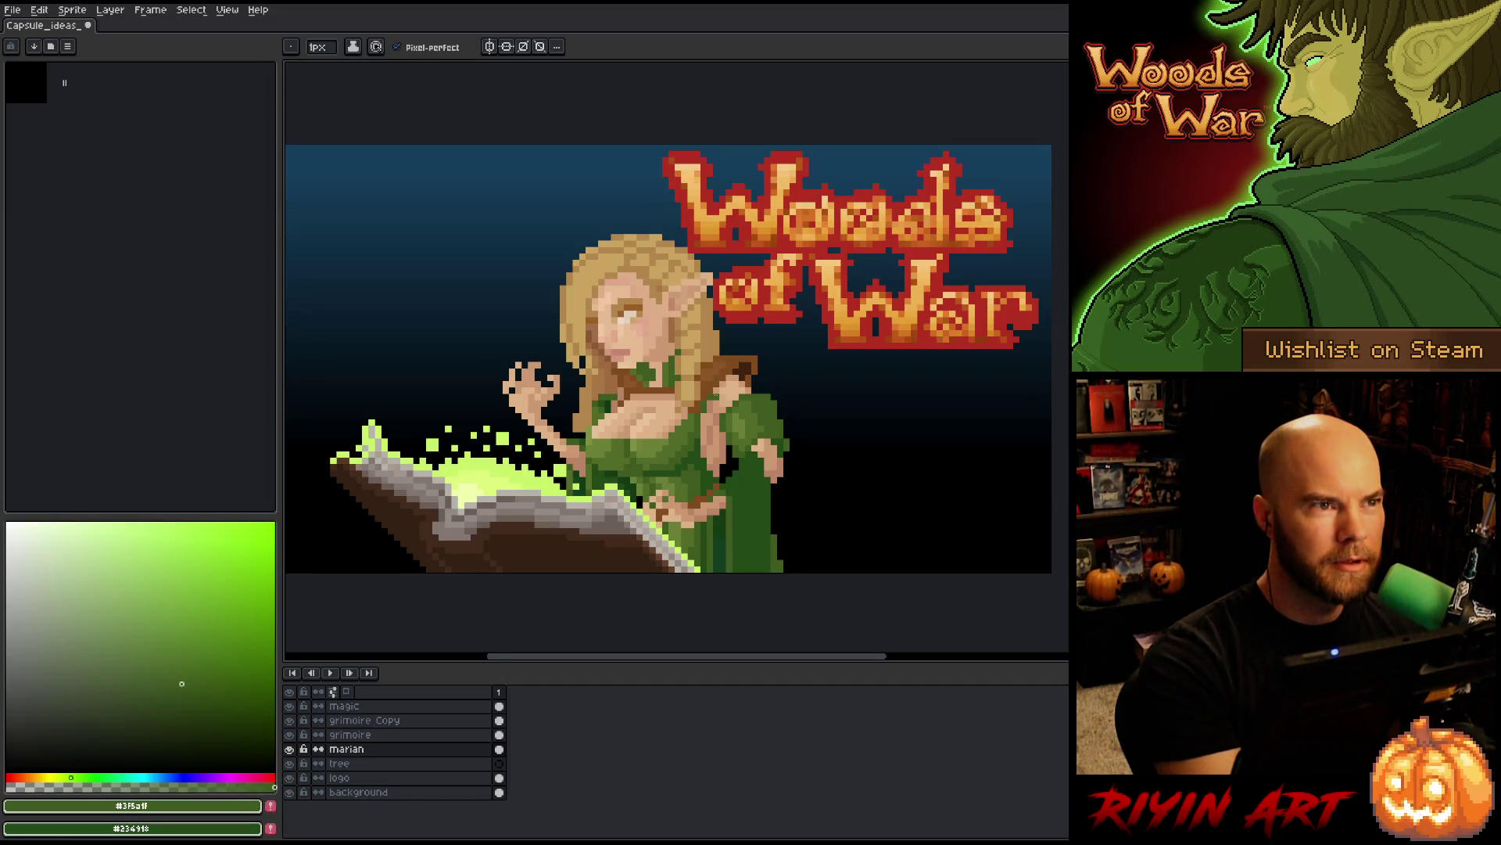
- Sample deep, olive, lighter, mid, yellow-green and darker greens from the dress
left_click(713, 399, "alt")
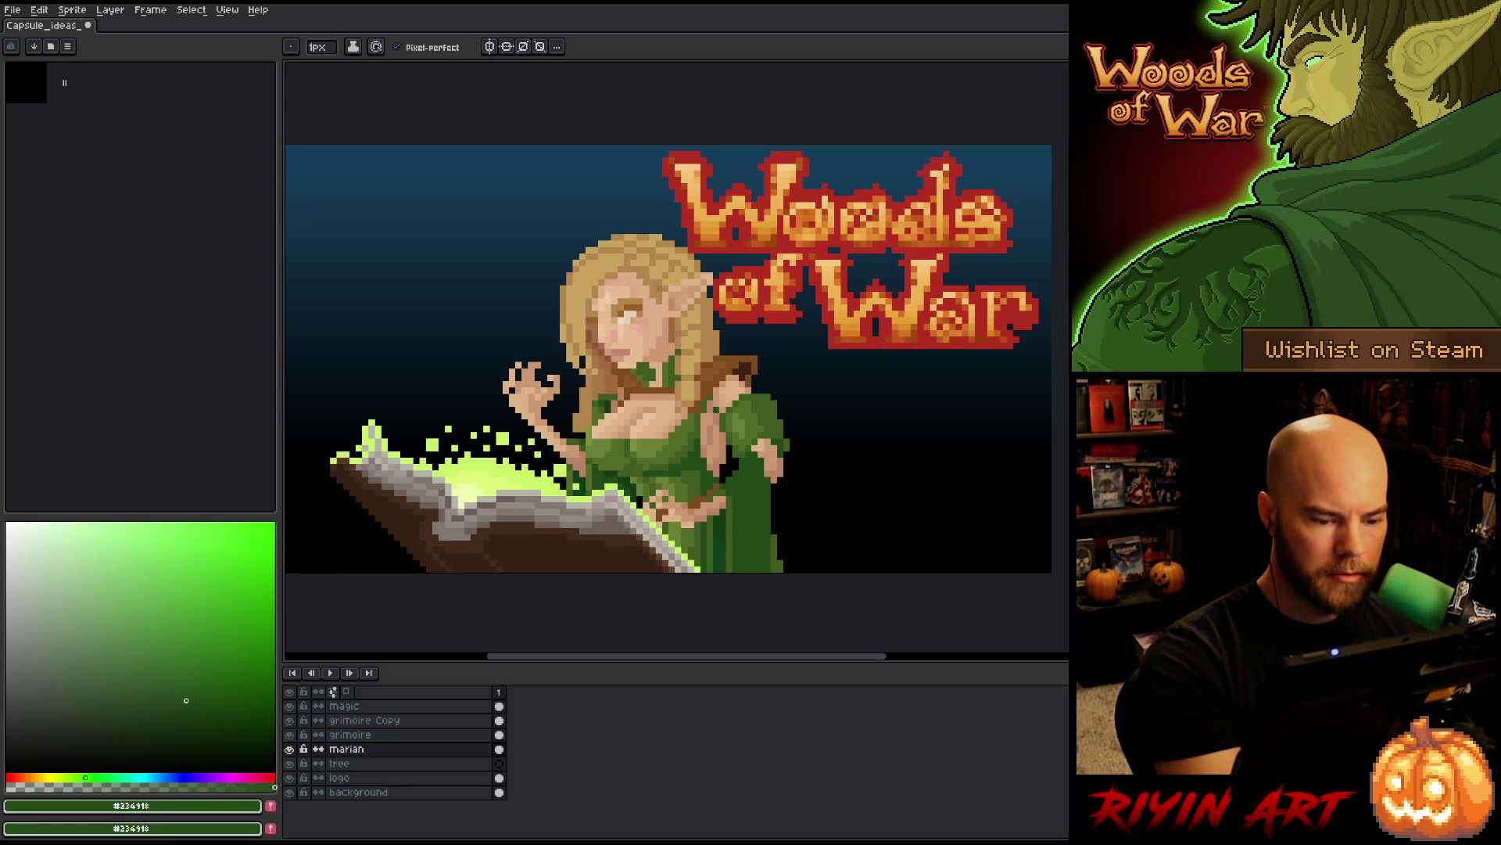
left_click(729, 403, "alt")
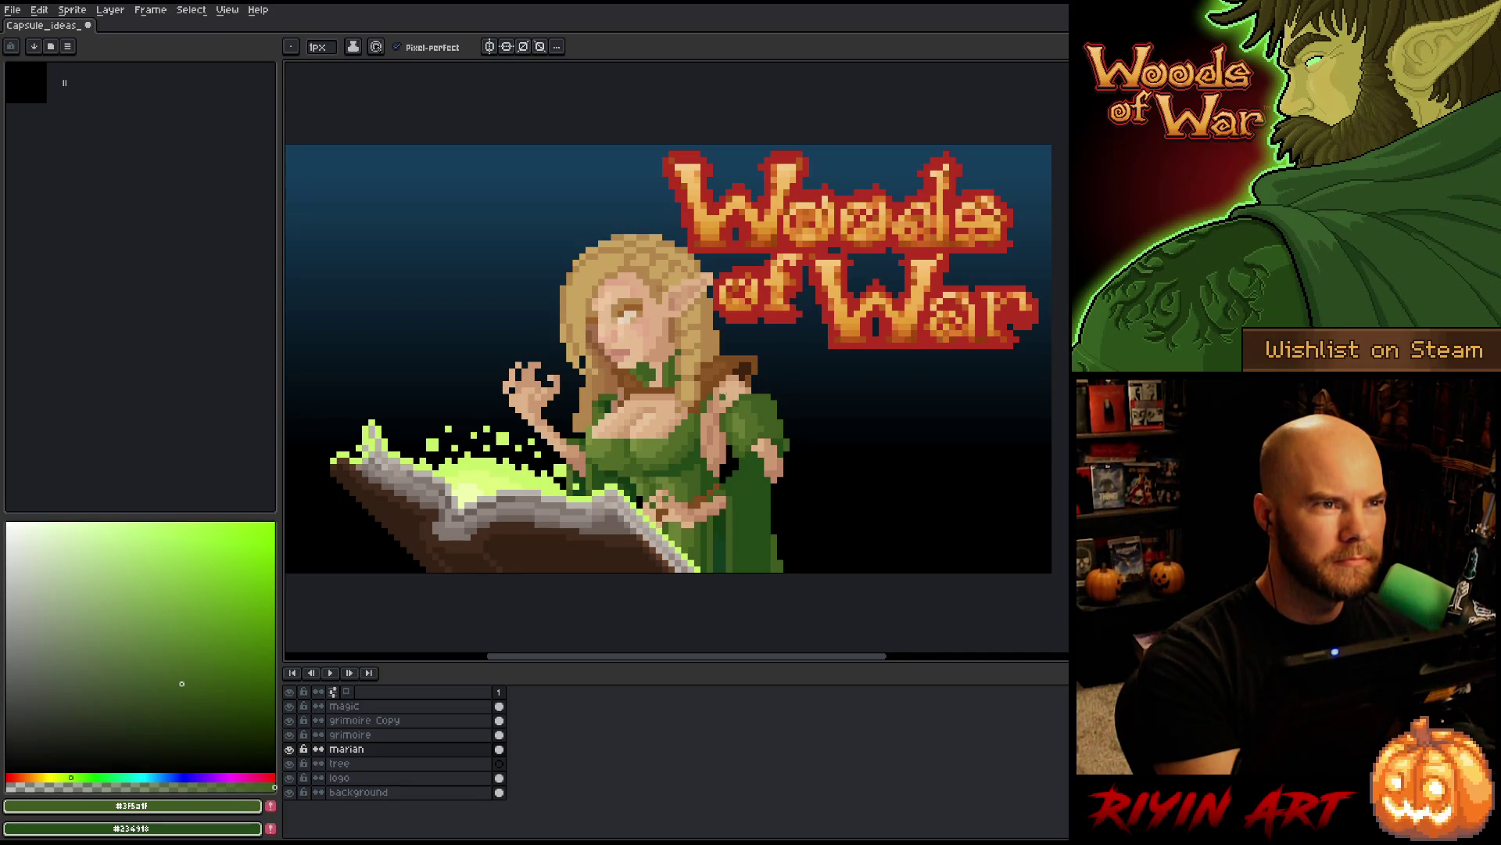
left_click(680, 442, "alt")
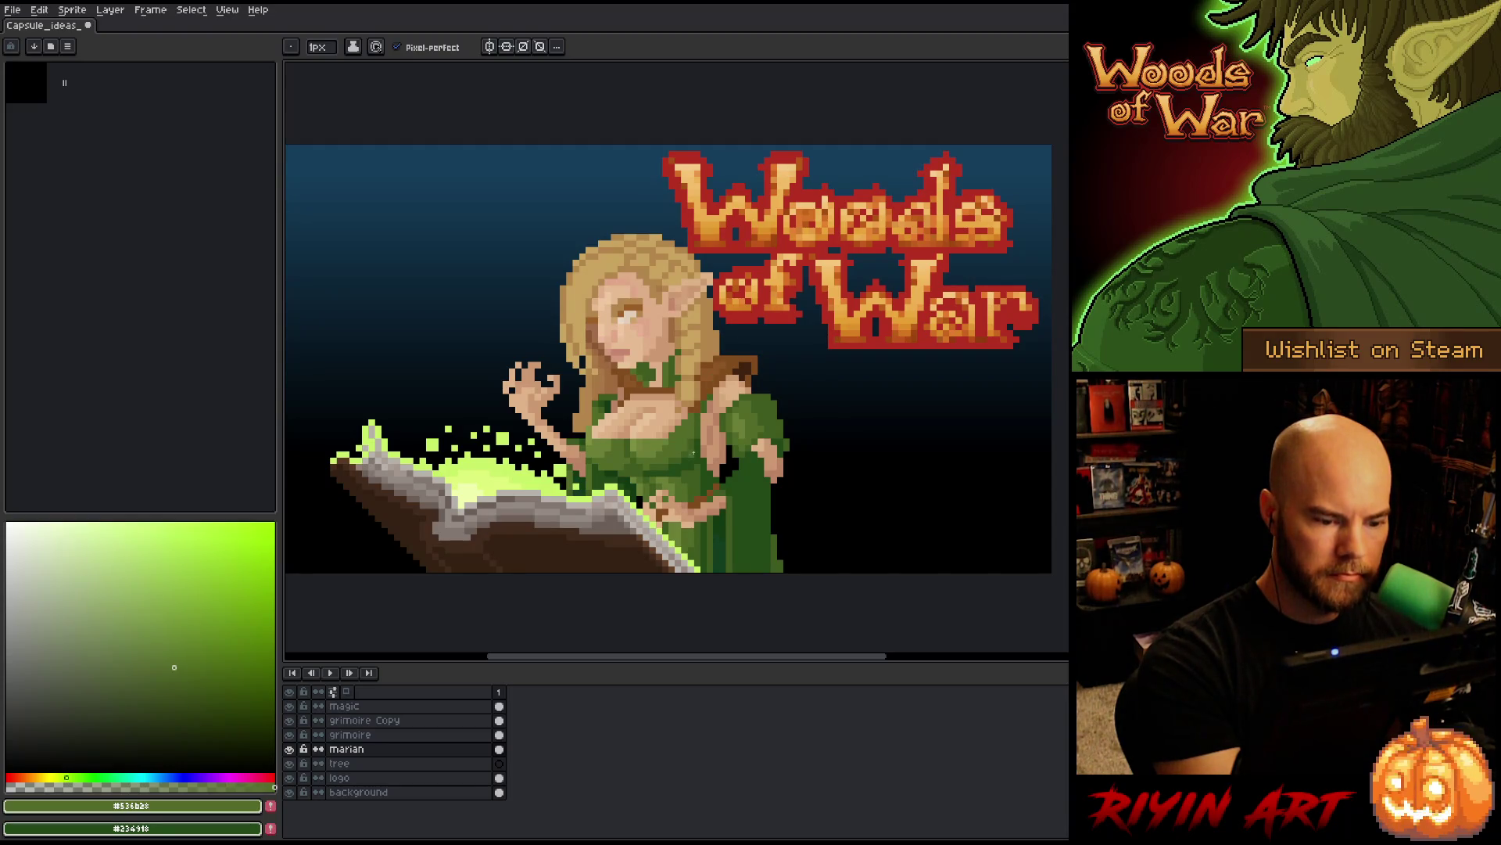
left_click(670, 458, "alt")
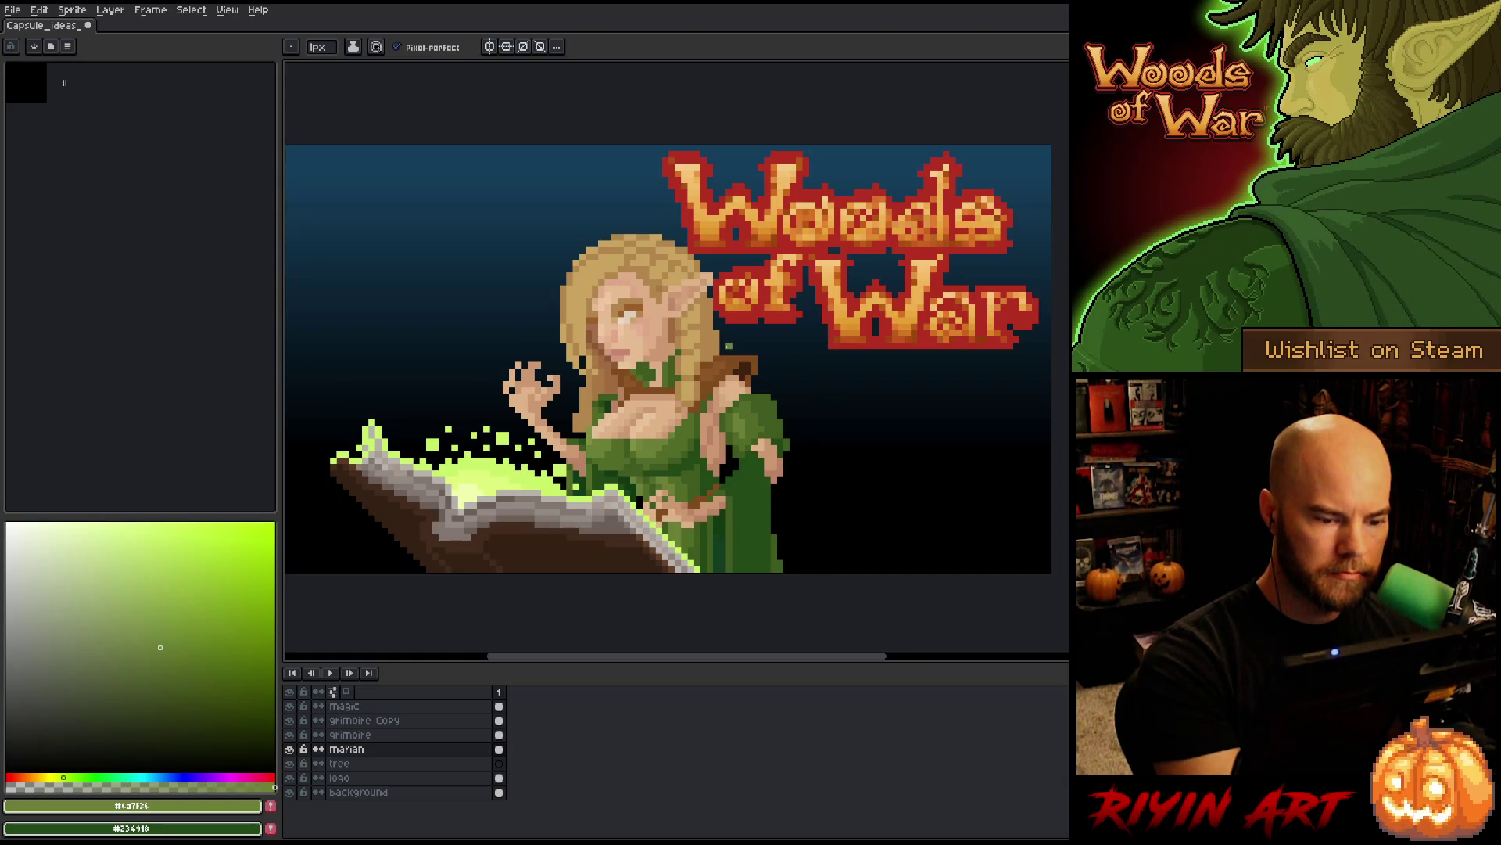
left_click(669, 442, "alt")
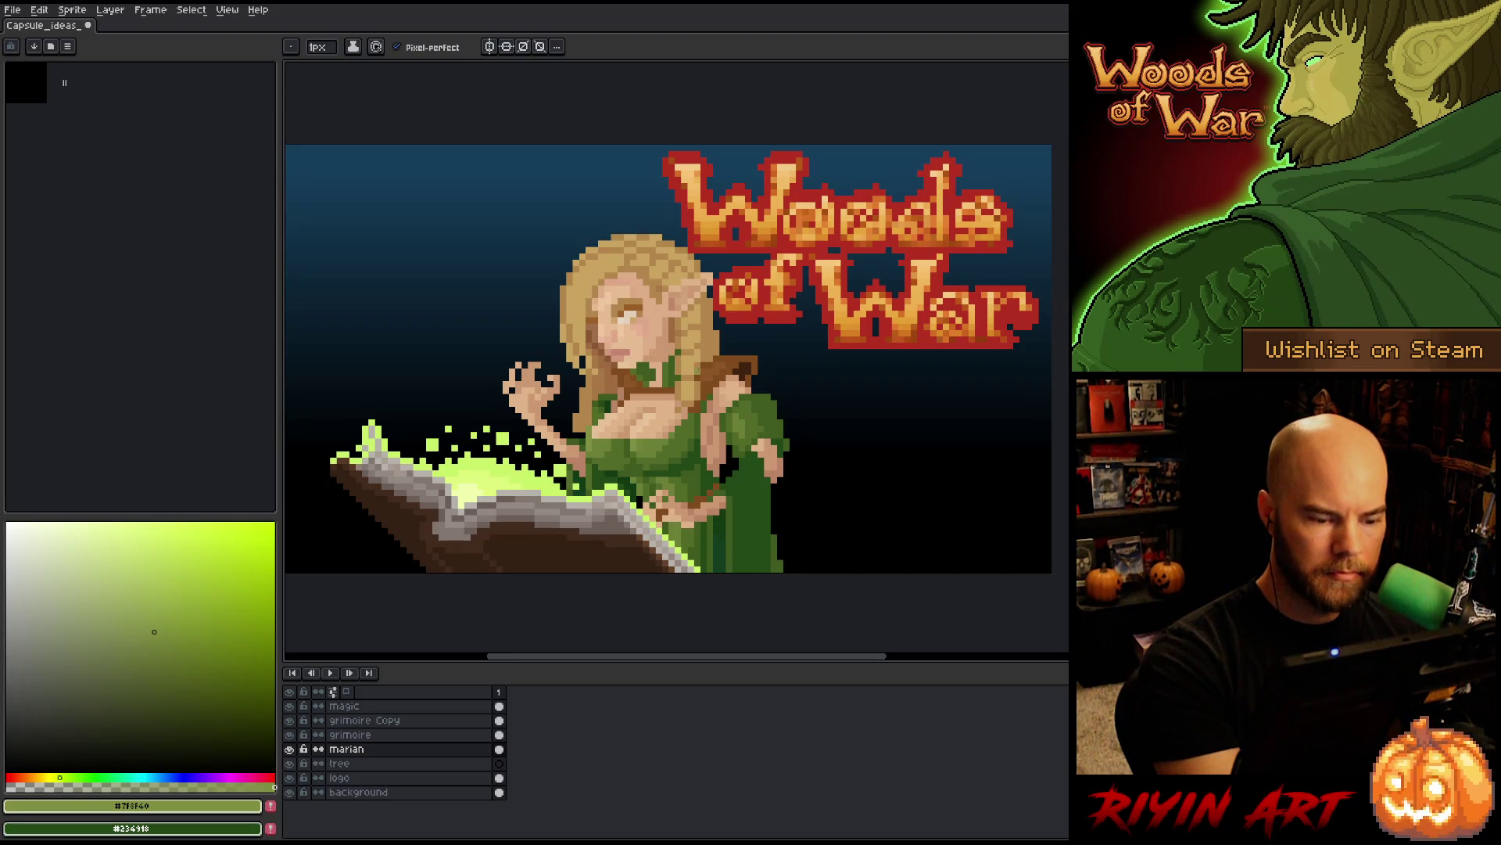
left_click(698, 378, "alt")
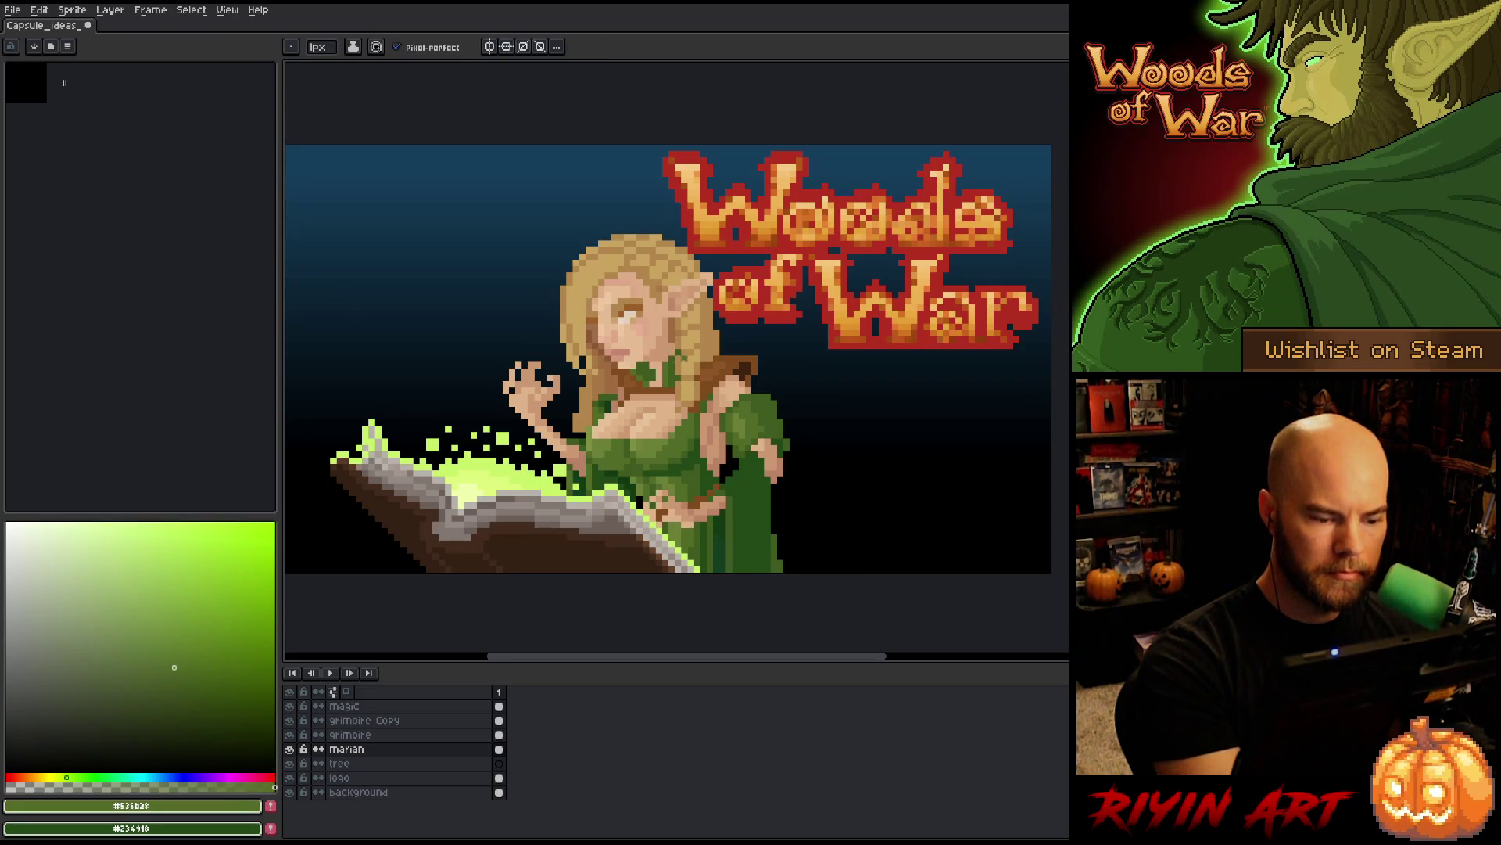
left_click(697, 384, "alt")
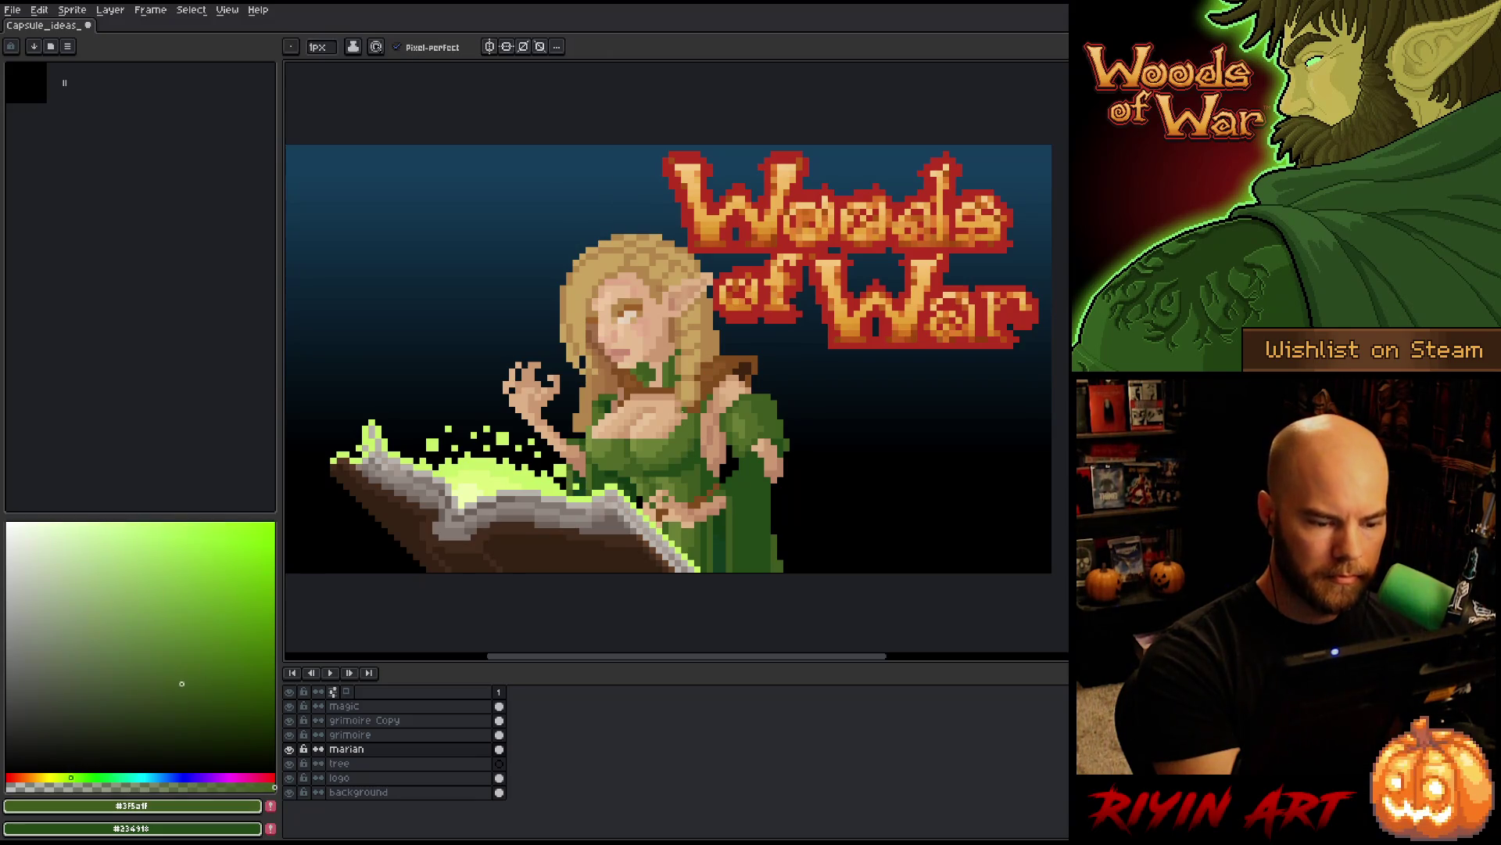
left_click(637, 472, "alt")
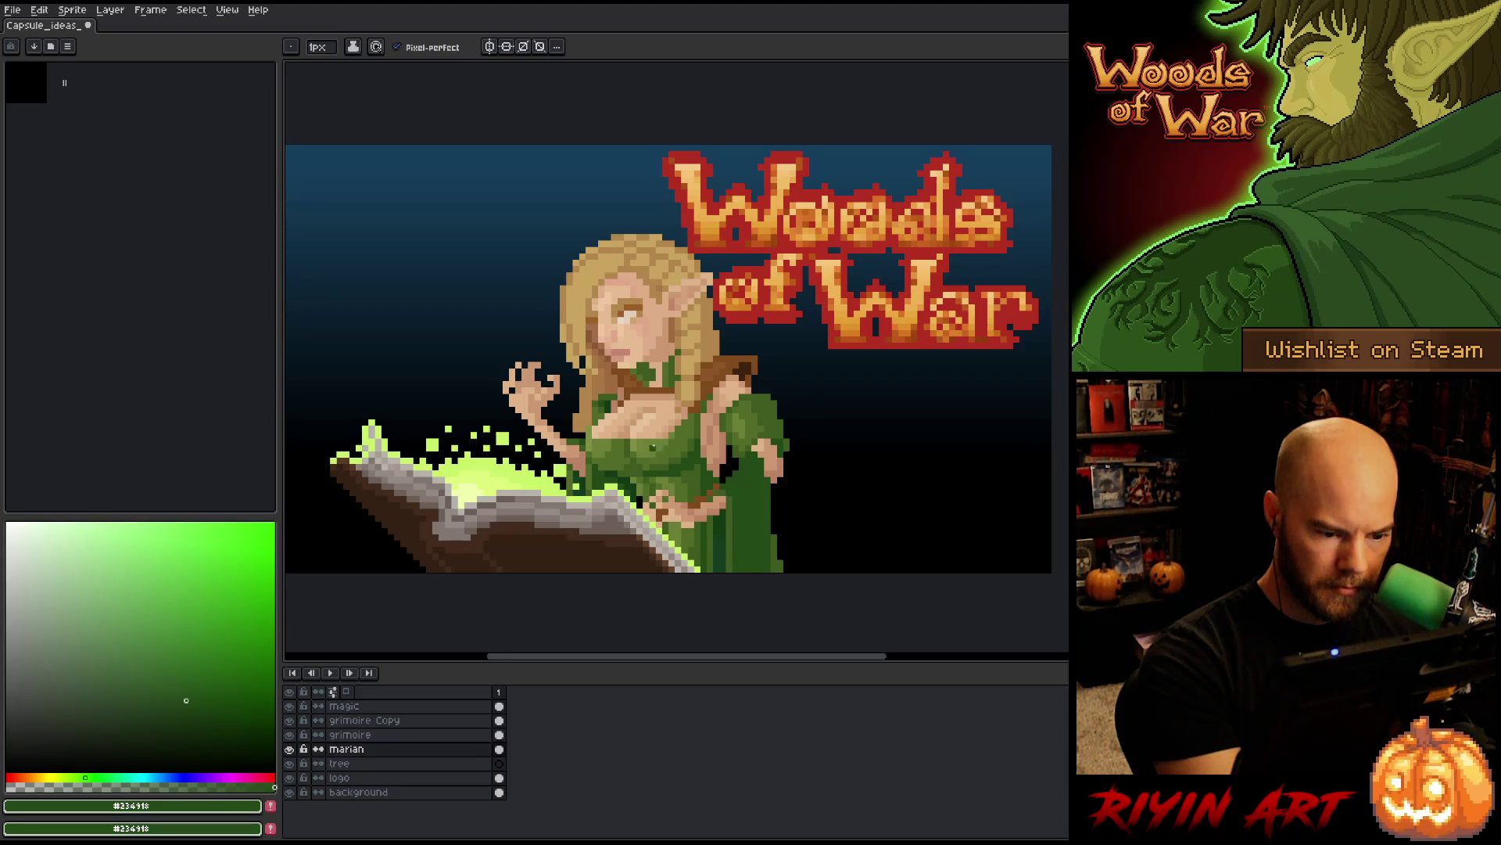
- Touch up the dark green leaf shading, then sample the mid and lighter olive greens
left_click(671, 416, "alt")
left_click(692, 397, "alt")
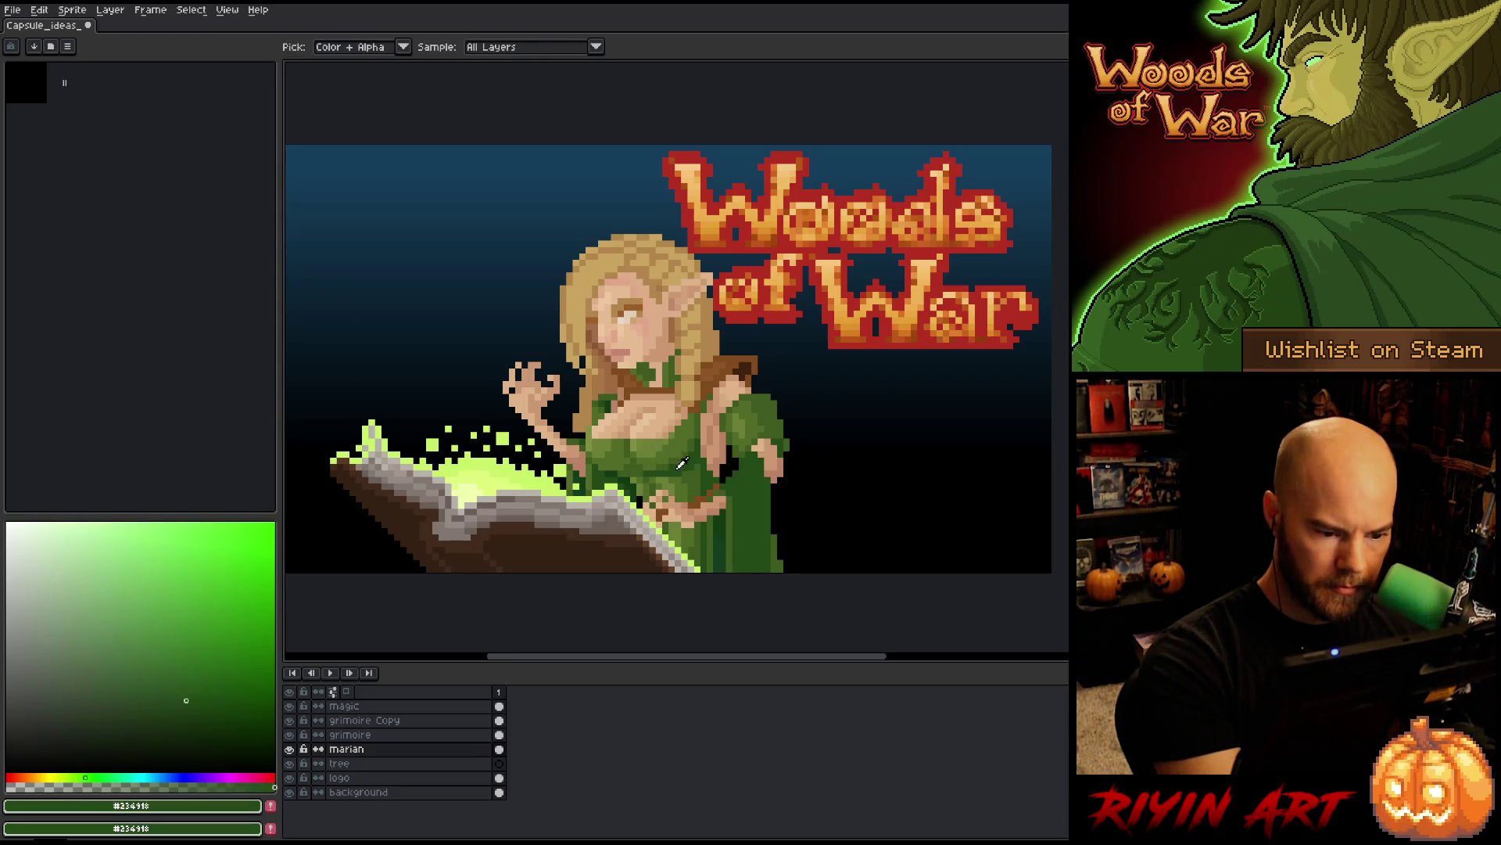
left_click(661, 467, "alt")
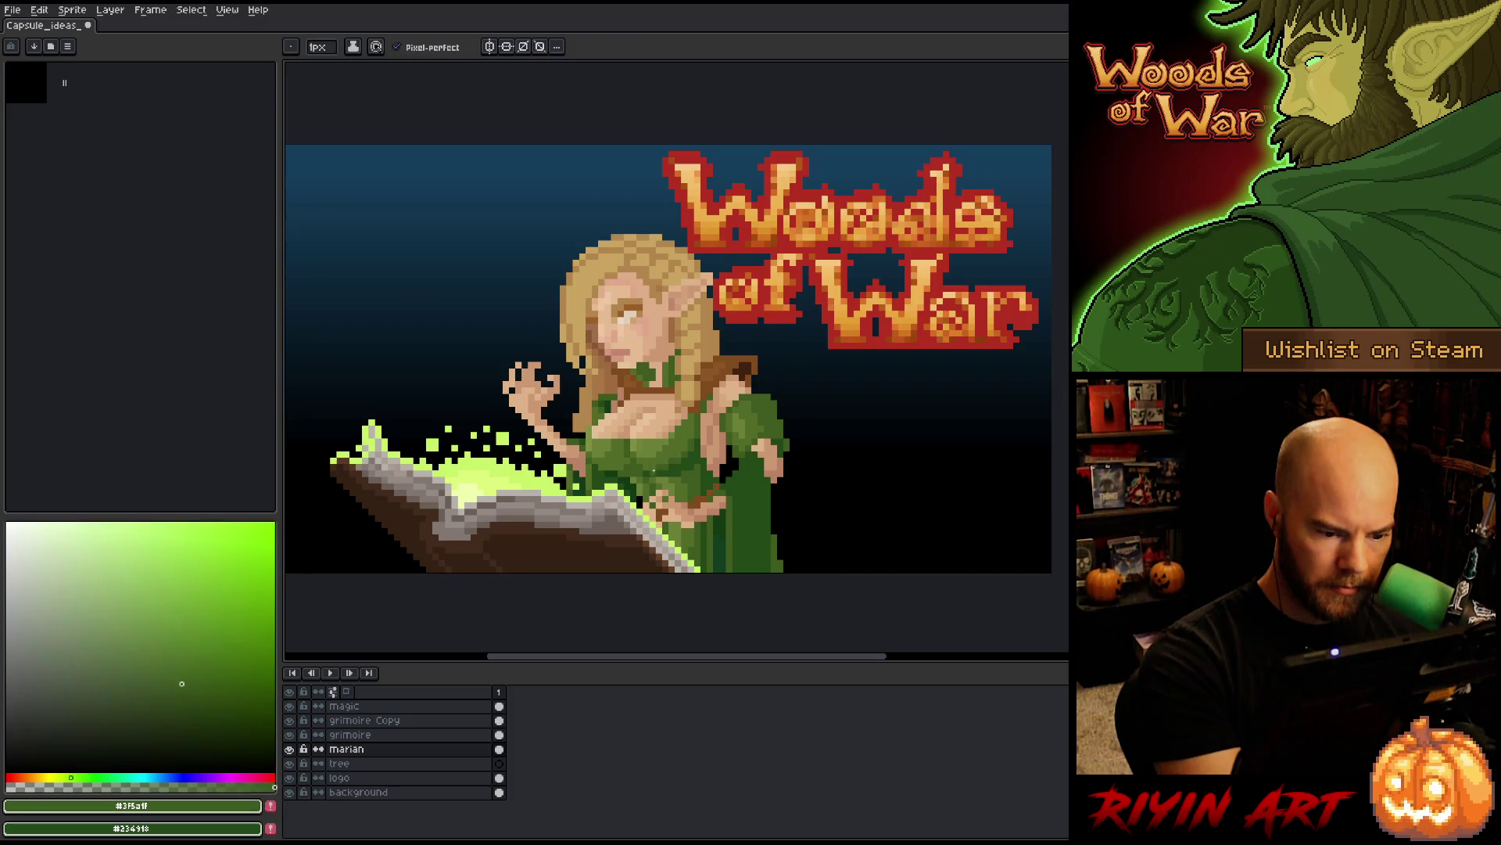
left_click(648, 466, "alt")
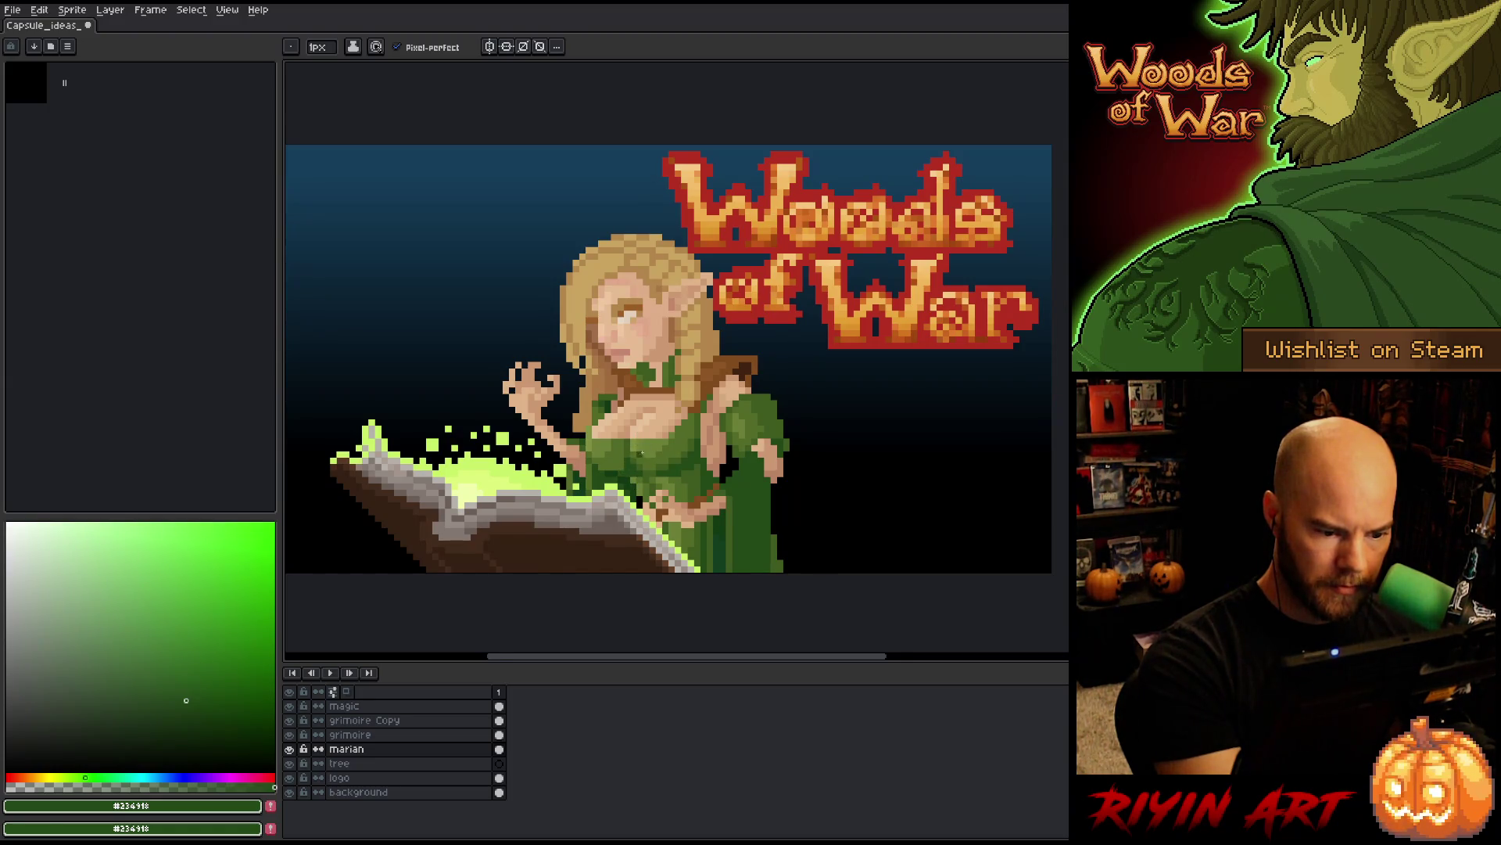
left_click(603, 466, "alt")
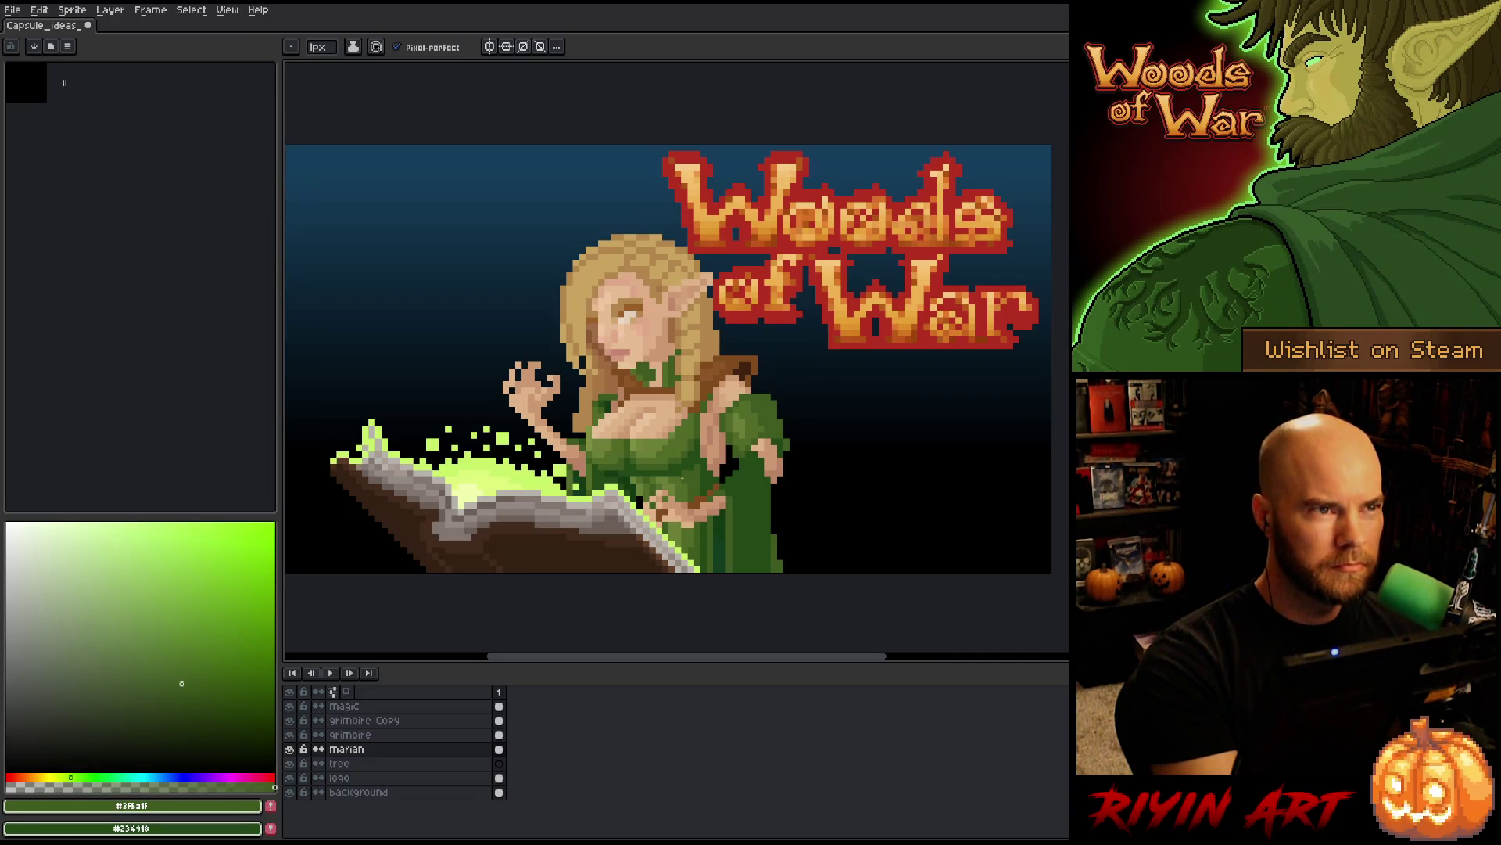
left_click(678, 488, "alt")
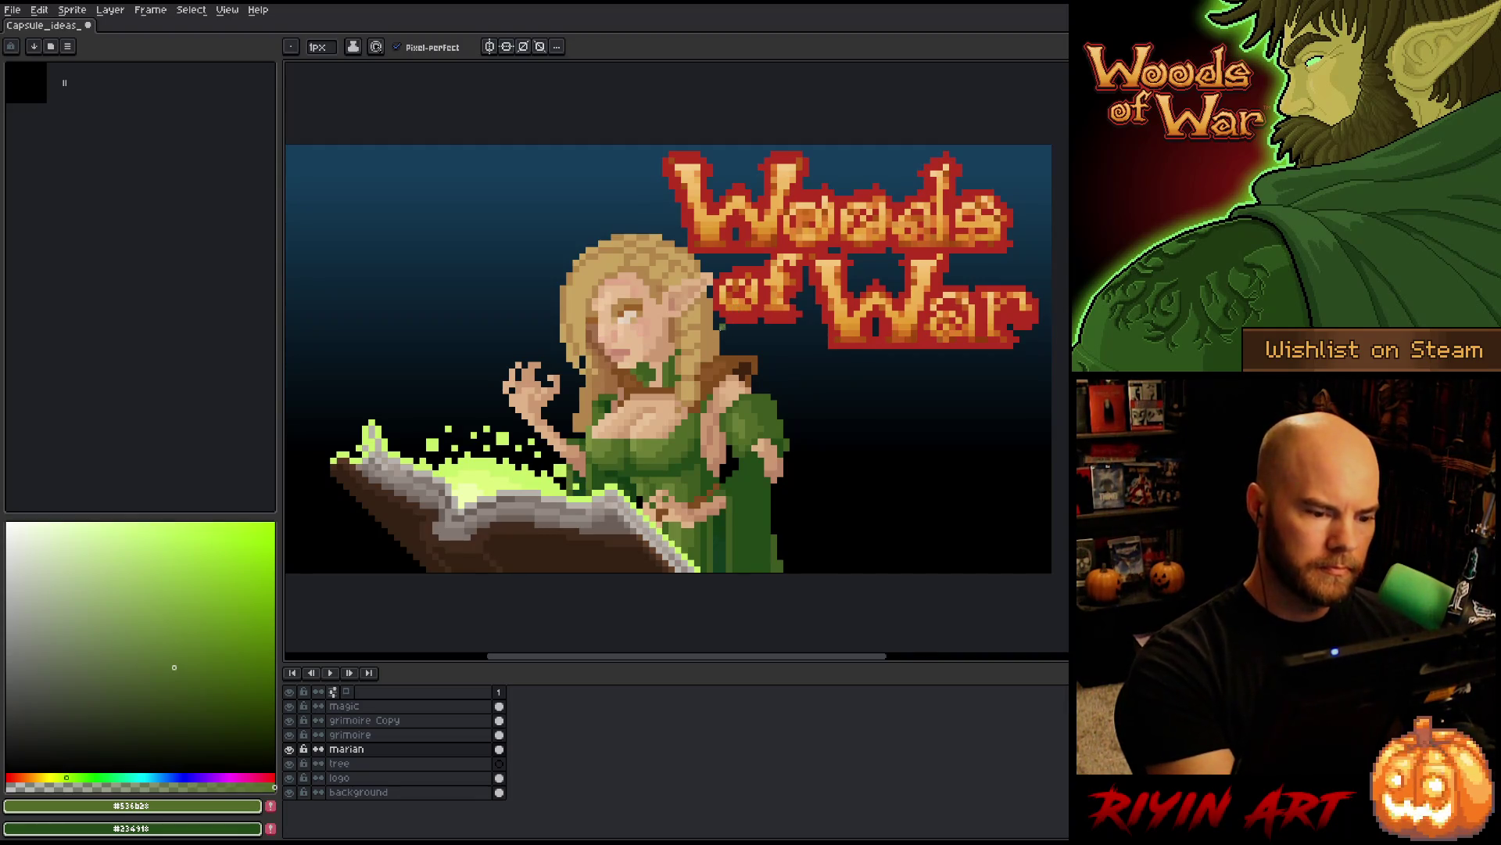
- Sample darker and lighter collar browns and shade the brown collar pixels
left_click(672, 372, "alt")
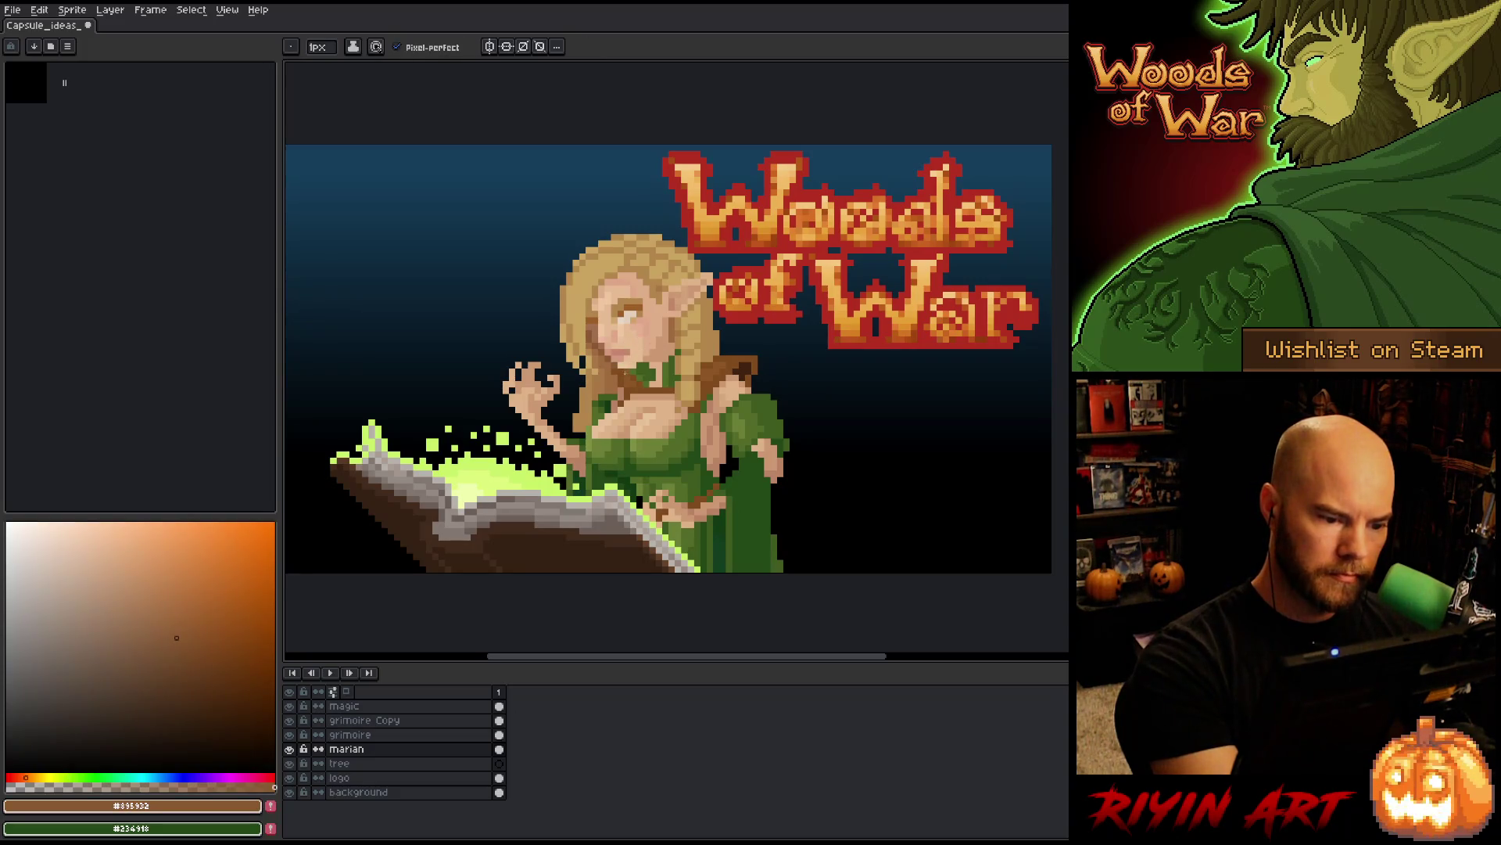
left_click(630, 379, "alt")
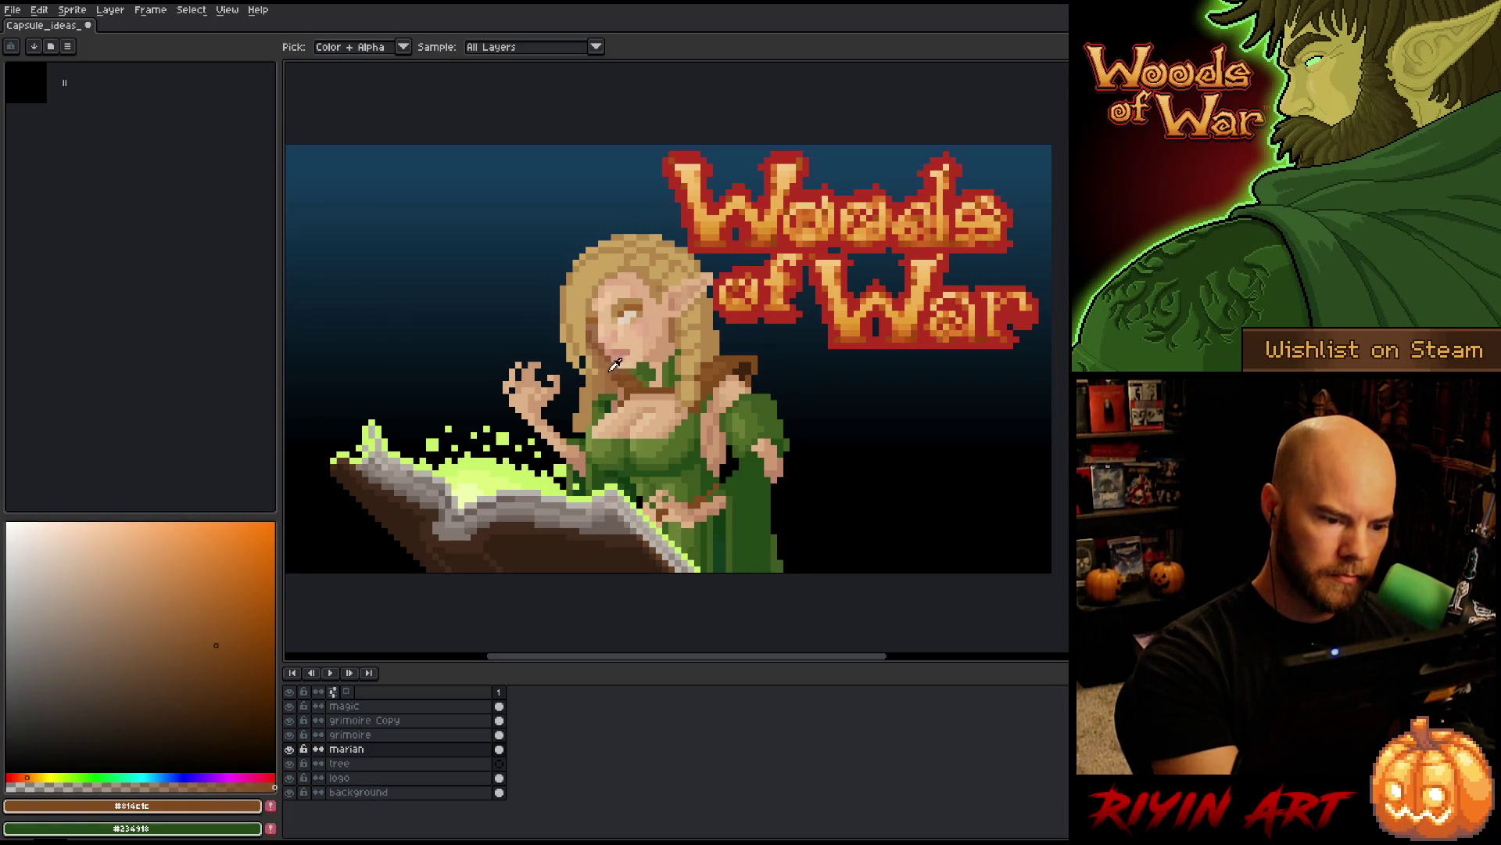
left_click(633, 340, "alt")
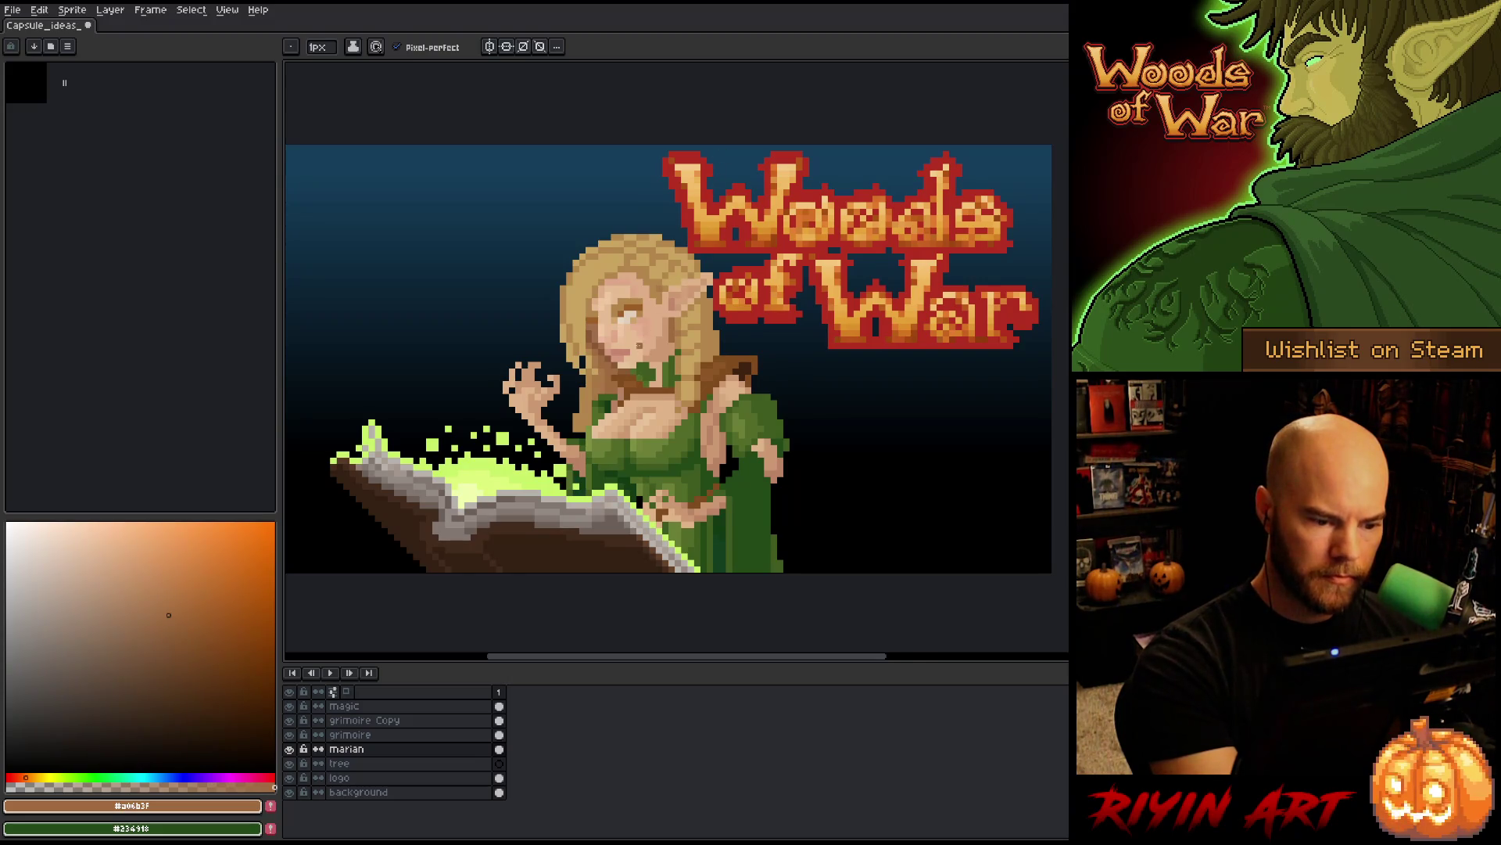
left_click(615, 383, "alt")
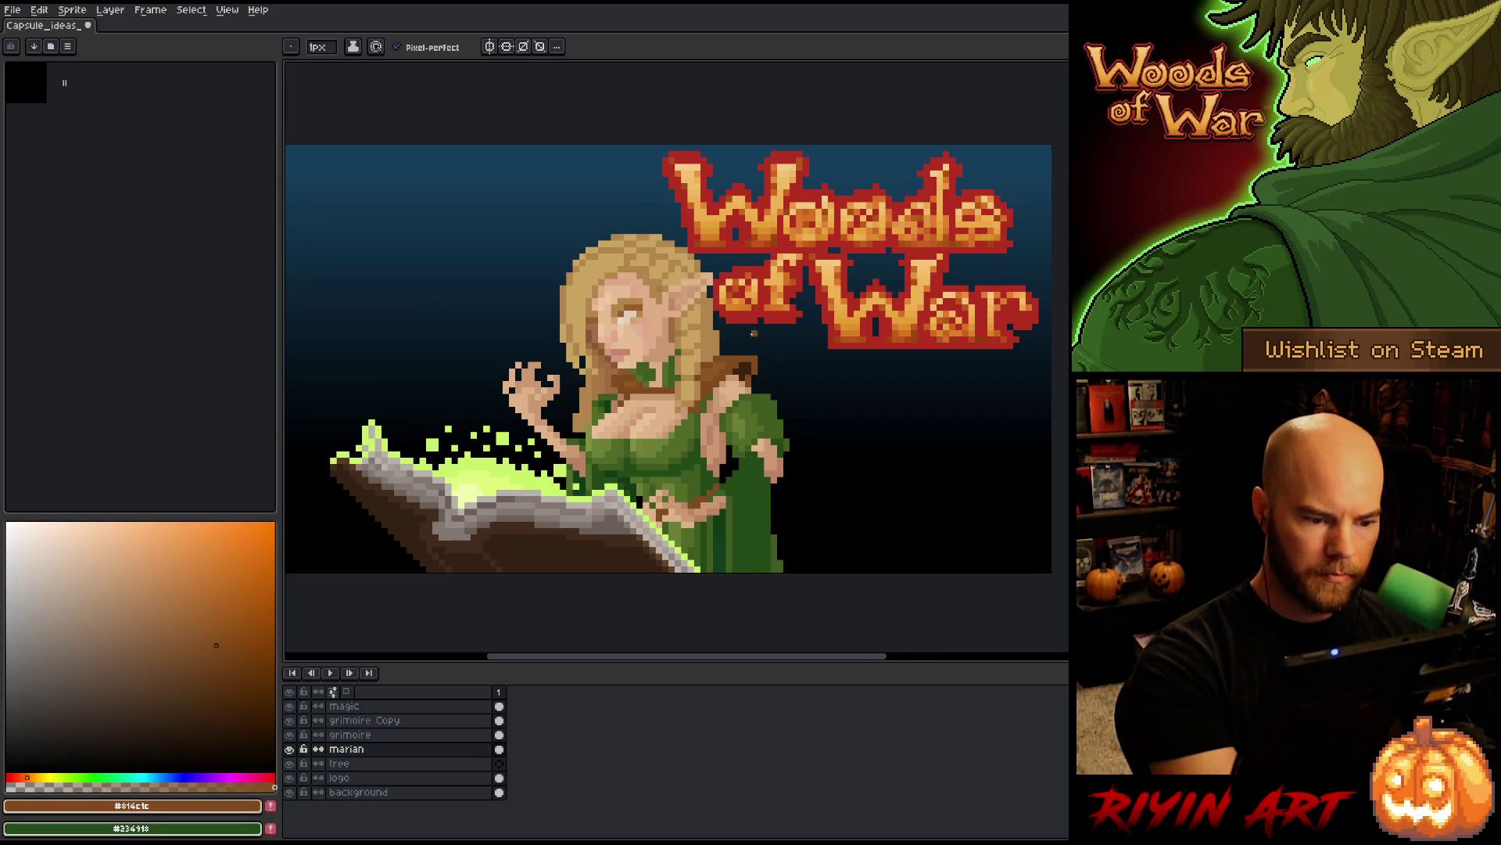
left_click(640, 379, "alt")
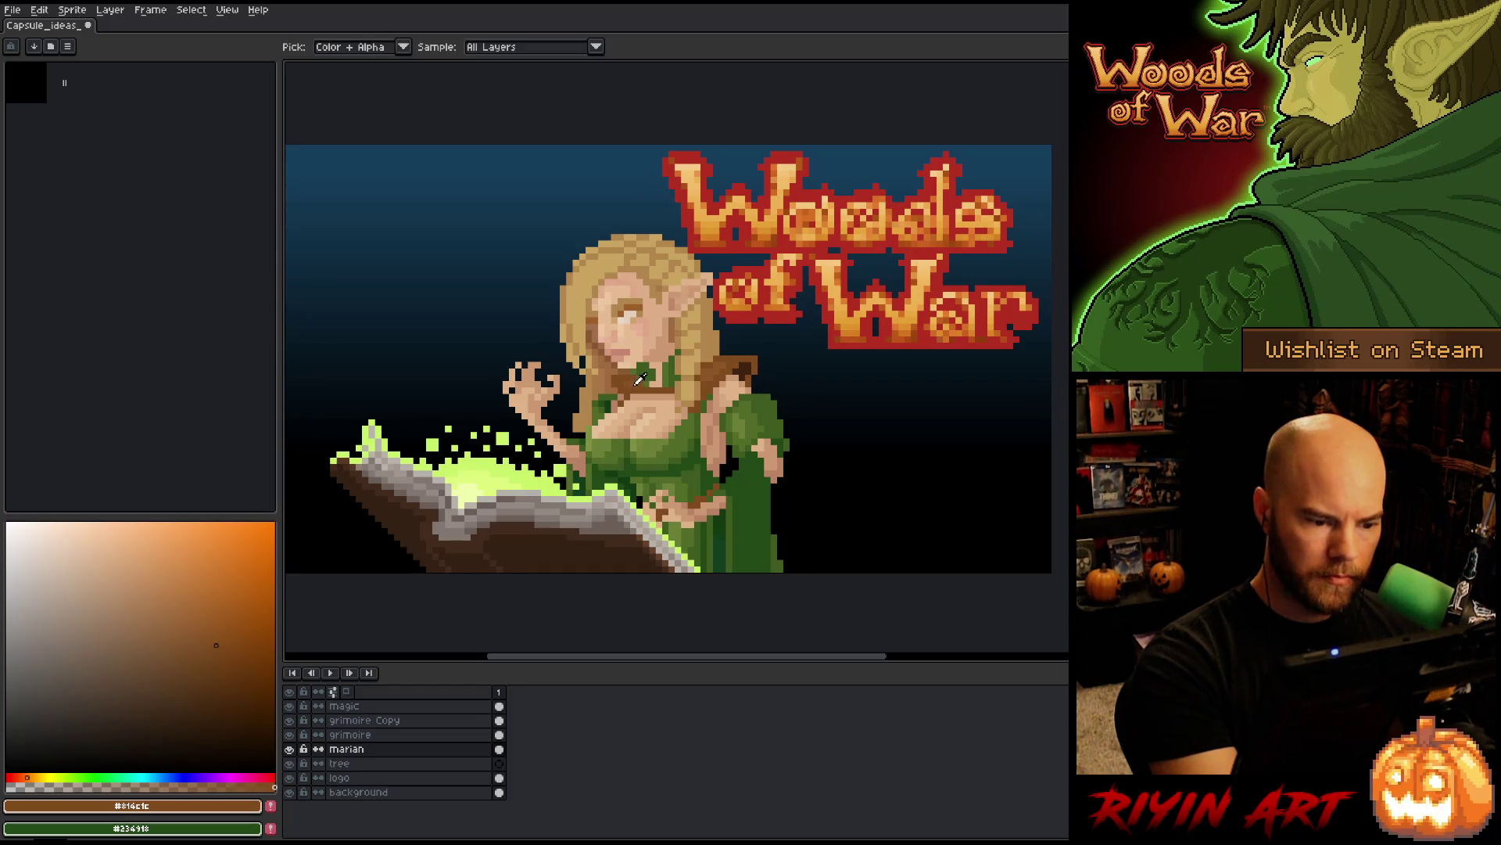
left_click(640, 379, "alt")
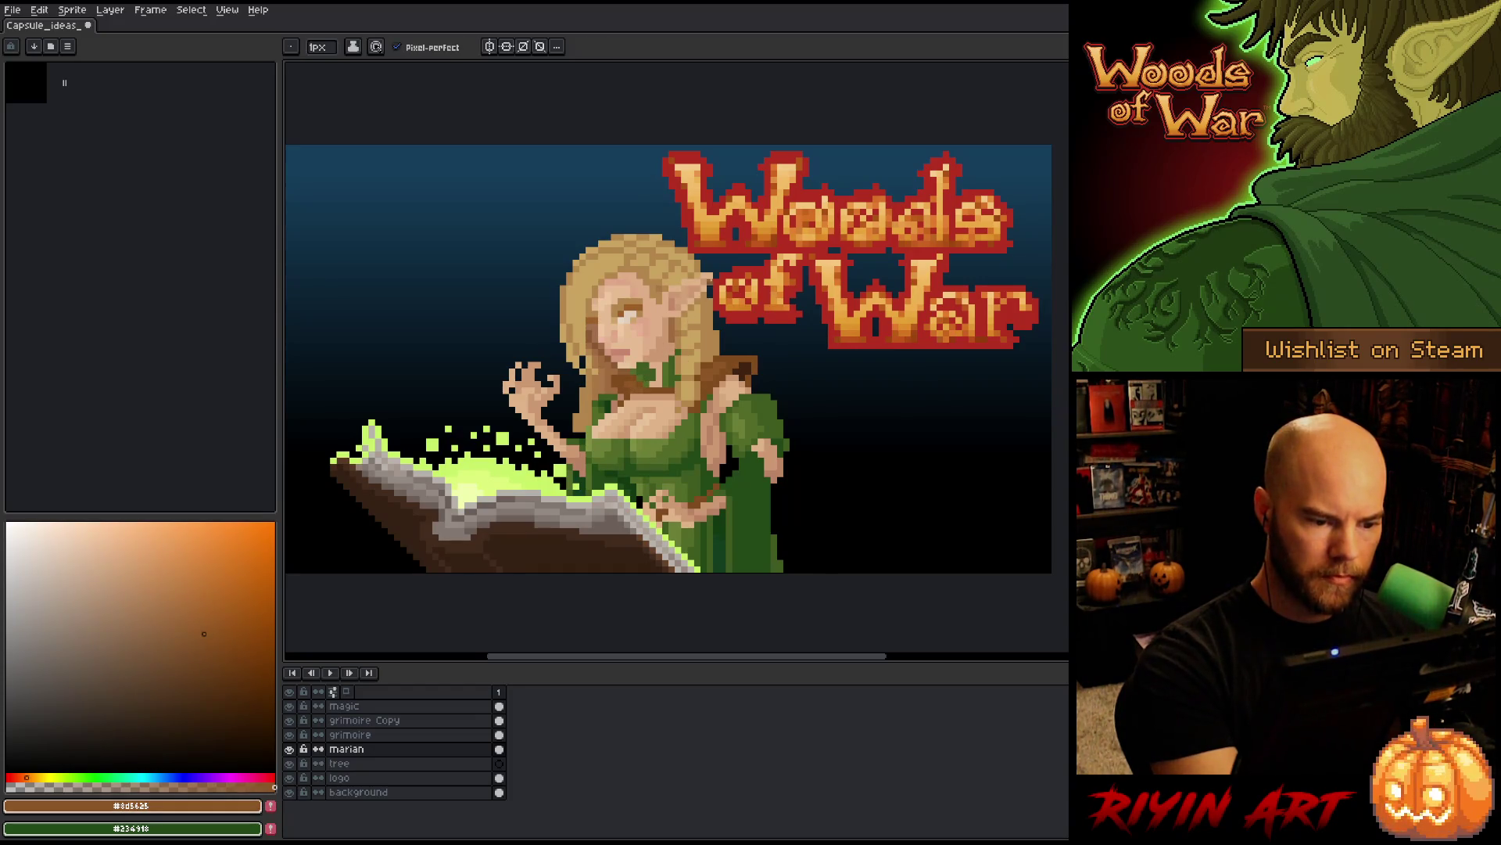
- Pick the leaf green, darker dress green, orange-brown and light tan hair tones
left_click(665, 353, "alt")
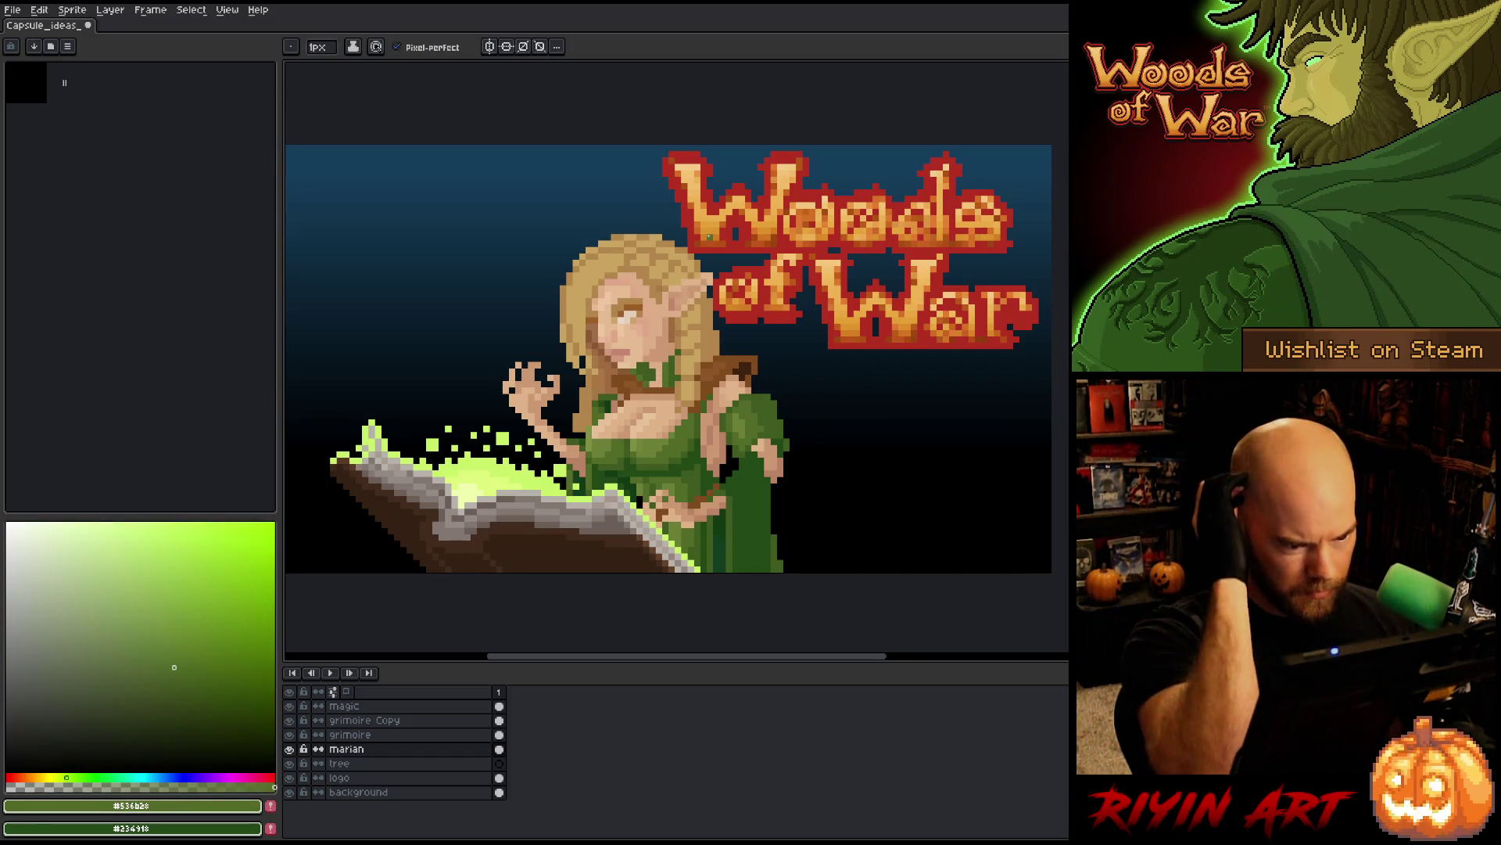
left_click(699, 374, "alt")
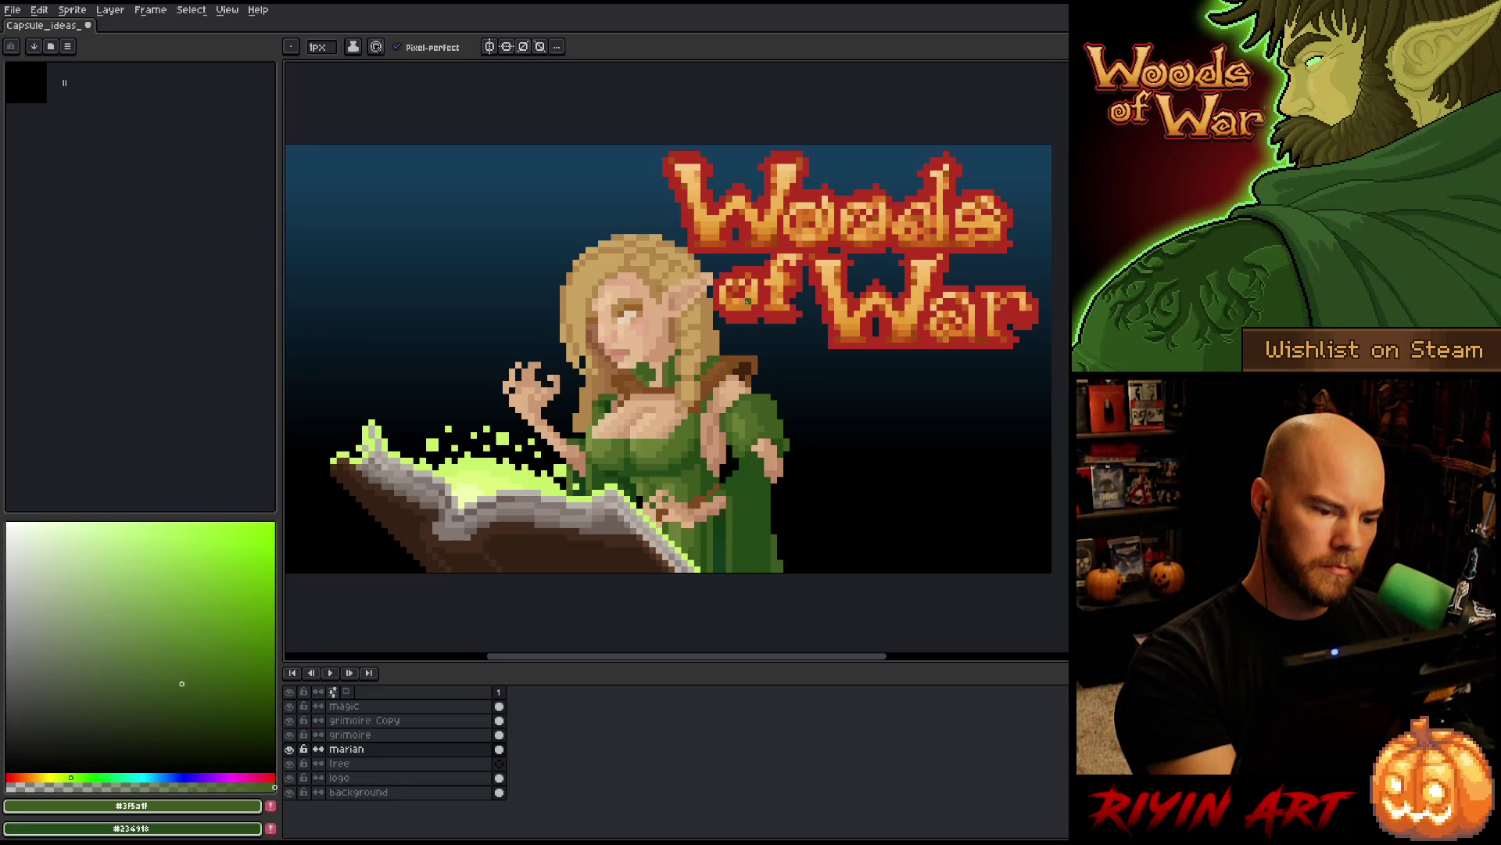
left_click(710, 351, "alt")
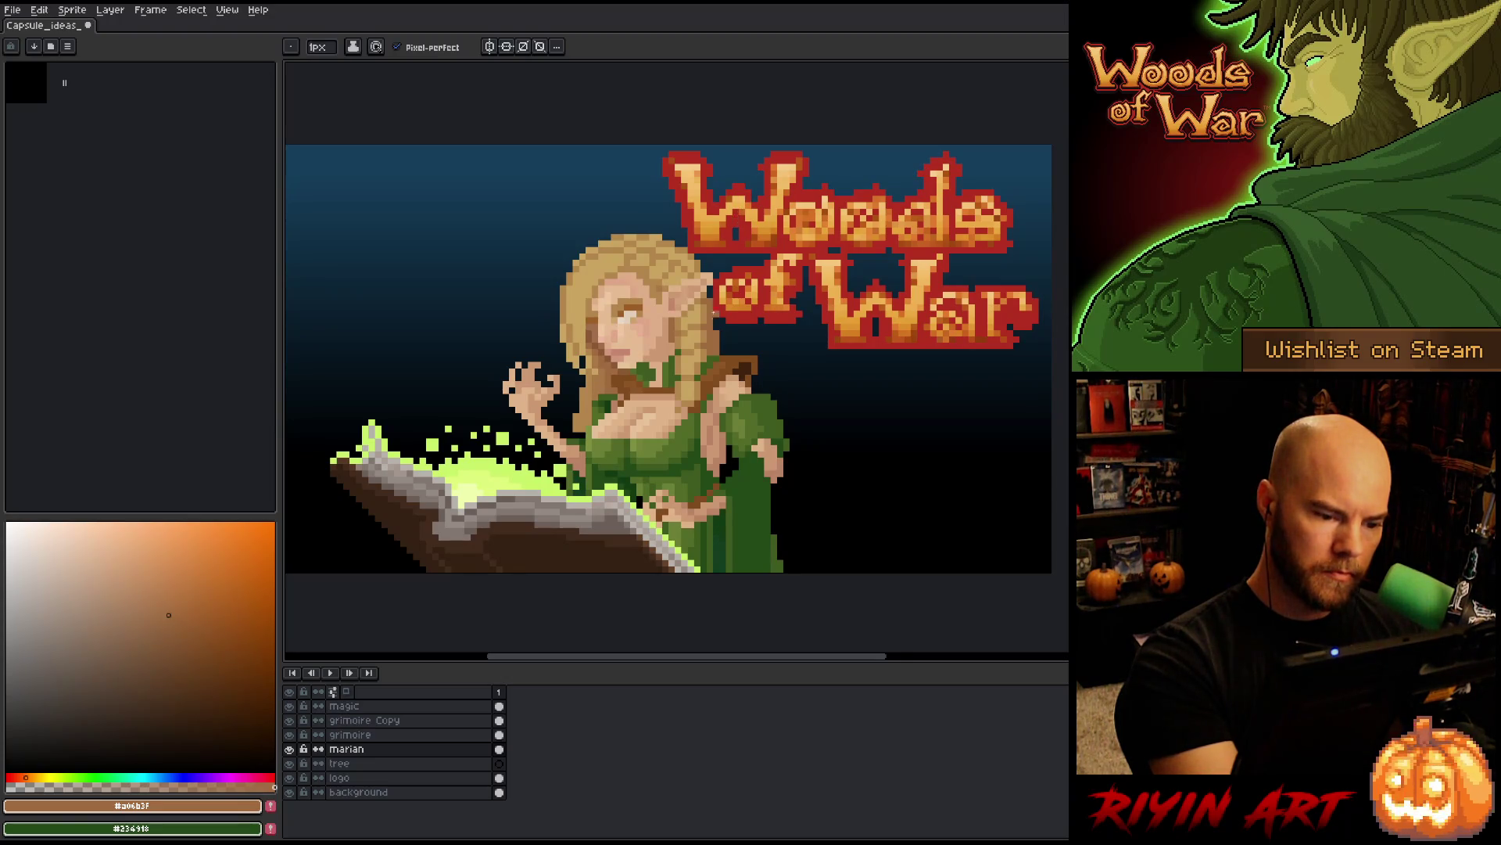
left_click(714, 313, "alt")
left_click(730, 265, "alt")
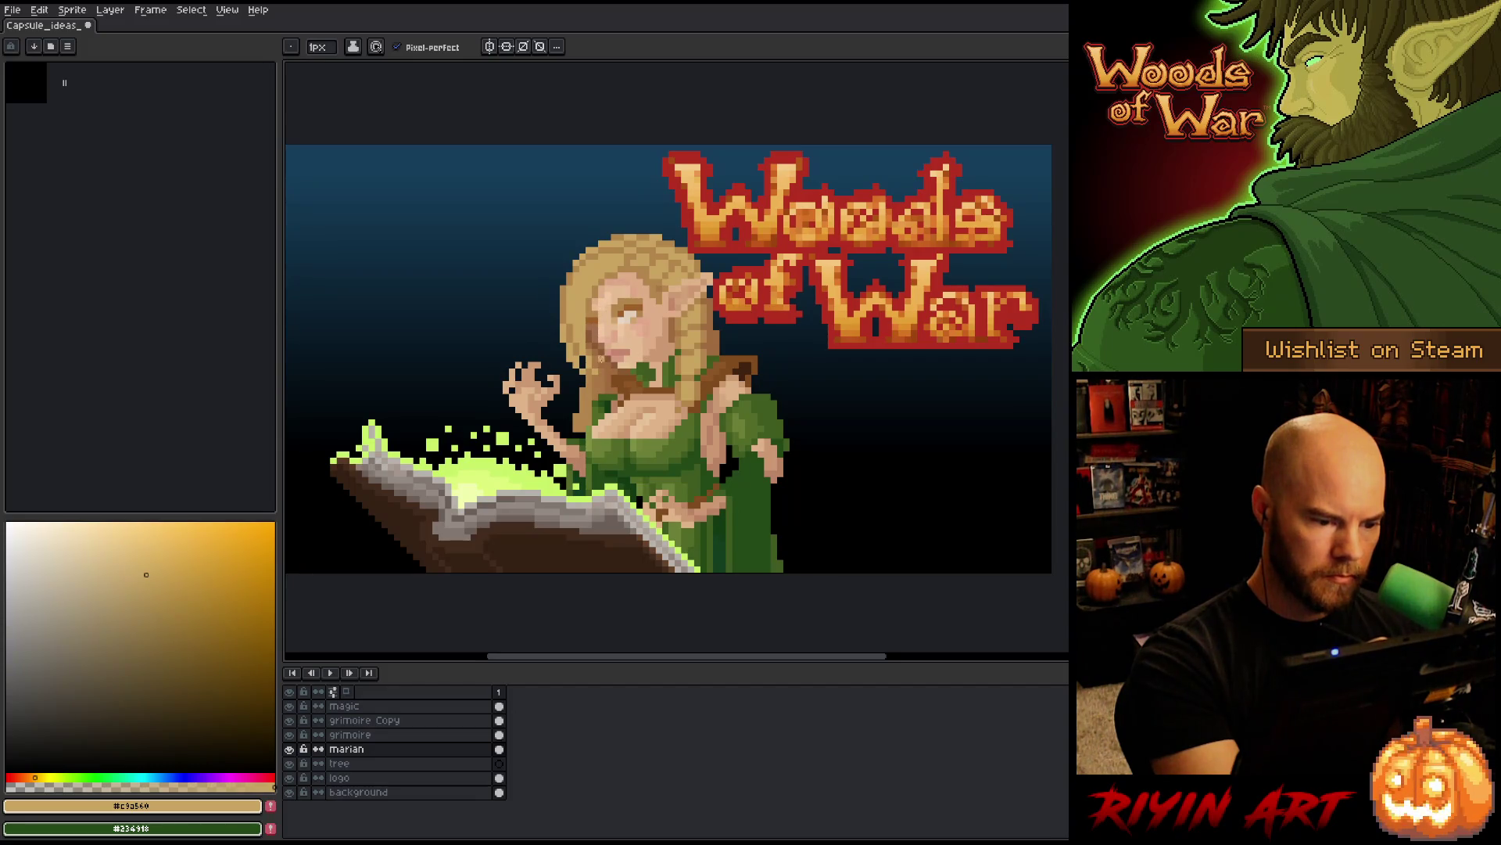
left_click(656, 259, "alt")
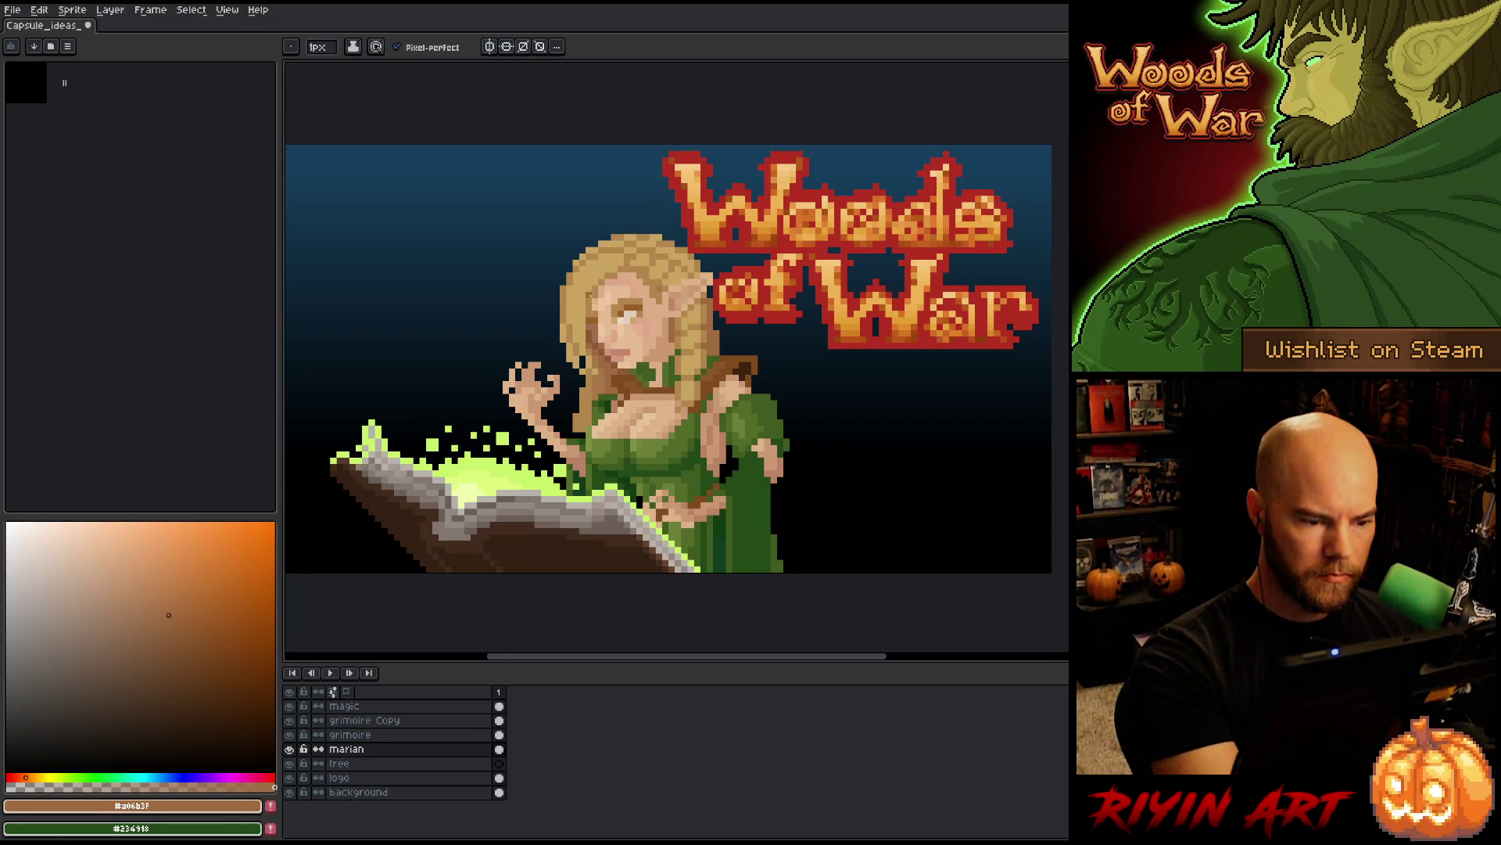
left_click(589, 324, "alt")
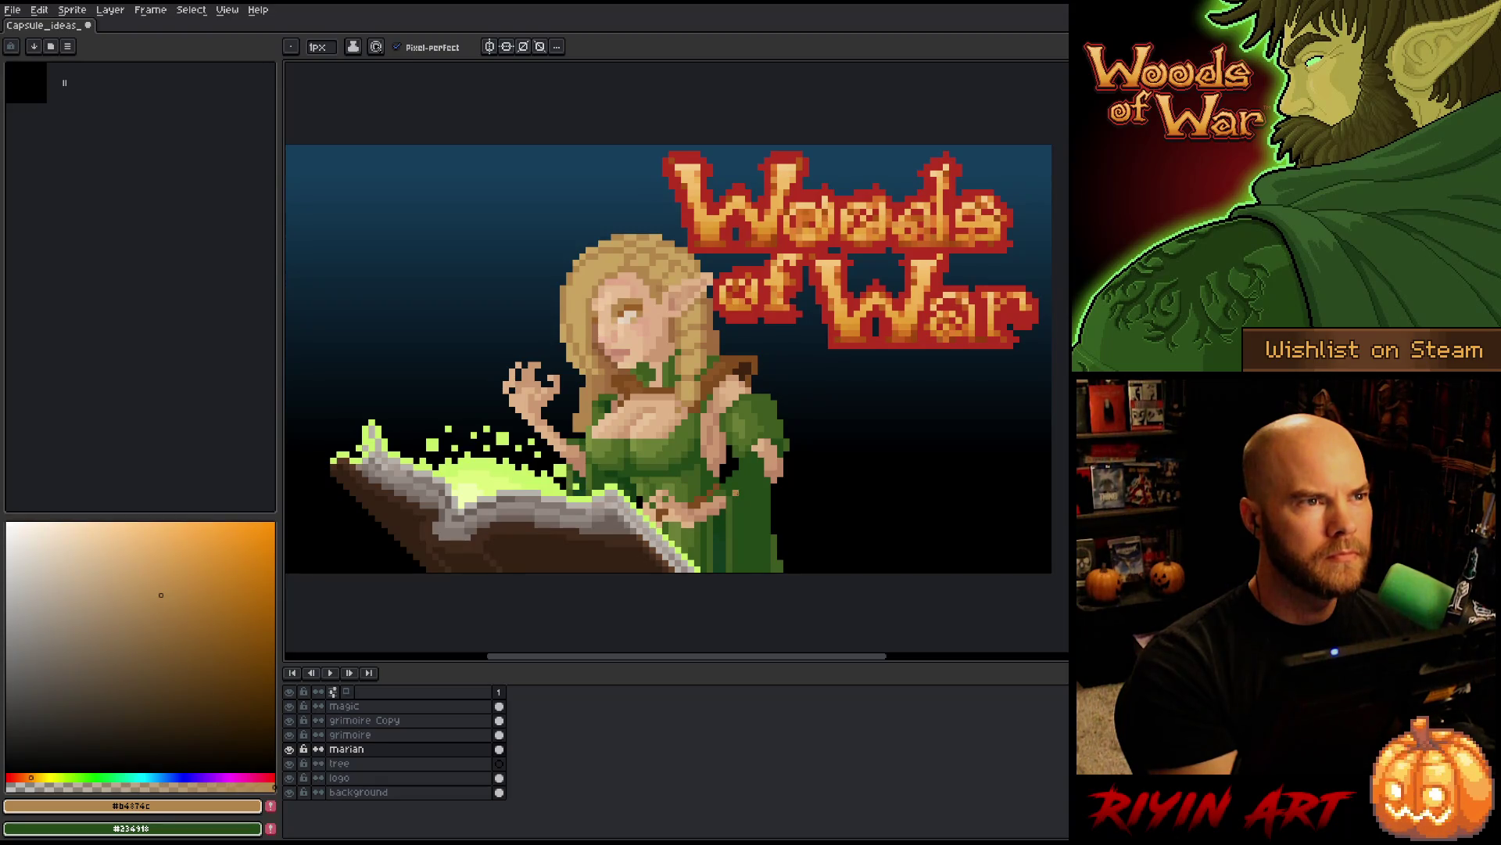
- Save the capsule image, then add a light gold highlight pixel on the sleeve
key("b")
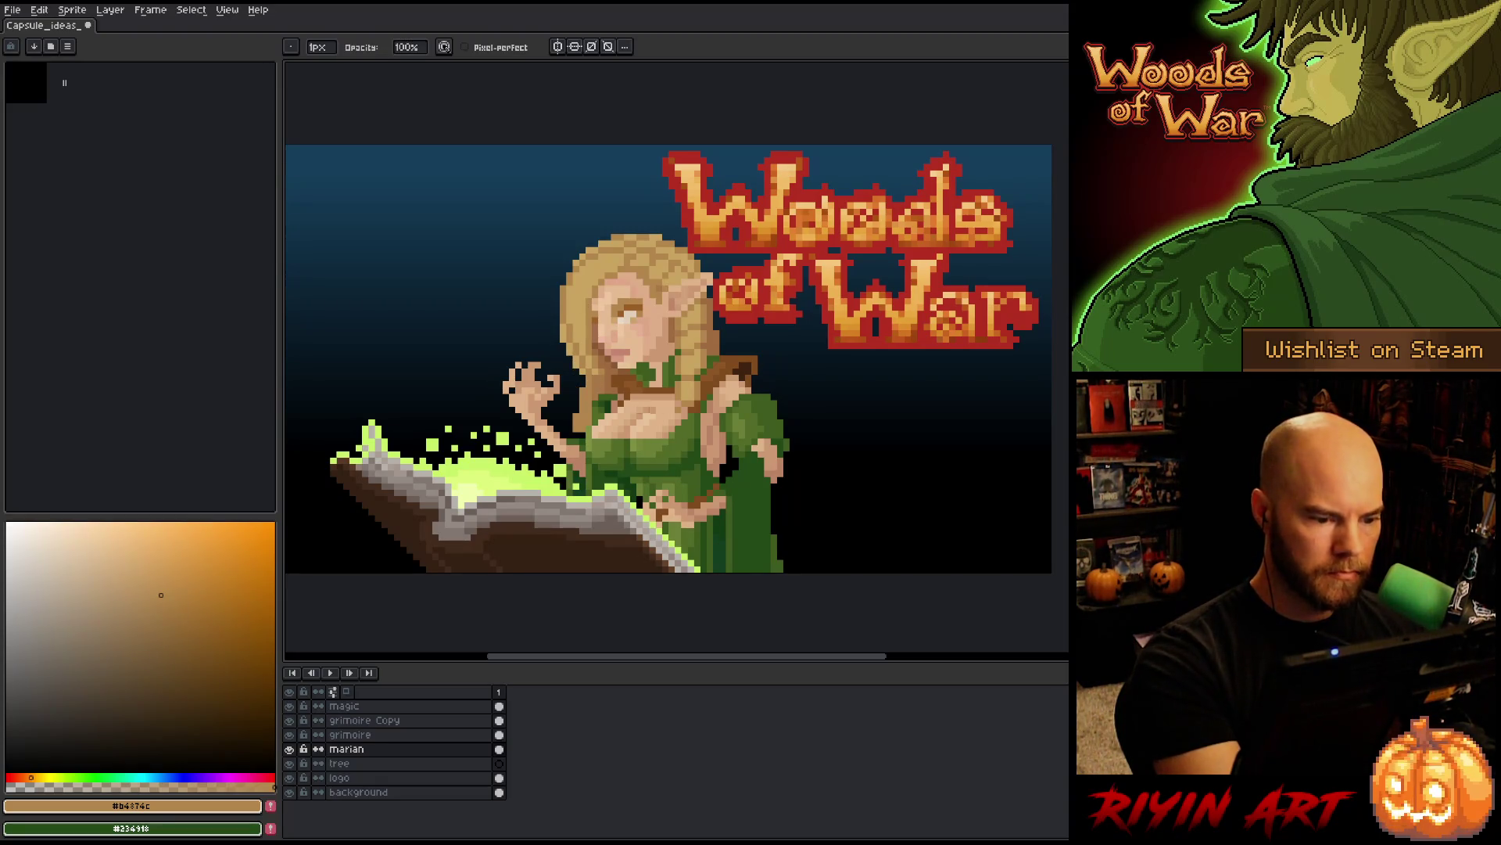
key("ctrl+s")
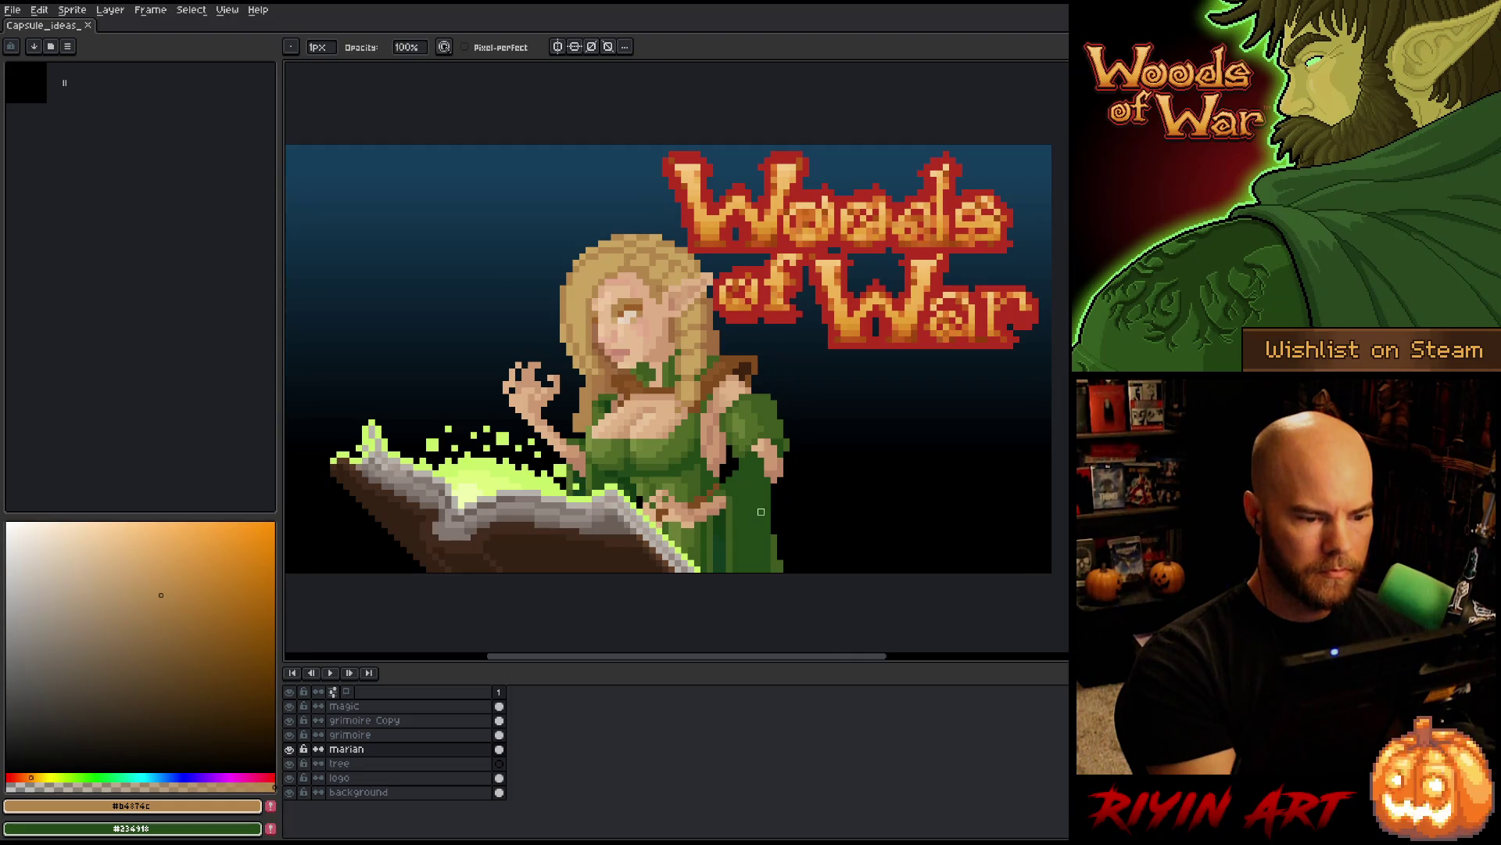
left_click(610, 258, "alt")
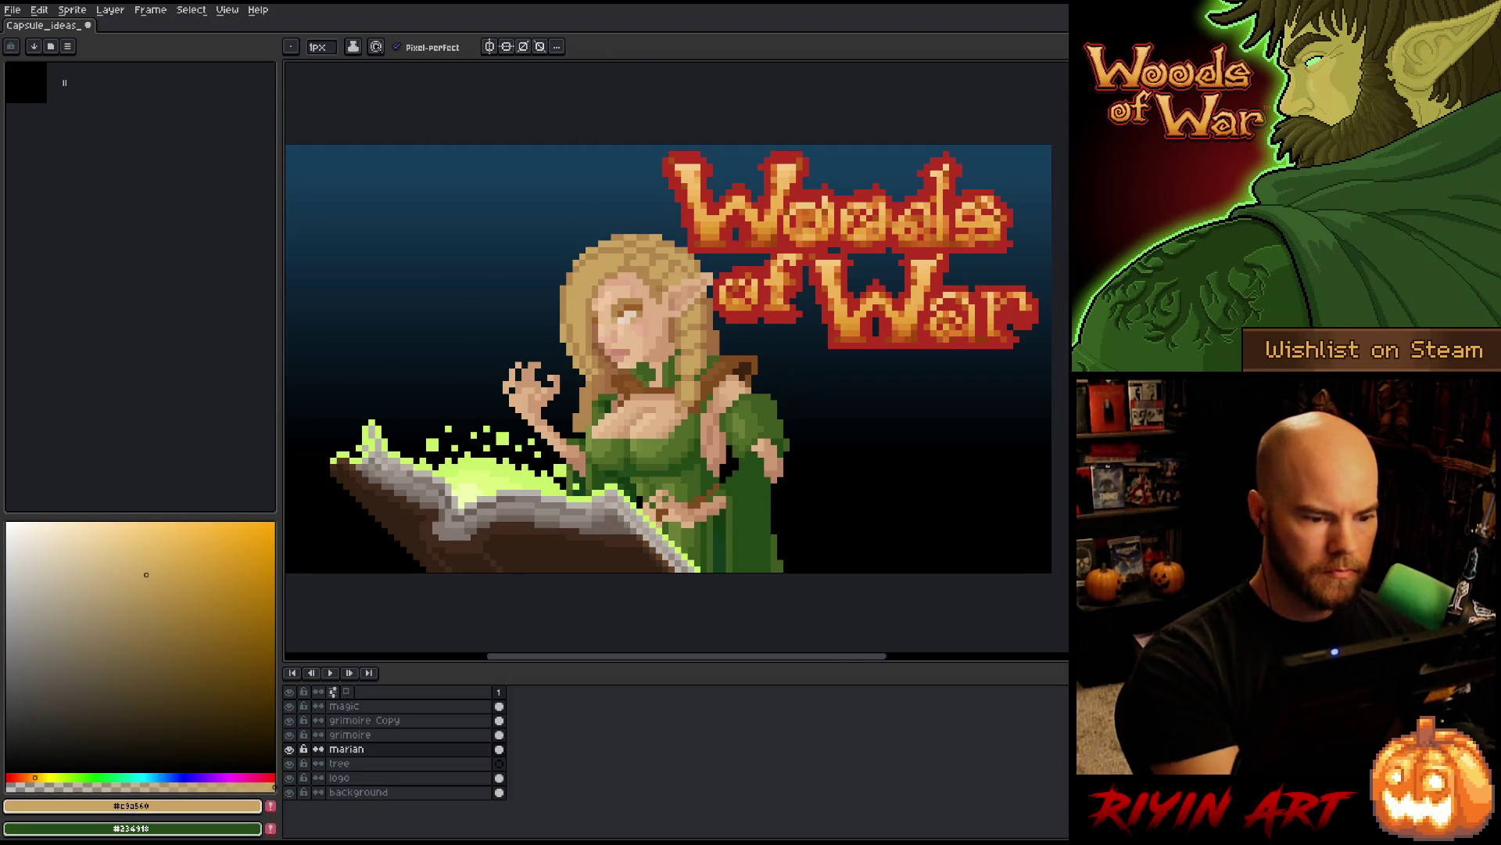
left_click(751, 480)
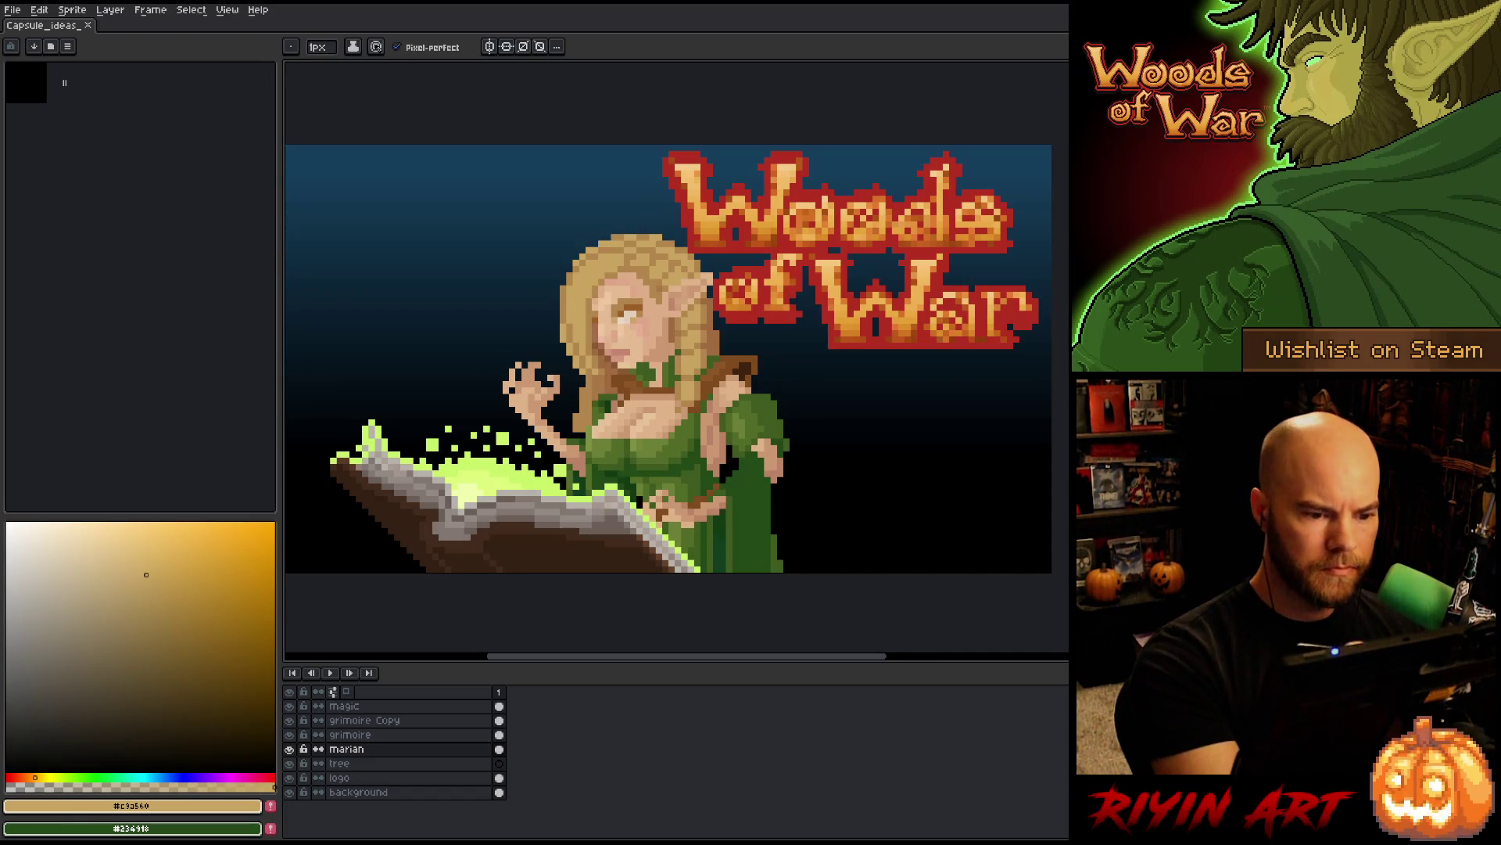
- Freehand-select the elf's ear, adjust it, and commit the transform
key("m")
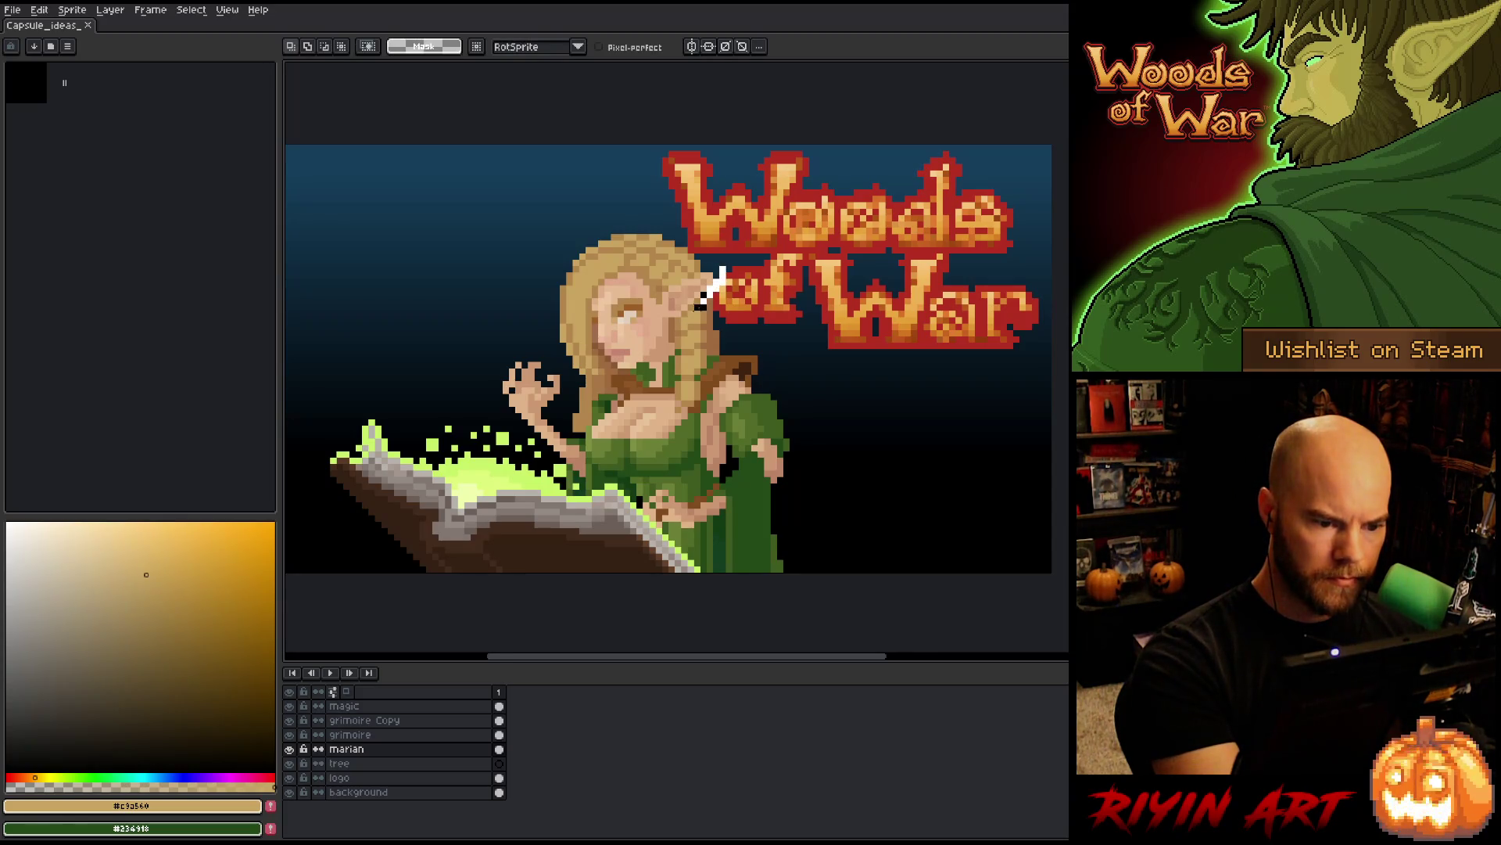
mouse_move(698, 306)
left_mouse_down()
mouse_move(673, 314)
mouse_move(665, 291)
mouse_move(731, 262)
mouse_move(704, 295)
left_mouse_up()
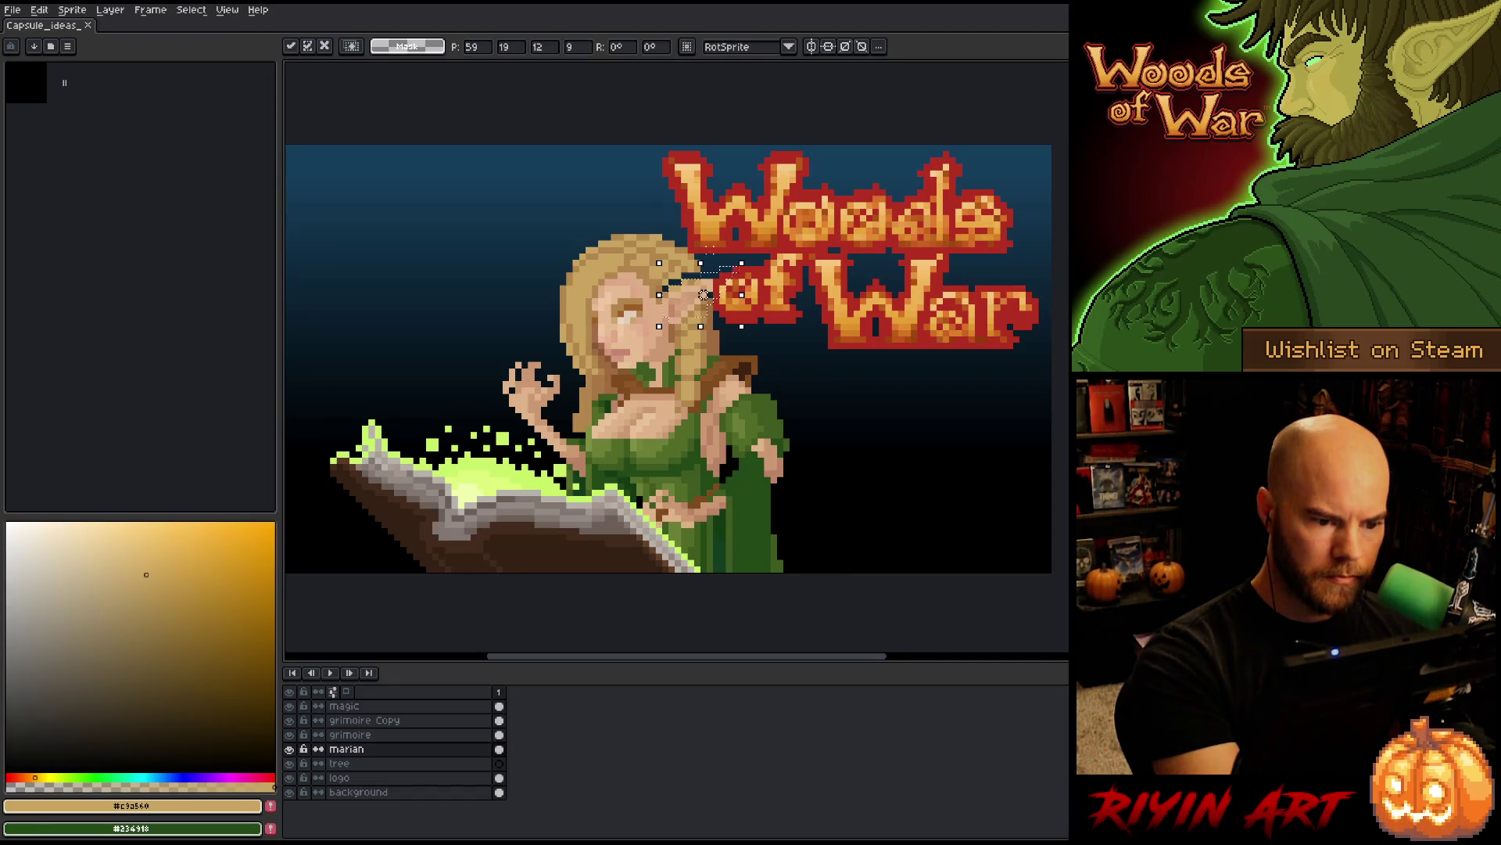
key("ctrl+d")
key("b")
left_click(704, 266, "alt")
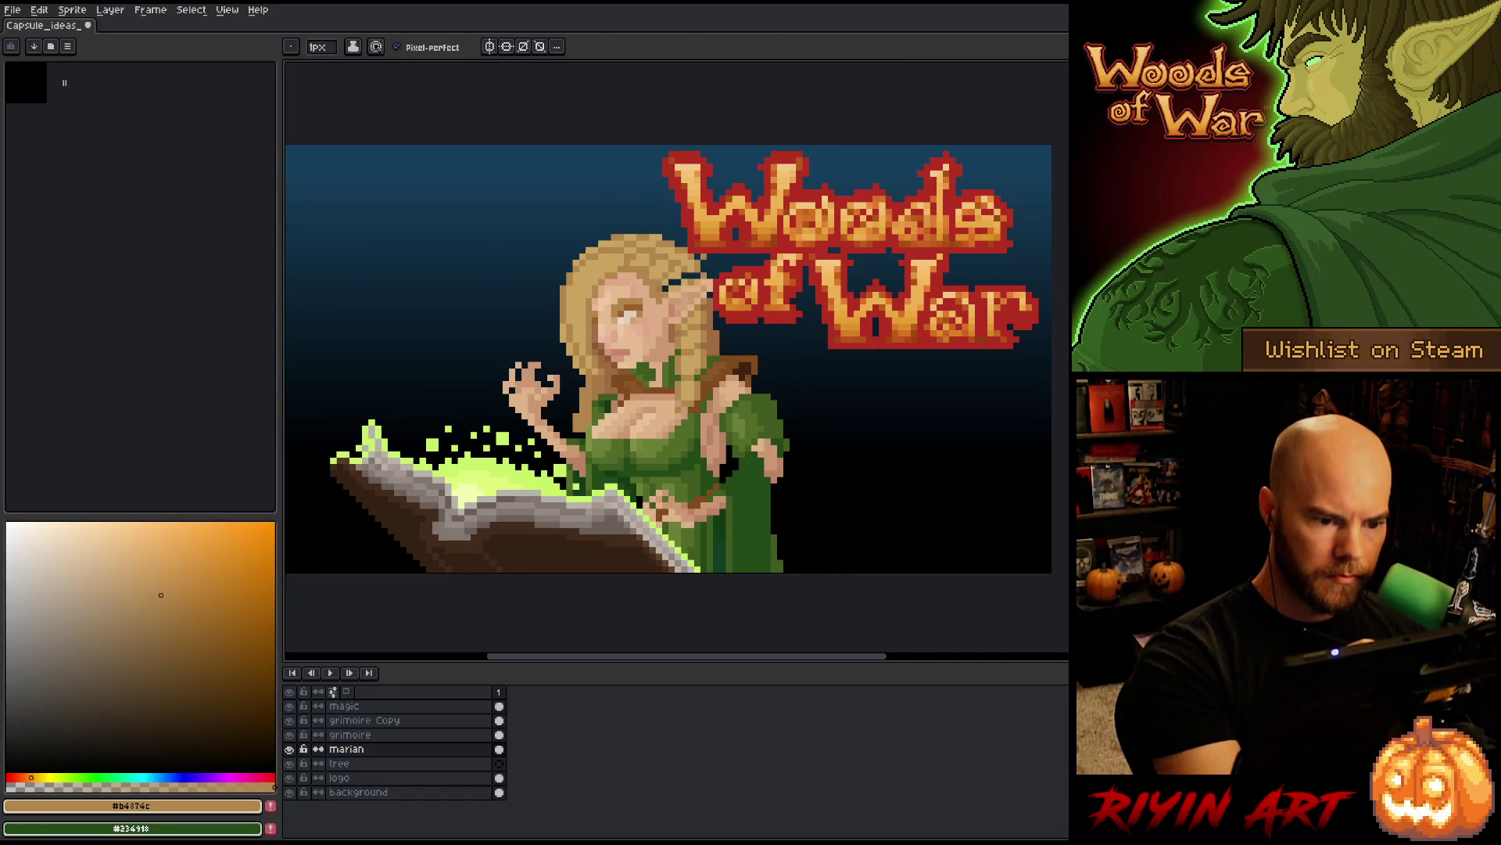
- Sample the light gold, mid tan and darker tan tones from the hair
left_click(696, 272, "alt")
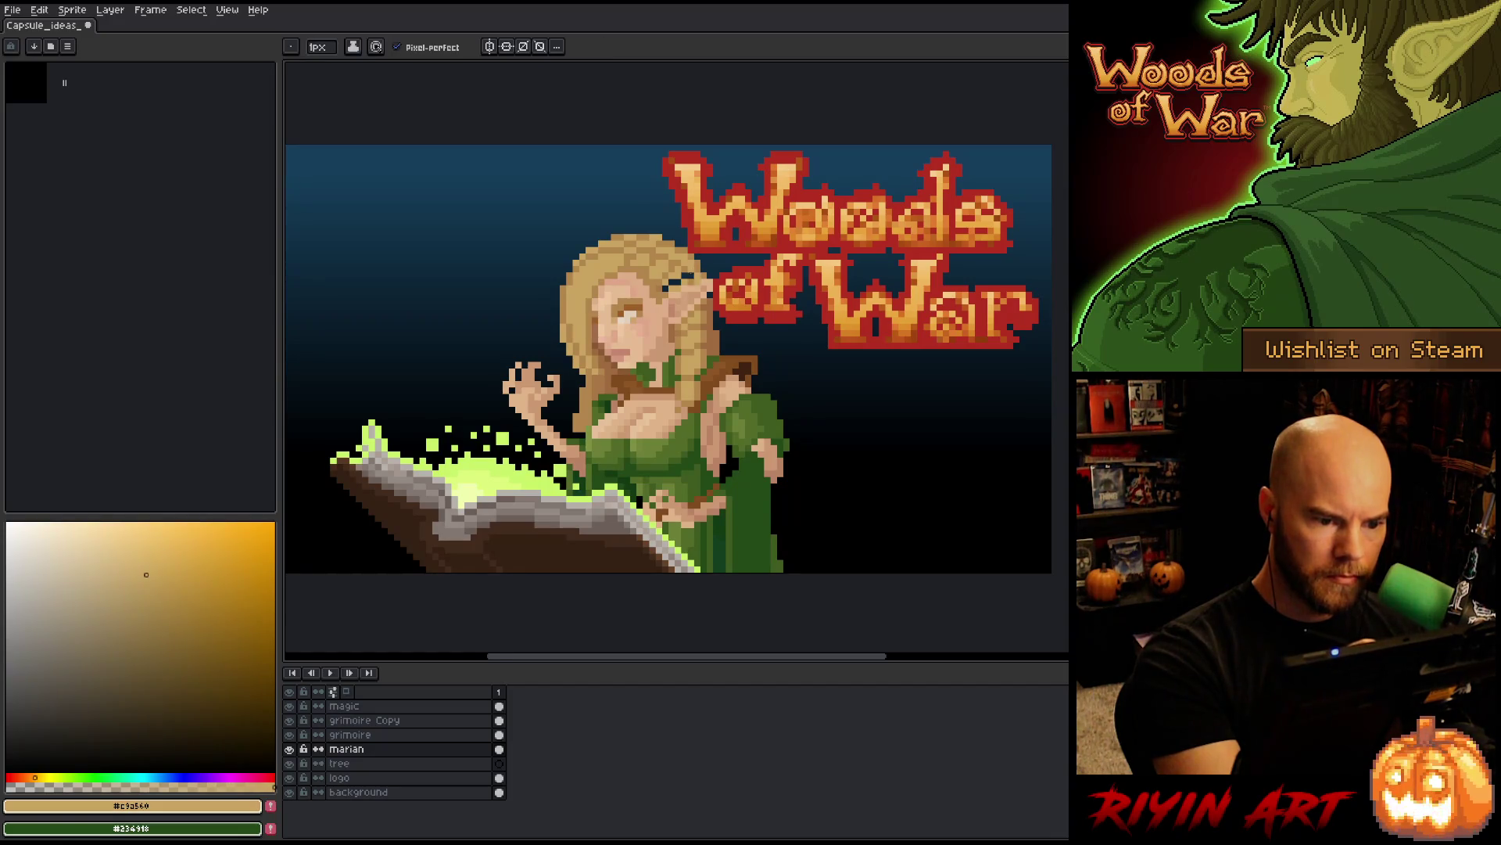
left_click(690, 266, "alt")
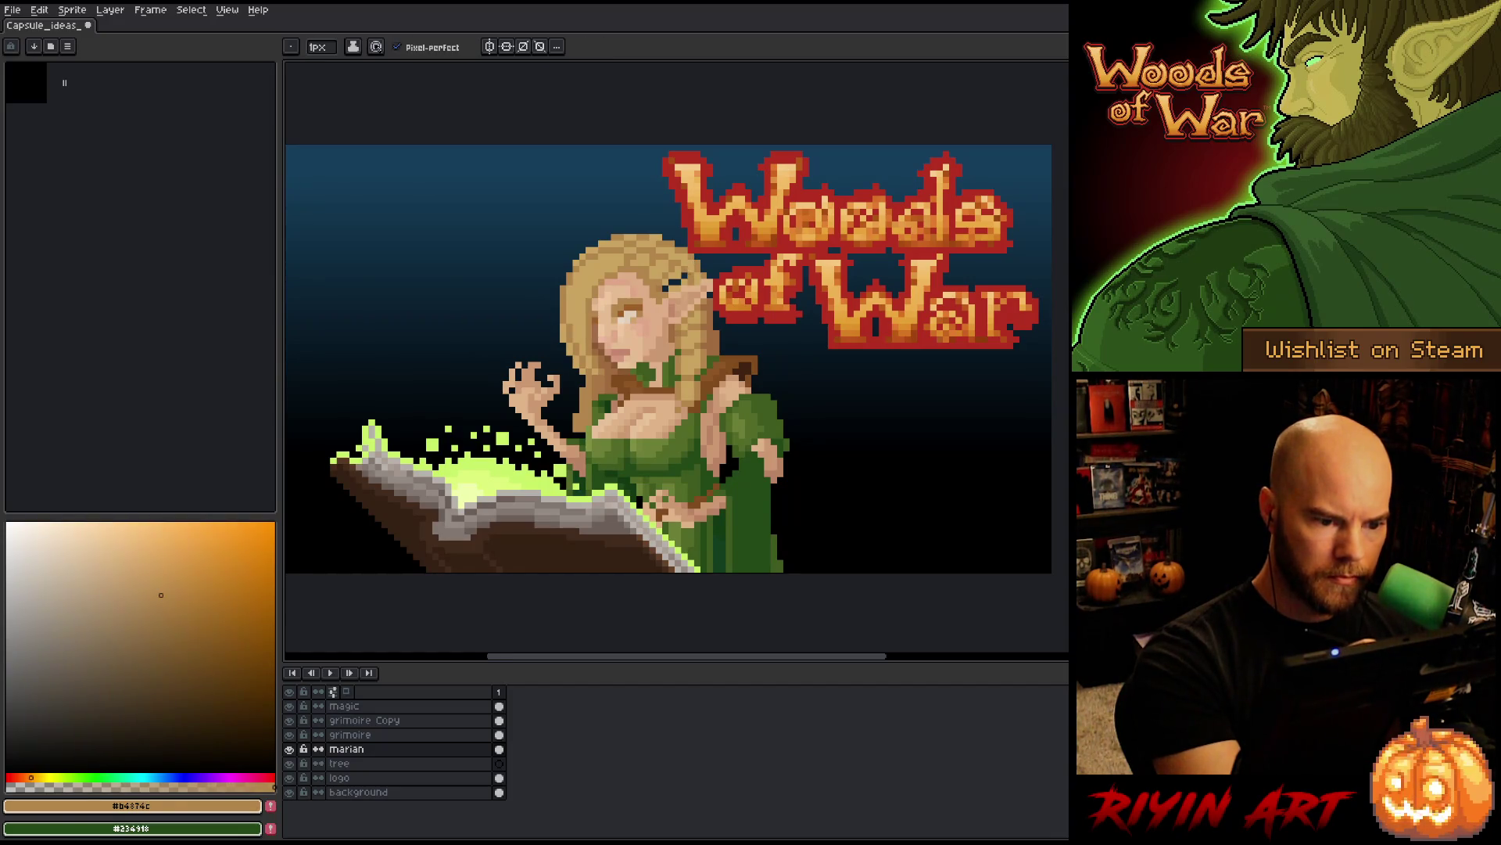
left_click(685, 269, "alt")
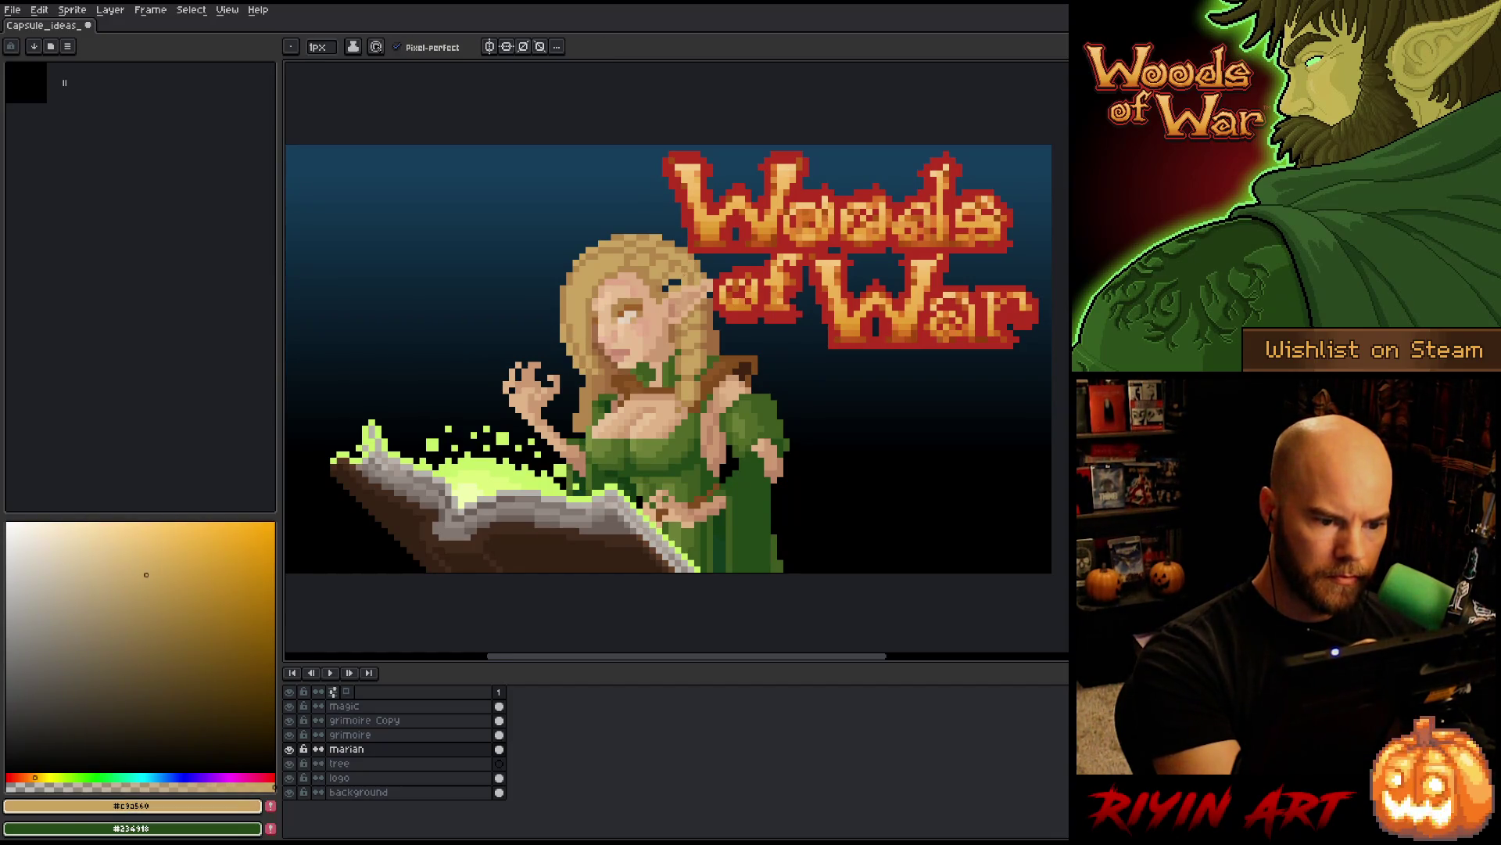
left_click(665, 273, "alt")
left_click(666, 274, "alt")
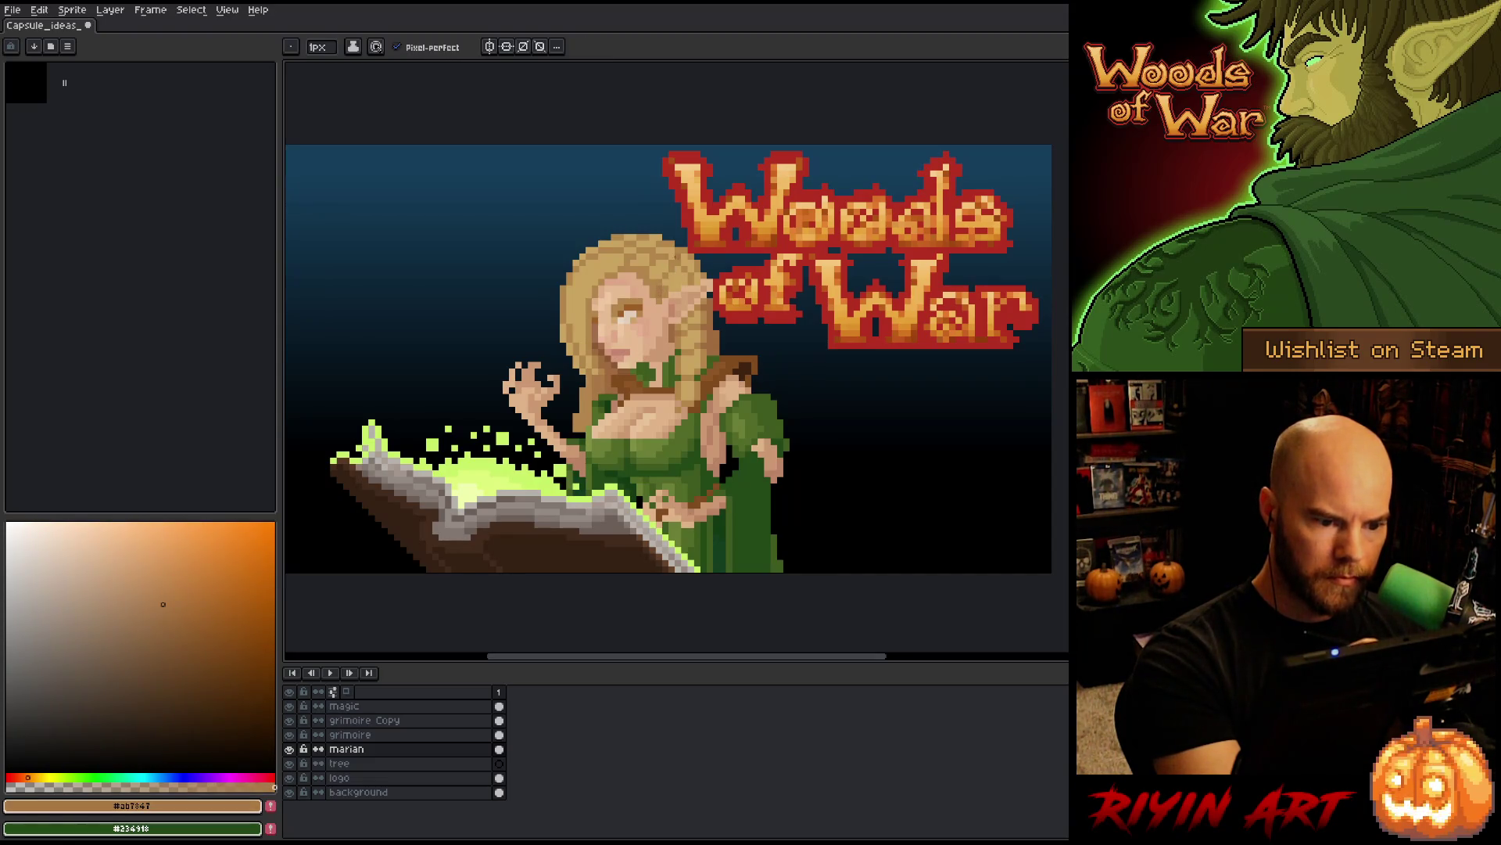
left_click(685, 244, "alt")
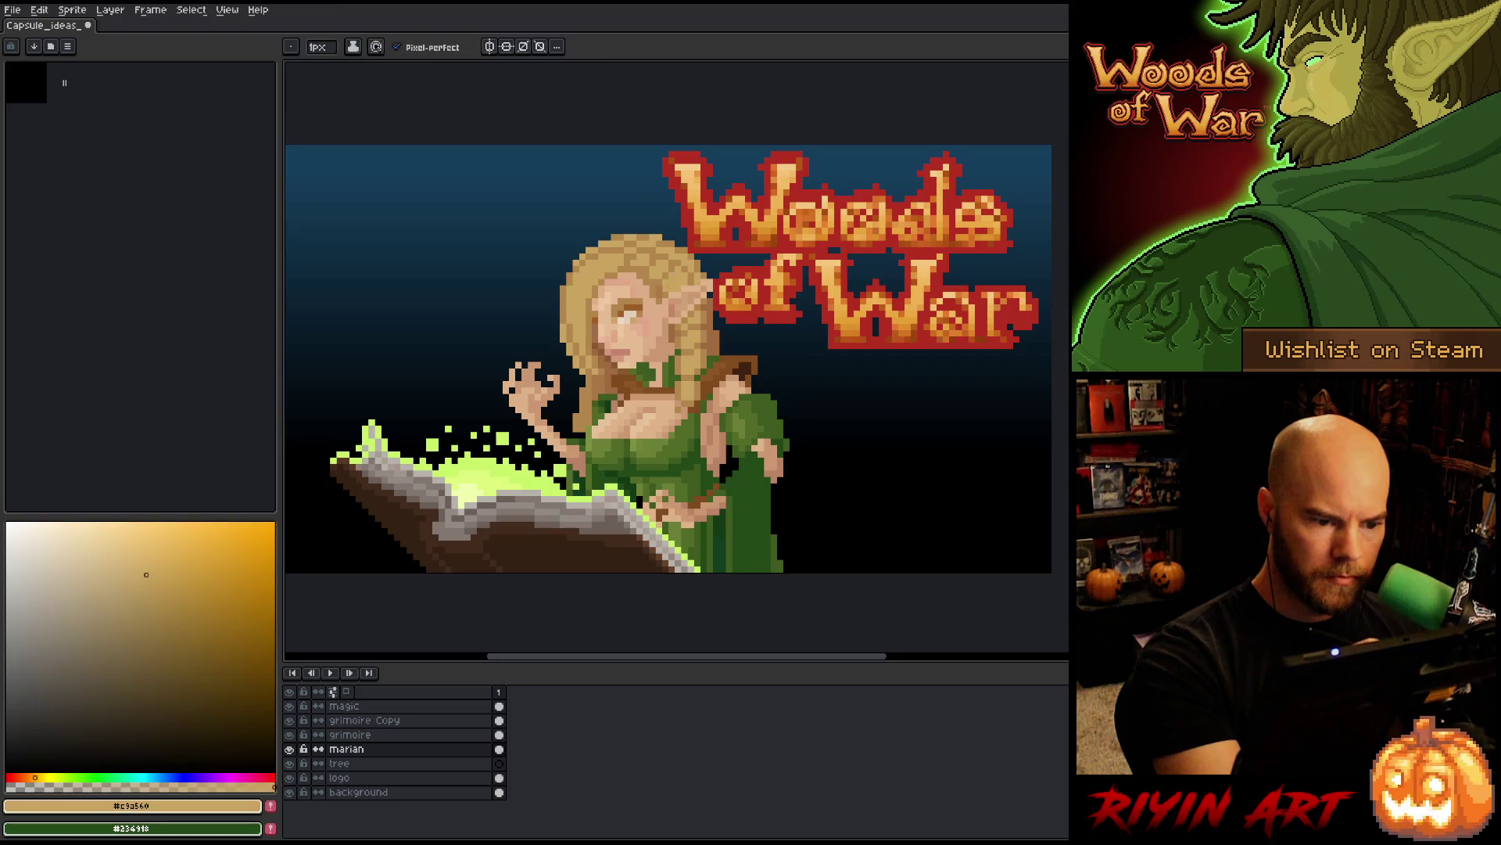
left_click(666, 273, "alt")
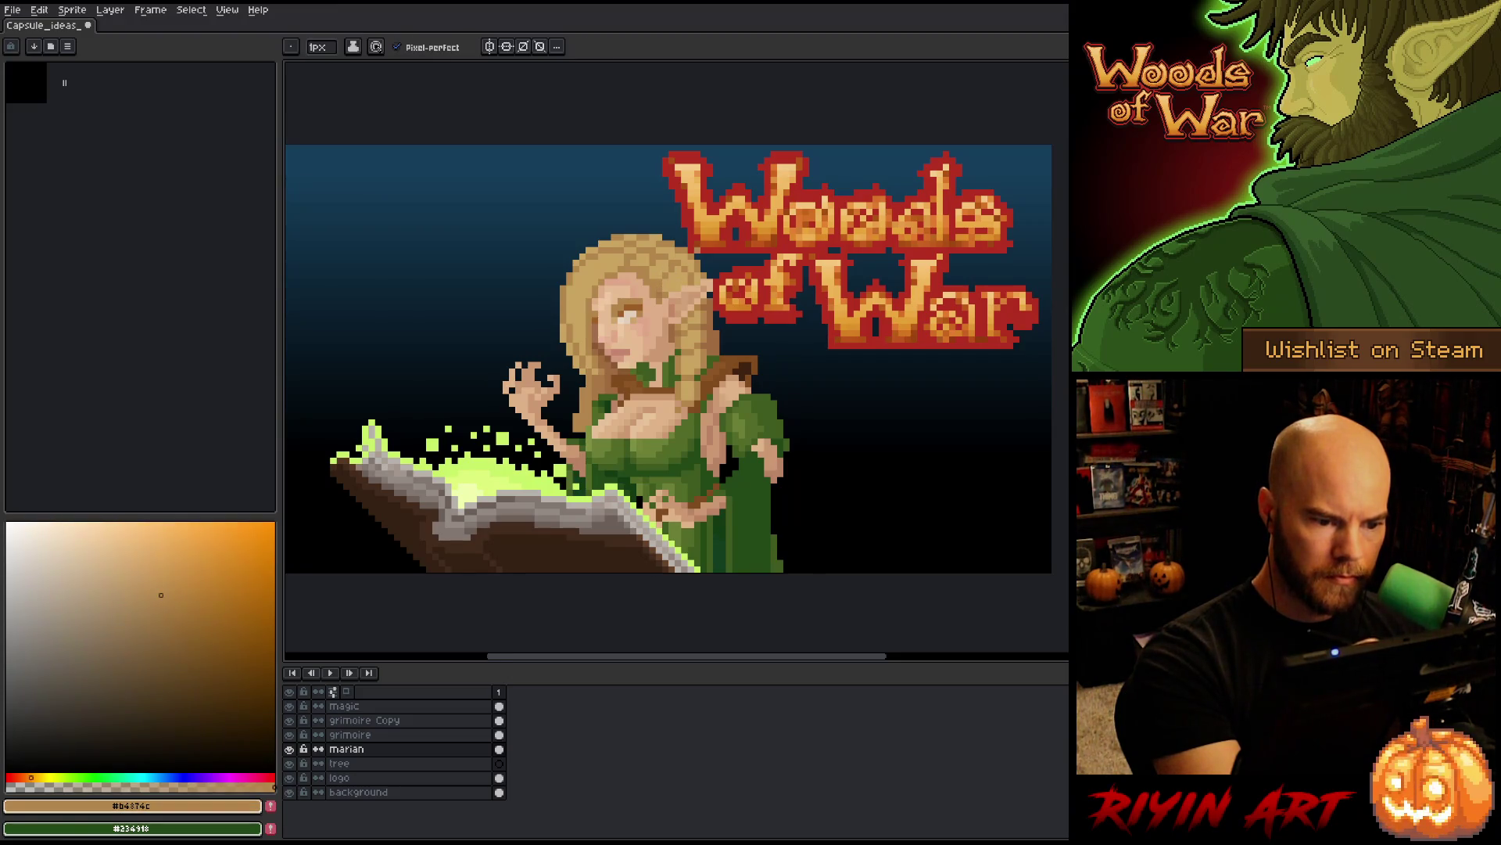
left_click(666, 273, "alt")
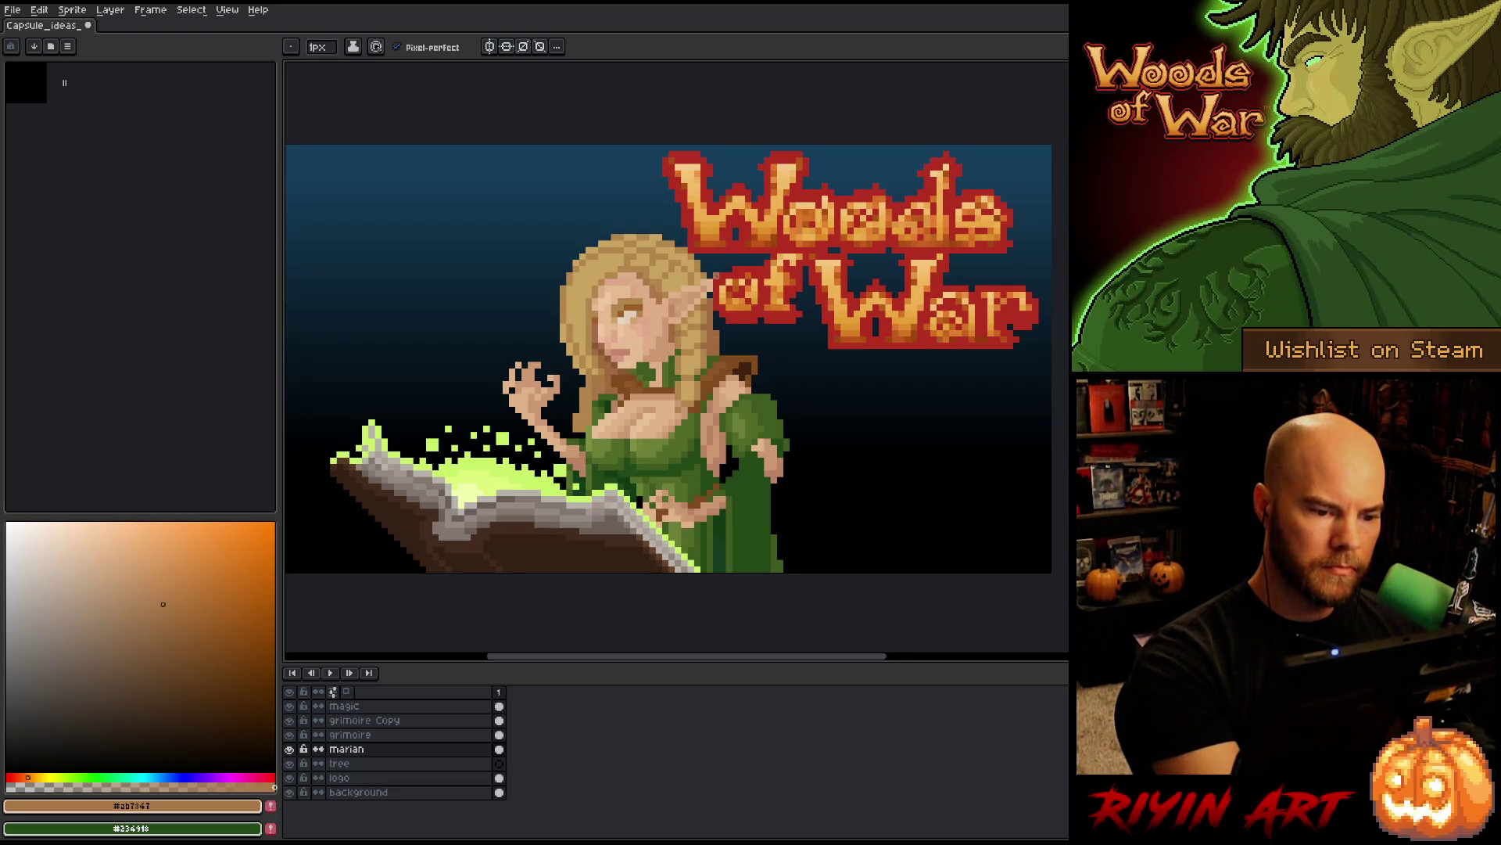
- Sample the mid and darker brown hair shades and save the file
left_click(716, 265, "alt")
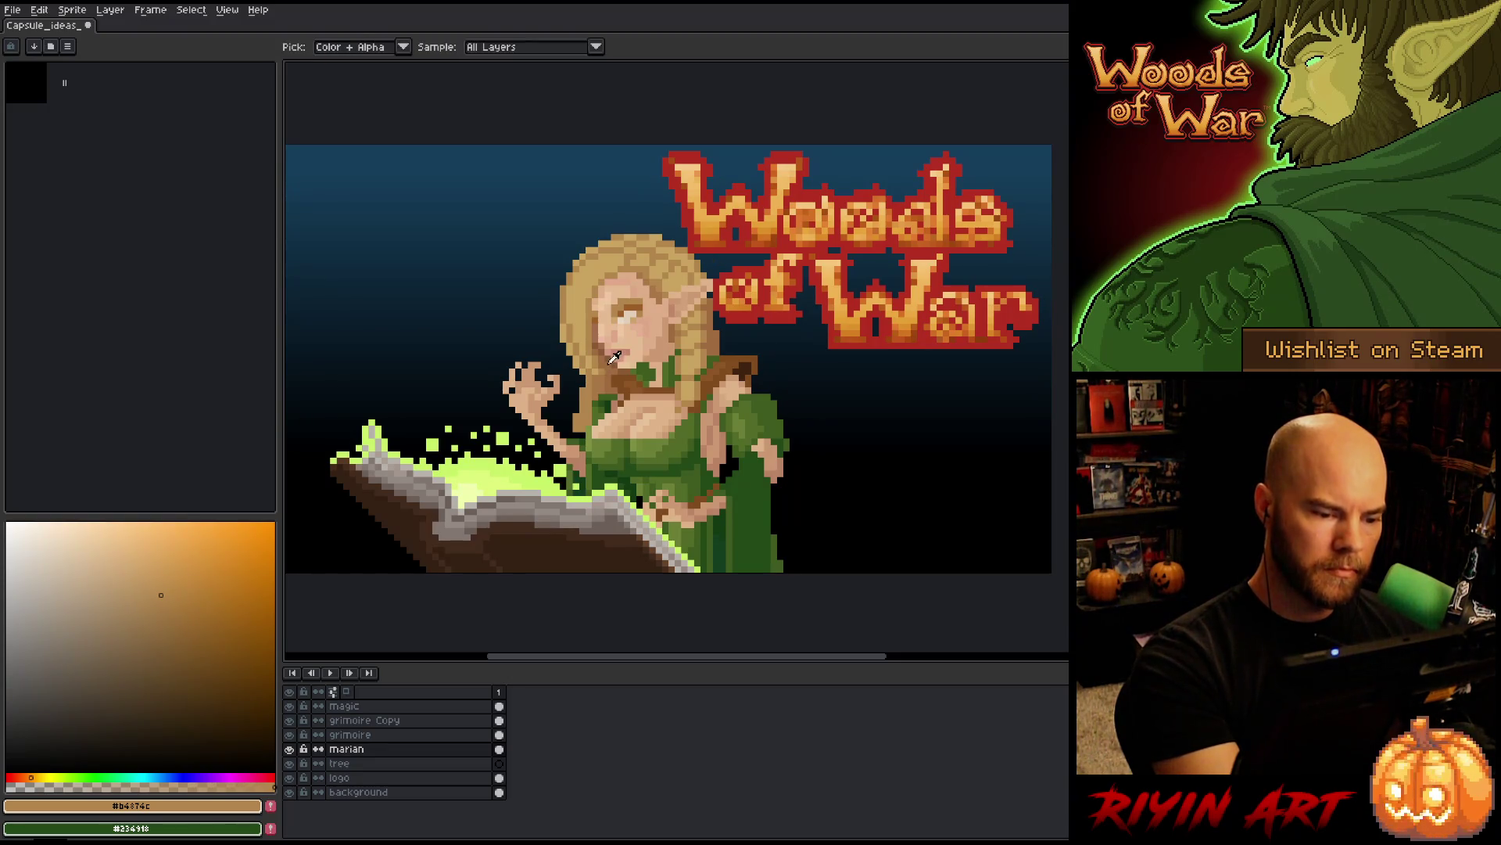
left_click(601, 381, "alt")
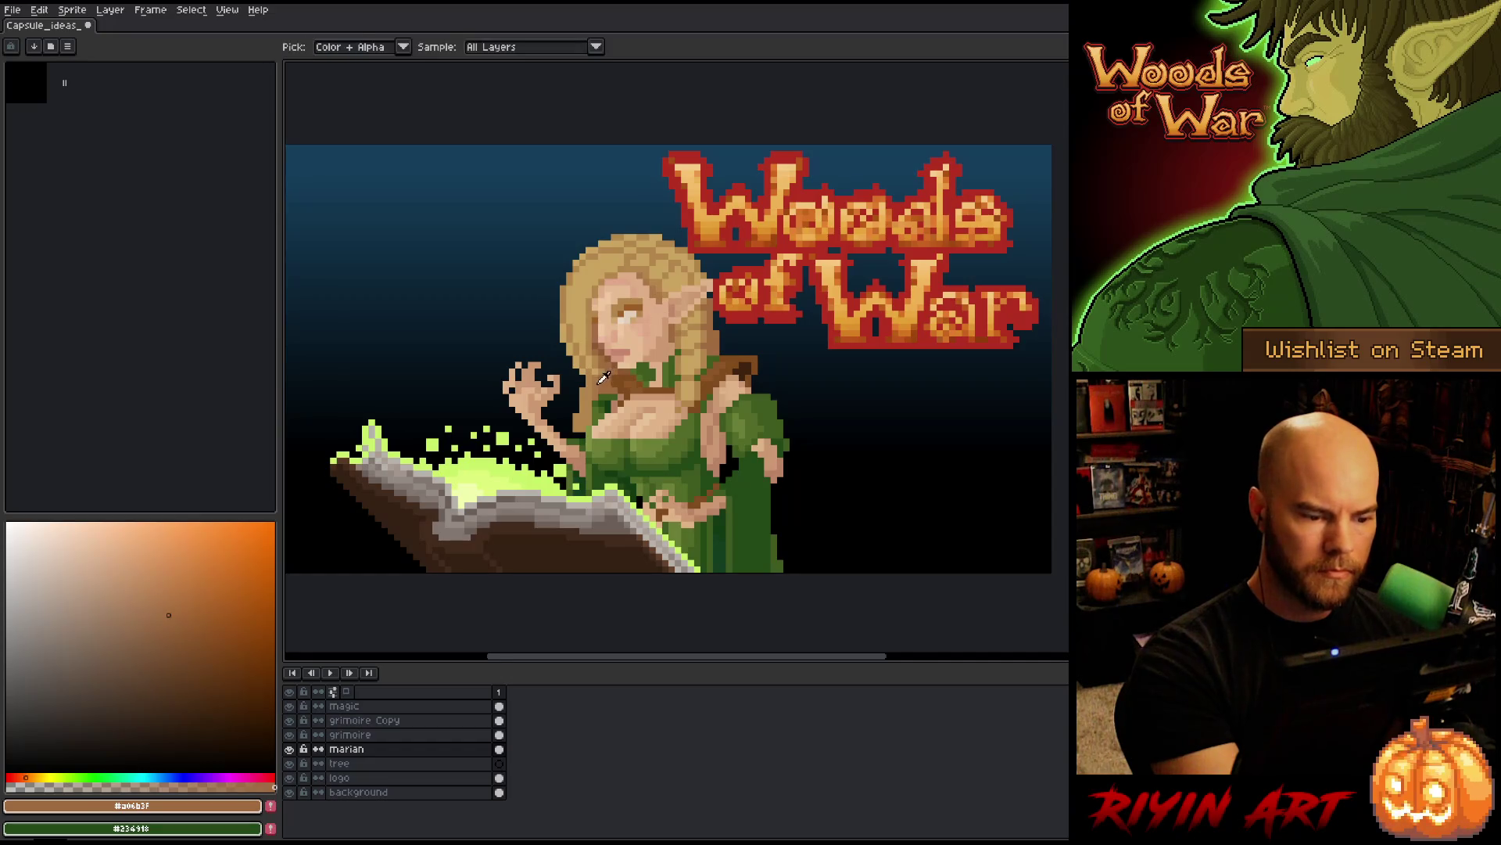
left_click(618, 258, "alt")
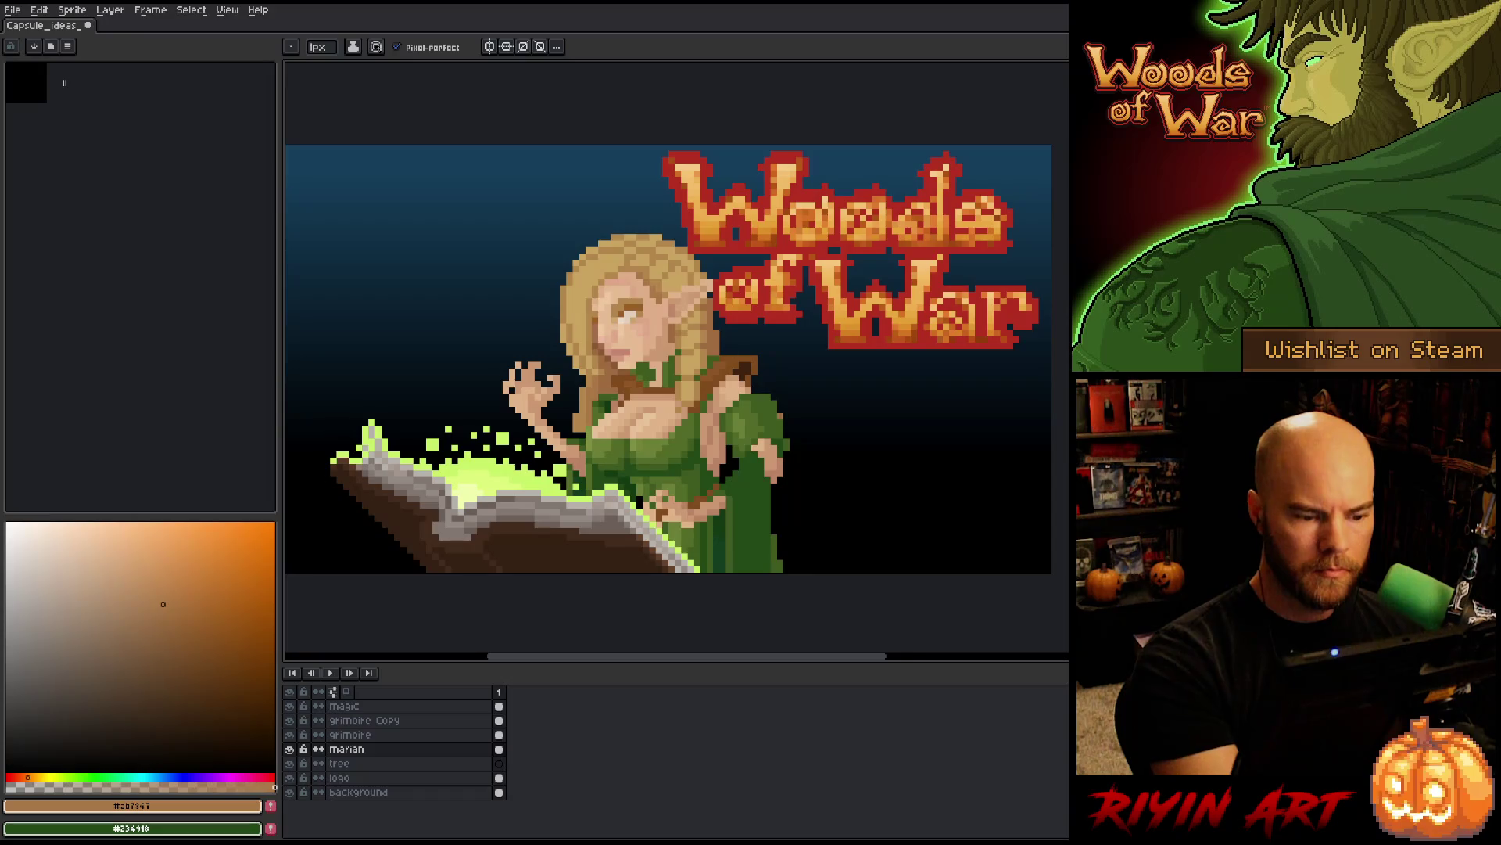
key("ctrl+s")
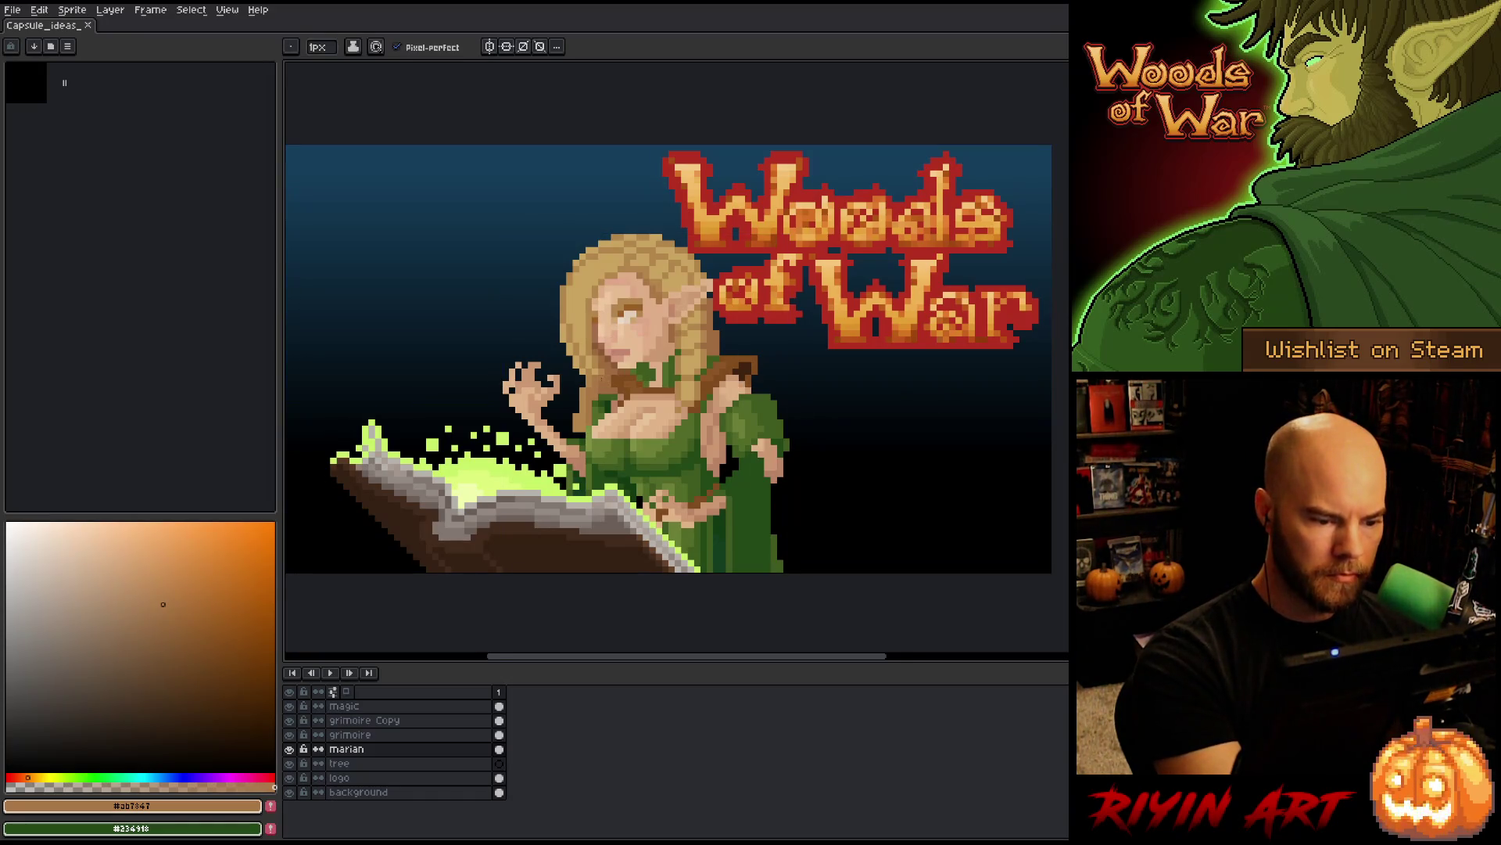
left_click(601, 366, "alt")
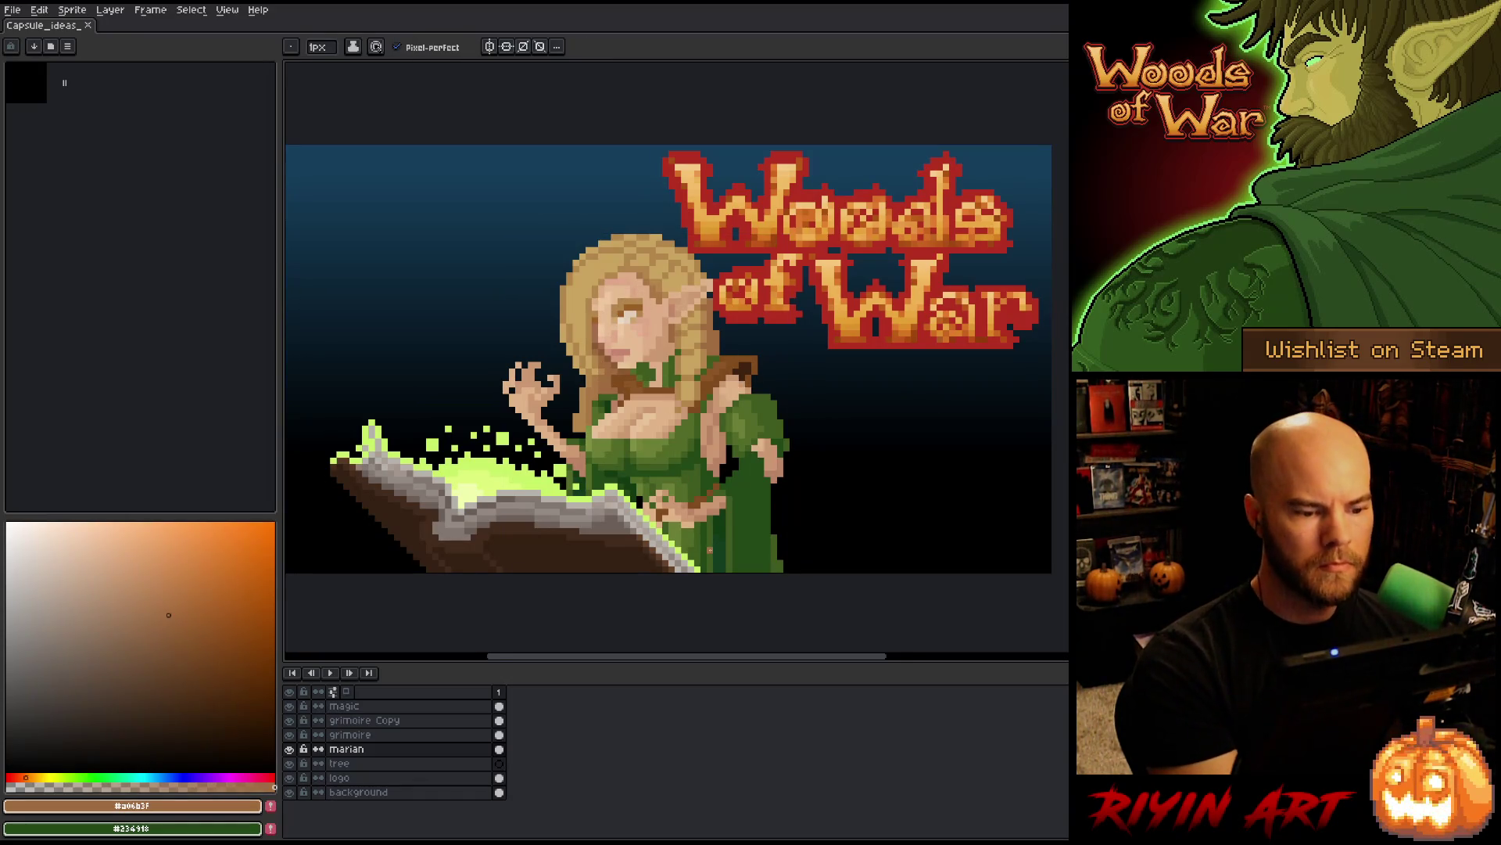
key("ctrl+s")
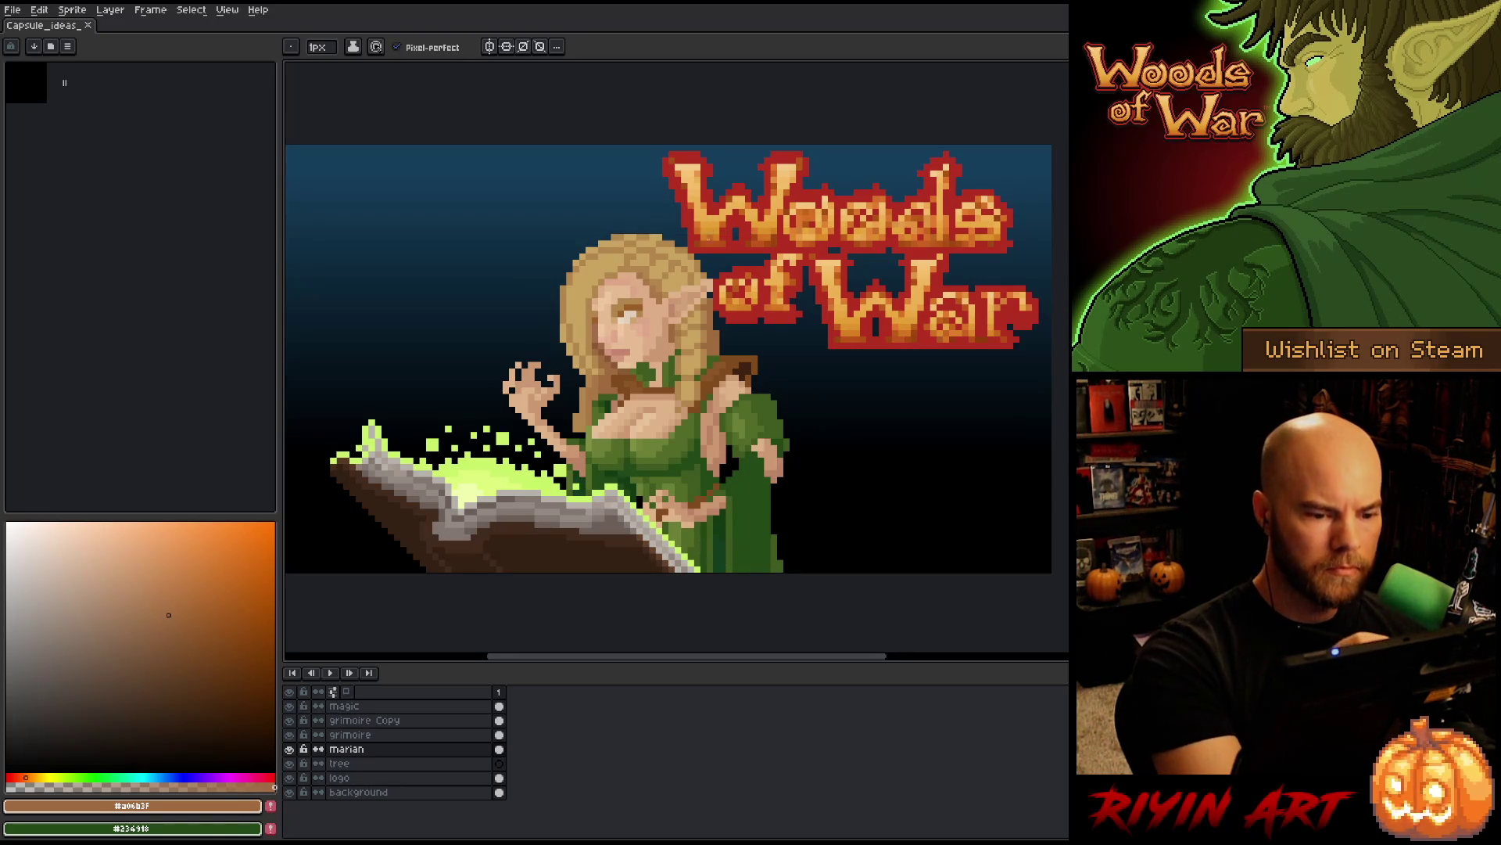
- Pick a paler, yellower gold and pencil shading along the hair's left edge
key("alt")
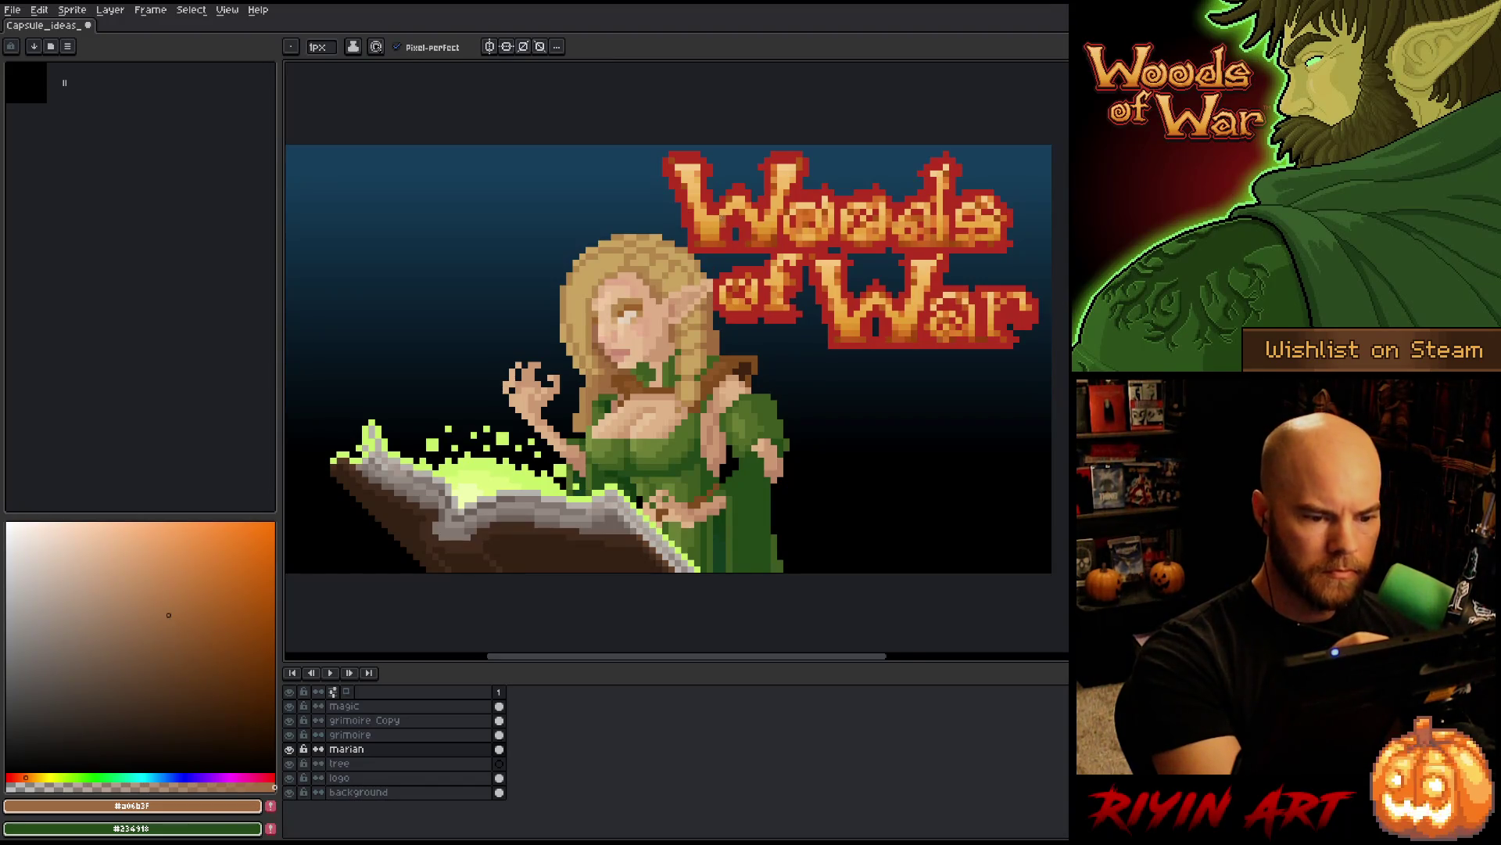
left_click(712, 301, "alt")
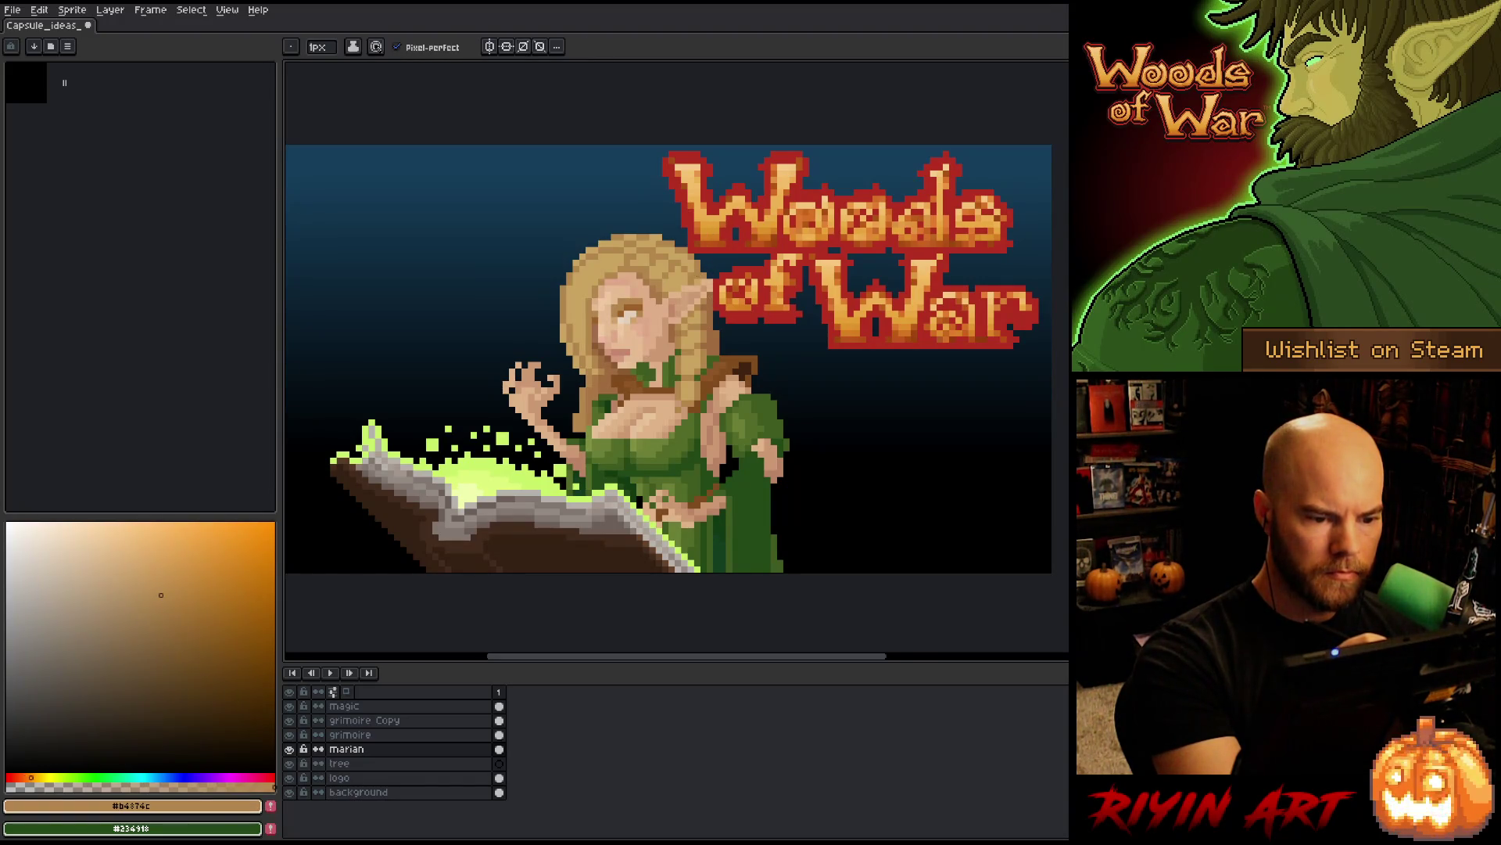
left_click(695, 260, "alt")
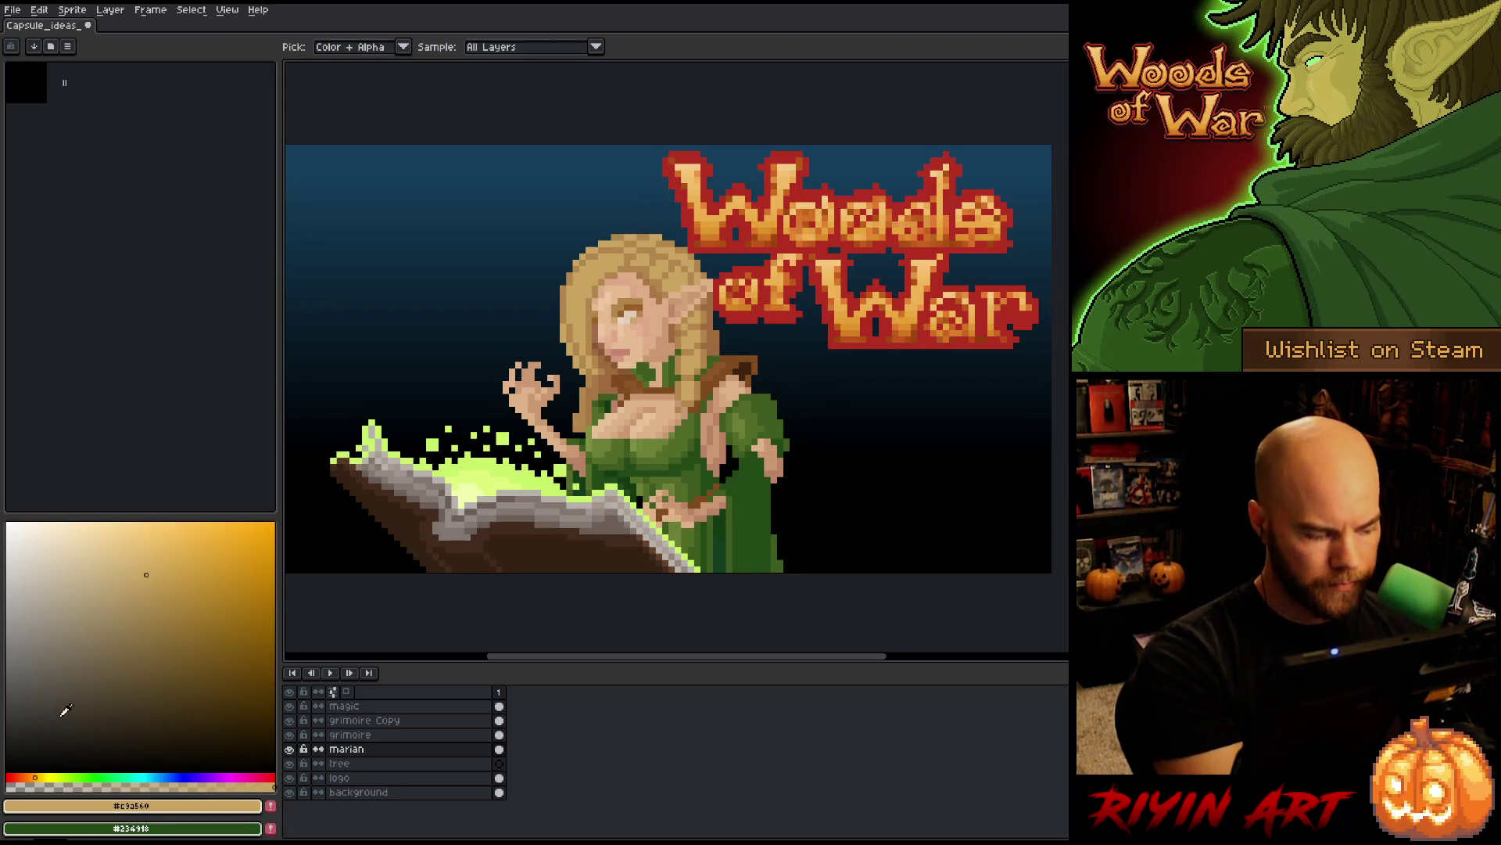
left_click(39, 777)
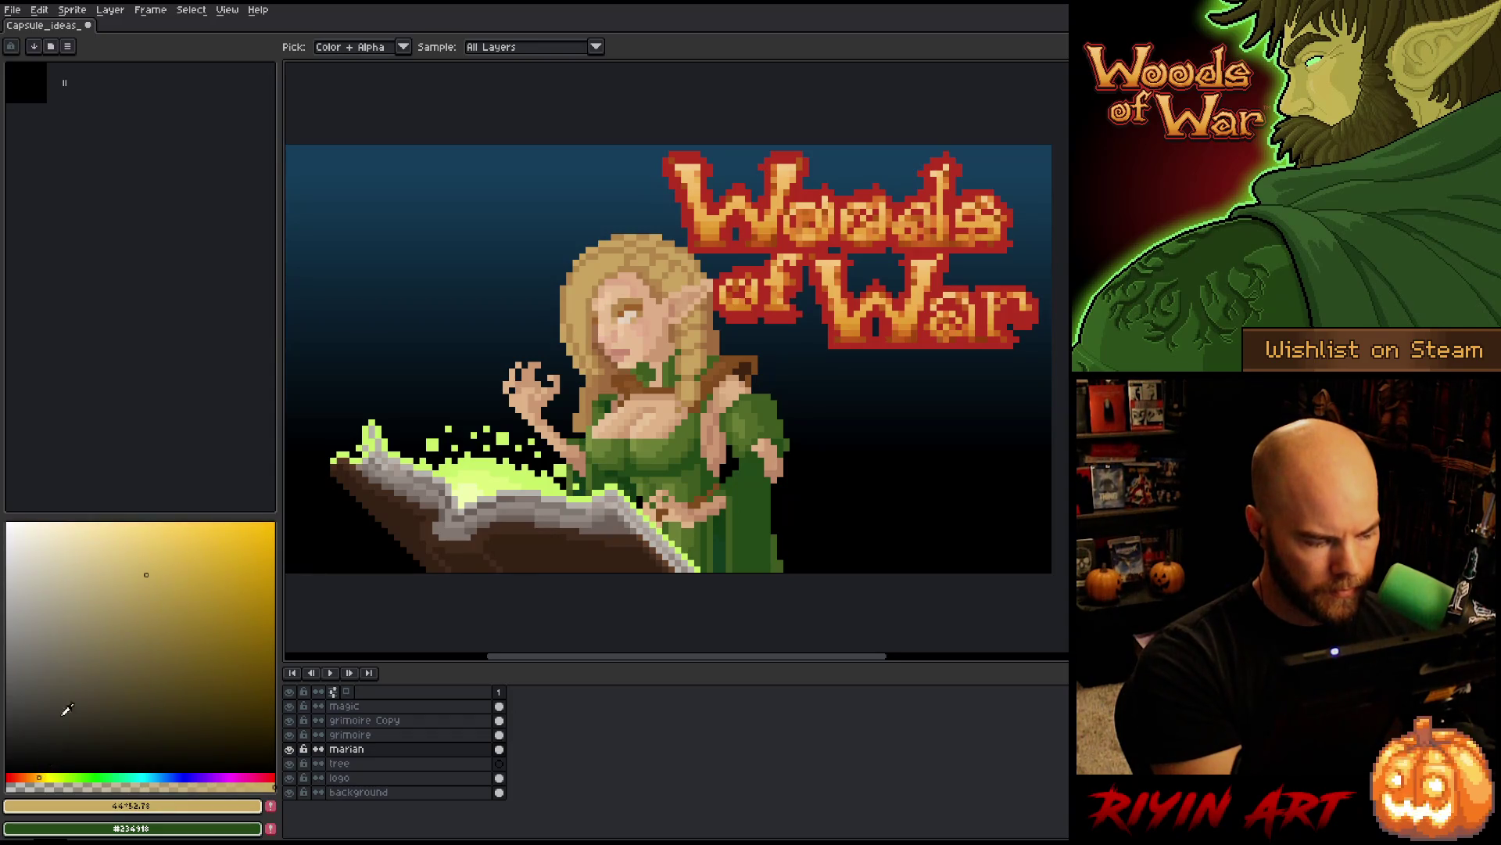
left_click_drag(149, 562, 138, 556)
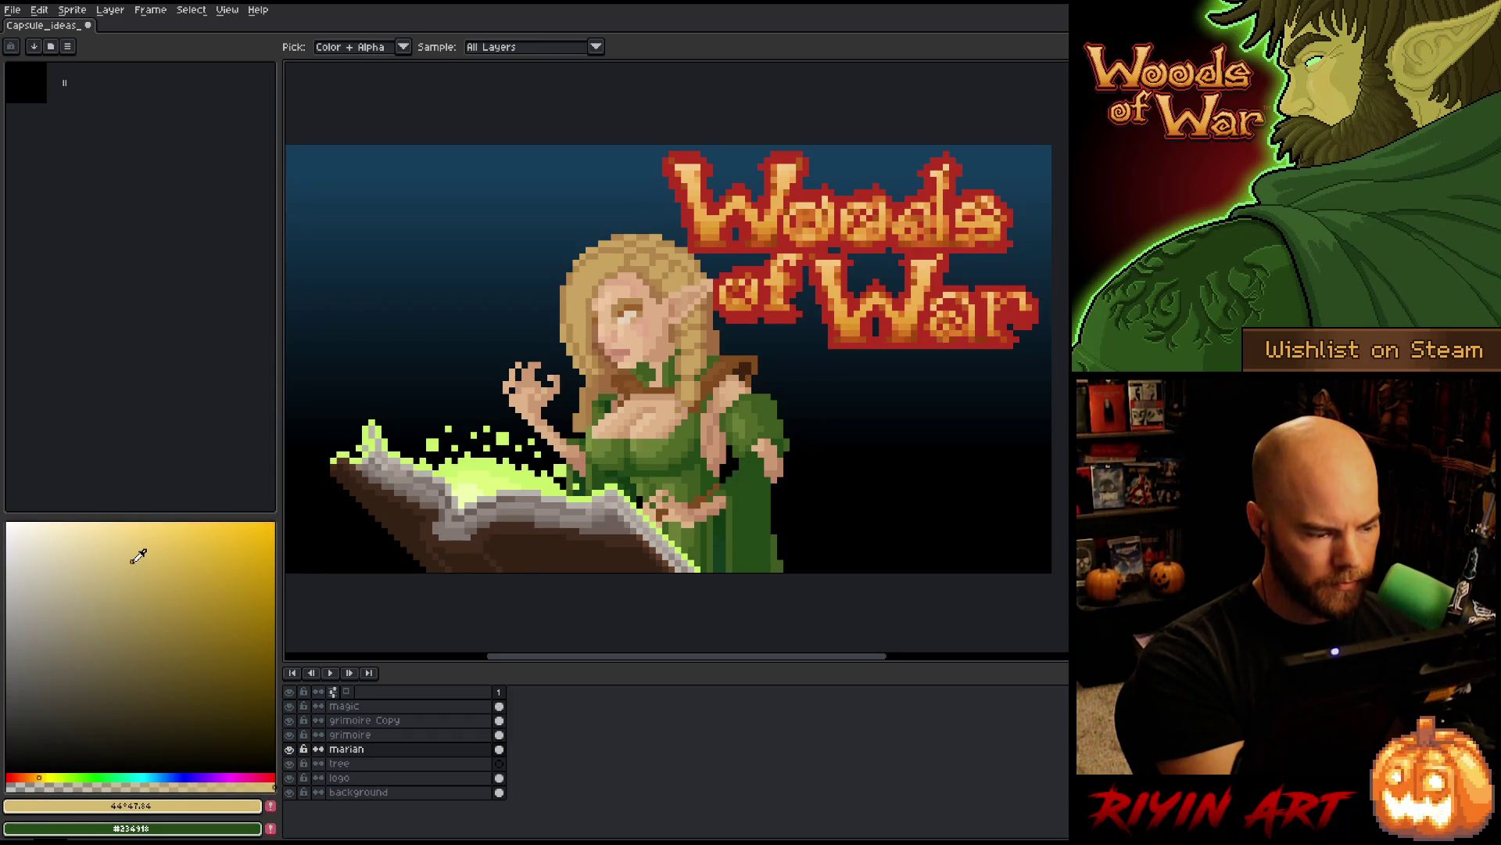
key("b")
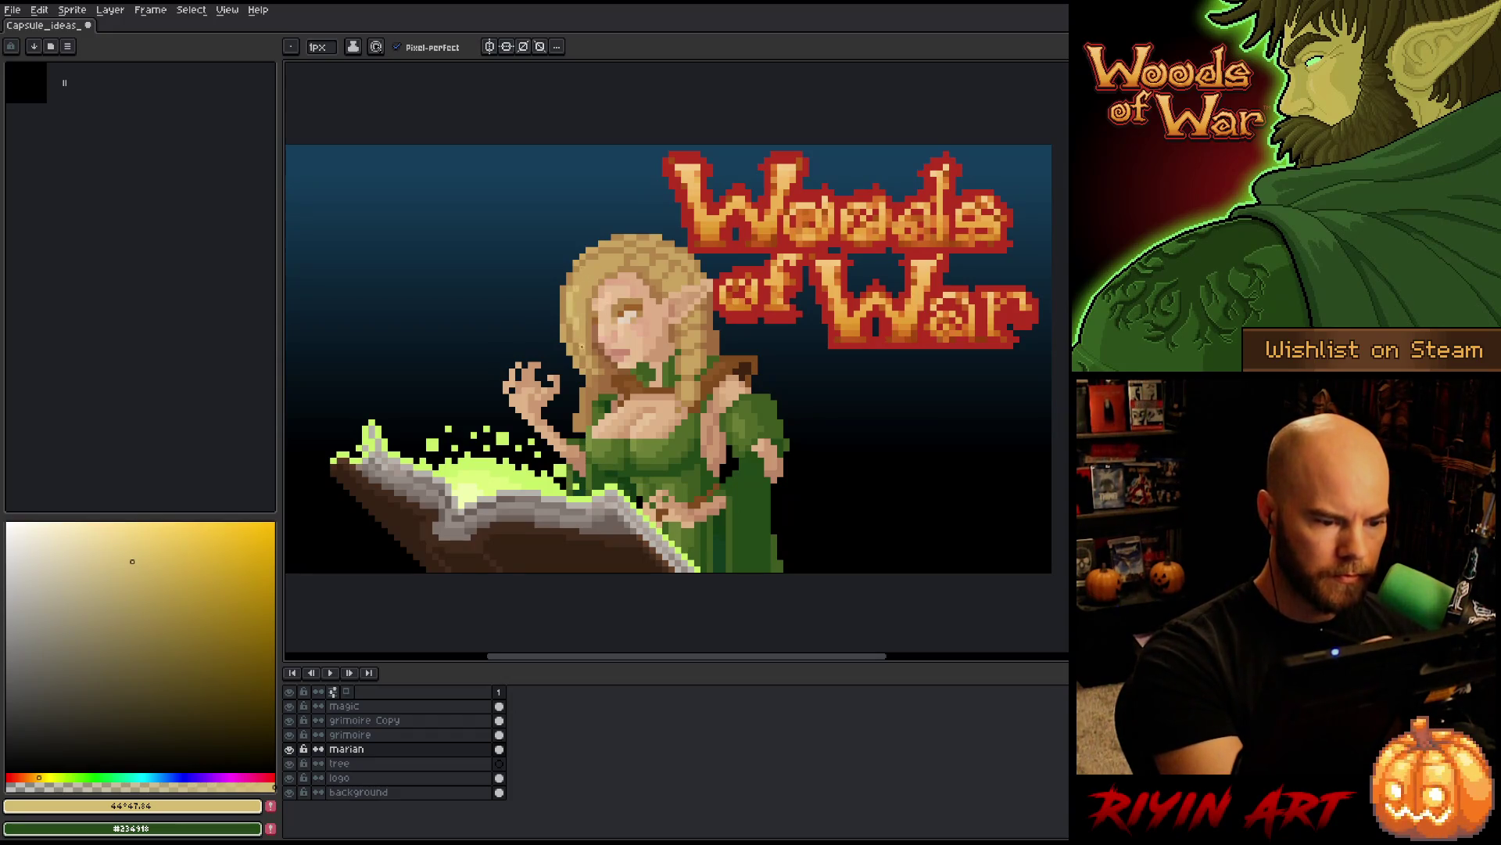
left_click_drag(581, 346, 568, 289)
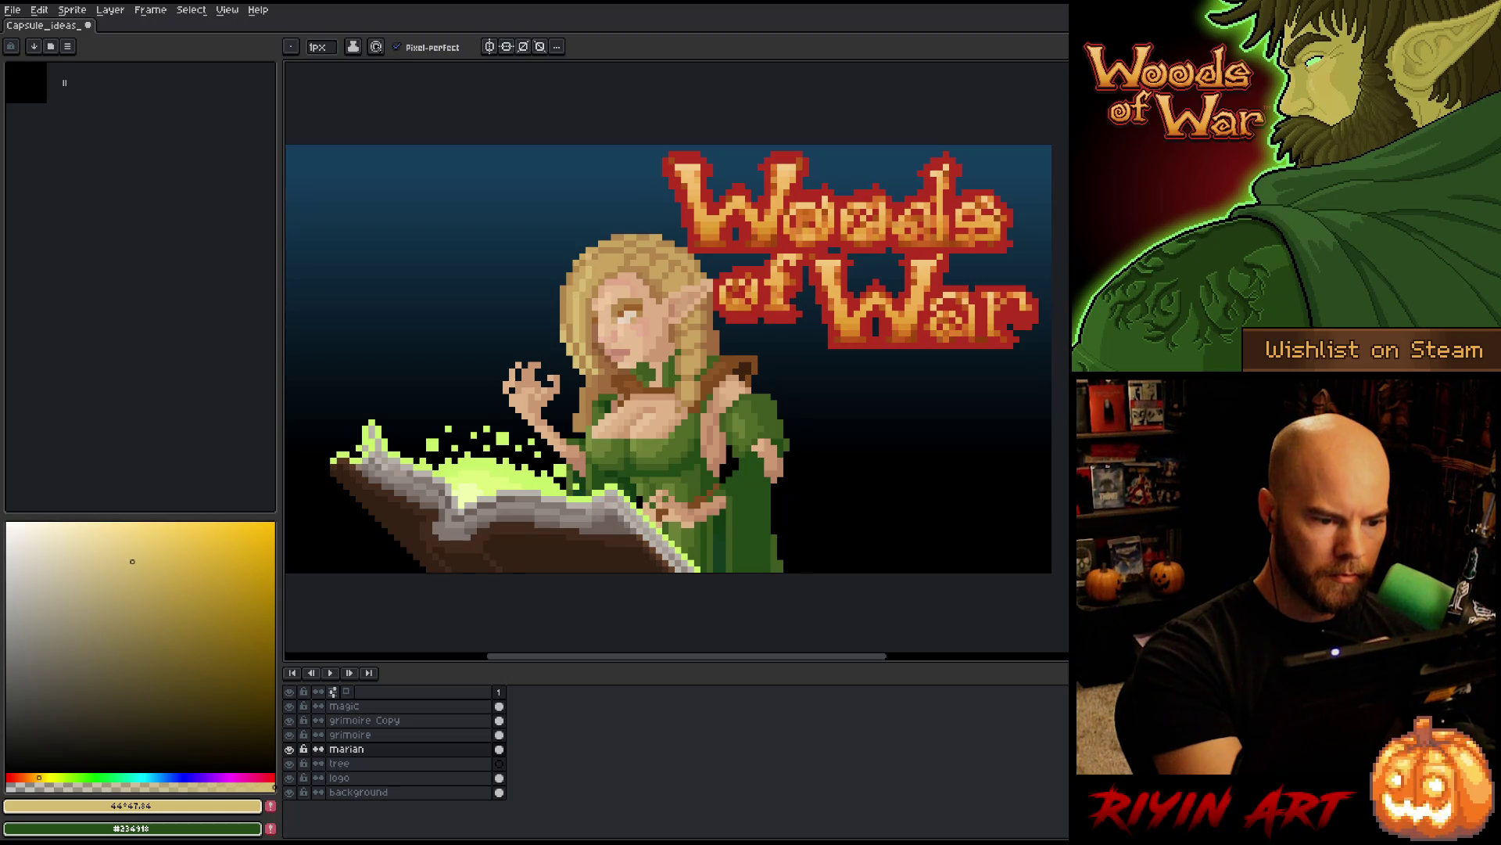
- Sample the light blonde hair tone and open Replace Color with it as source
left_click(615, 231, "alt")
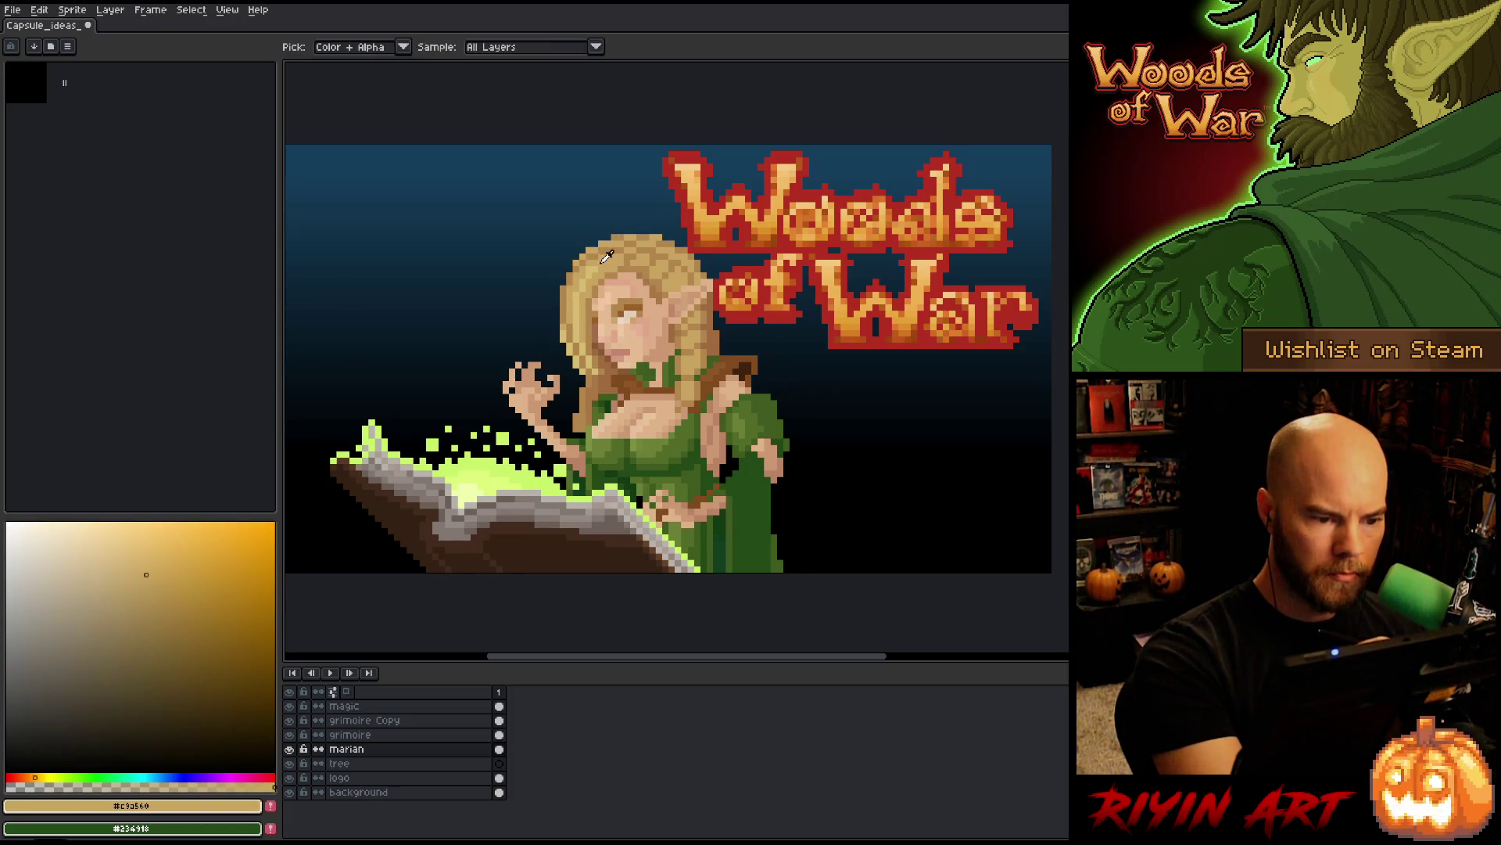
left_click(610, 195, "alt")
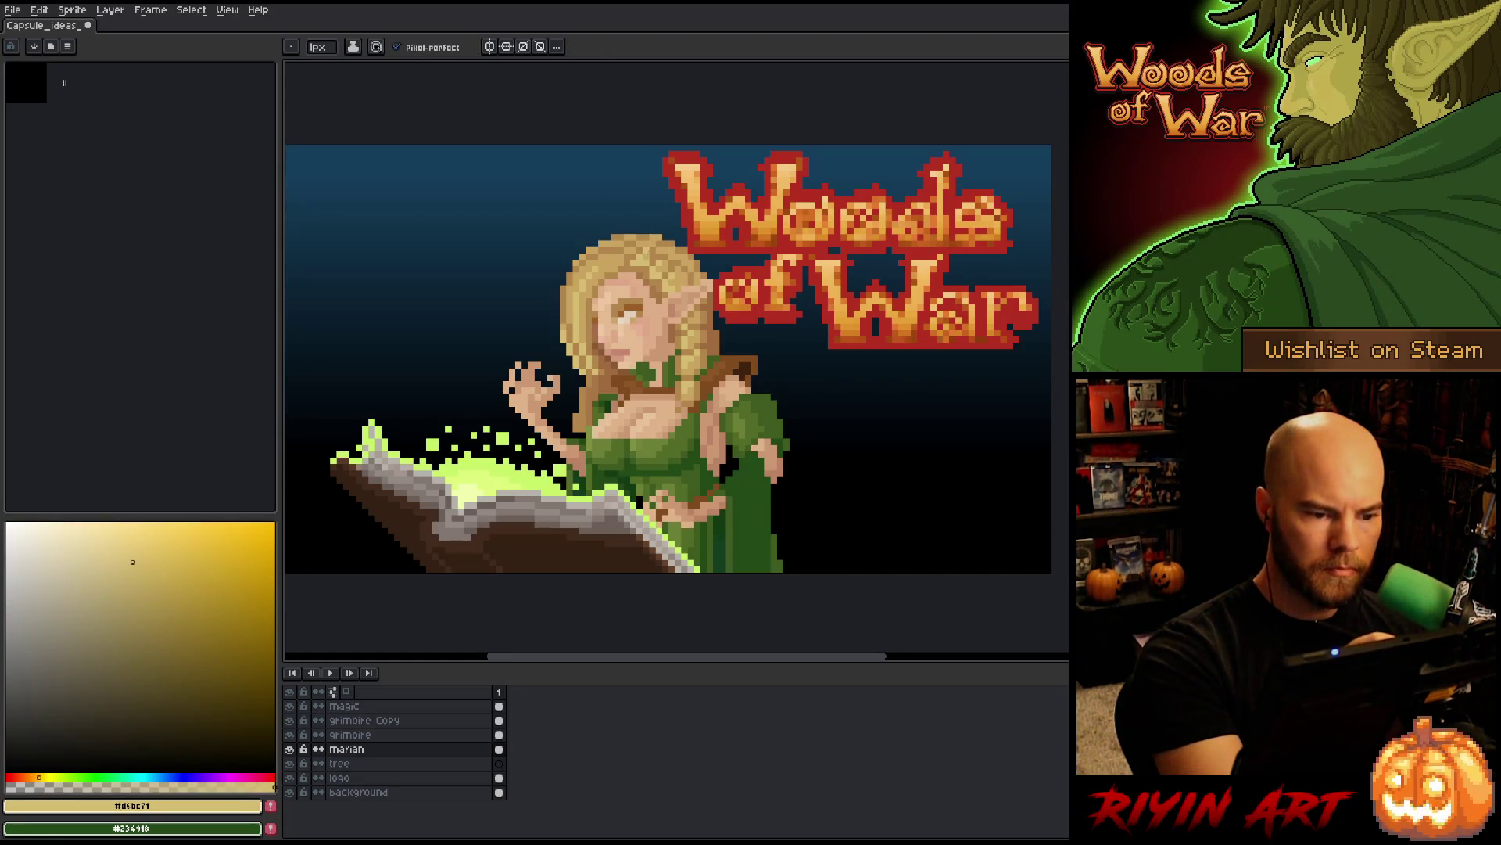
left_click(603, 258, "alt")
left_click(651, 256, "alt")
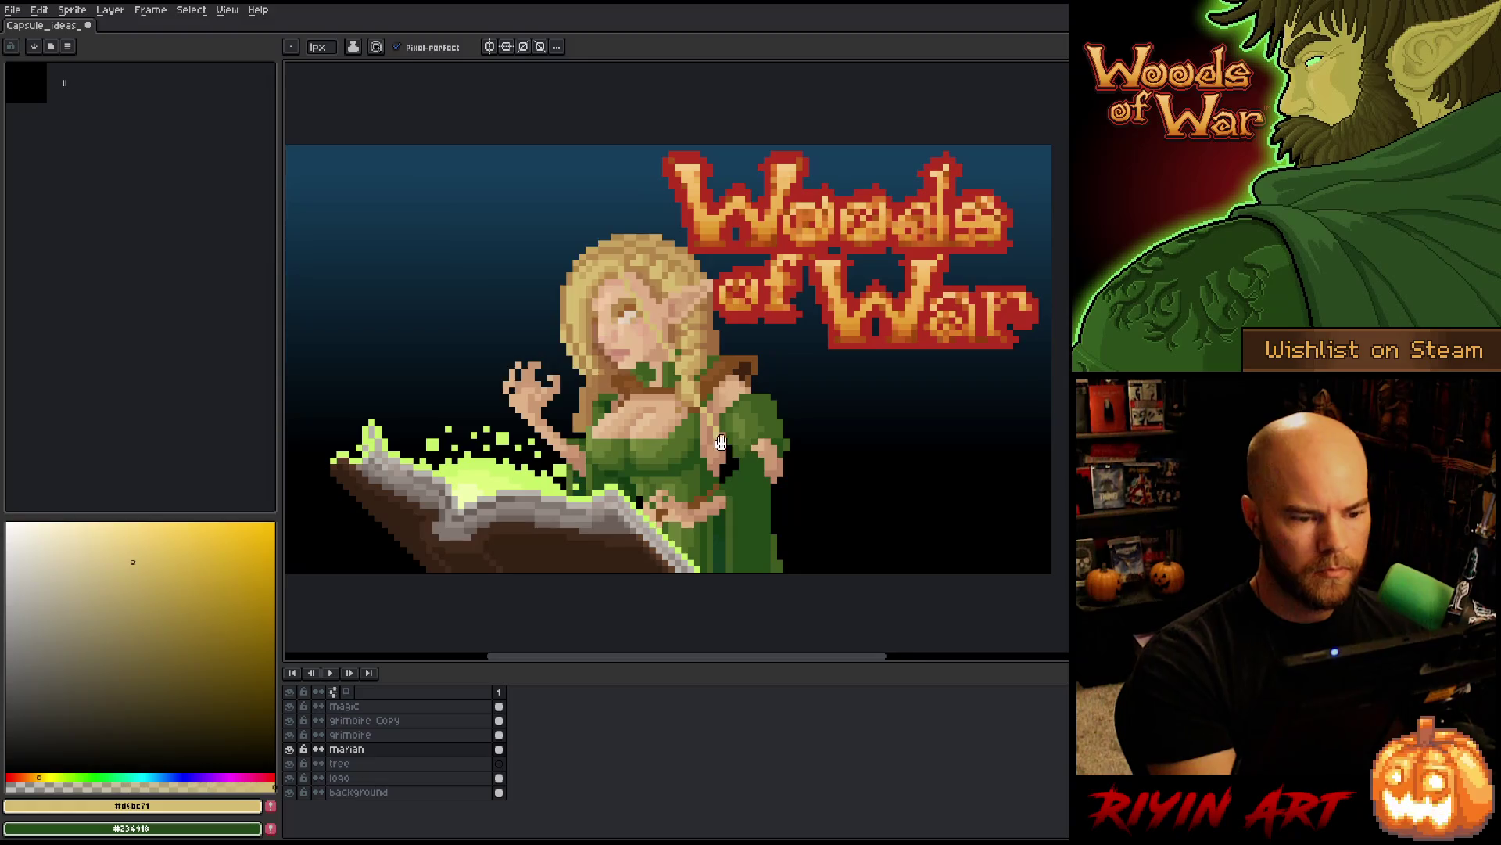
key("shift+r")
- Set the replacement tolerance to 0 and match the target colour to the hair
left_click_drag(345, 315, 277, 336)
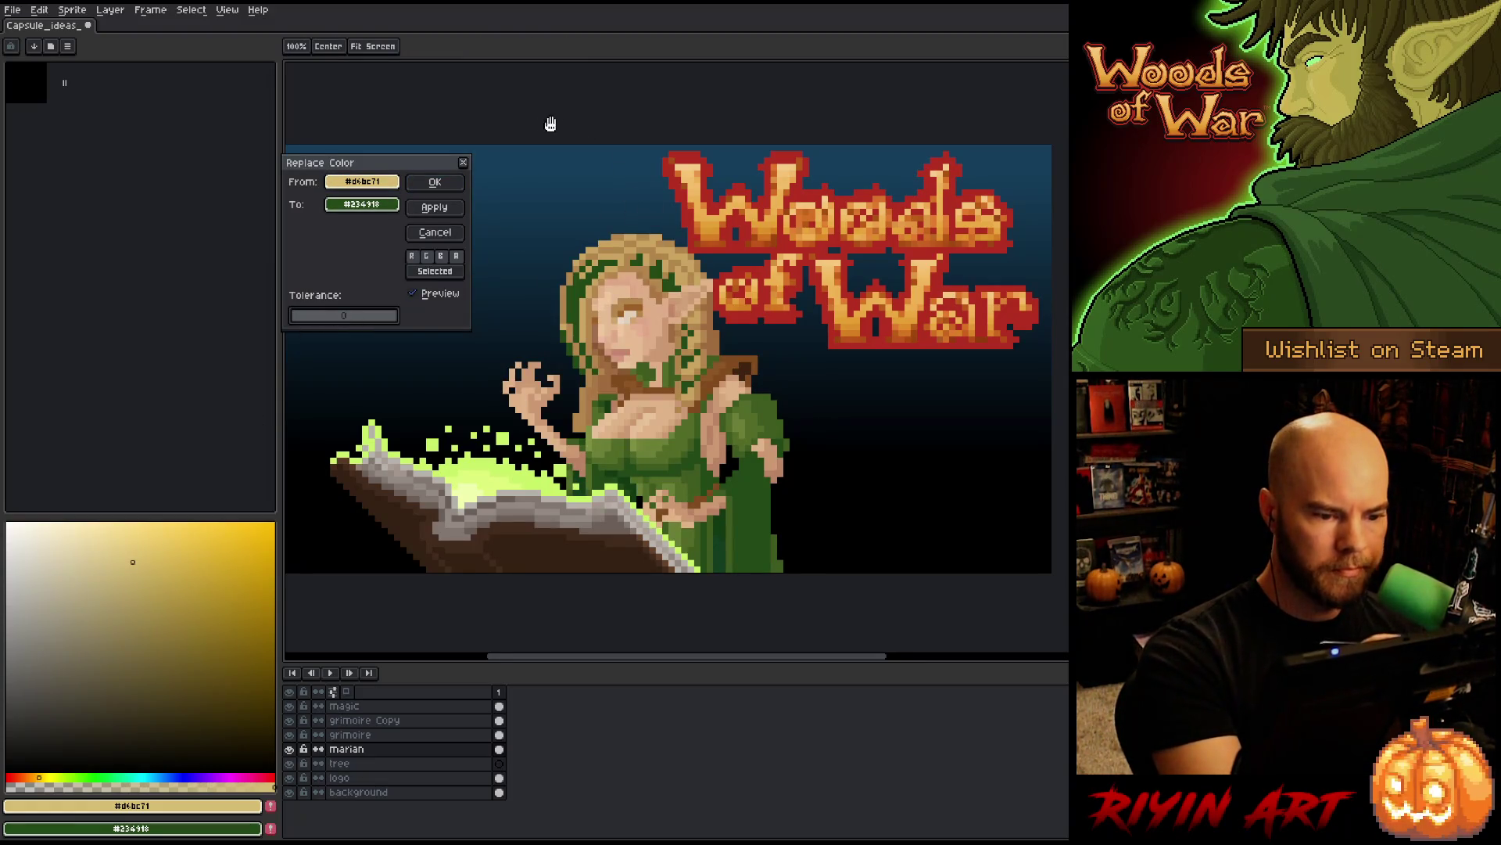
mouse_move(367, 204)
left_mouse_down()
mouse_move(394, 182)
mouse_move(419, 117)
mouse_move(563, 175)
mouse_move(624, 246)
left_mouse_up()
left_click(383, 205)
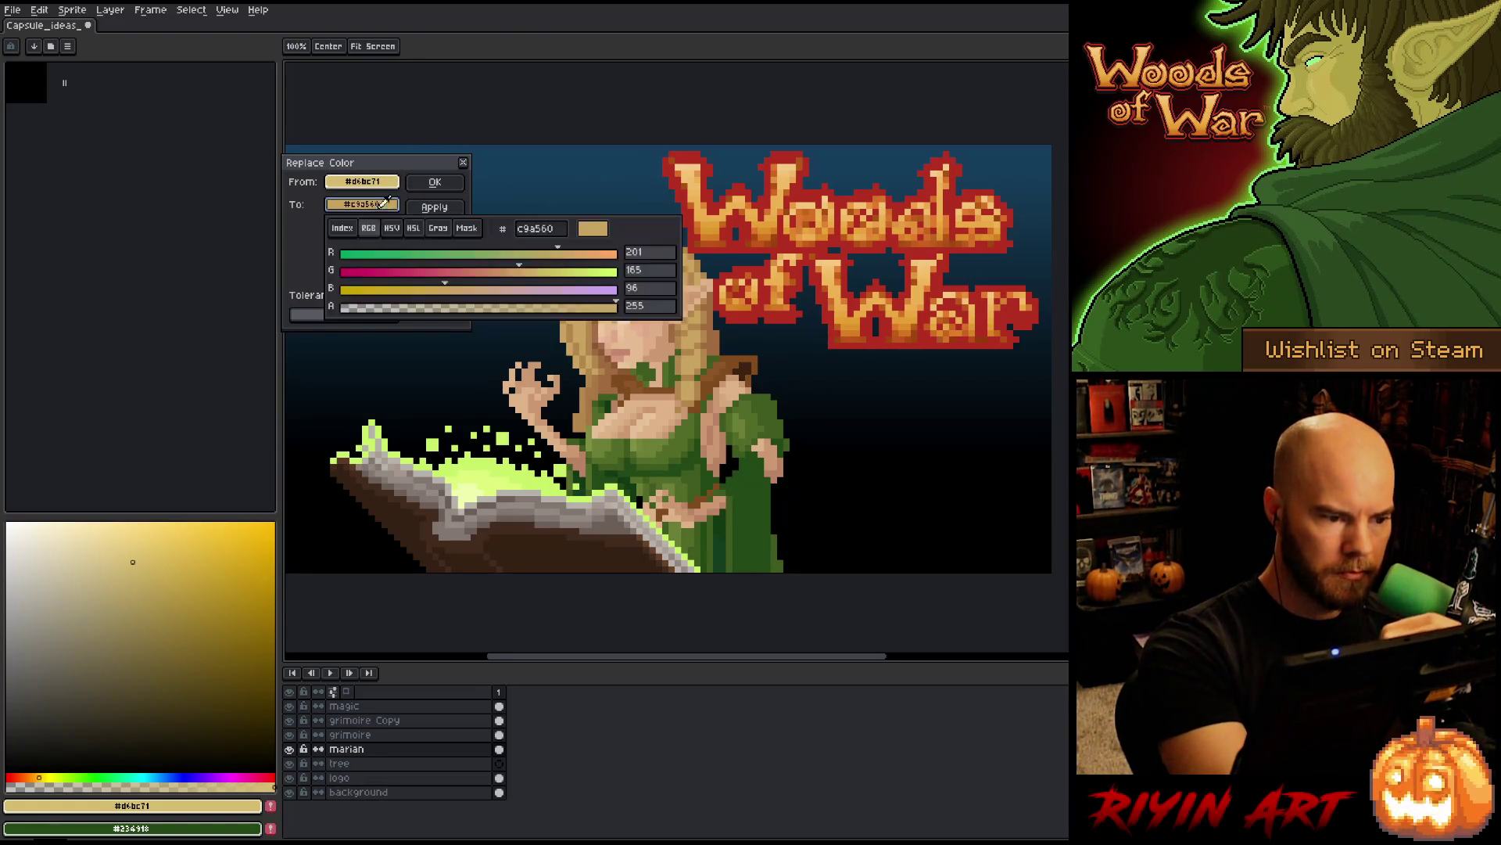
left_click(383, 201)
left_click(381, 202)
left_click(382, 202)
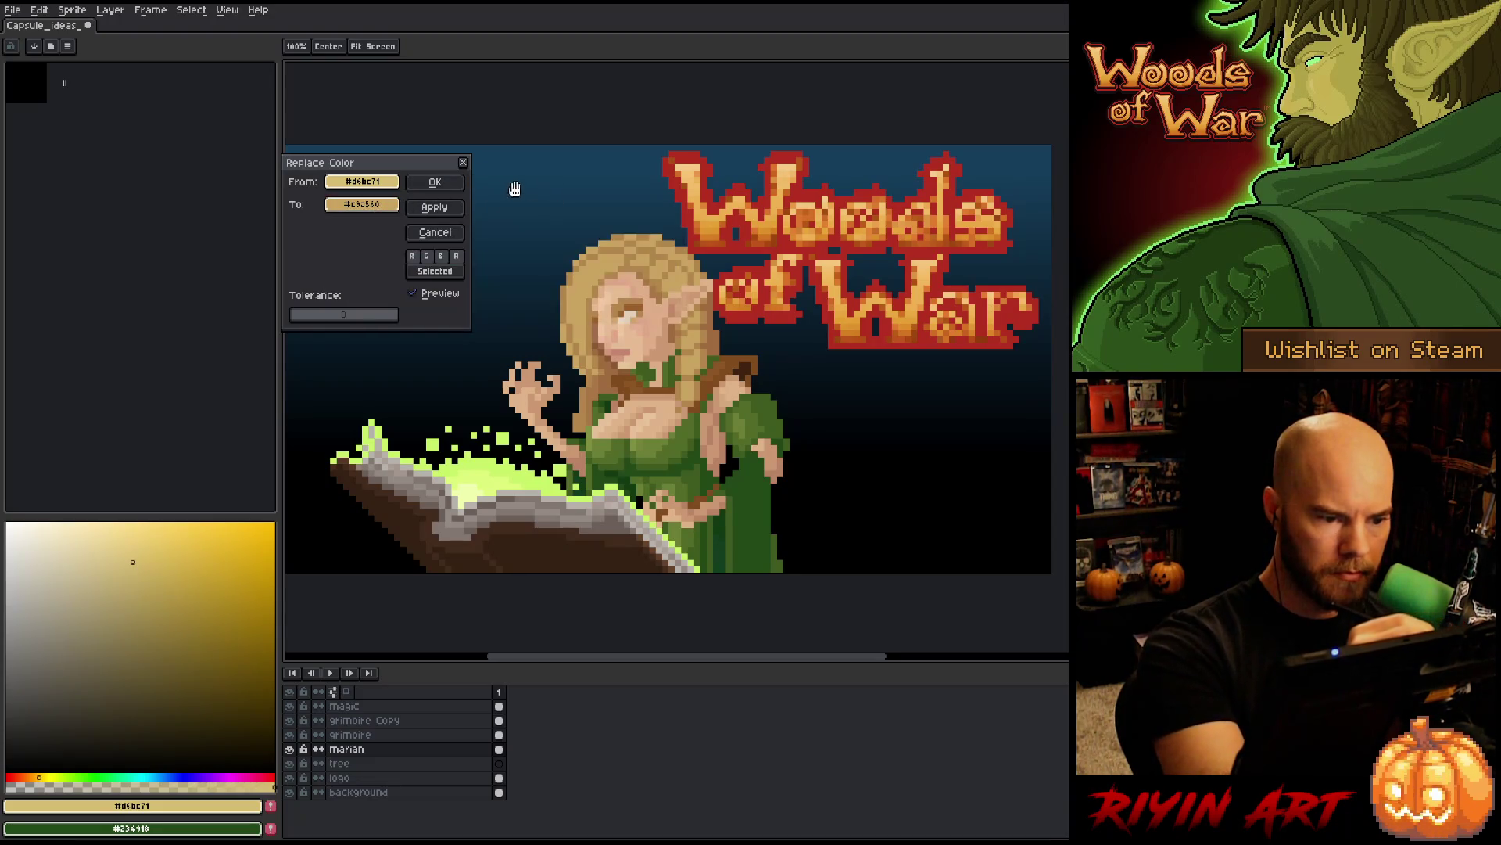
left_click(383, 204)
- Tweak the replacement gold's hue, saturation and lightness in HSL, toggling the preview to compare
left_click(414, 228)
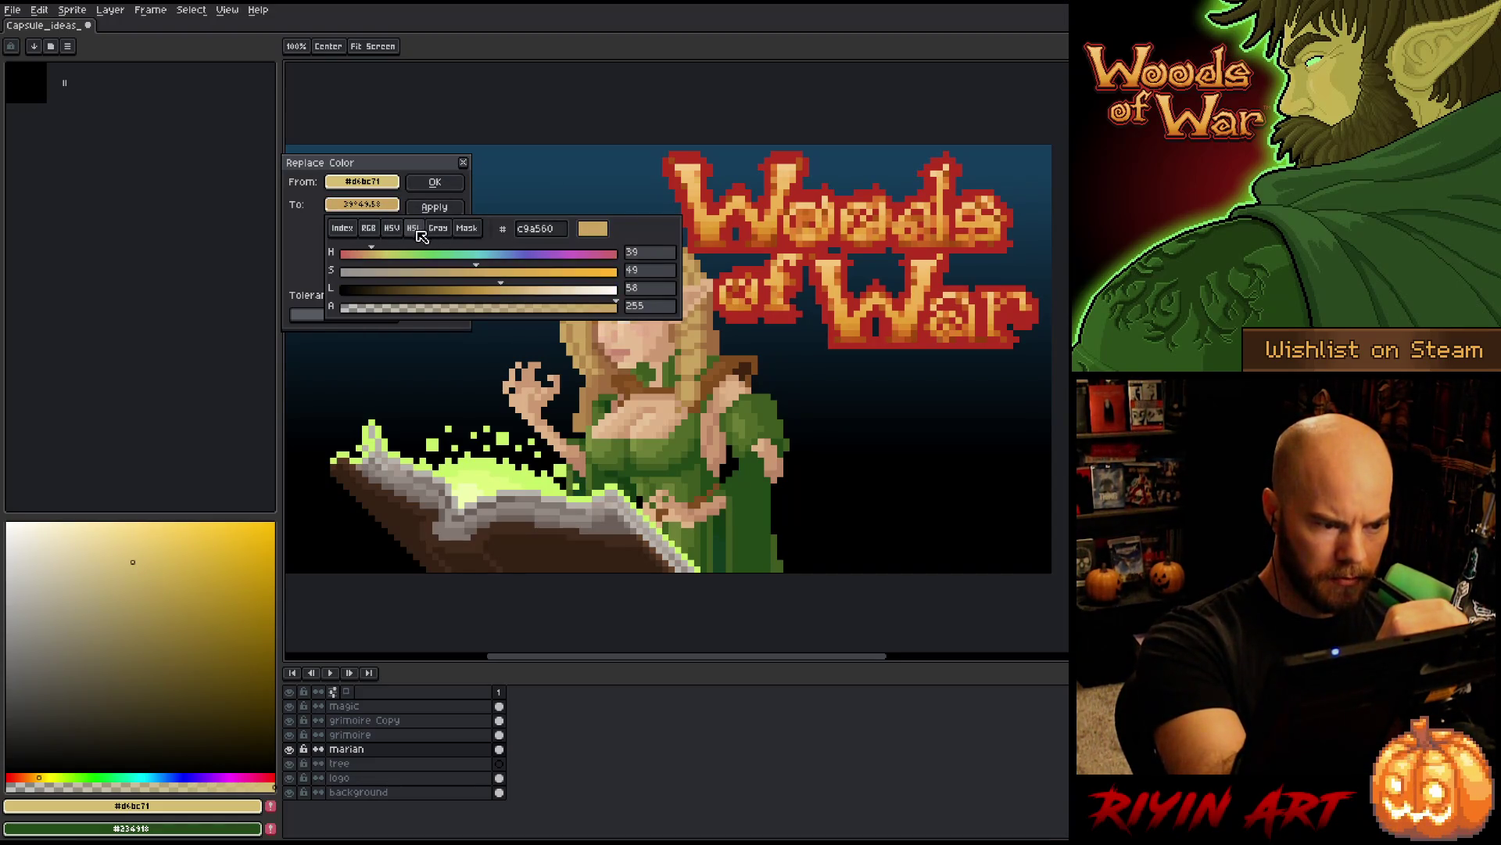
left_click(373, 254)
left_click(374, 254)
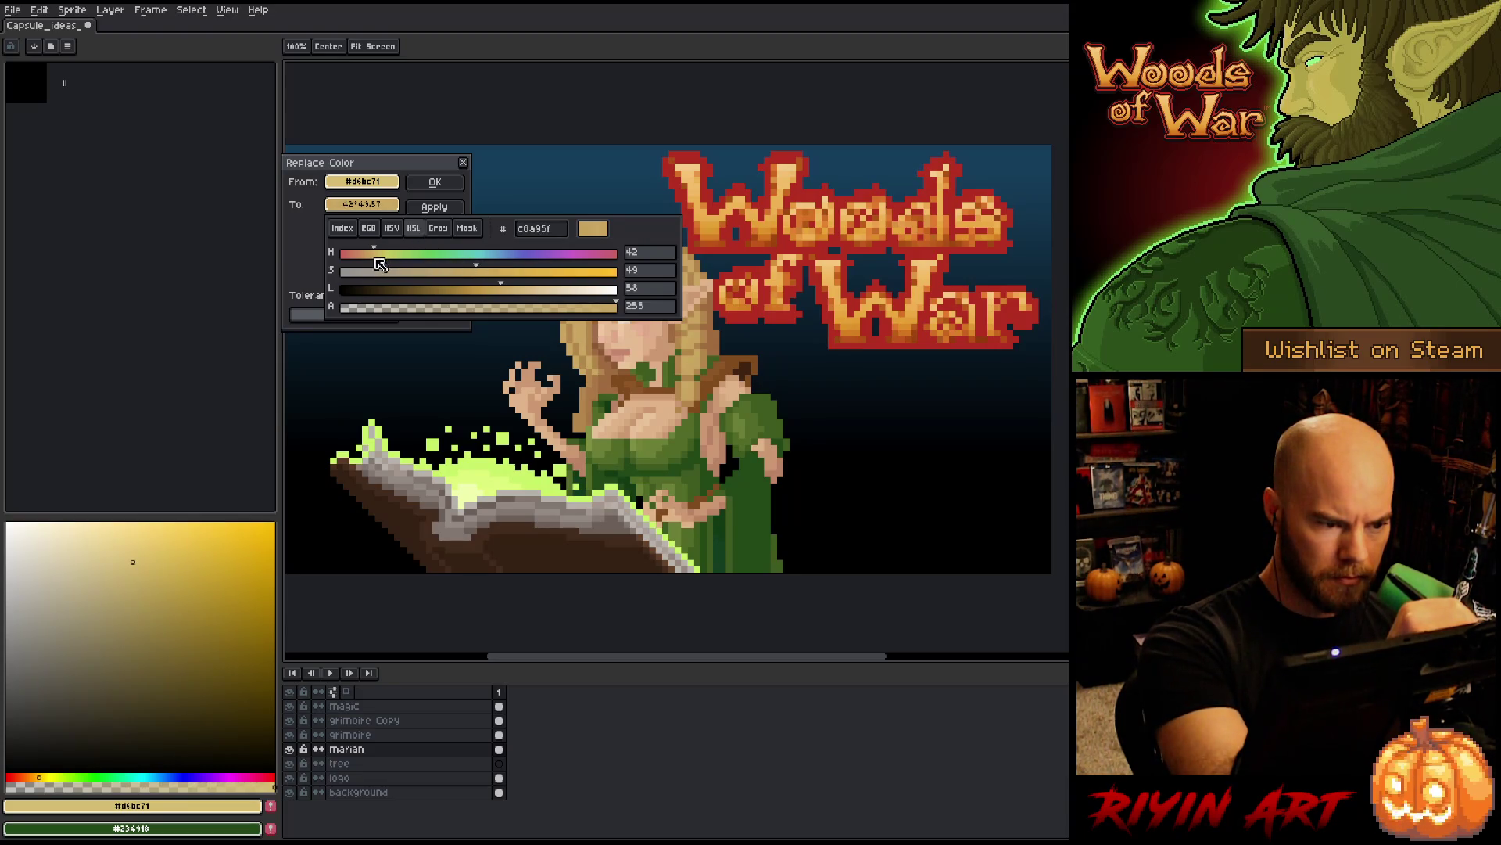
left_click(468, 270)
left_click(512, 288)
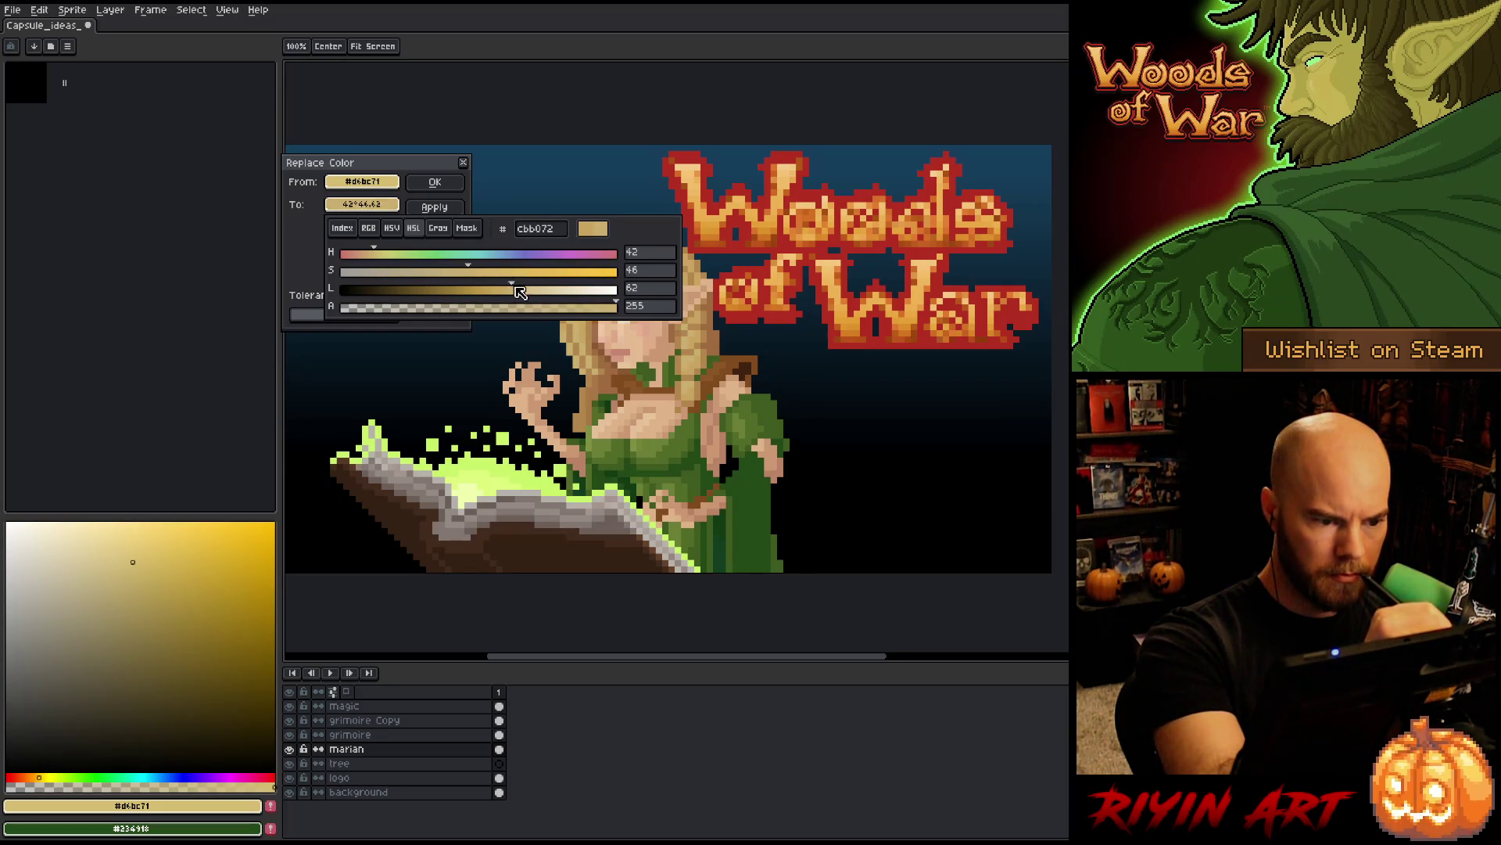
left_click(516, 289)
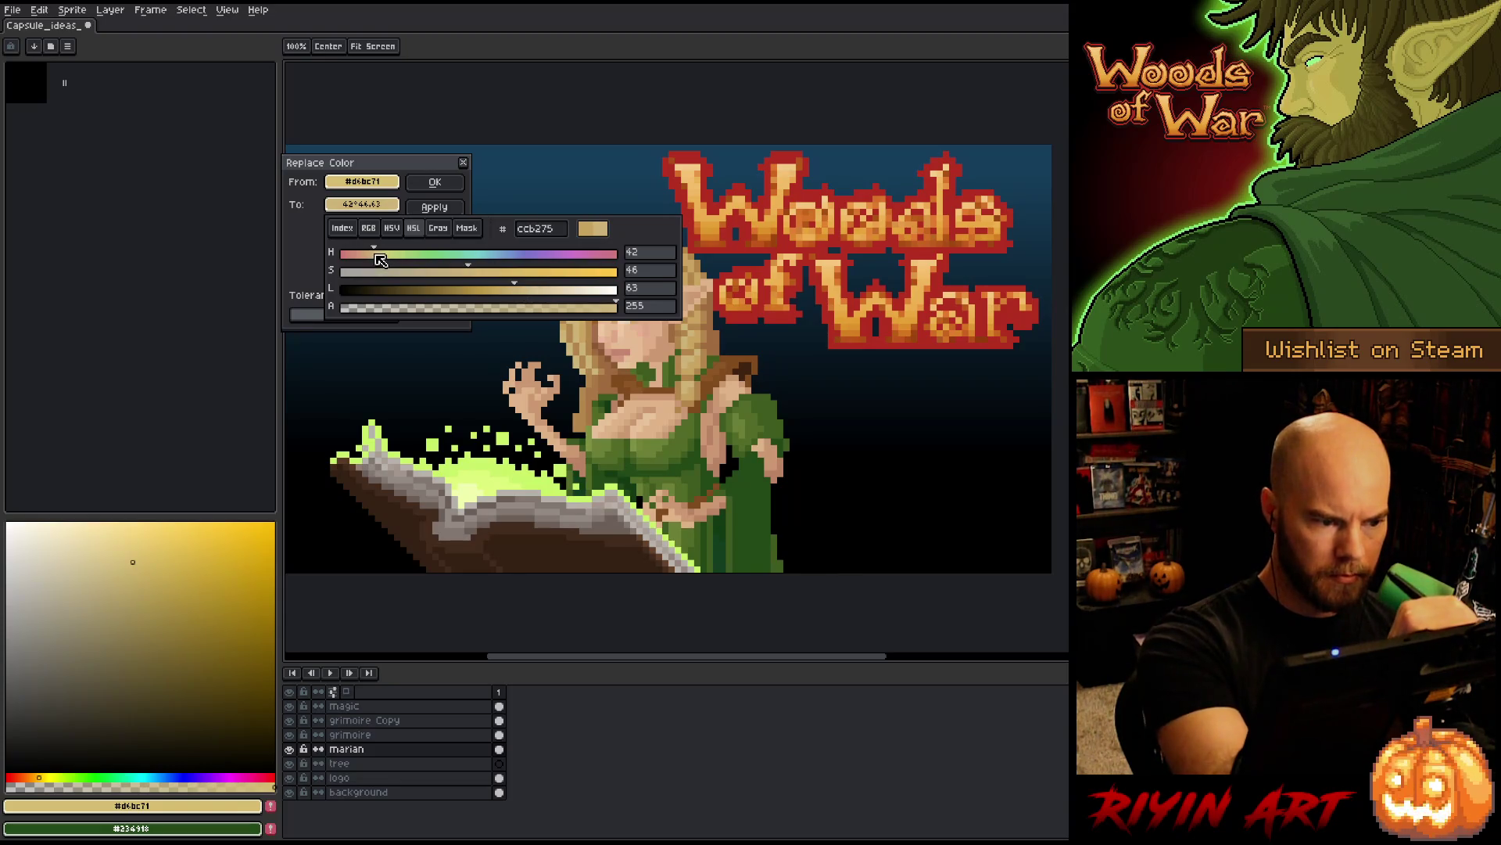
left_click_drag(375, 256, 380, 261)
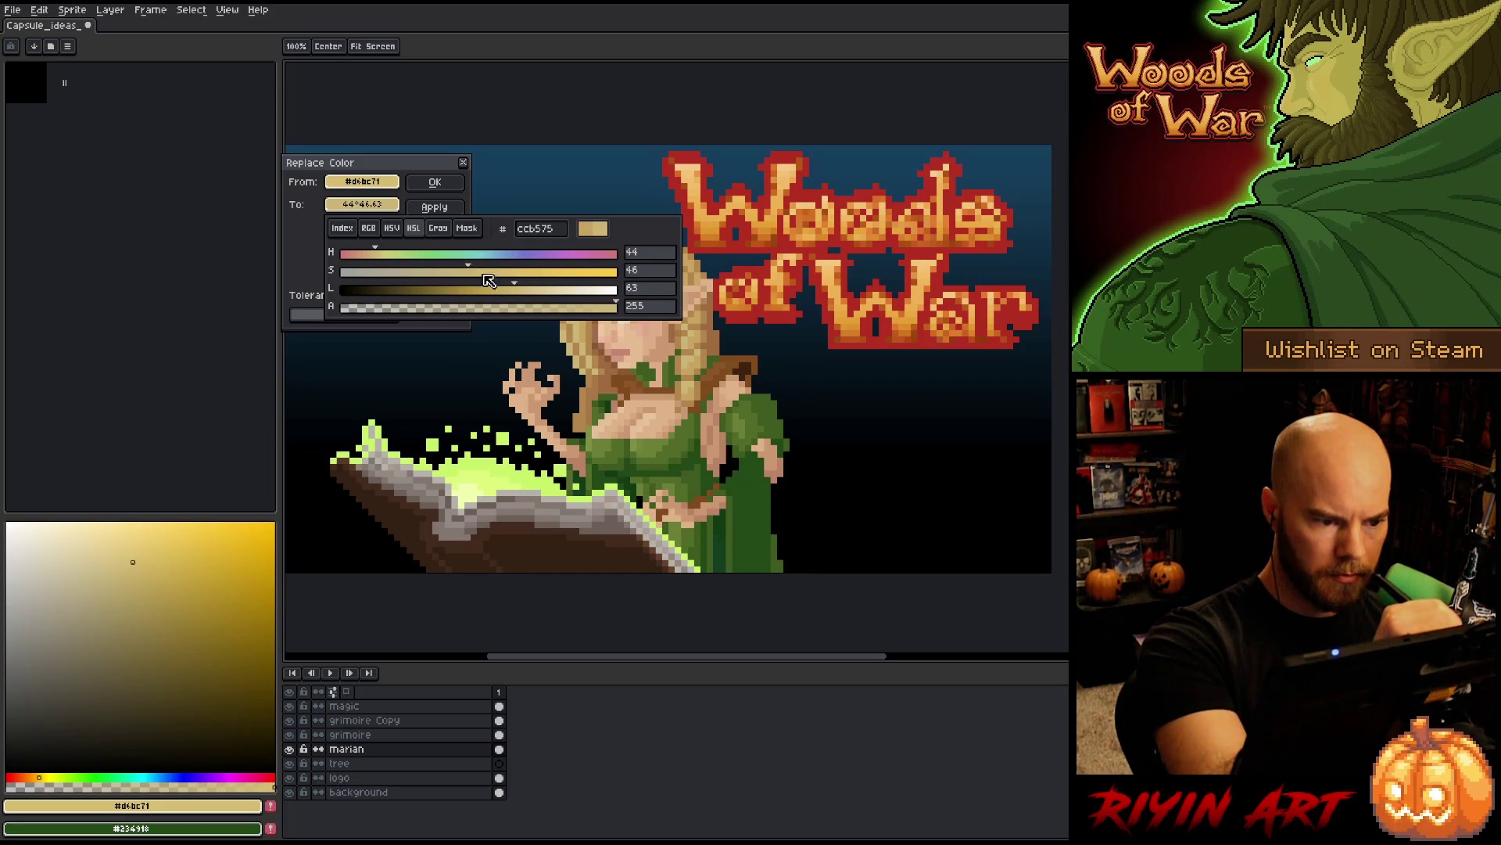
left_click_drag(513, 288, 516, 291)
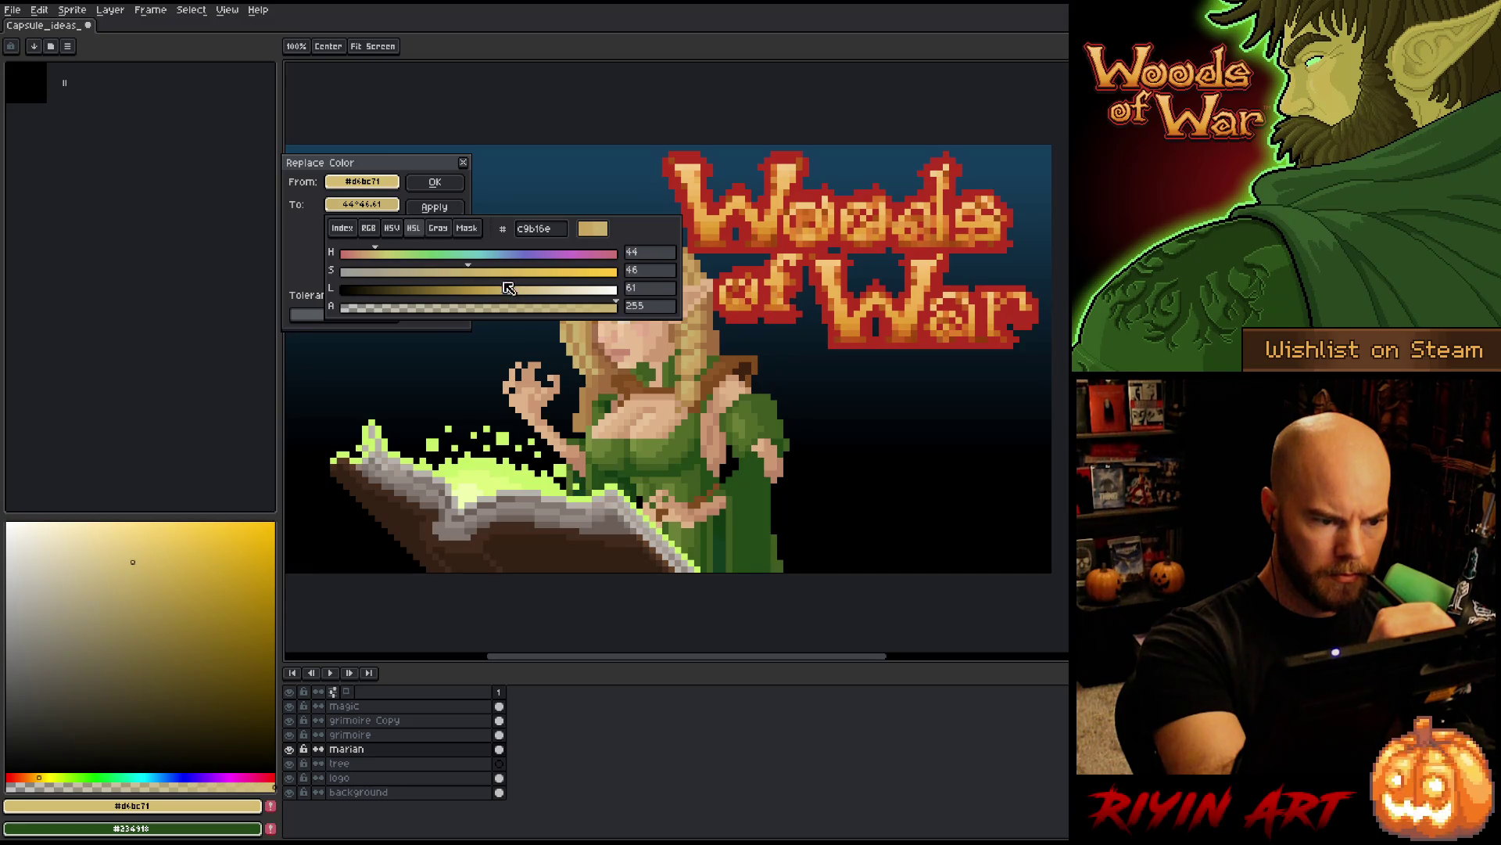
left_click_drag(377, 256, 377, 256)
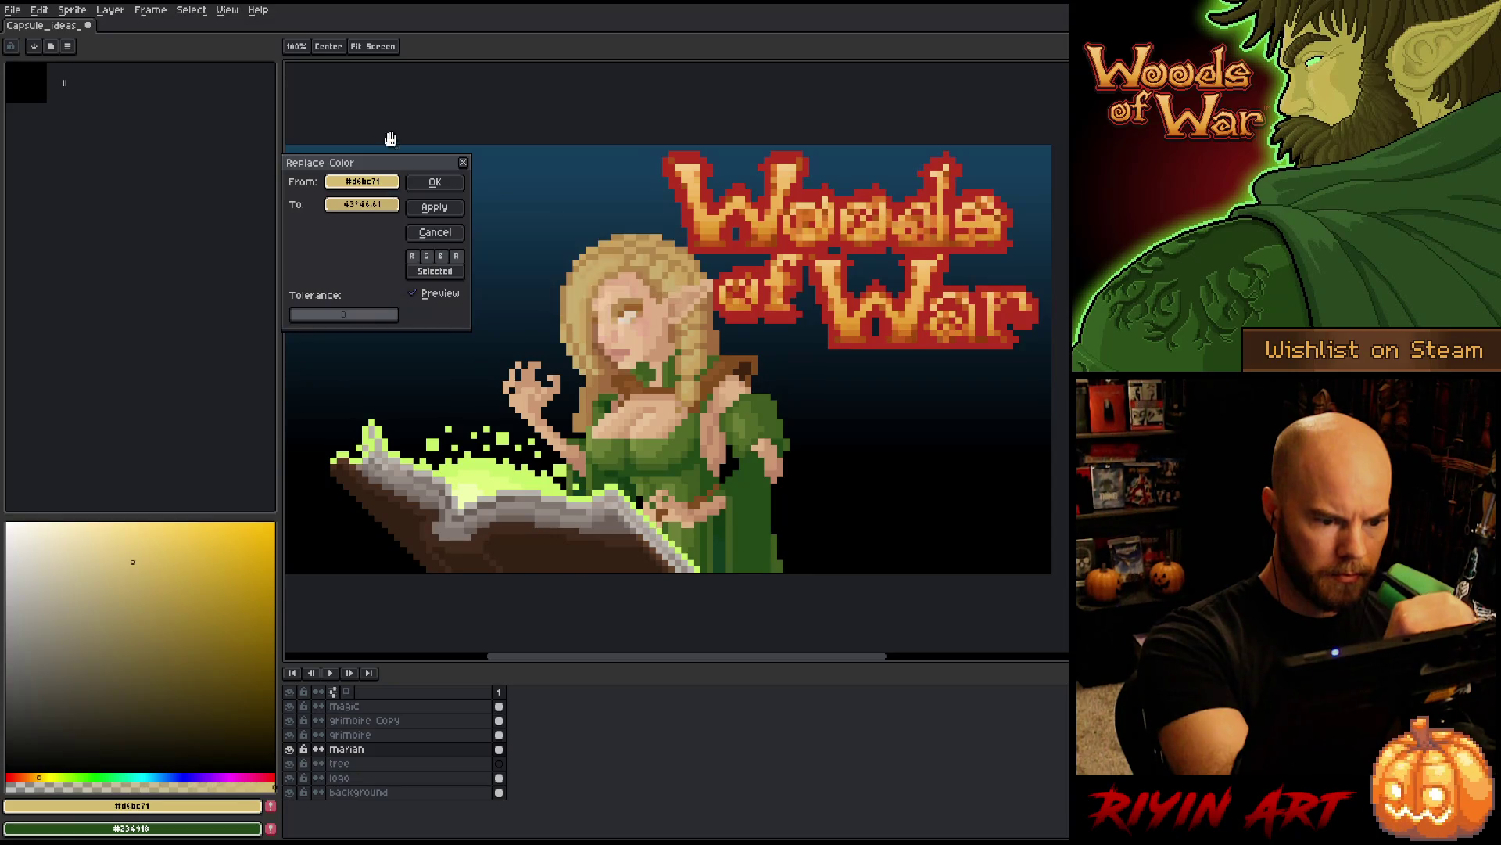
left_click(412, 296)
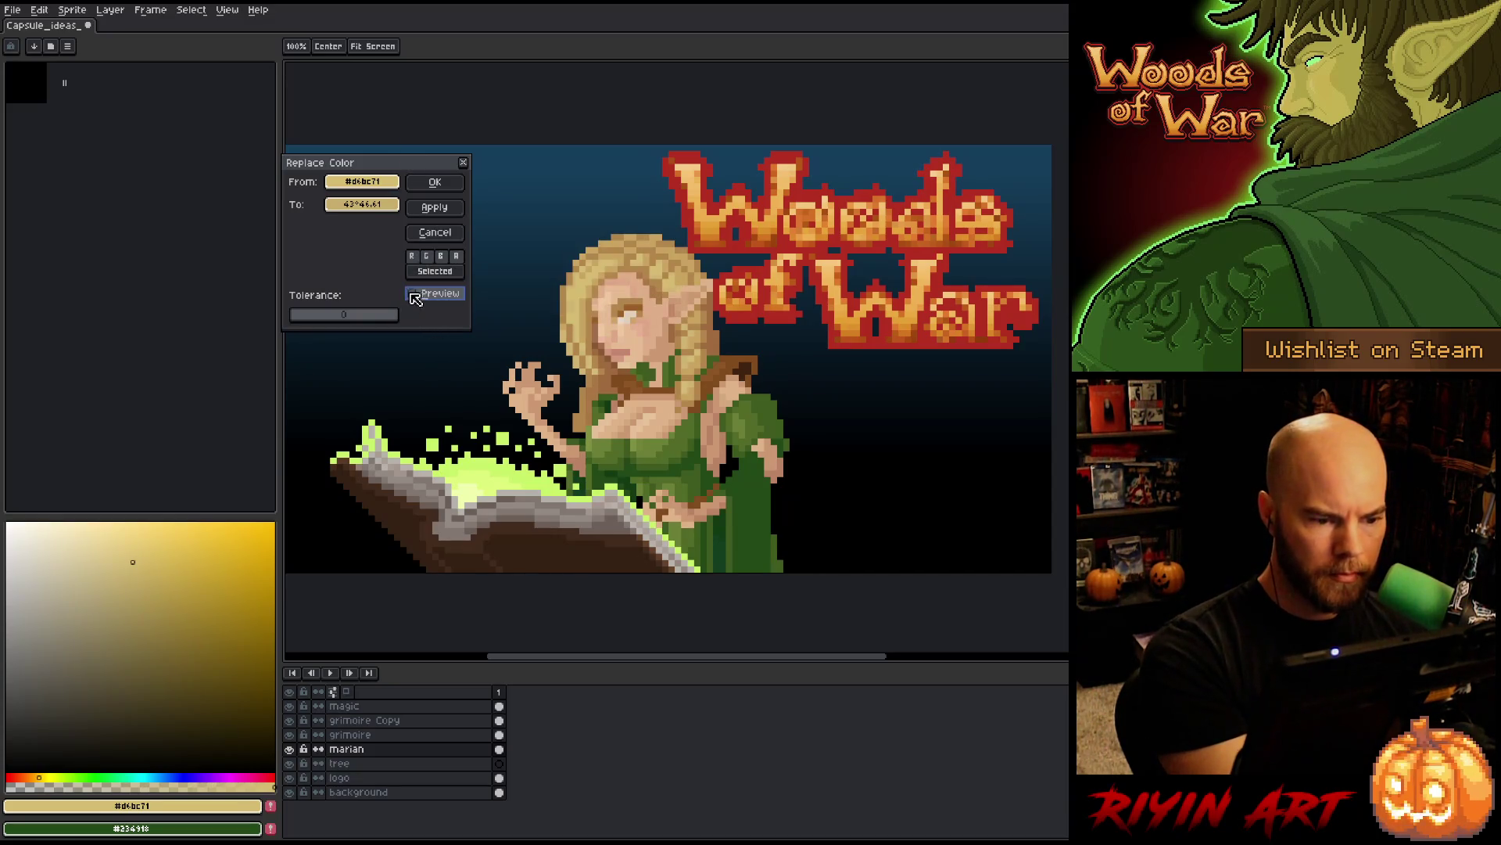
left_click(412, 295)
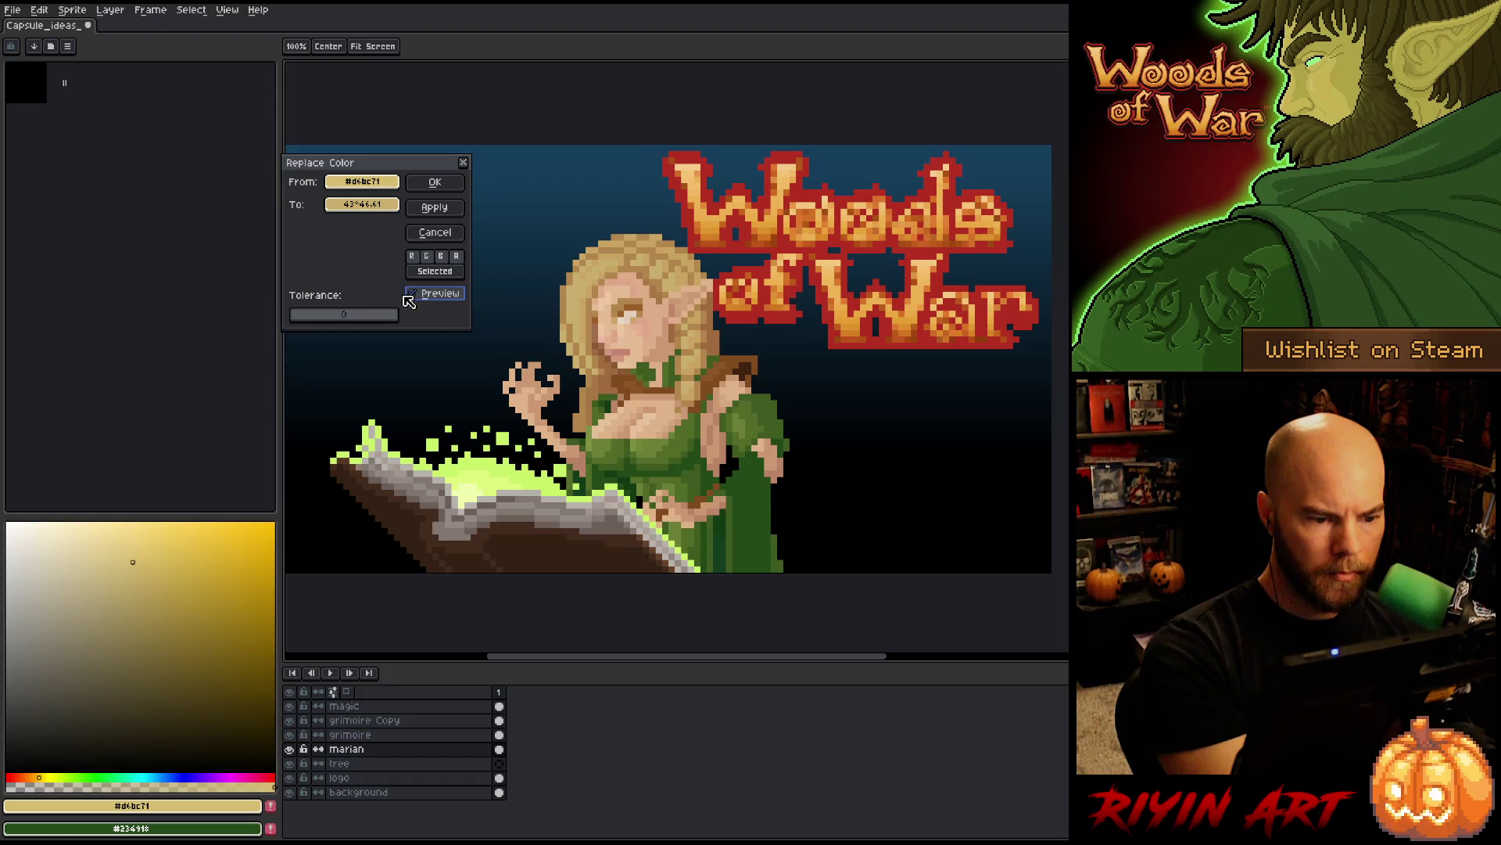
- Raise the replacement gold's saturation and lightness, shift its hue toward yellow, and re-enable preview
left_click(362, 204)
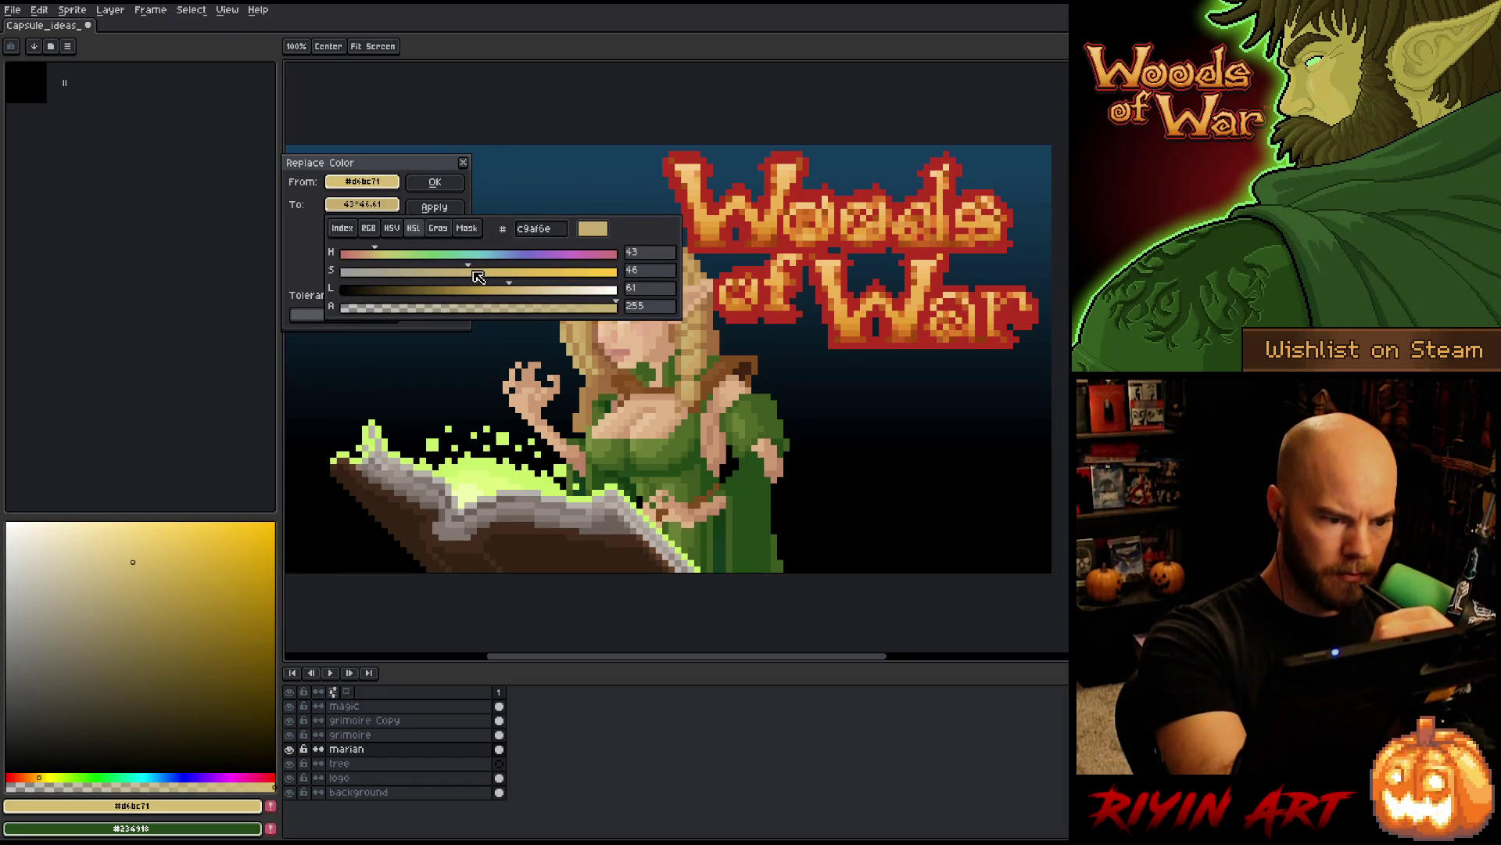
left_click(473, 274)
left_click(474, 272)
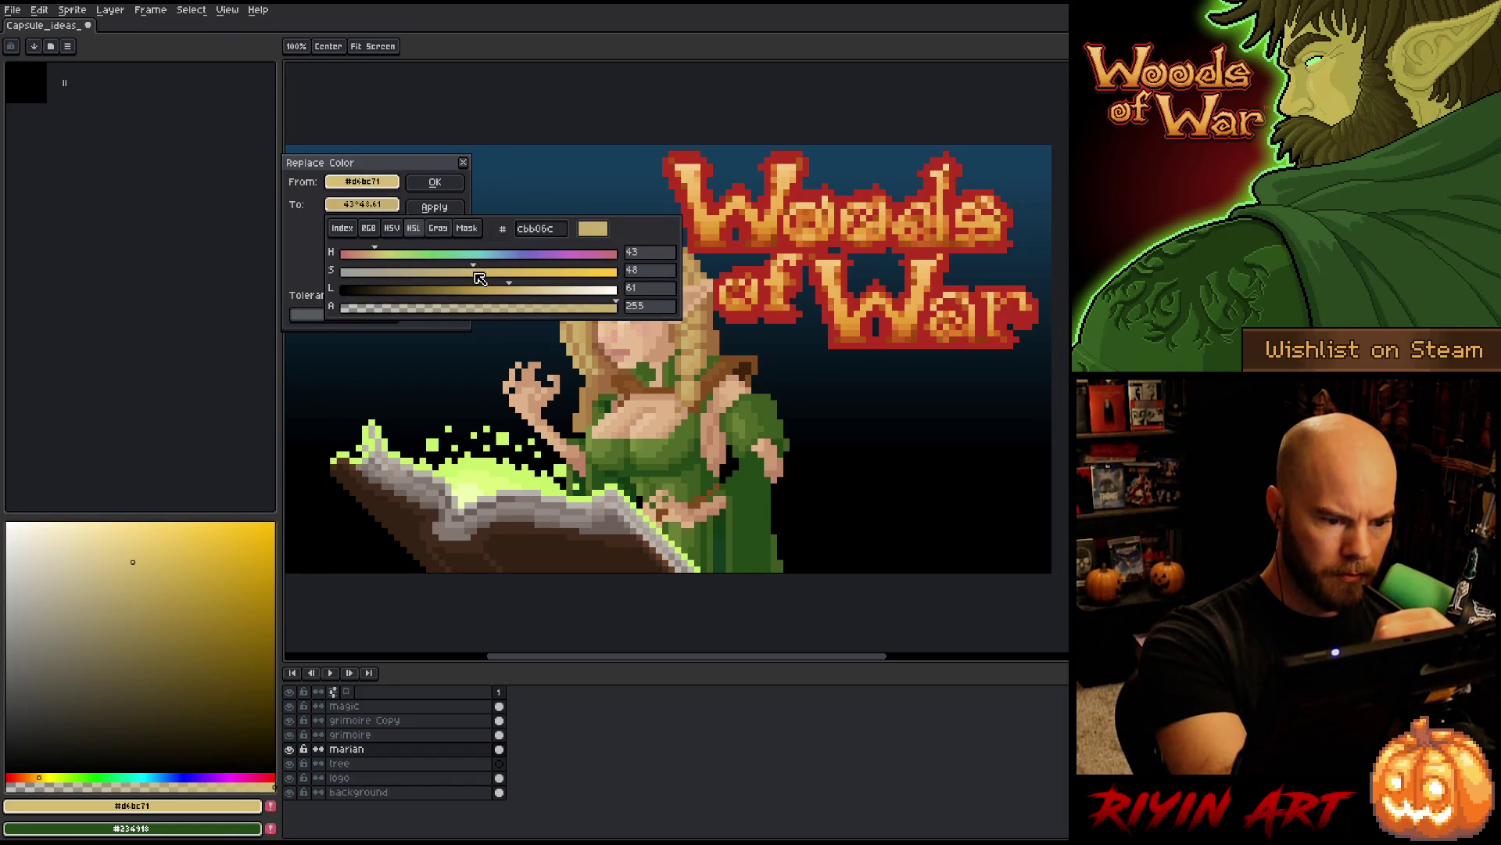
left_click(513, 288)
left_click(515, 290)
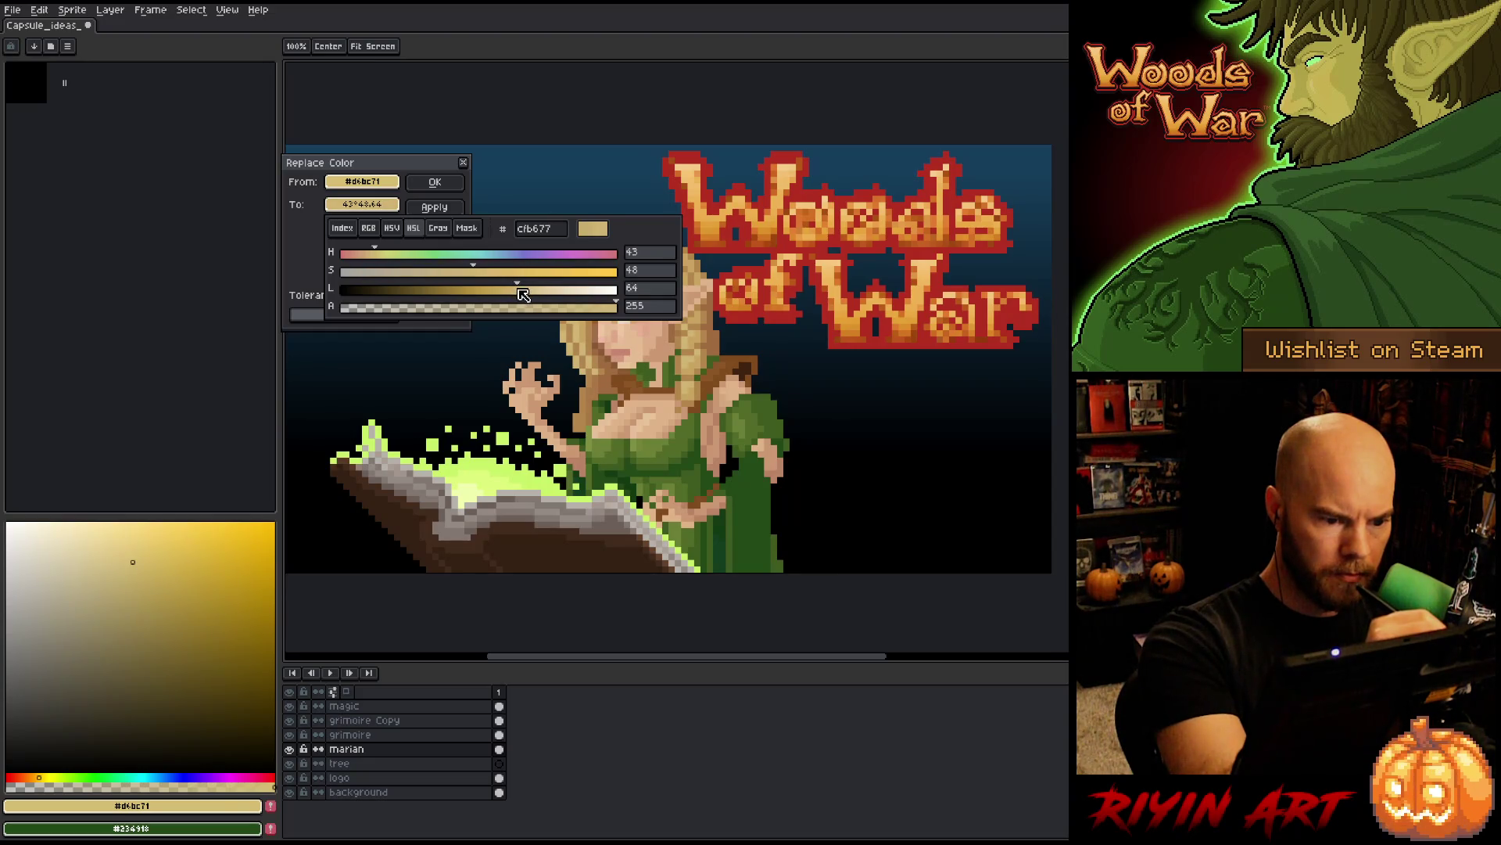
left_click(378, 255)
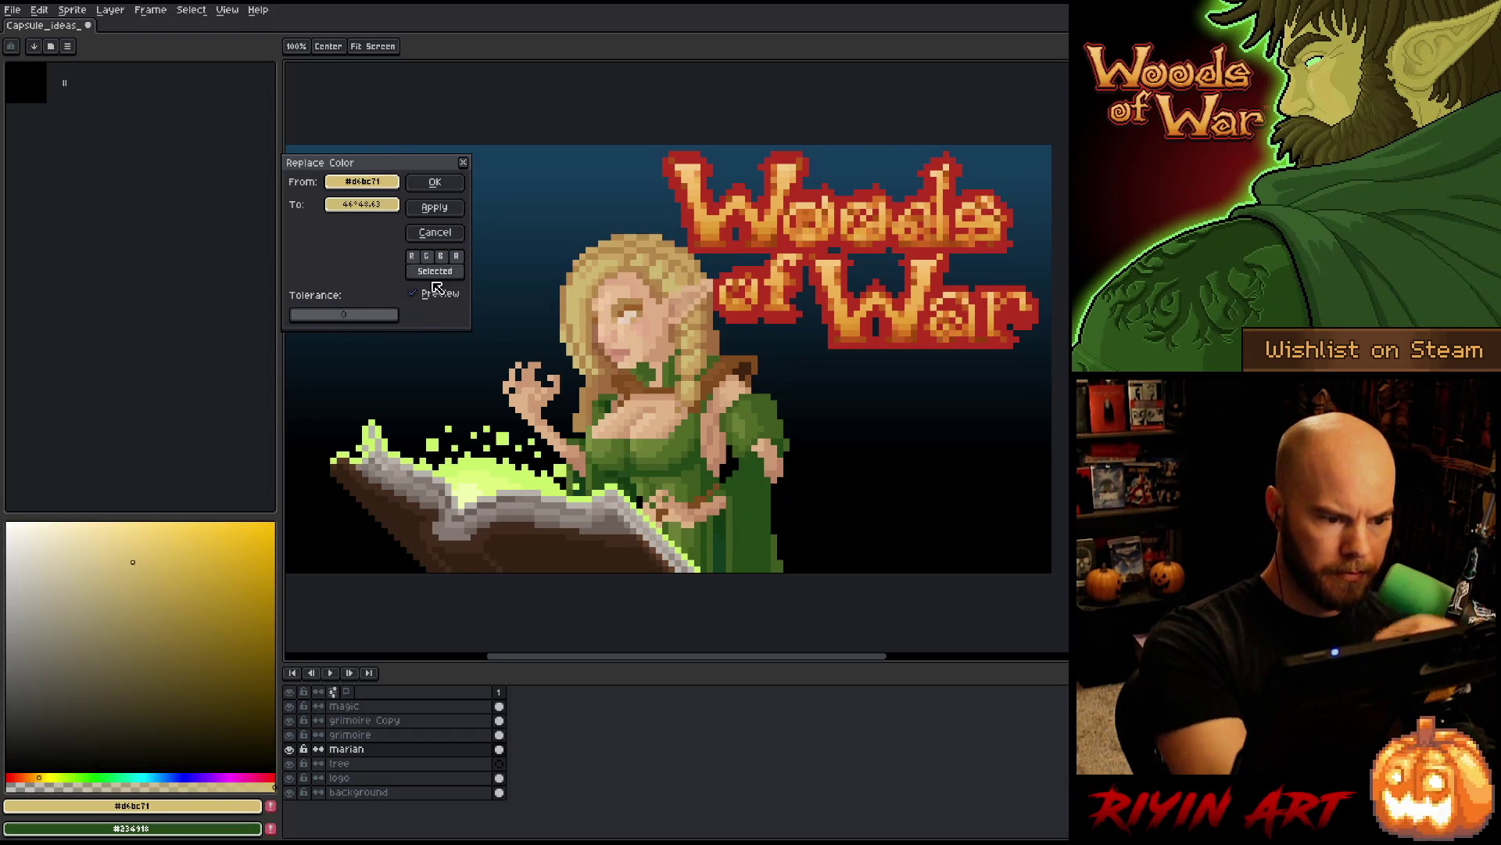
left_click(417, 293)
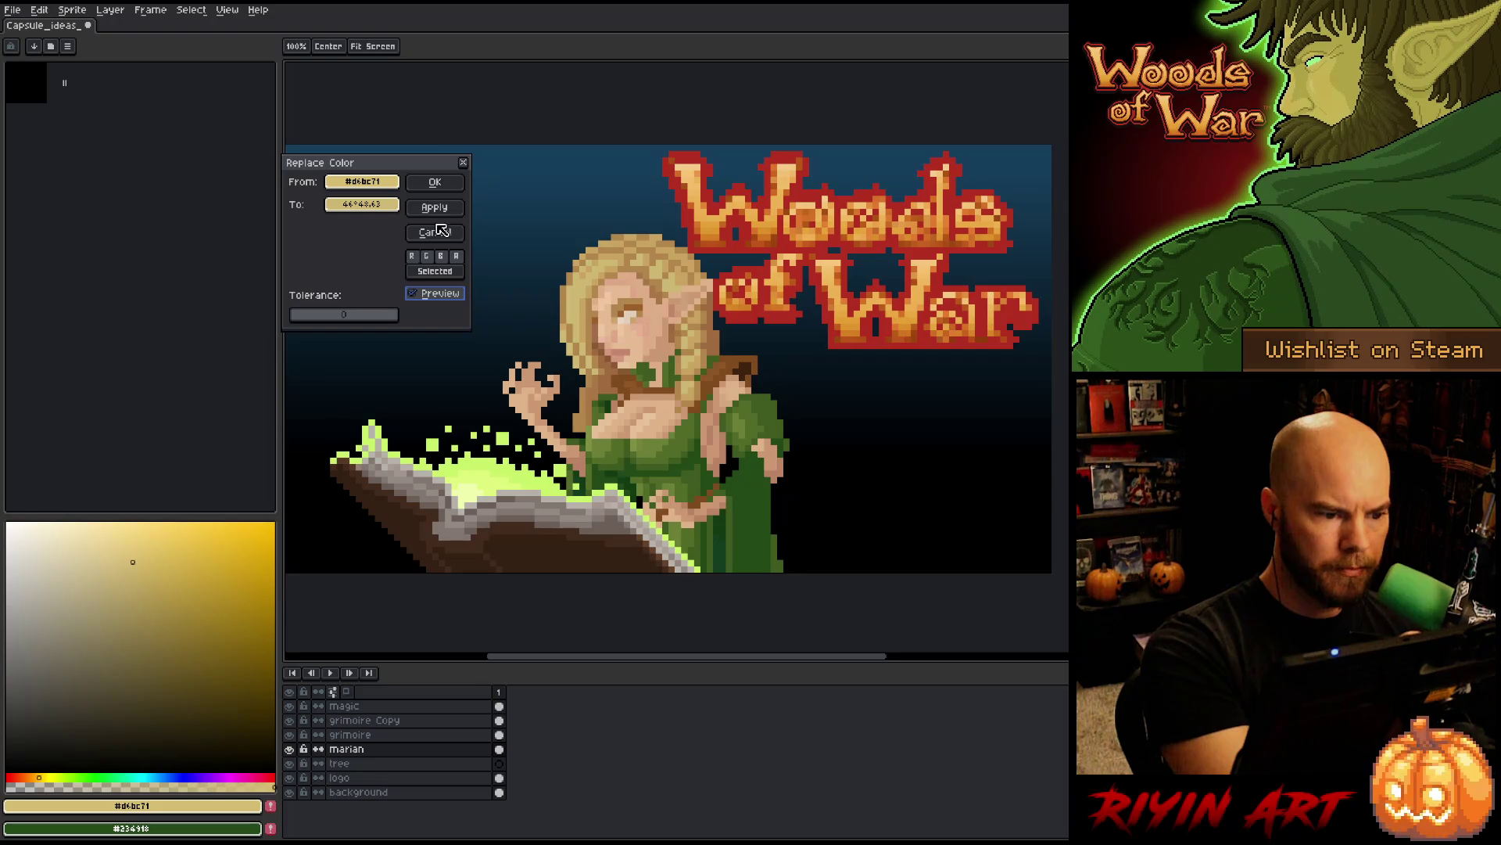
- Reset the replacement to #d6bc71, nudge its hue toward orange in HSV, and confirm
left_click(362, 204)
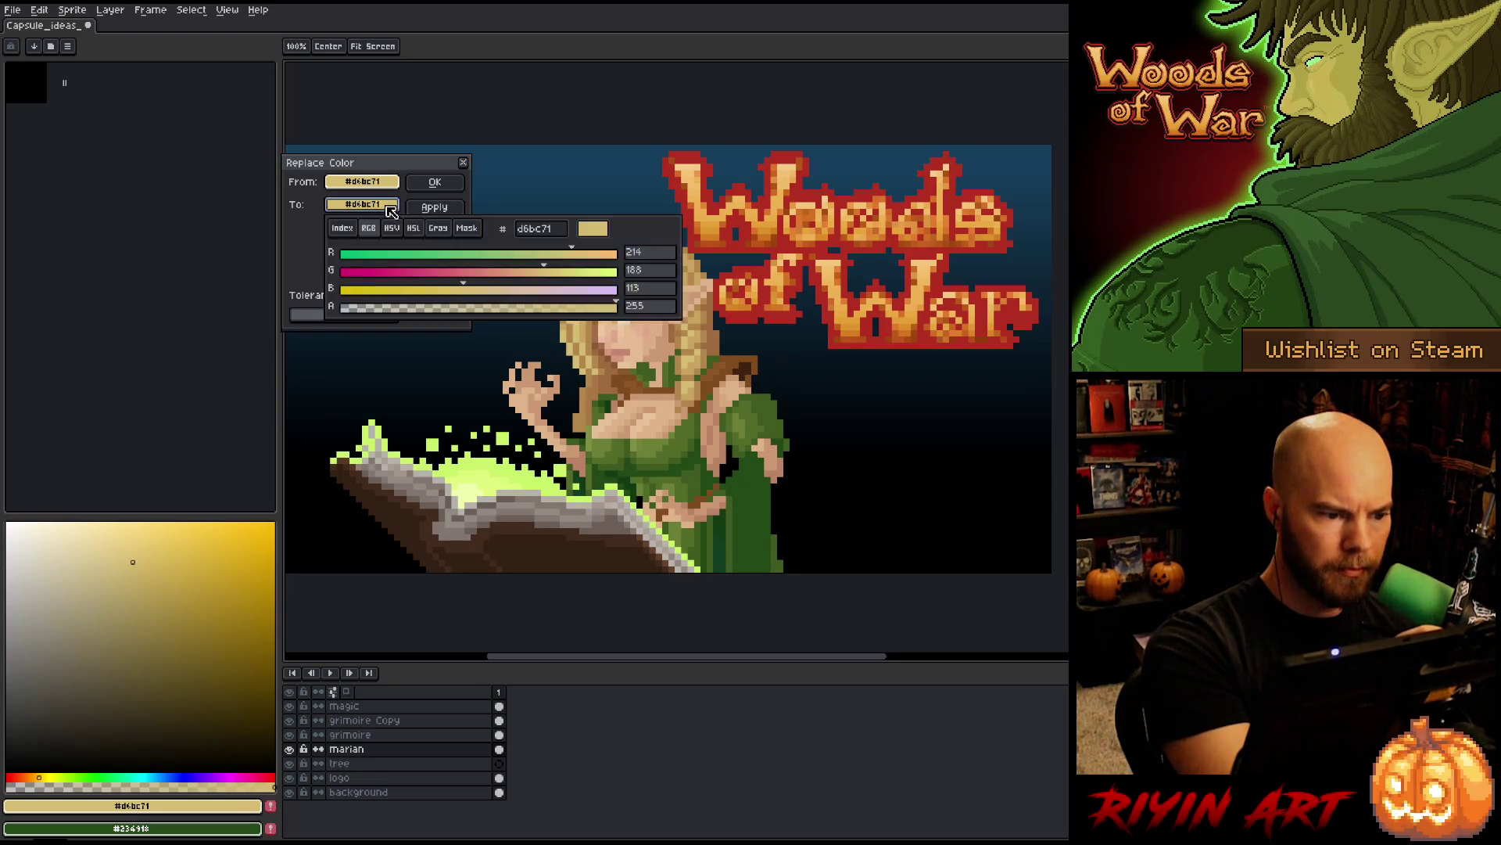
left_click(590, 129)
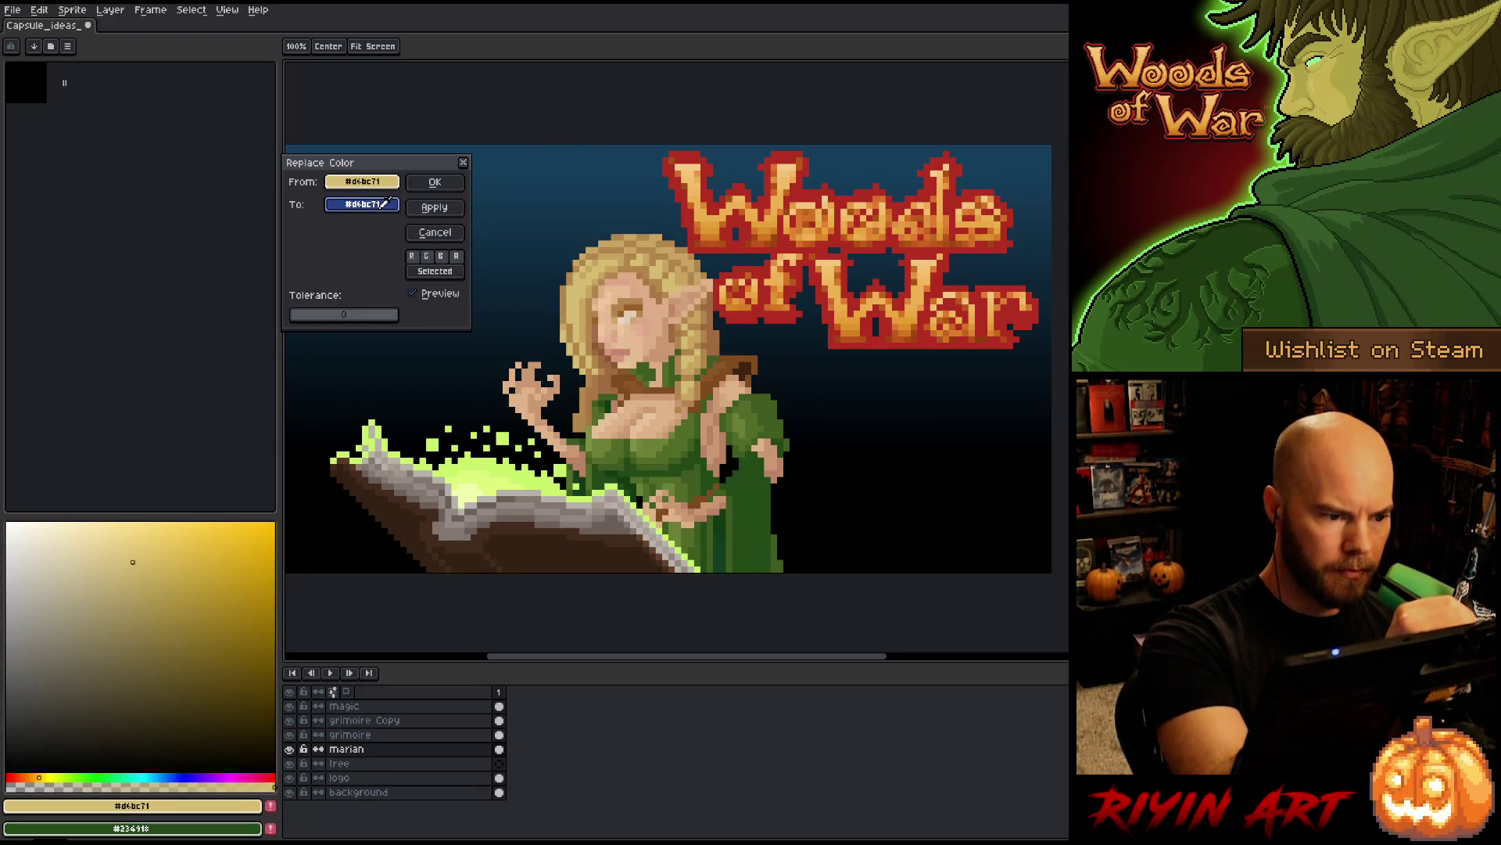
left_click(362, 204)
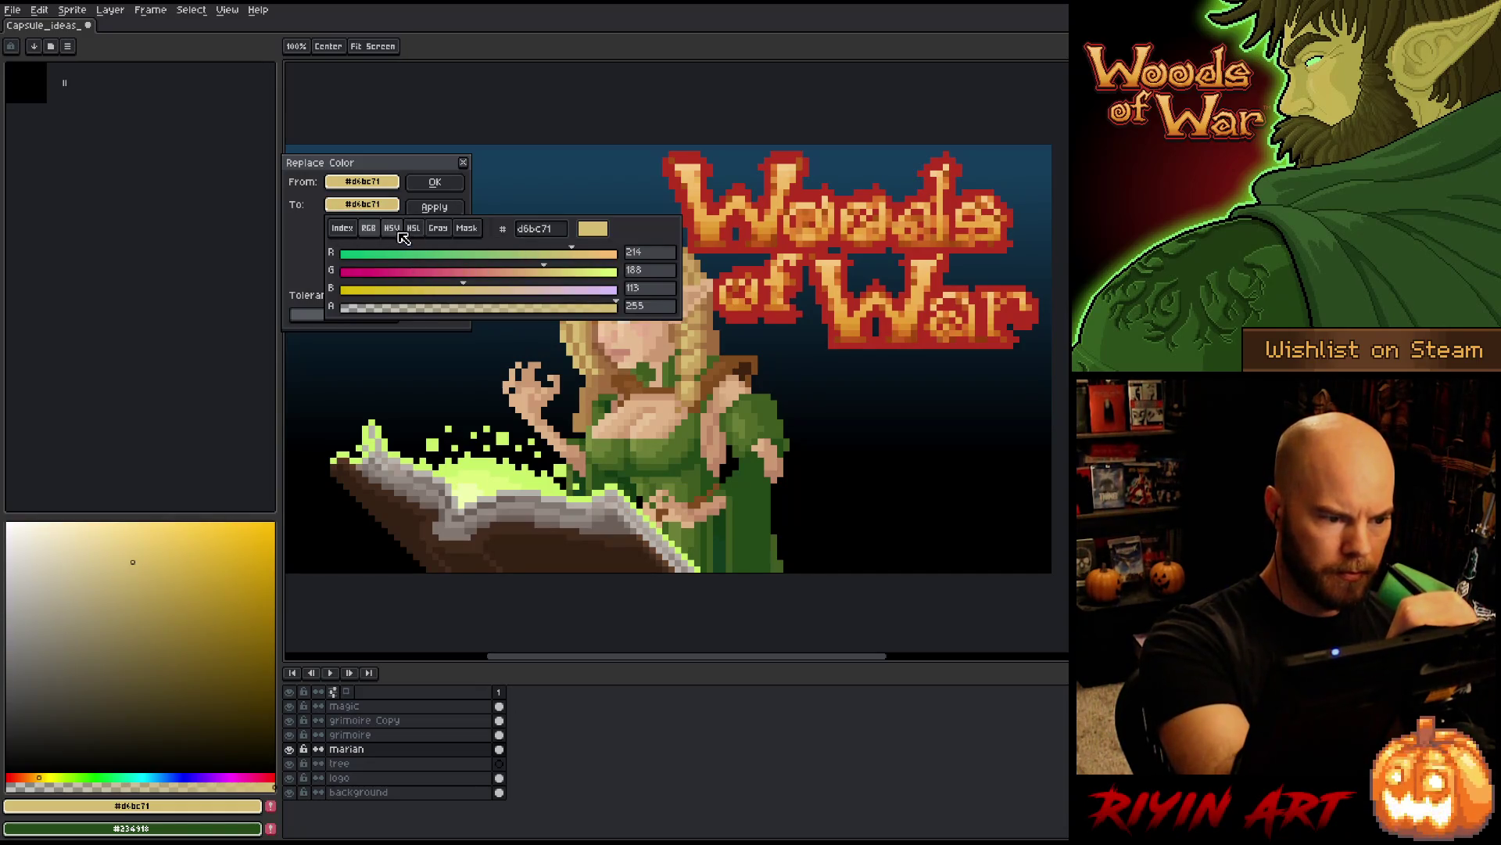
left_click(417, 233)
left_click(391, 229)
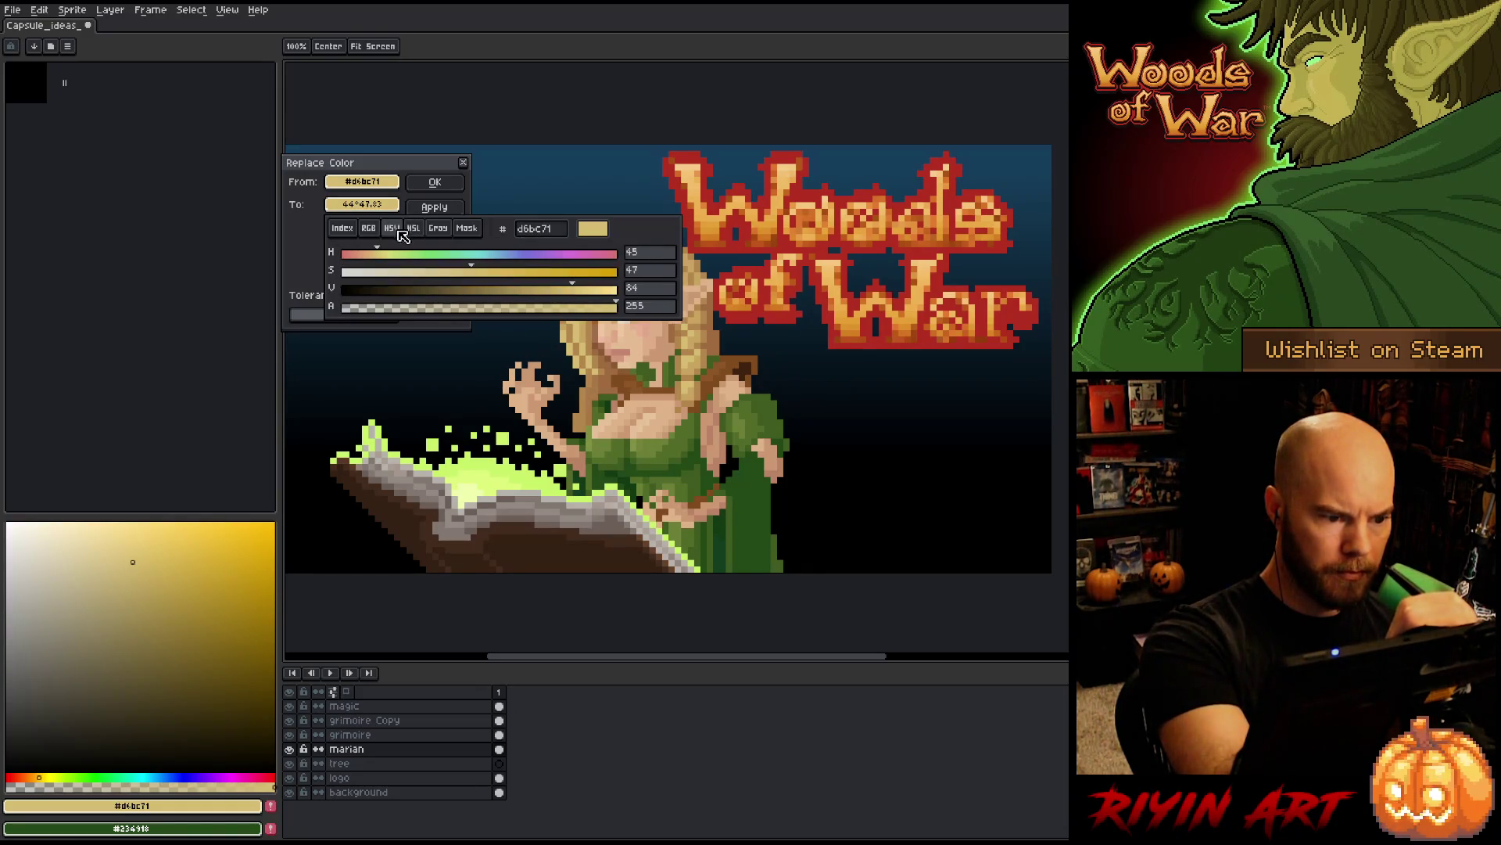
left_click_drag(383, 254, 382, 253)
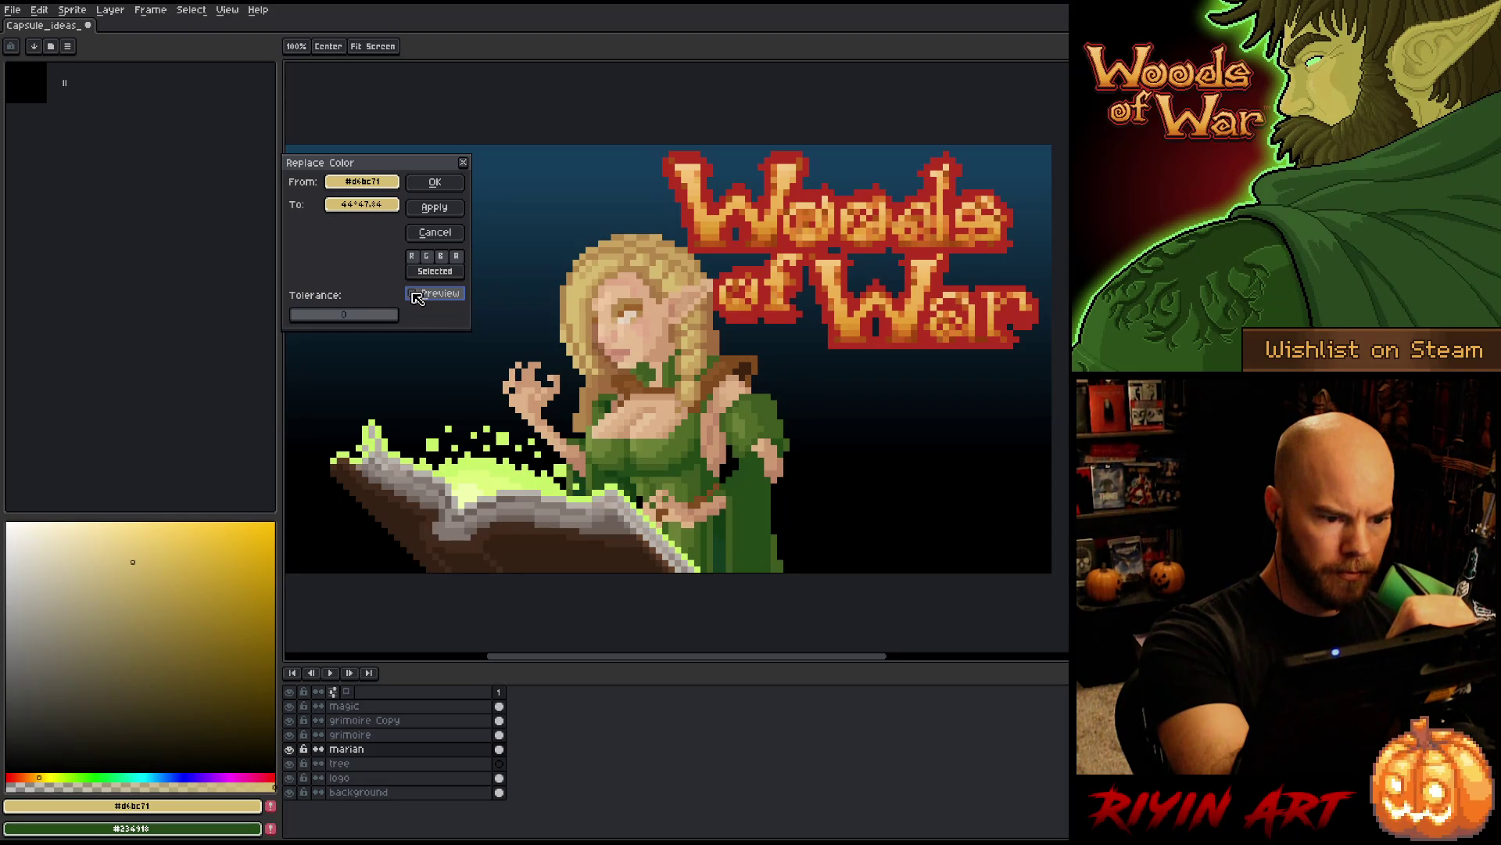
left_click(435, 182)
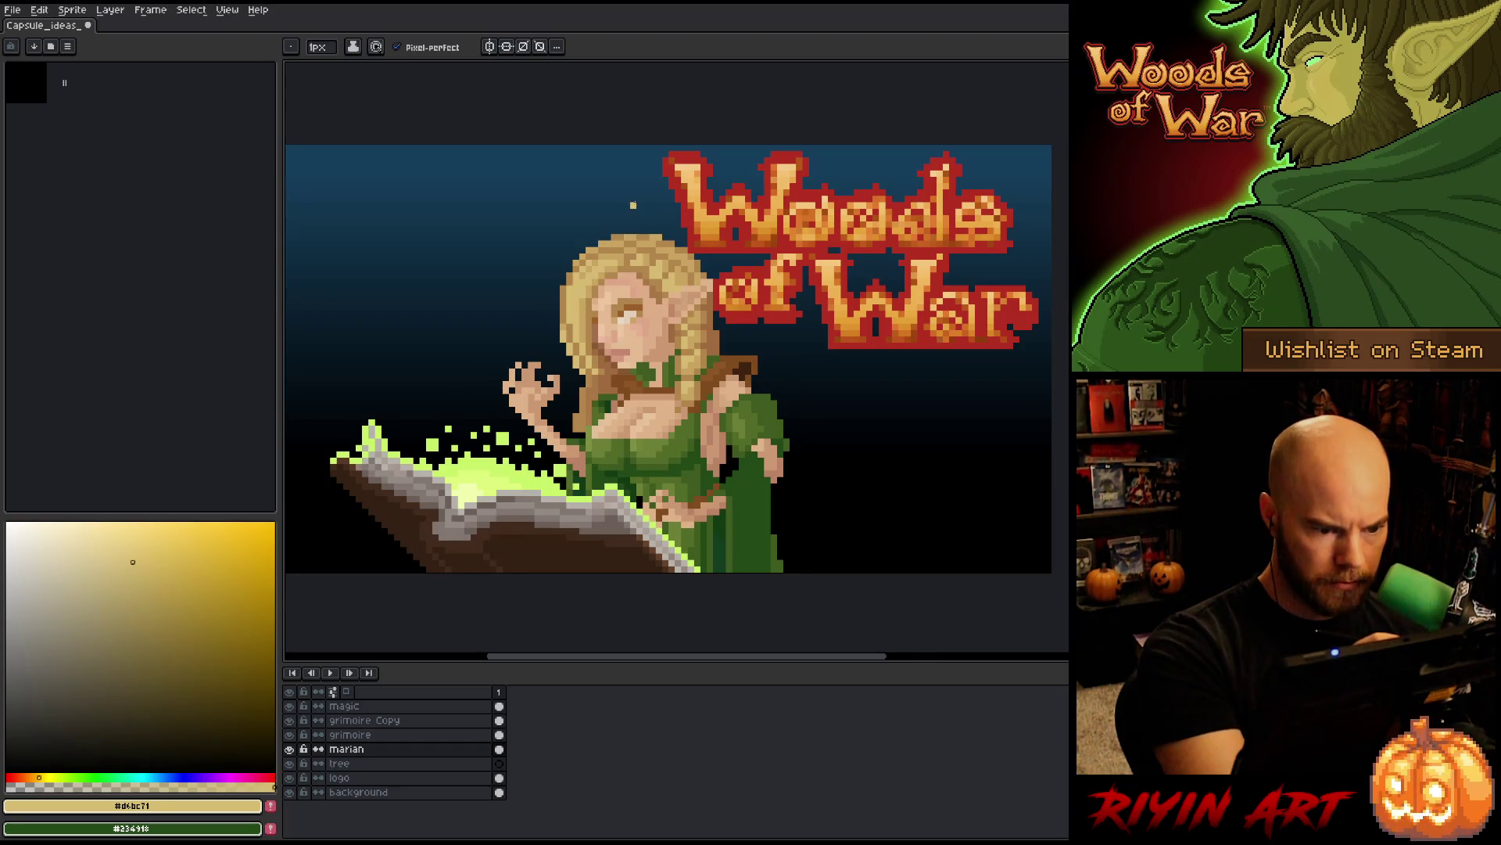
- Pan the artwork up and right and set the drawing colour to dark green
key("h")
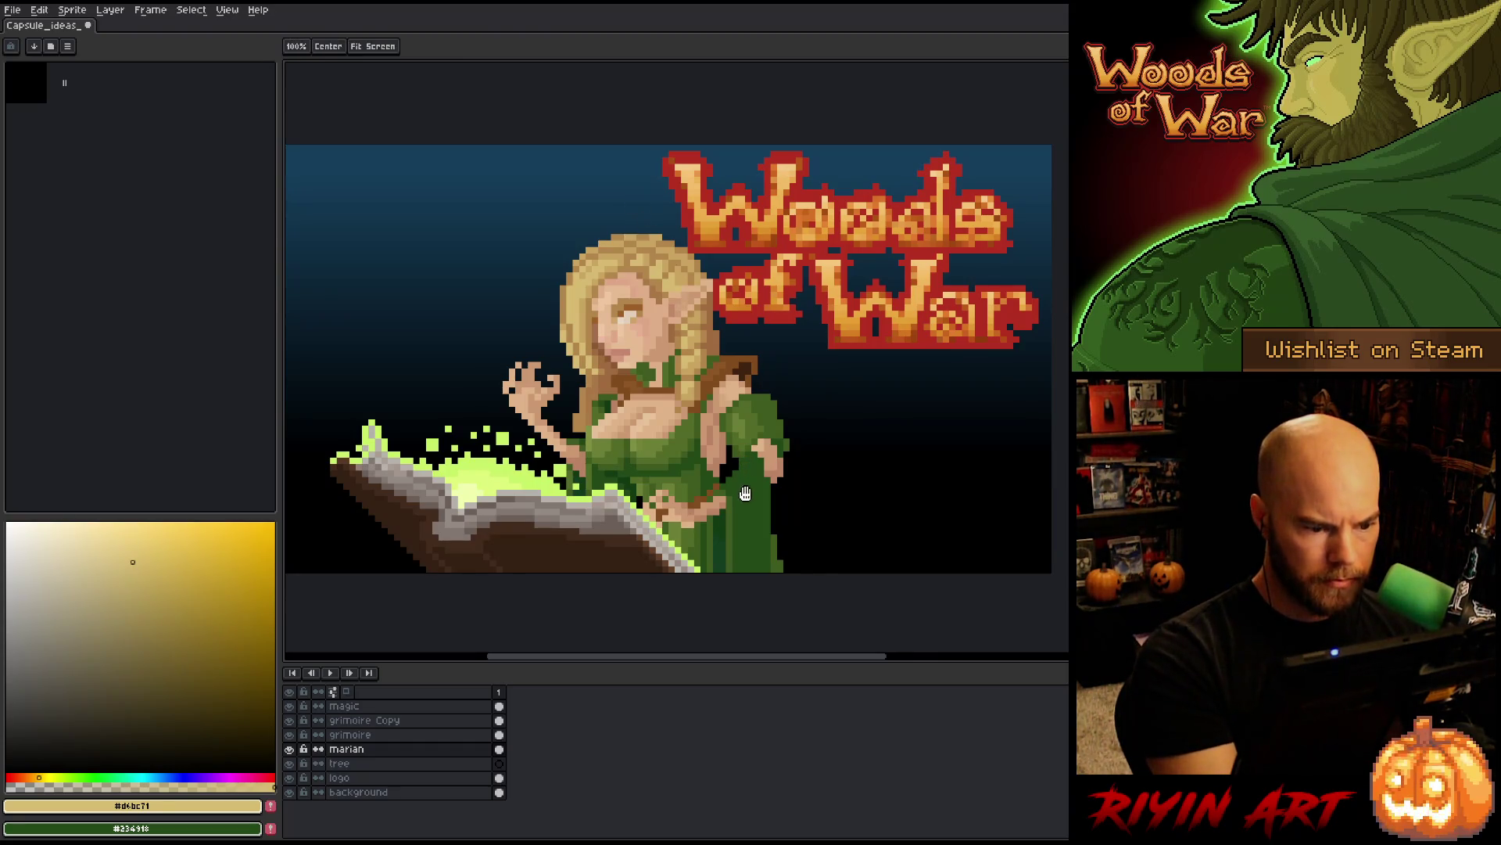
mouse_move(748, 514)
left_mouse_down()
mouse_move(754, 453)
mouse_move(745, 495)
left_mouse_up()
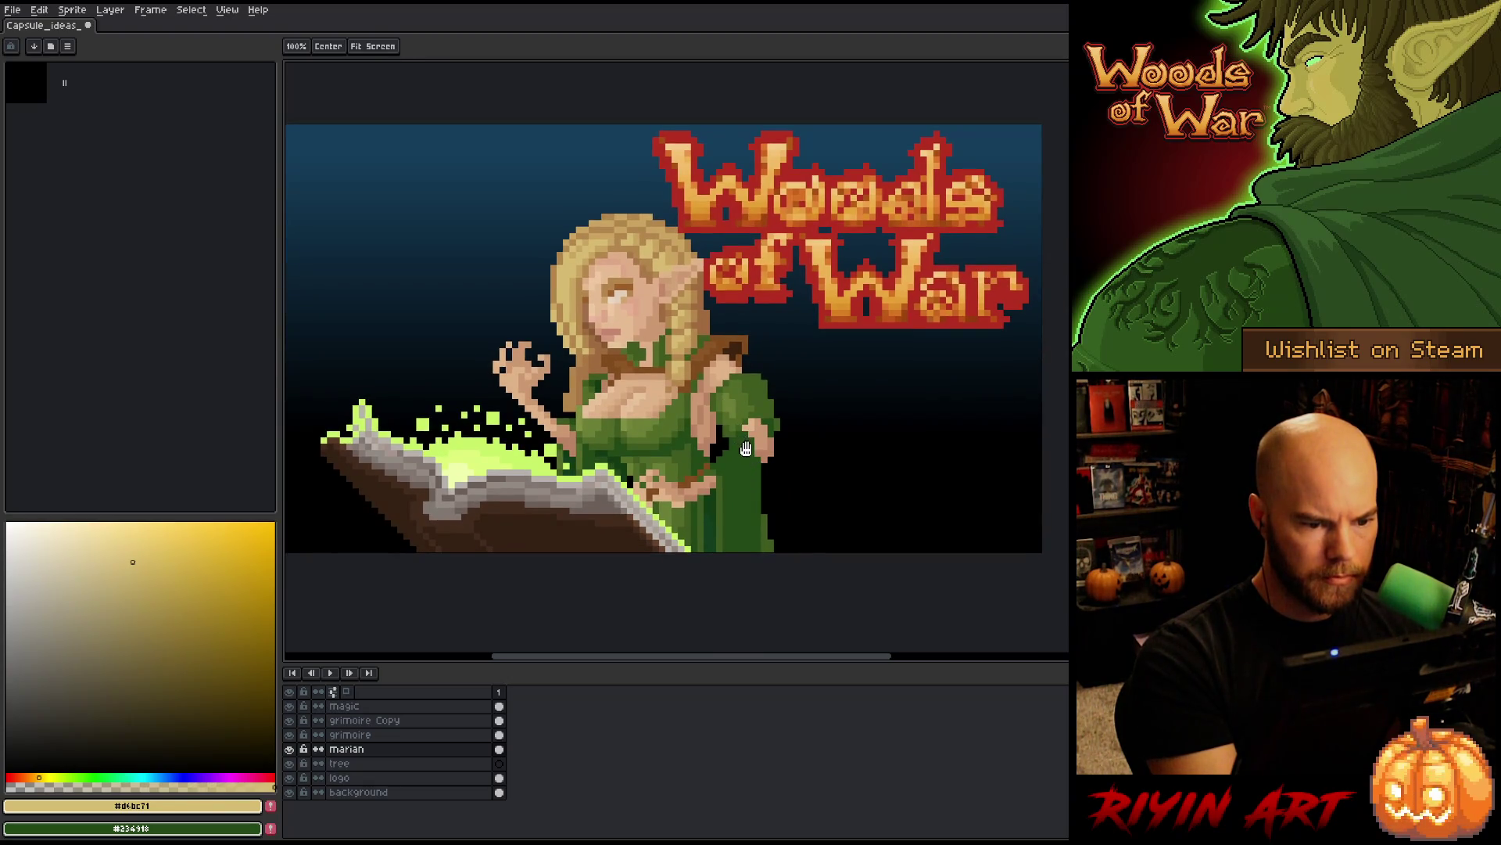
mouse_move(738, 455)
left_mouse_down()
mouse_move(754, 427)
mouse_move(758, 454)
left_mouse_up()
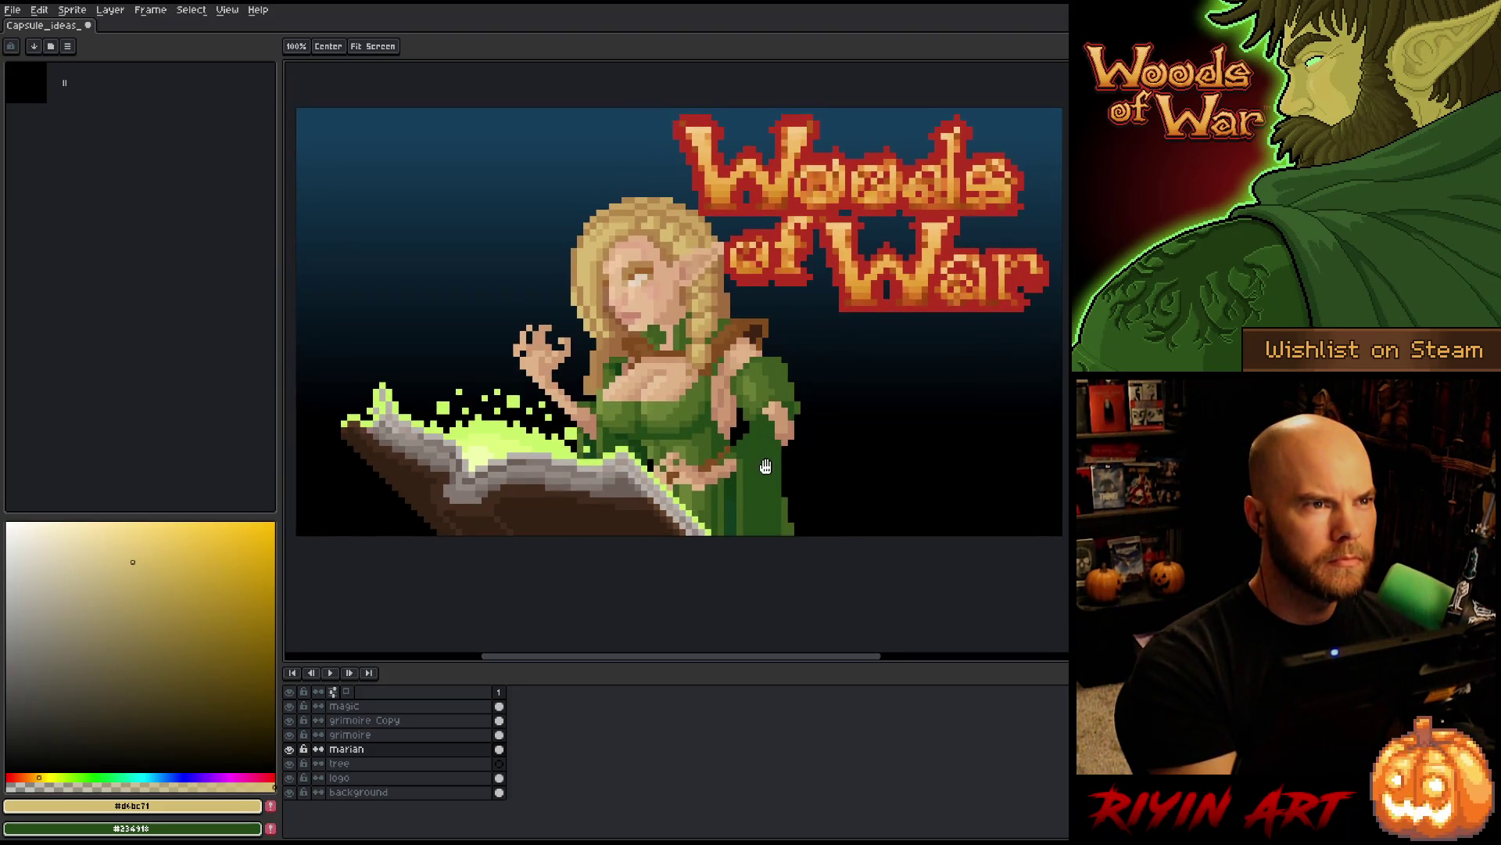
key("b")
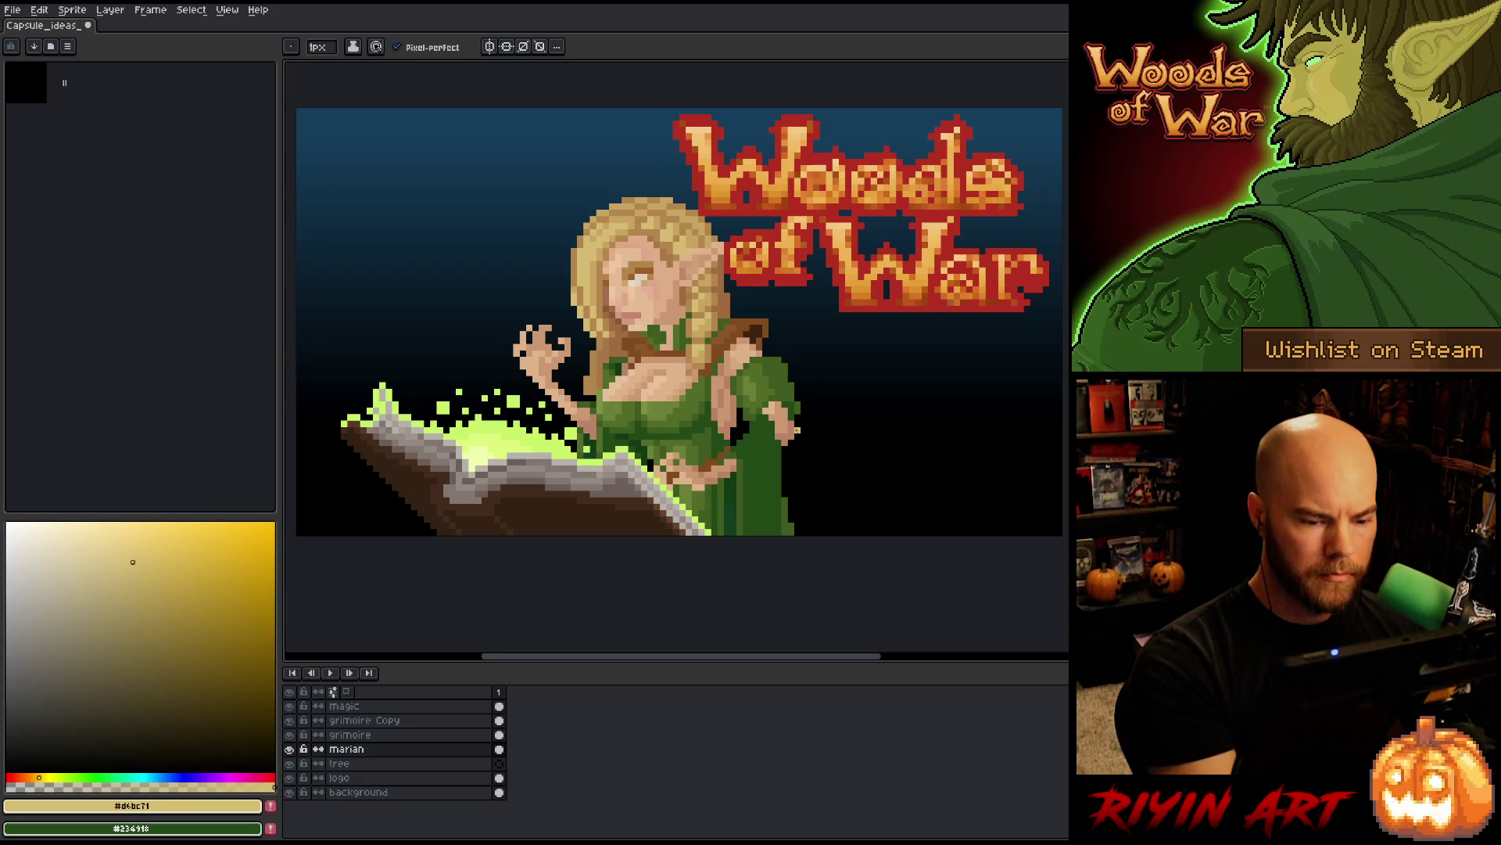
left_click(788, 477, "alt")
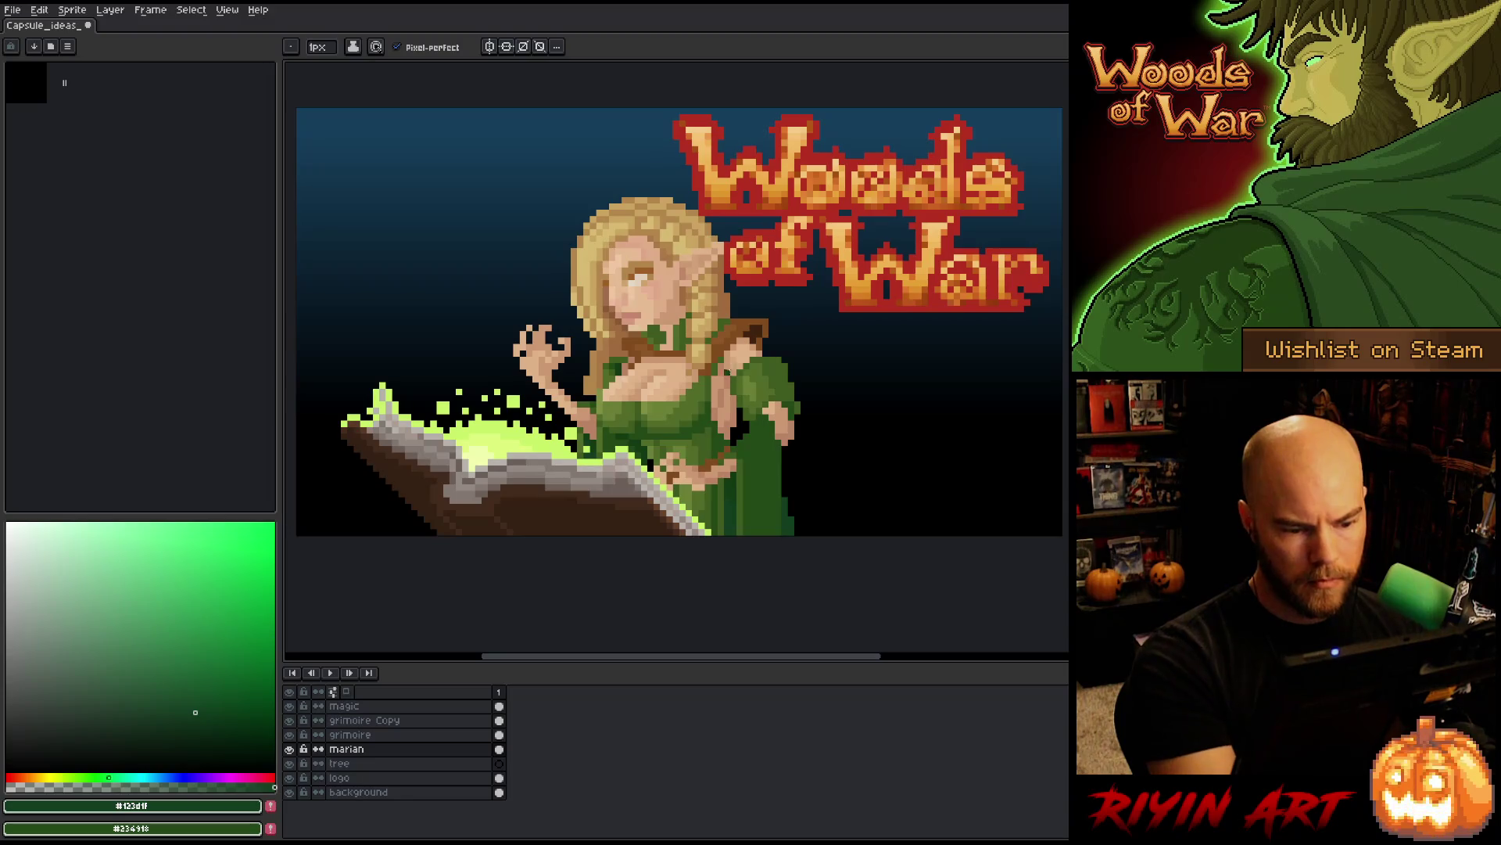
- Sample the skin tone from the artwork and save the capsule image
key("alt")
left_click(736, 412, "alt")
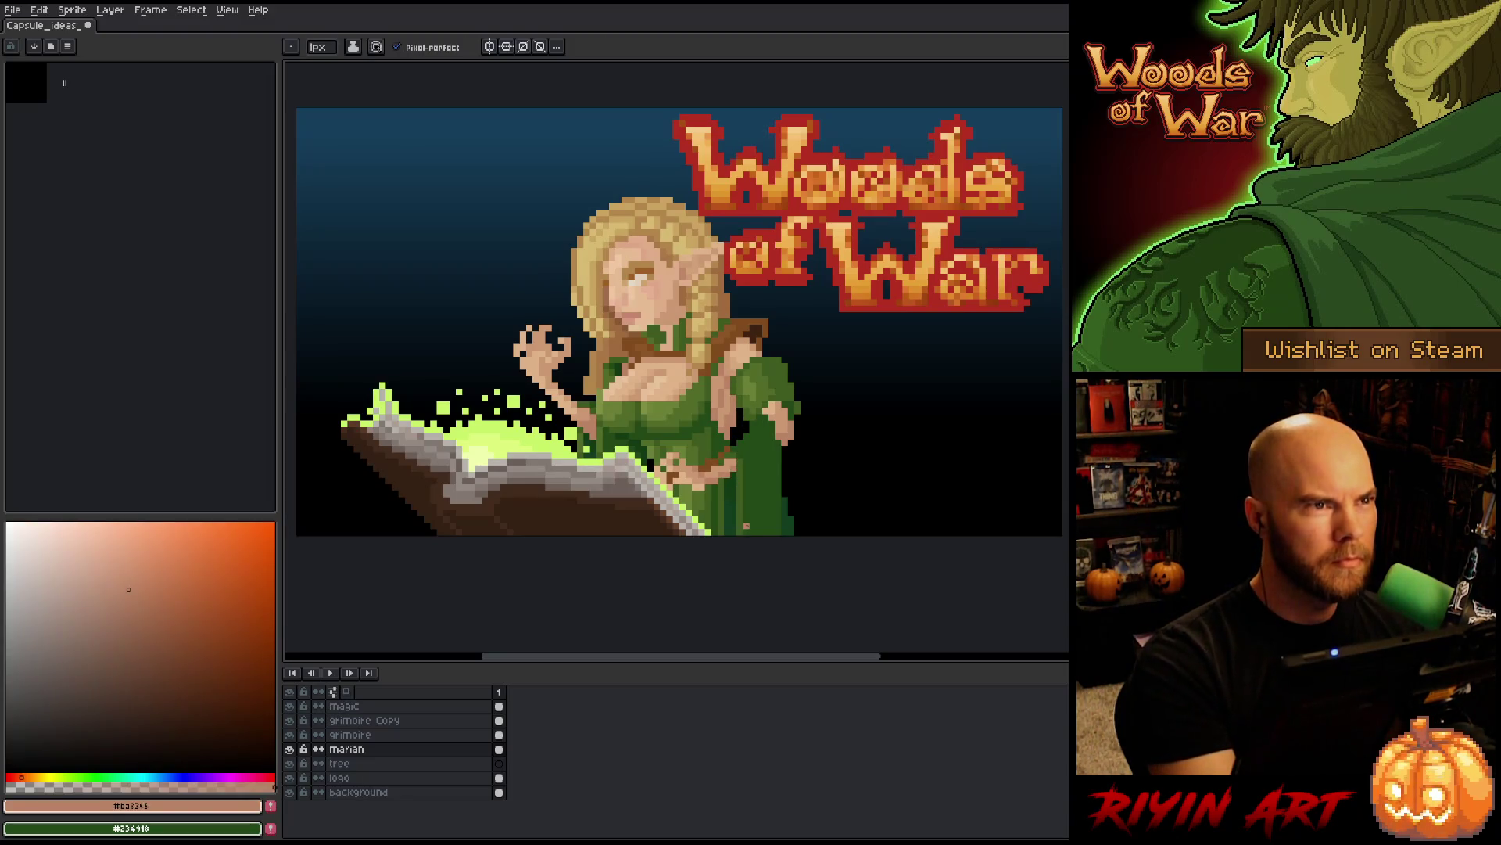
key("ctrl+s")
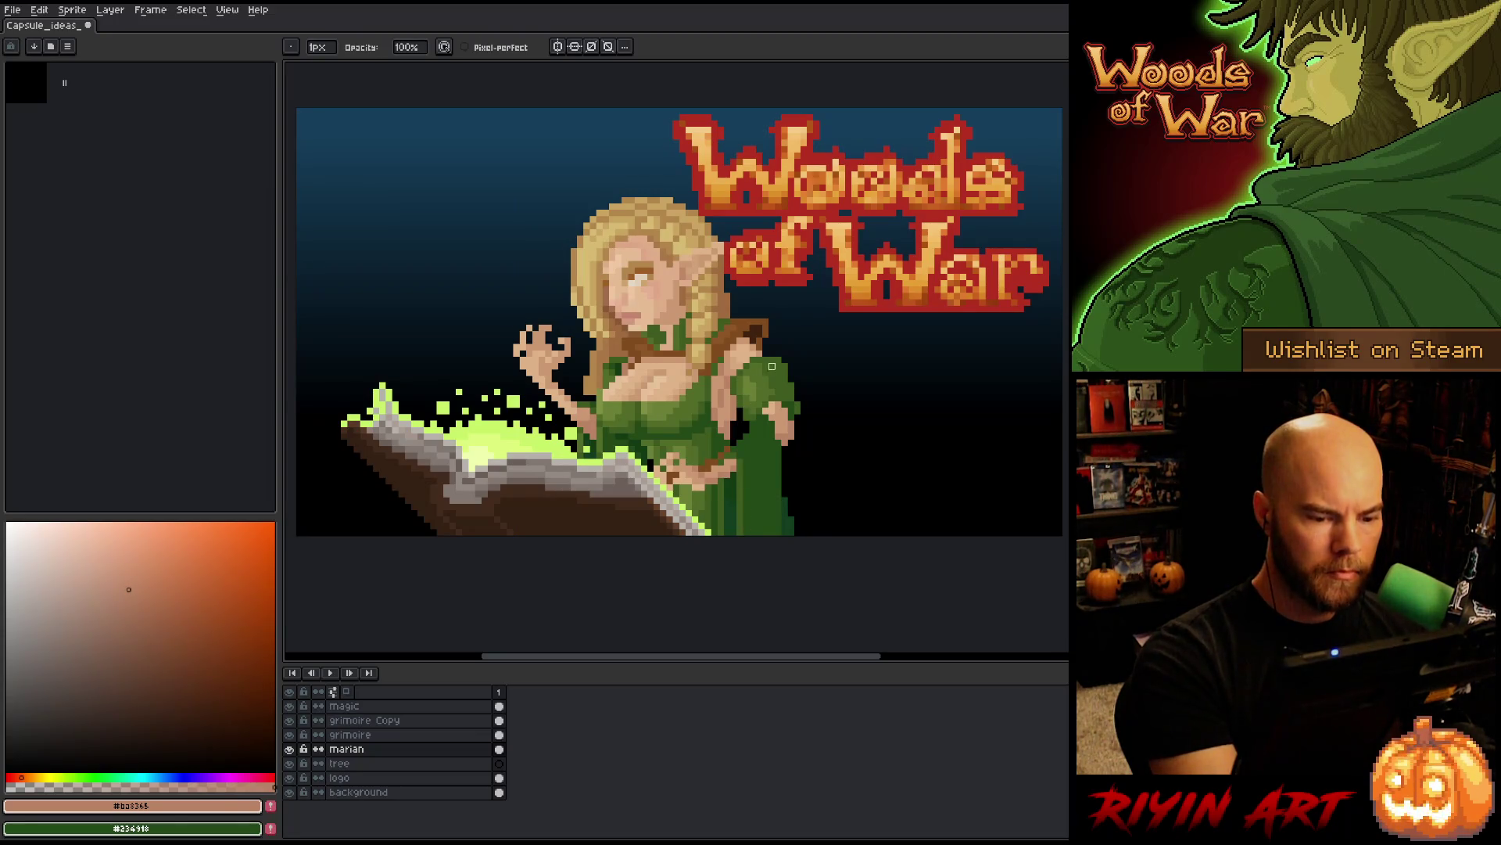
key("e")
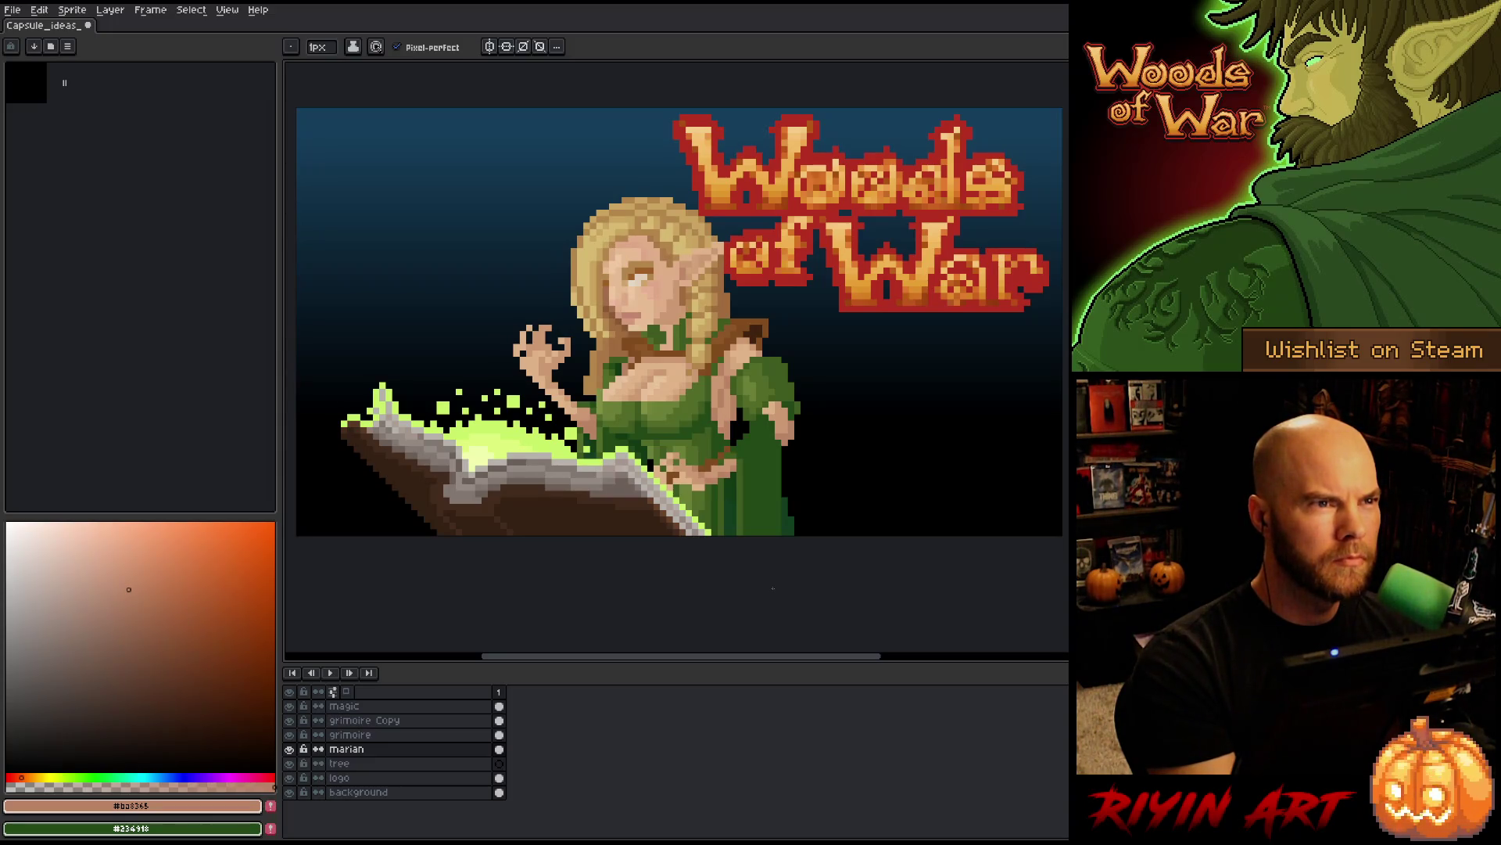
key("ctrl+s")
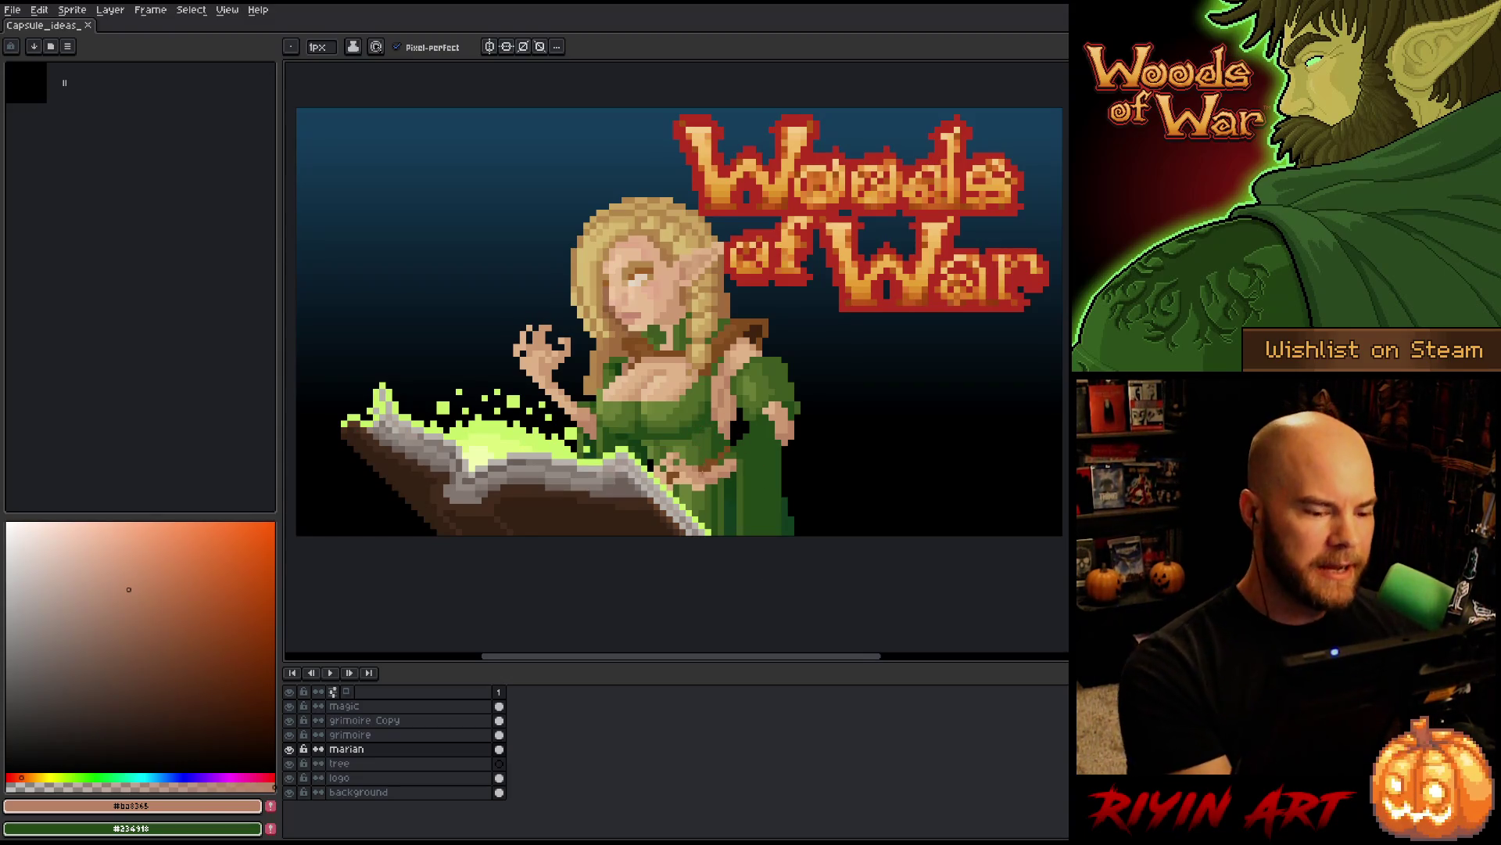
- Pan the artwork left and sample the light gold and orange-brown hair tones
key("h")
left_click_drag(696, 456, 664, 458)
key("b")
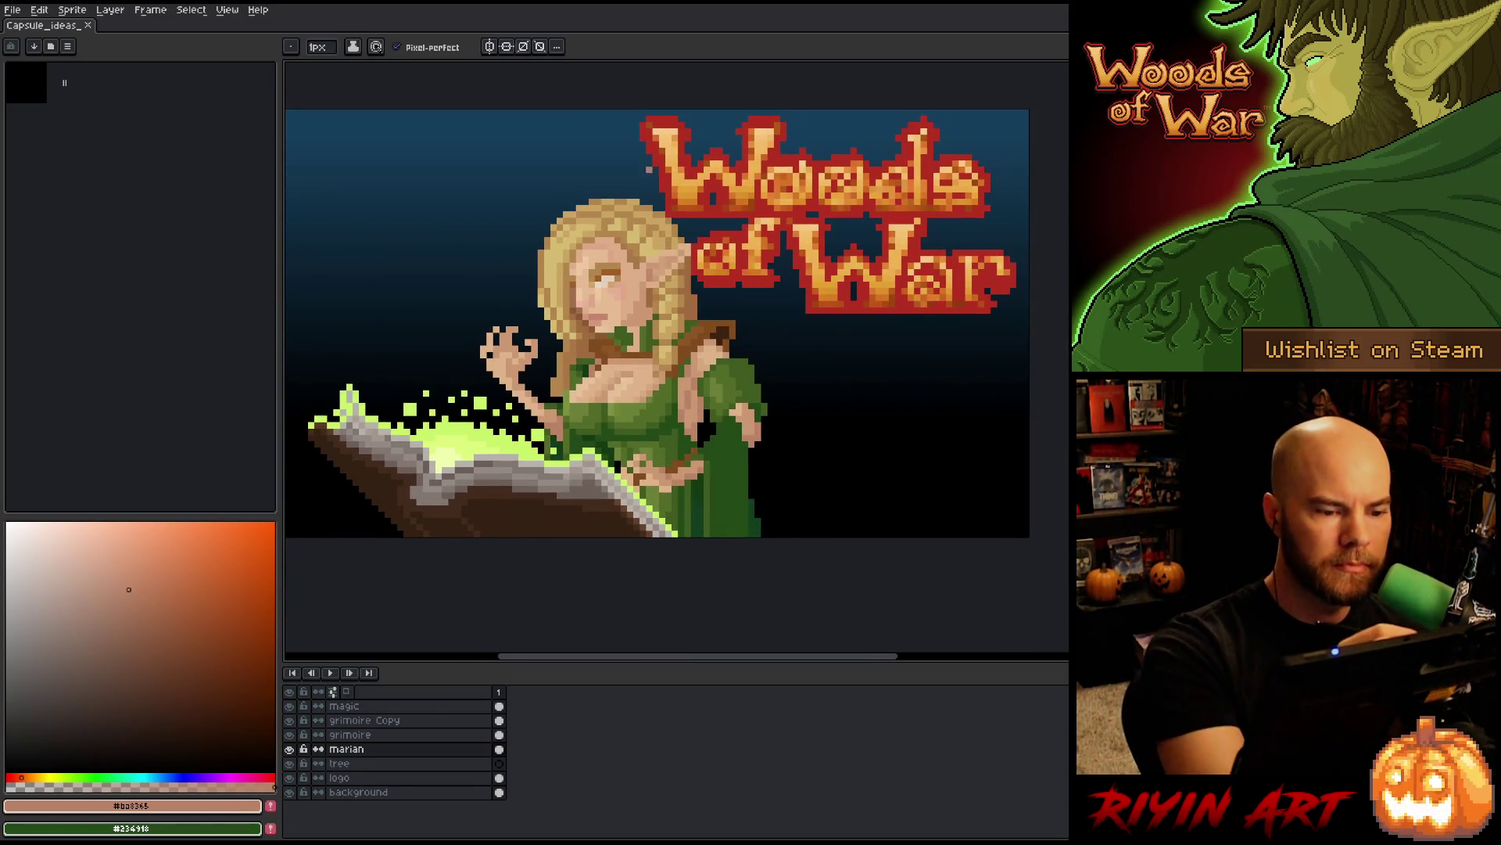
left_click(641, 195, "alt")
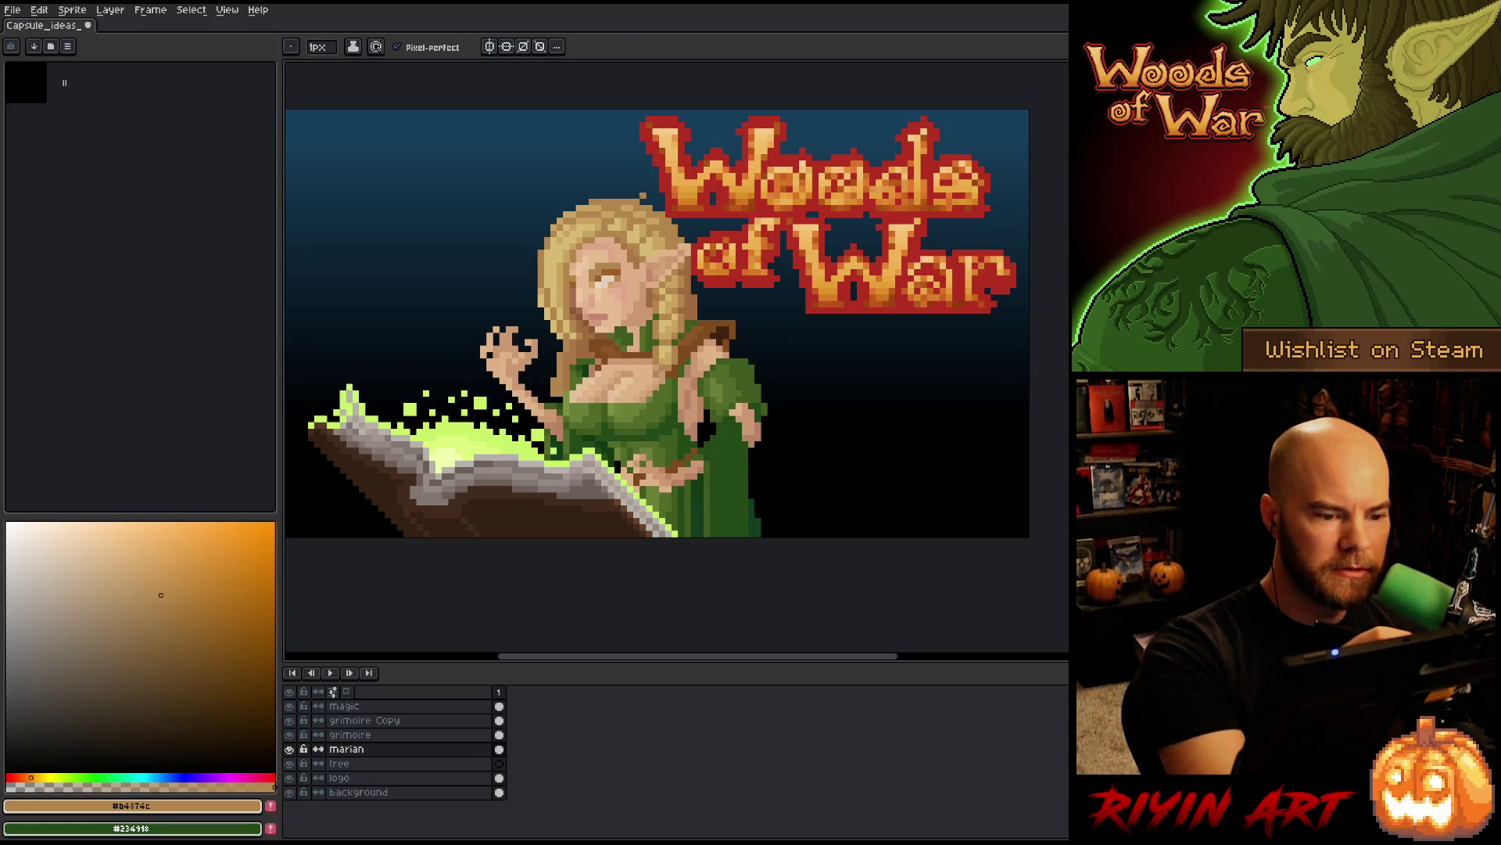
left_click(626, 235, "alt")
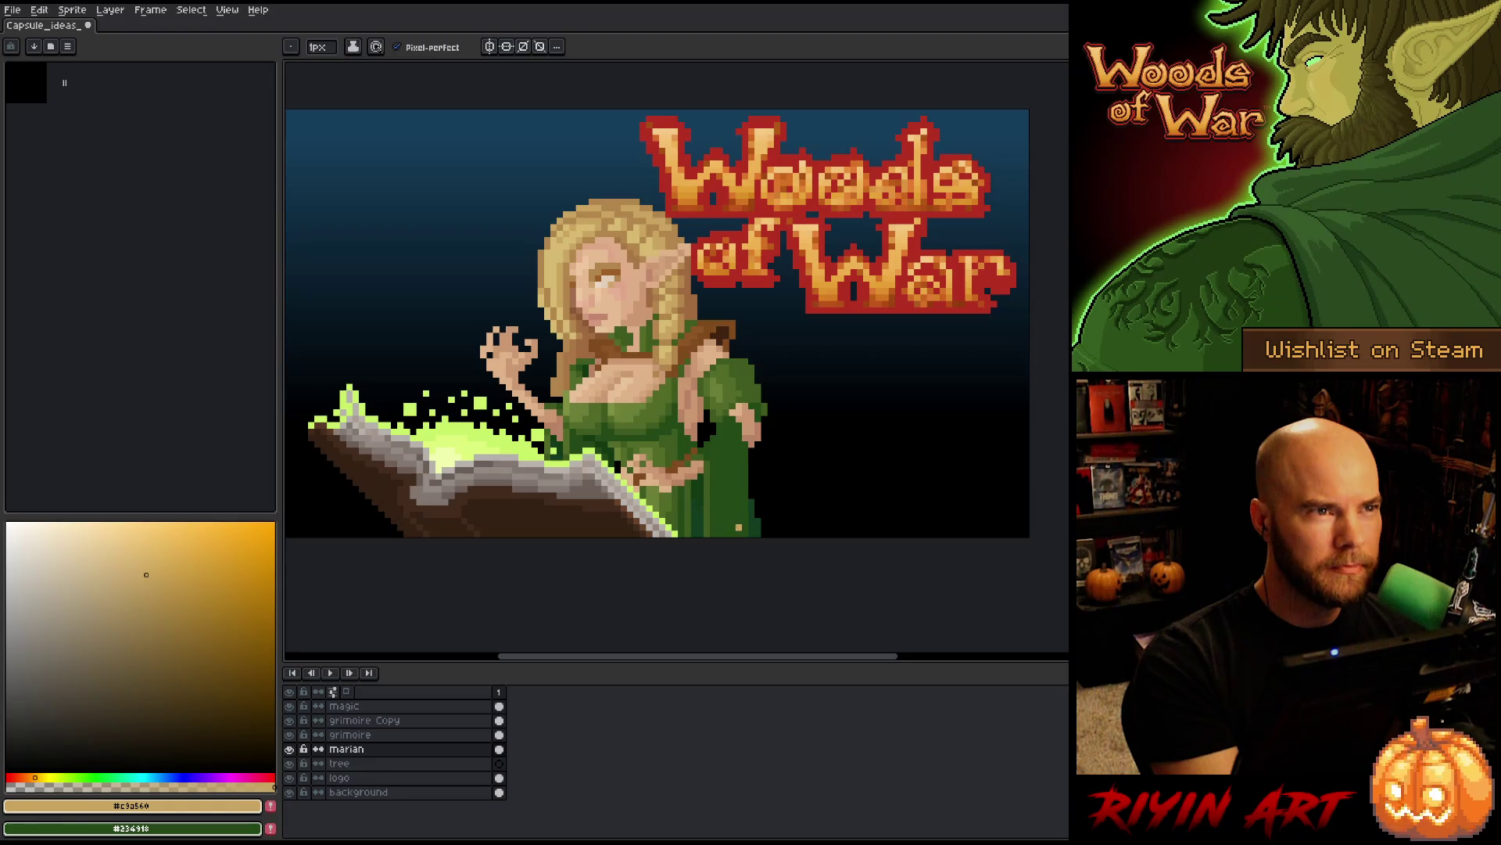
left_click(671, 223, "alt")
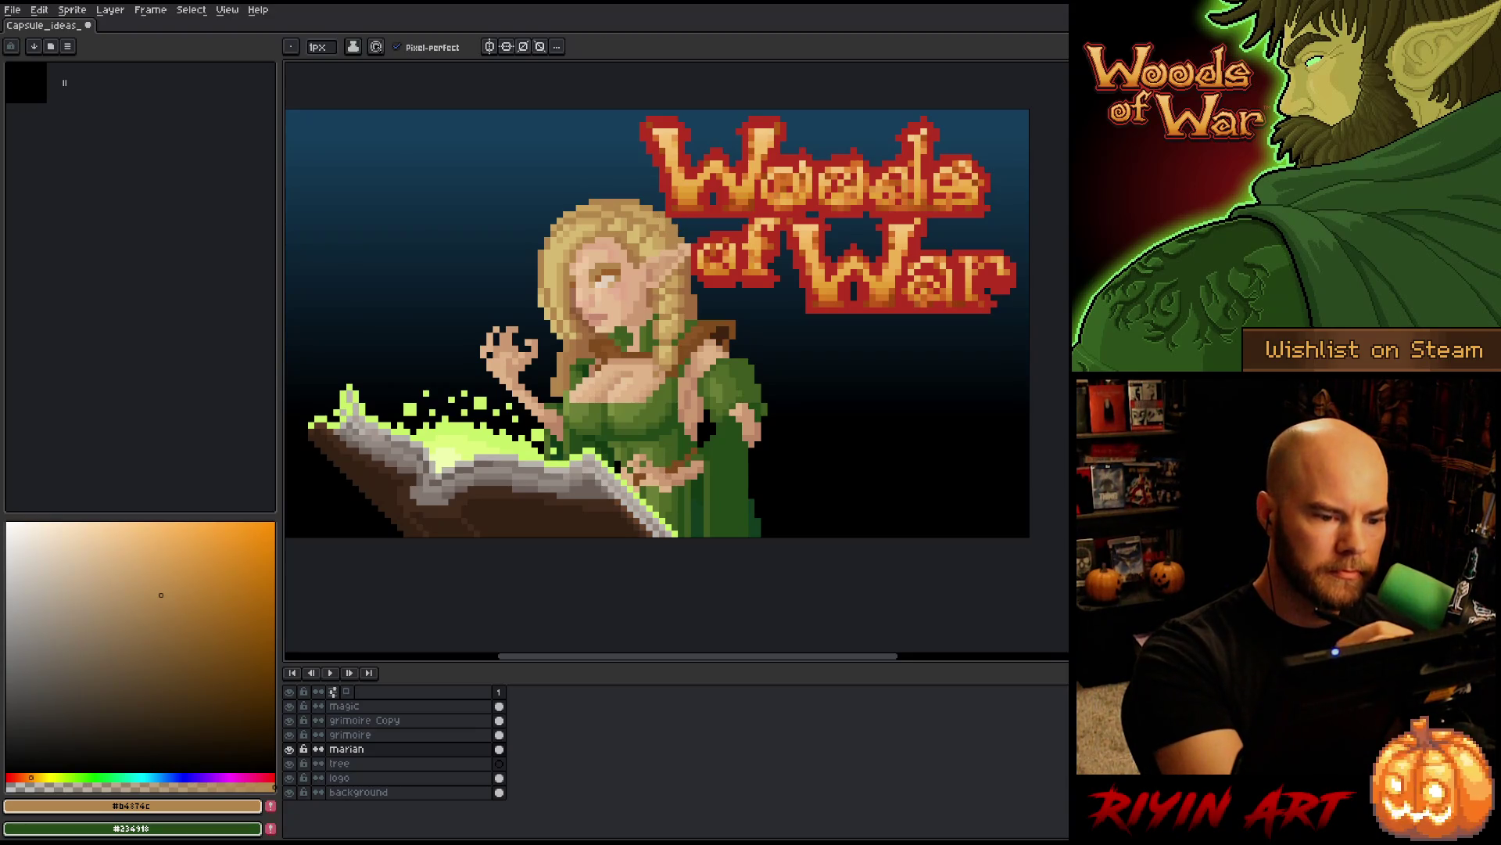
- Compare the darker hair tones and pick a slightly lighter warm golden tan
left_click(665, 215, "alt")
left_click(673, 228, "alt")
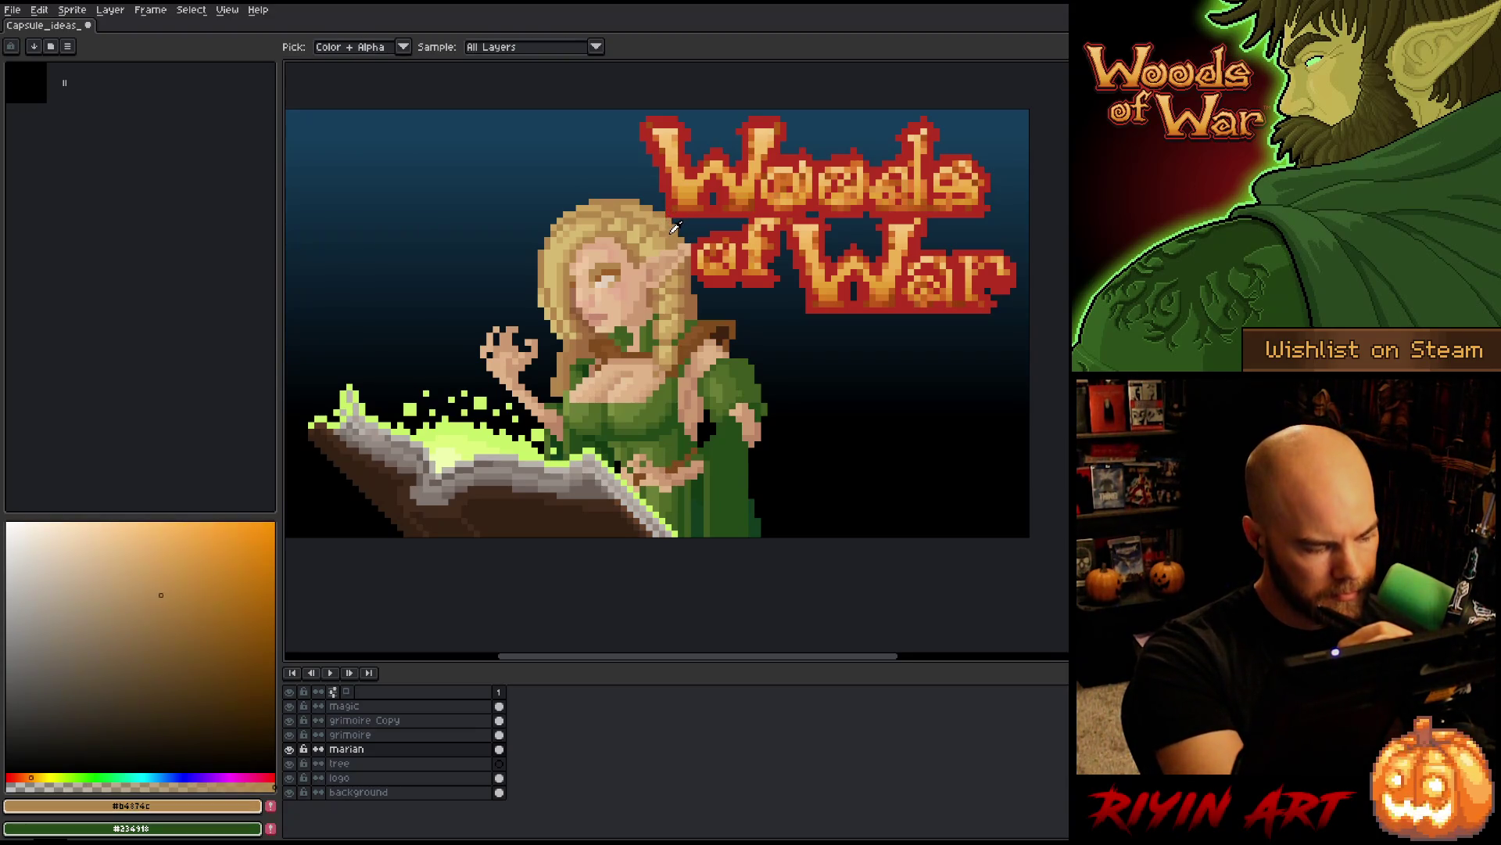
left_click(672, 224, "alt")
left_click(673, 227, "alt")
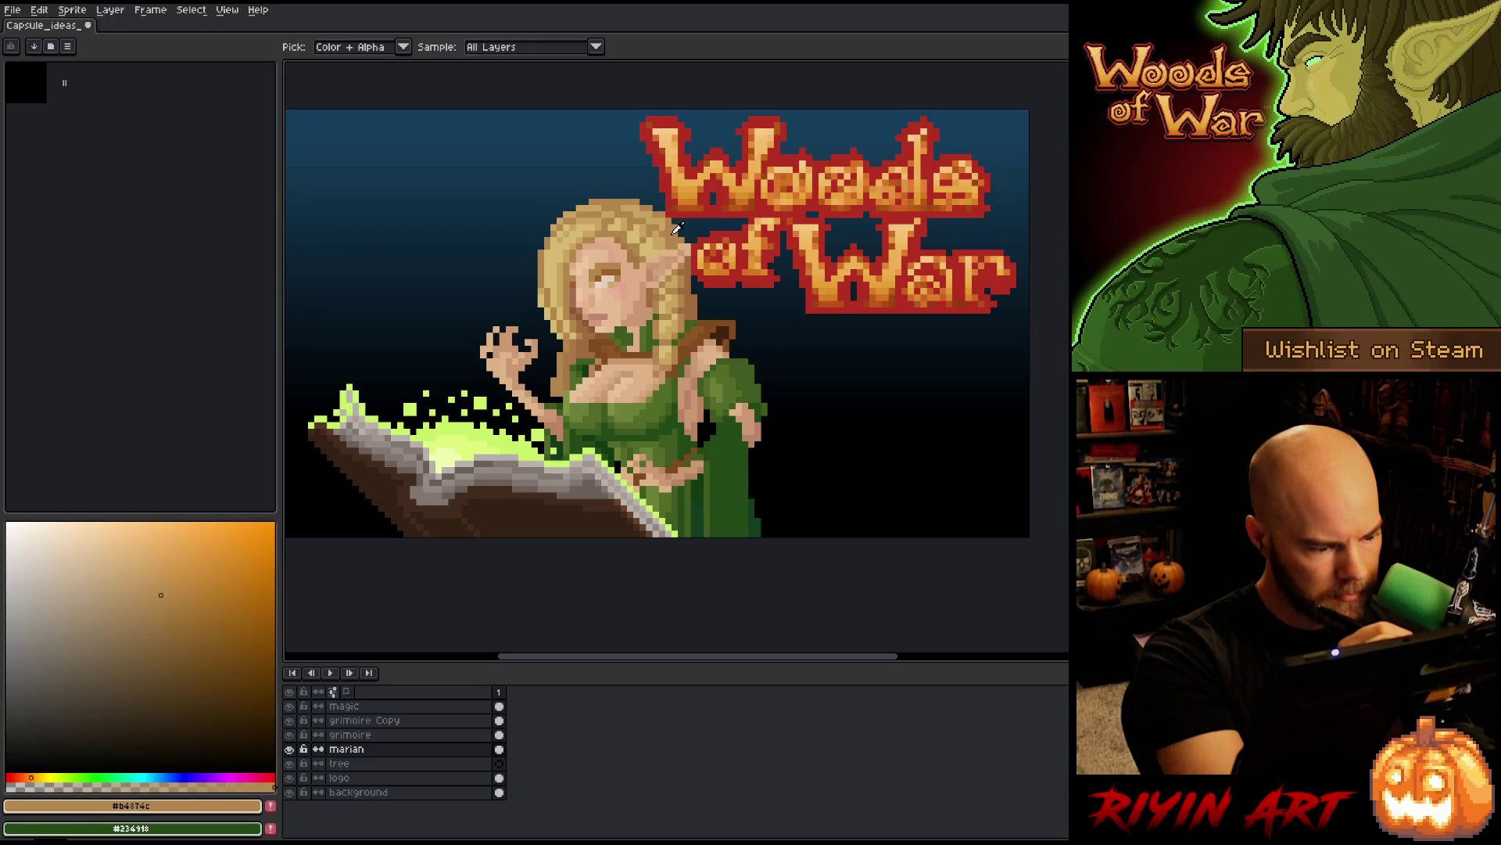
left_click(154, 582)
left_click(153, 583)
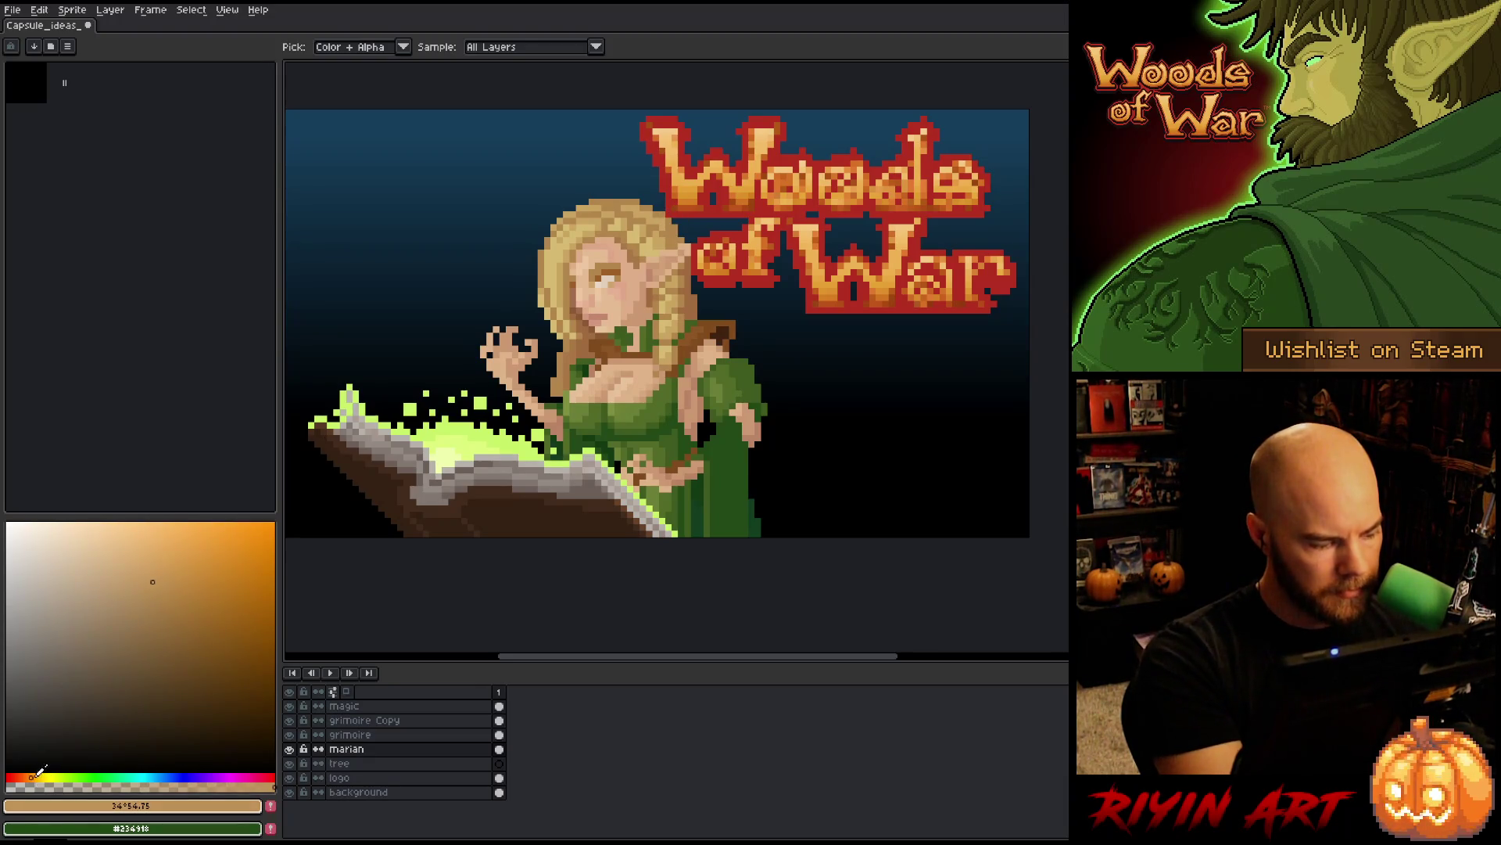
key("b")
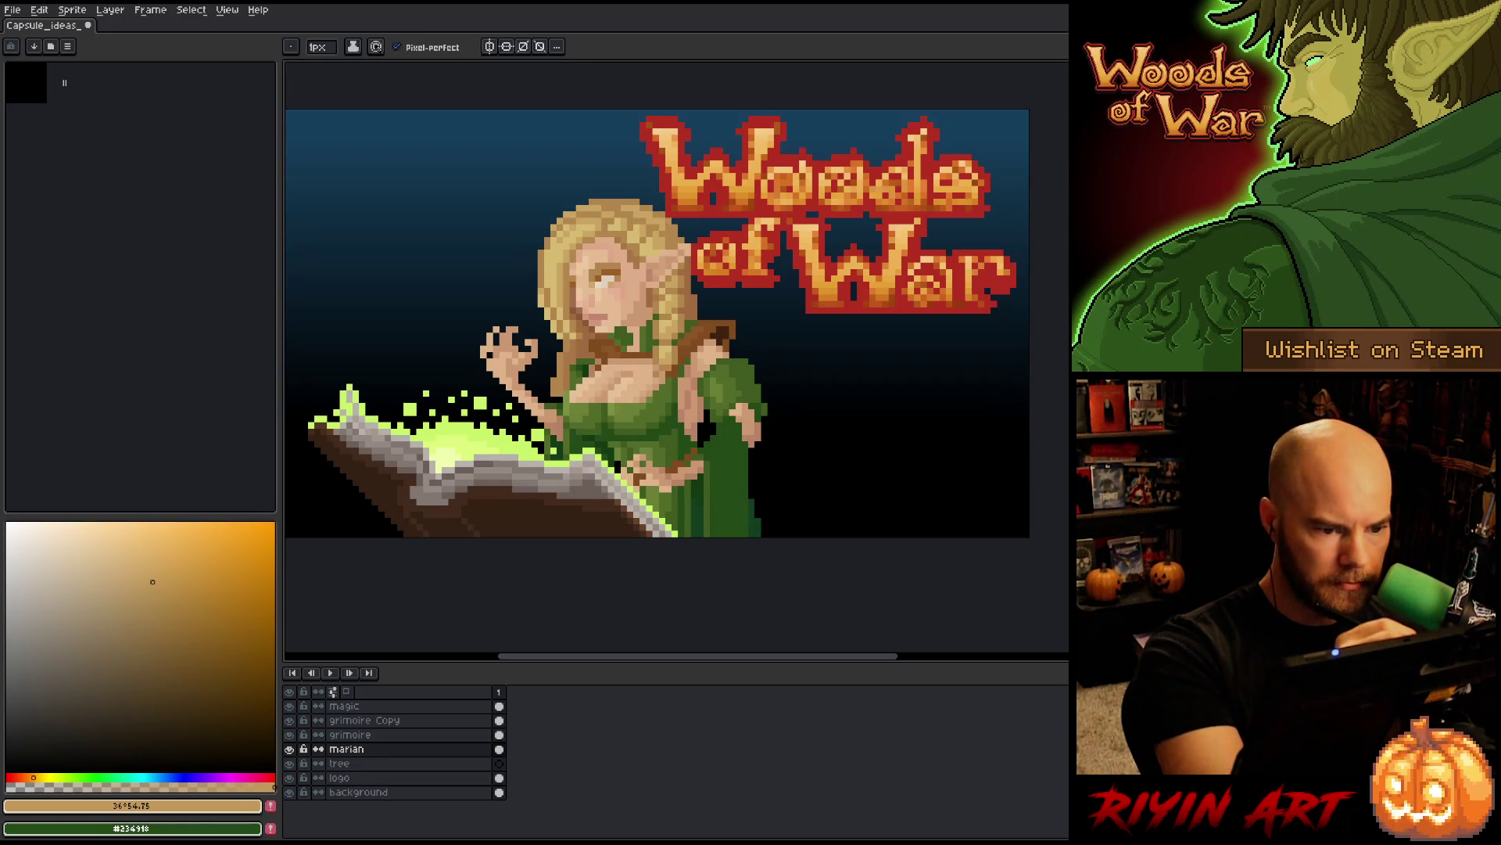
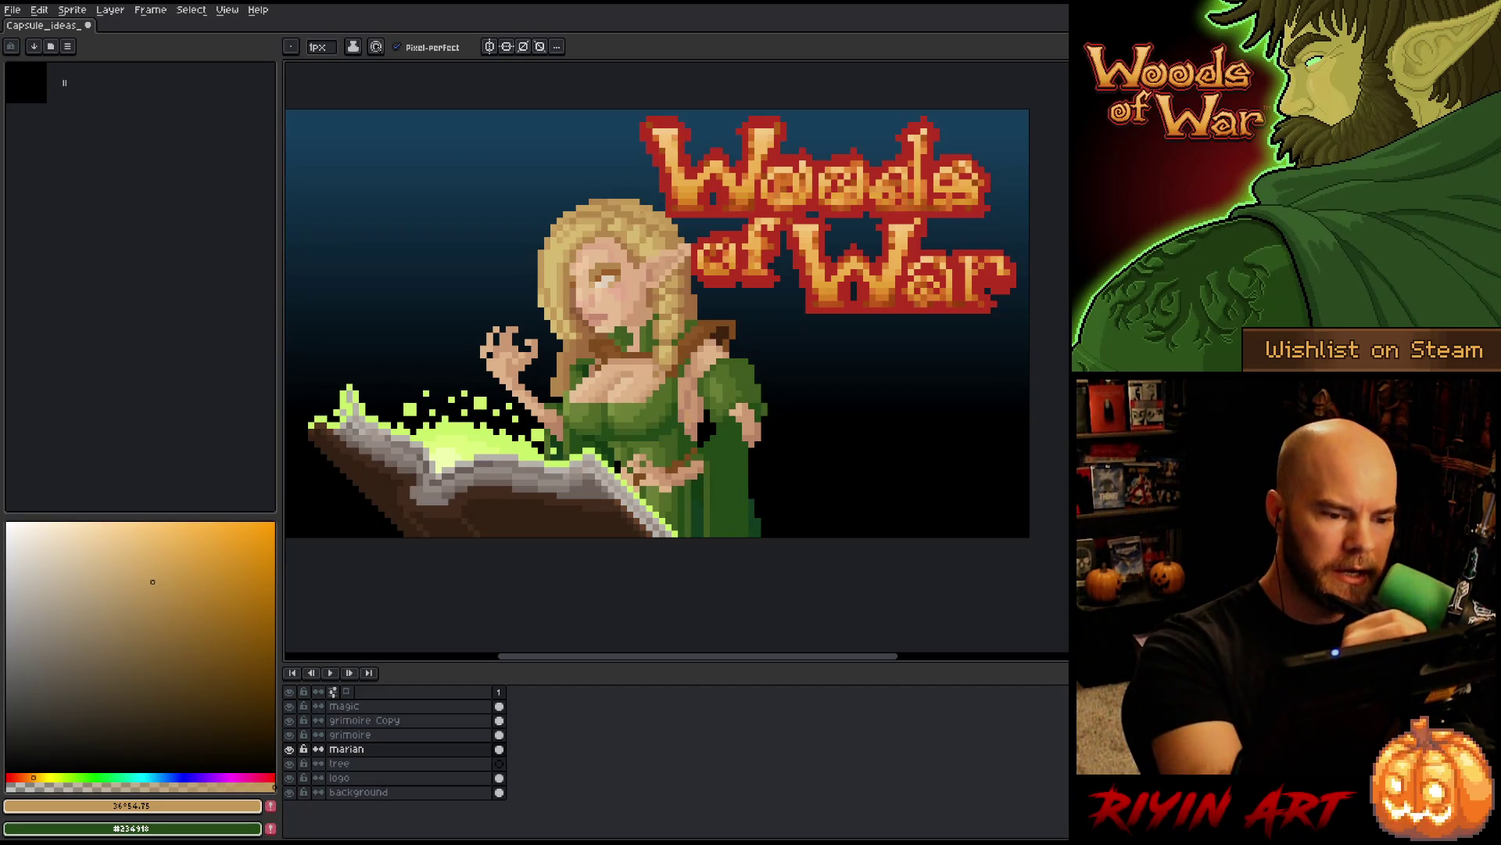
- Sample pale and darker blonde from the hair and add a light pixel on its top edge
left_click(641, 221, "alt")
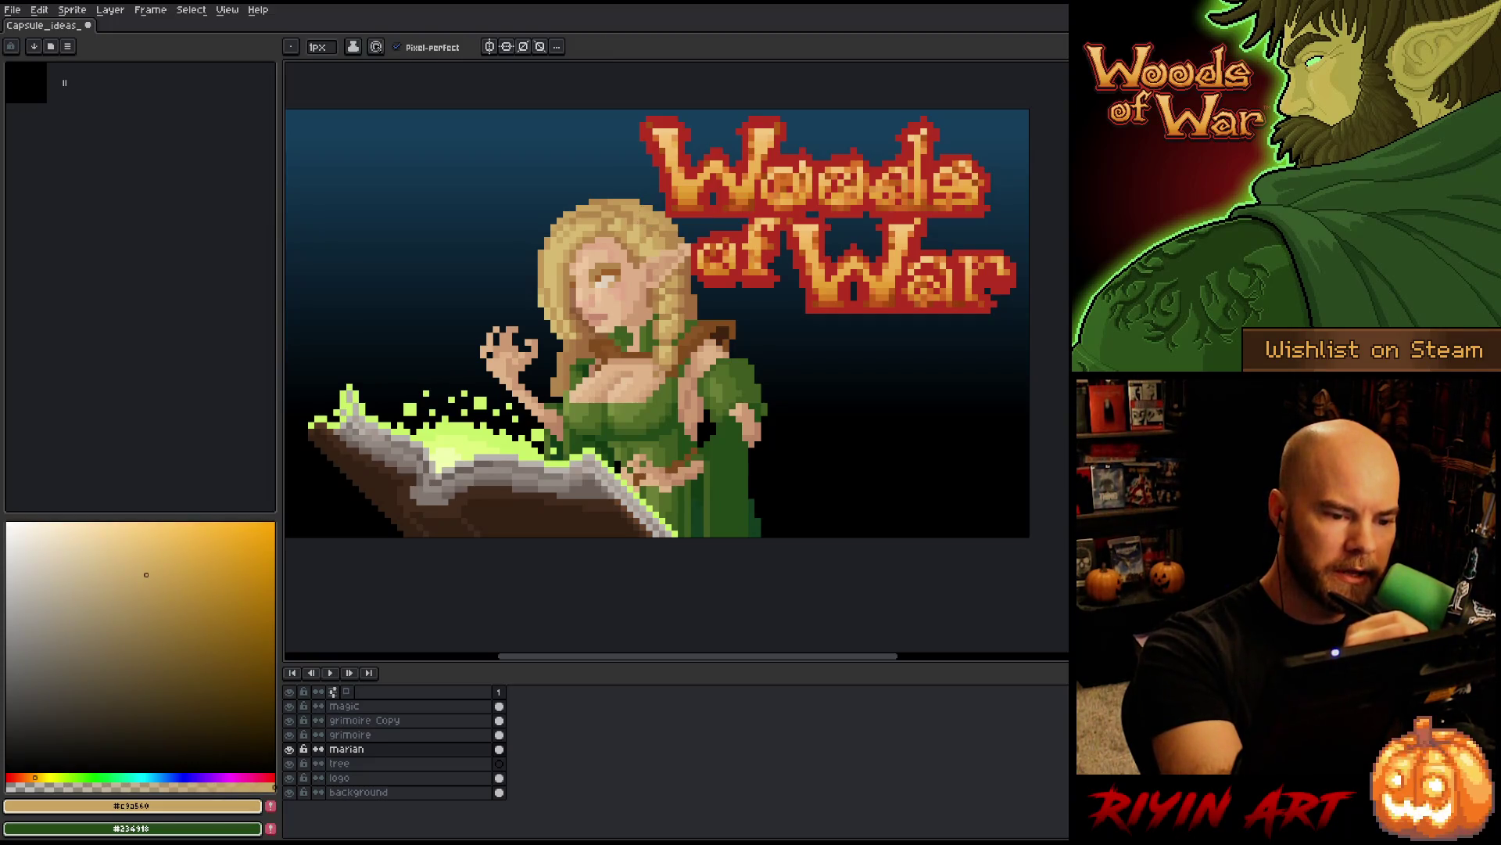
left_click(638, 215, "alt")
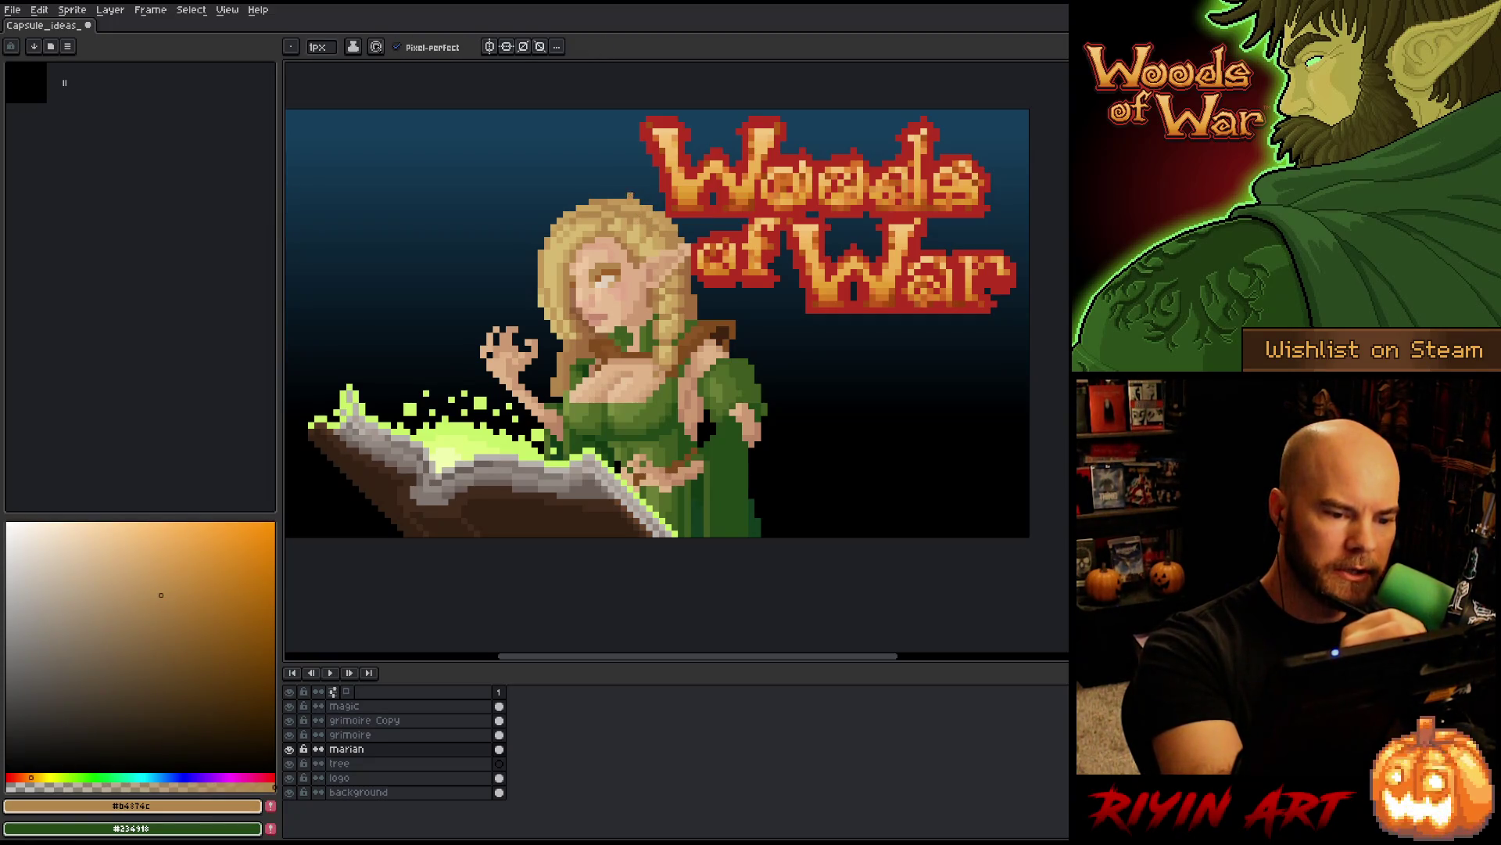
left_click(626, 211, "alt")
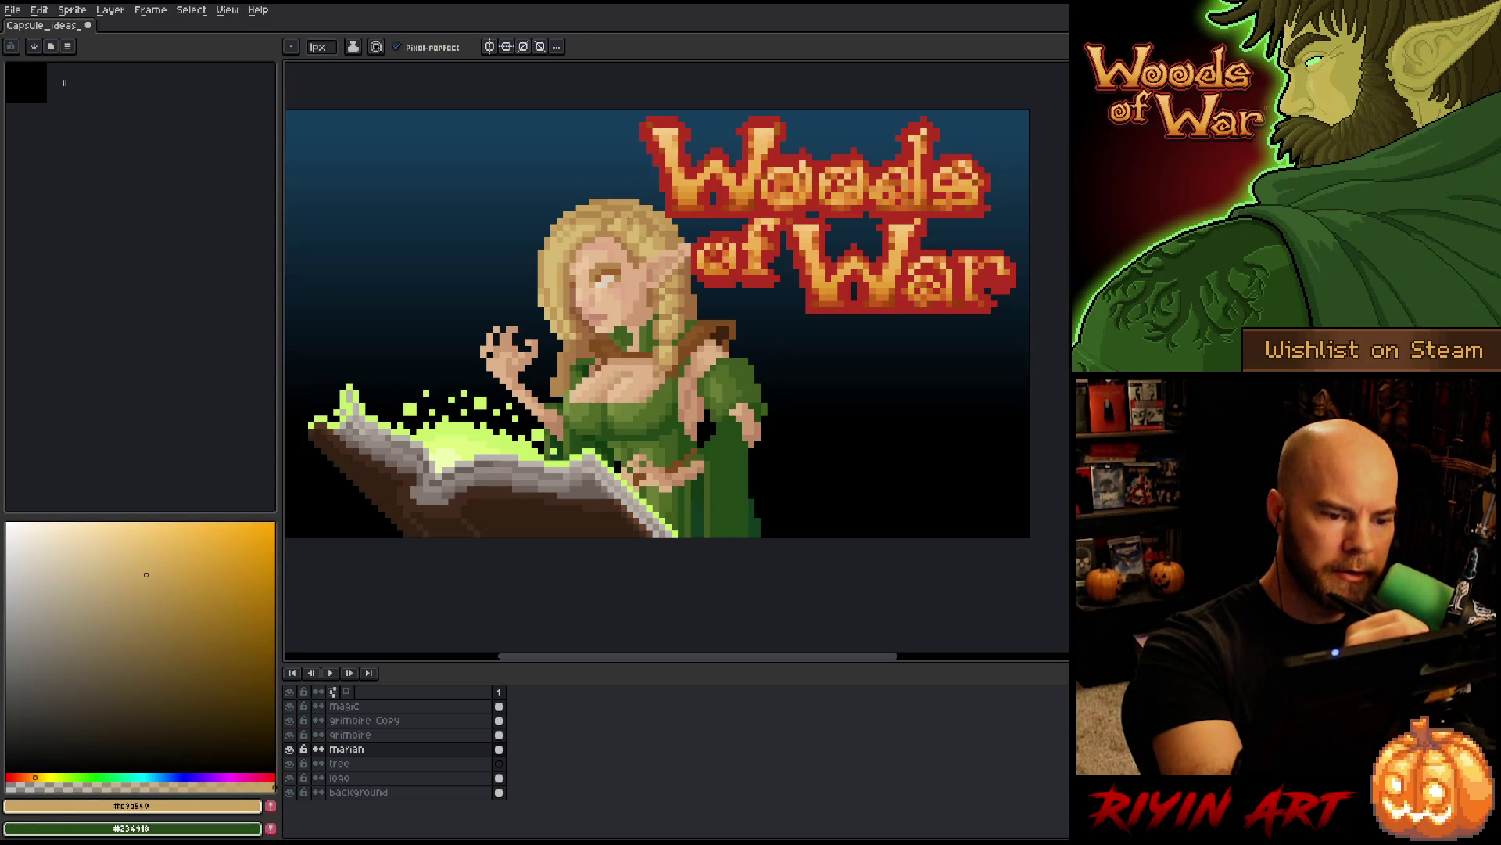
left_click(636, 195)
left_click(636, 188, "alt")
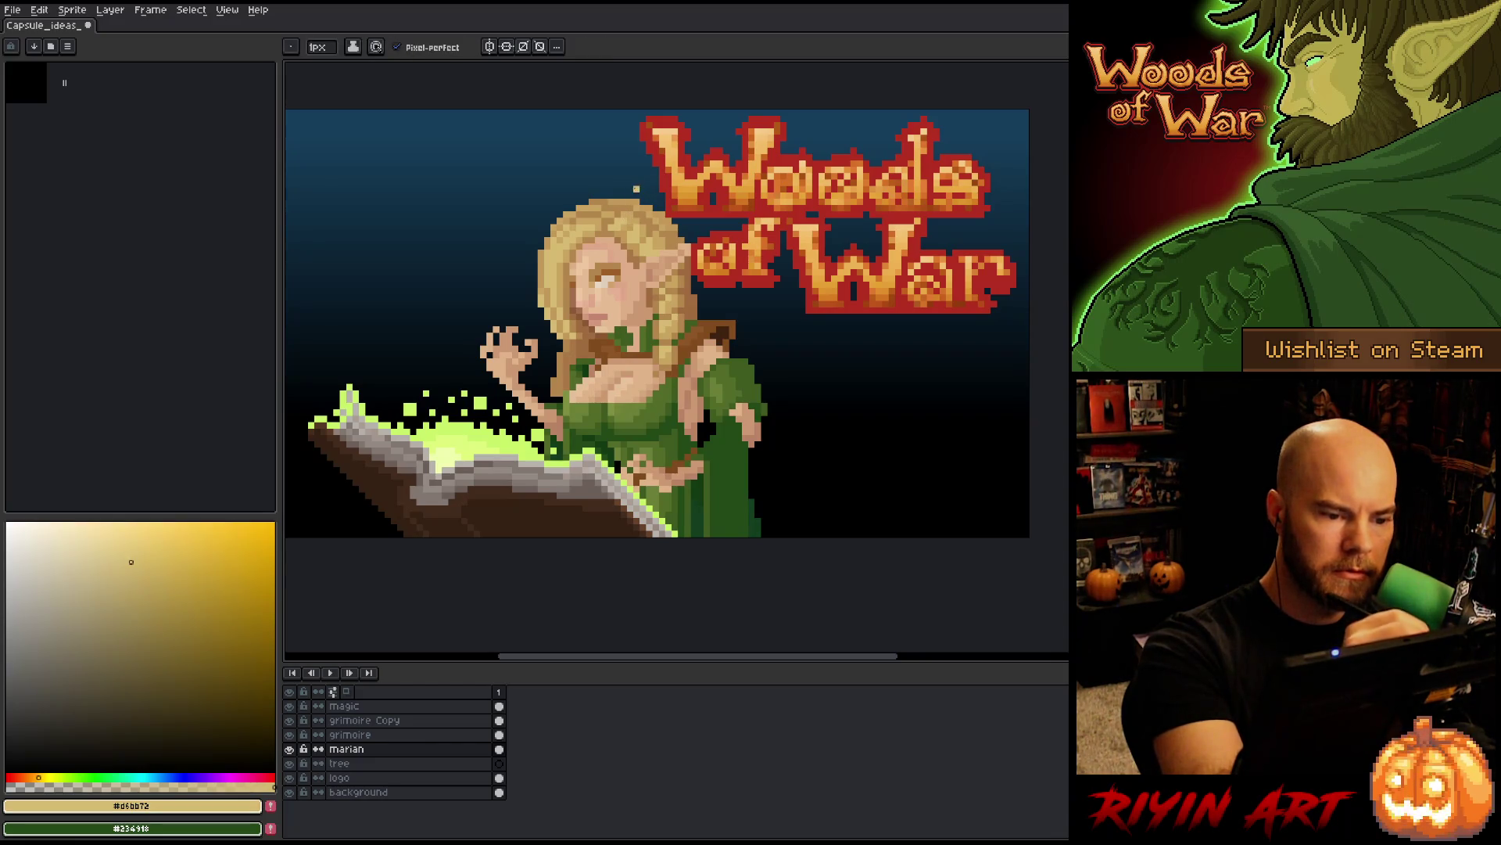
- Sample mid, dark, light-gold and tan hair tones to finish the hair edge touch-ups
left_click(650, 194, "alt")
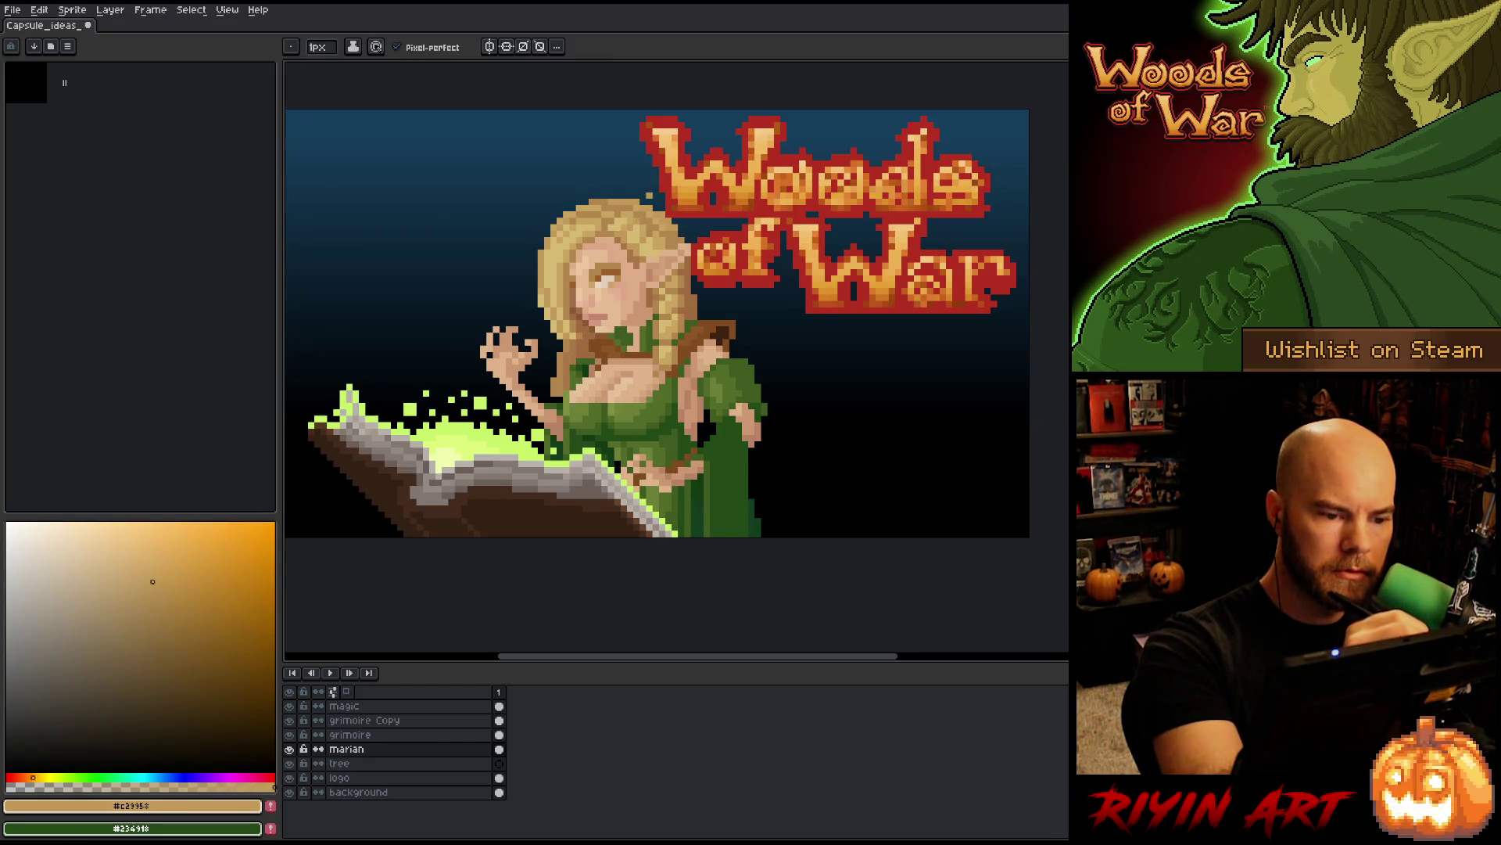
left_click(611, 228, "alt")
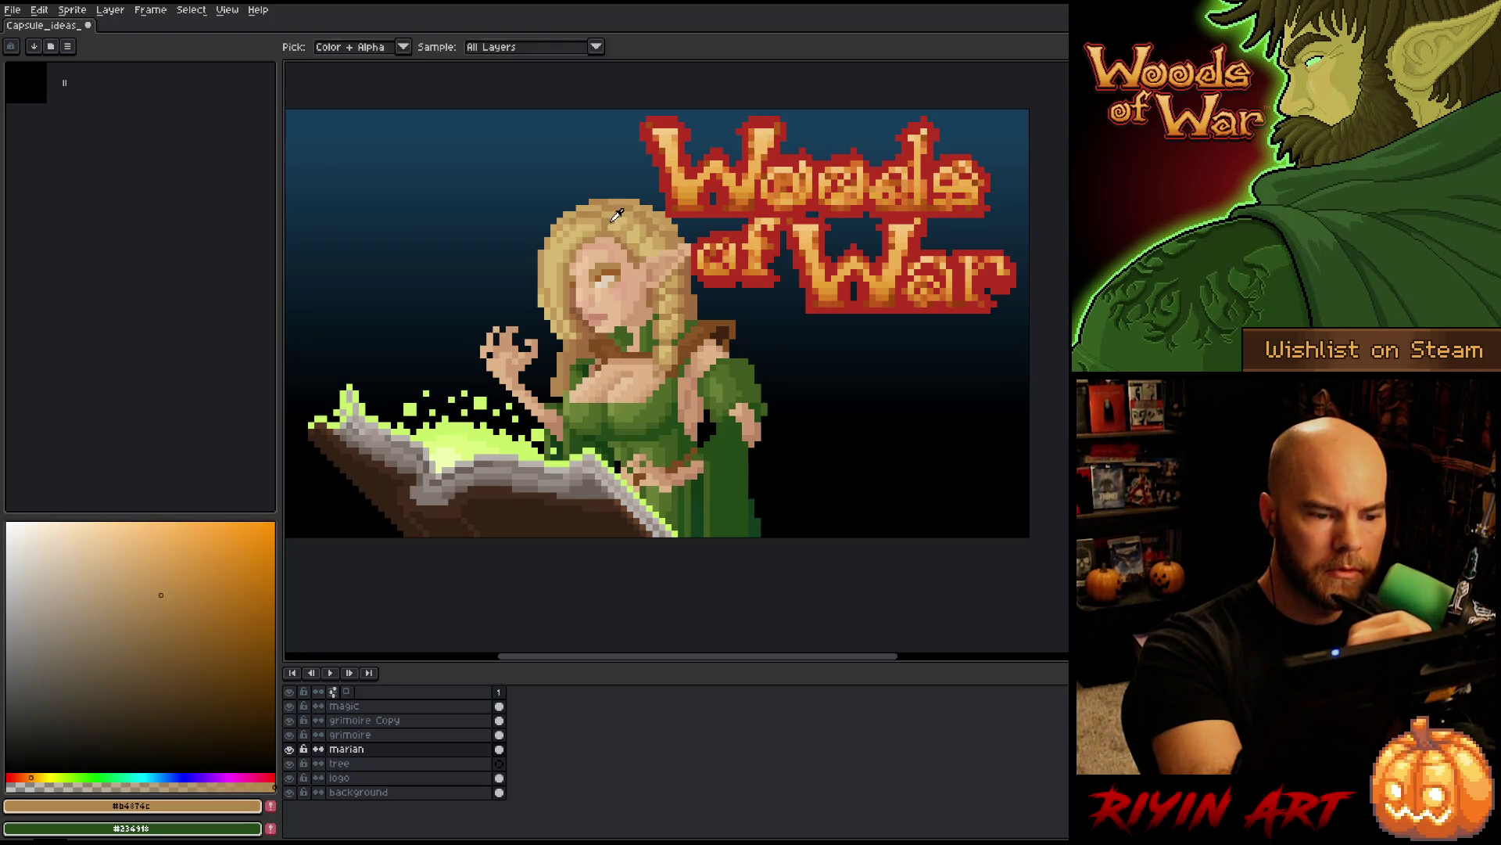
left_click(614, 179, "alt")
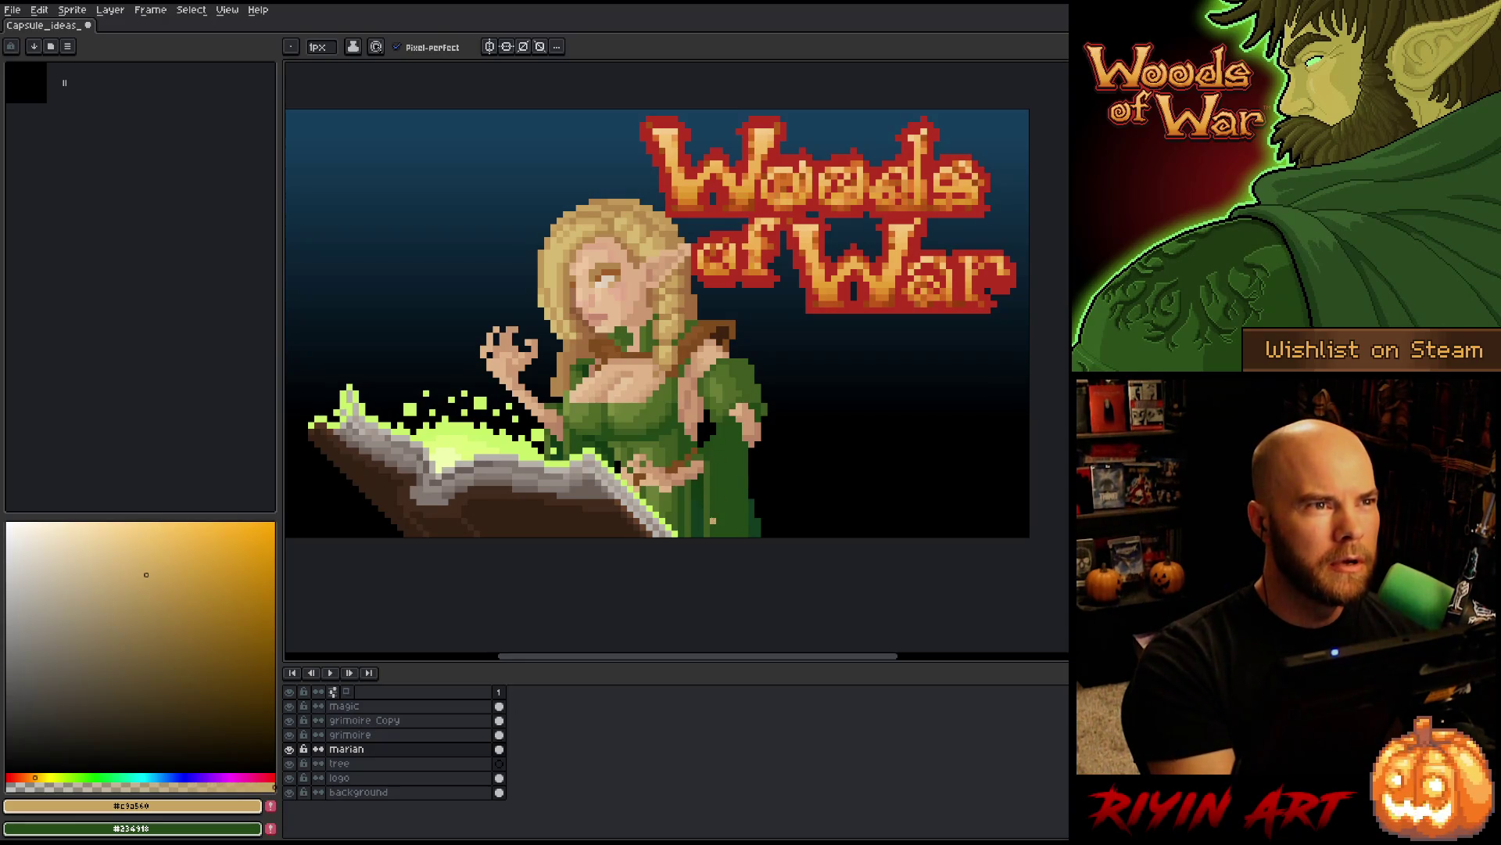
left_click(707, 520, "alt")
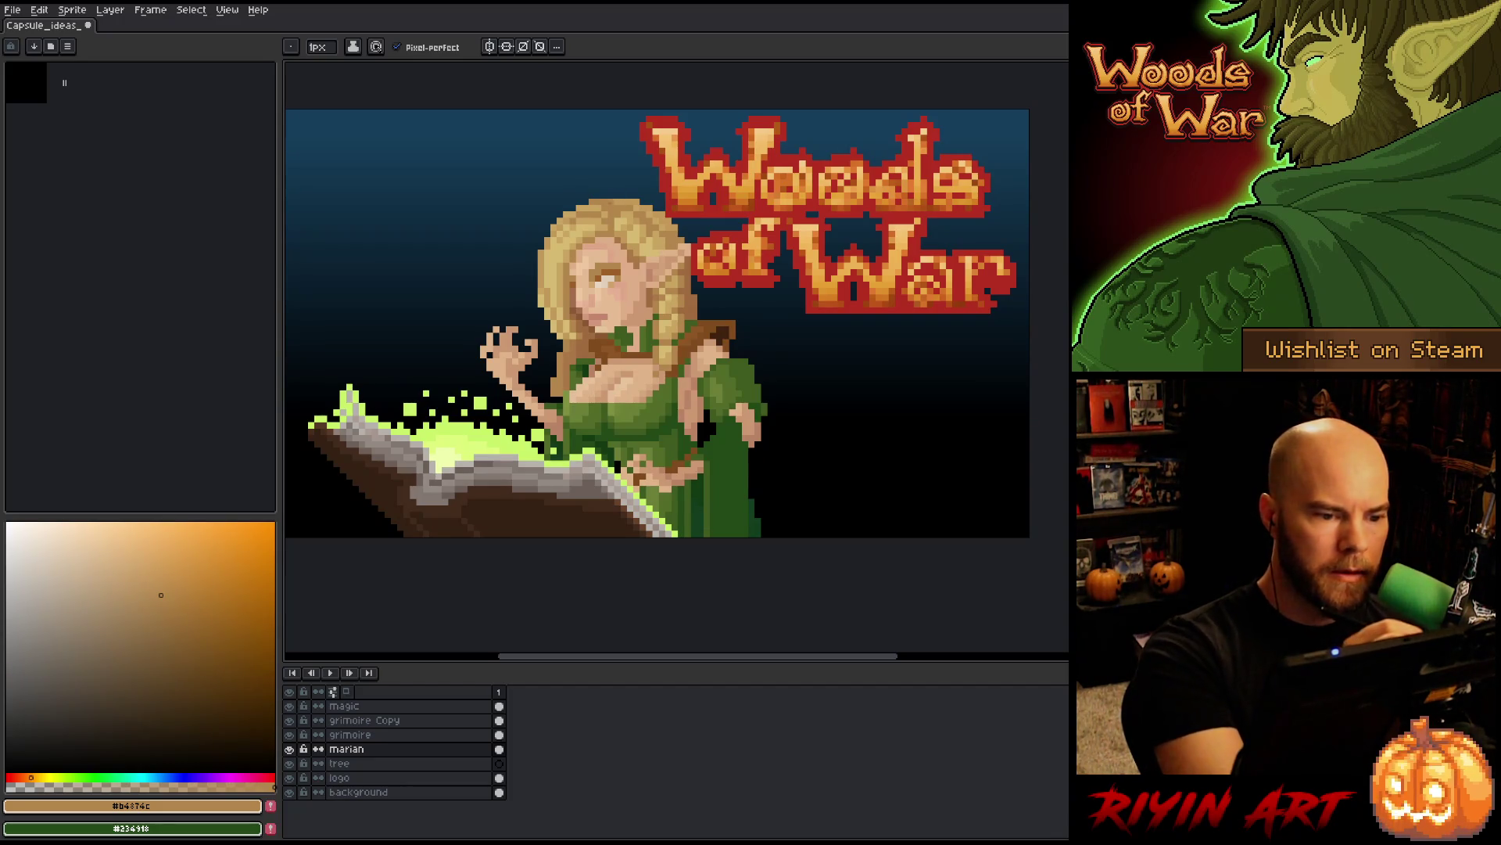
left_click(608, 209, "alt")
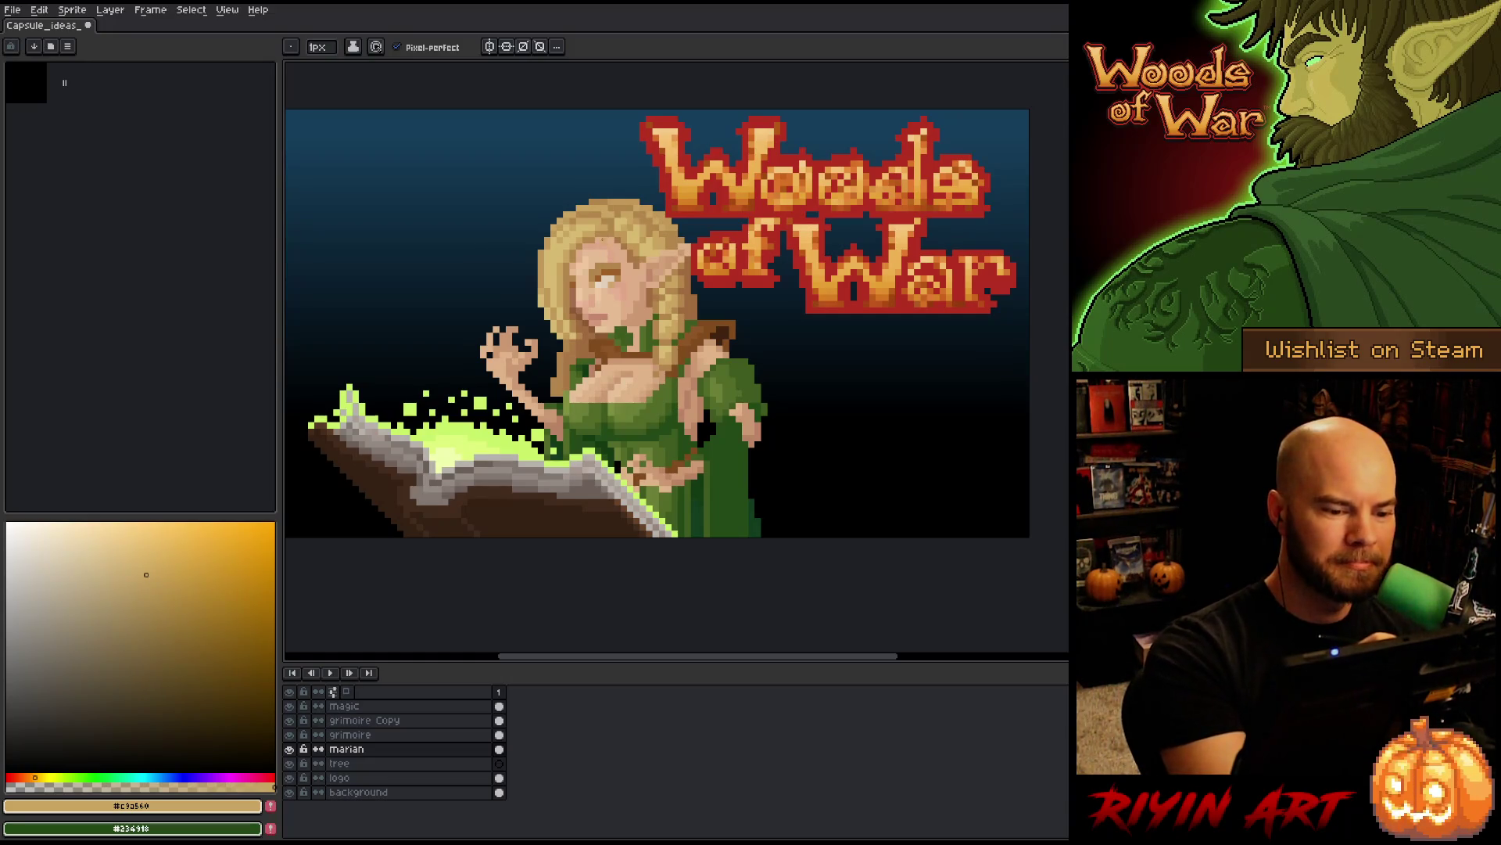
- Sample the elf's face skin tones: beige, main tone, highlight and reddish shadow
left_click(619, 245, "alt")
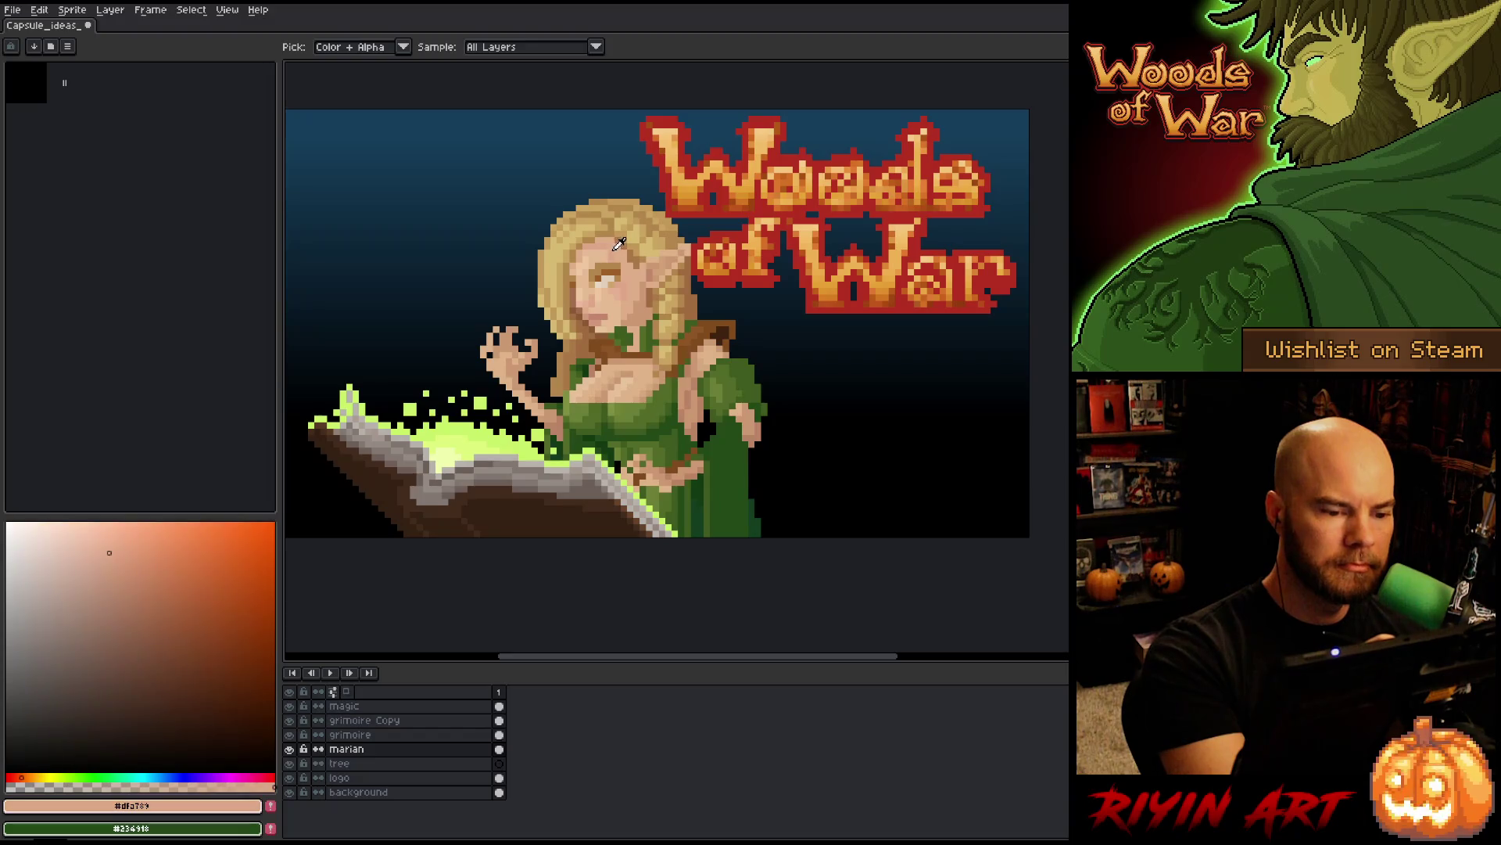
left_click(637, 264, "alt")
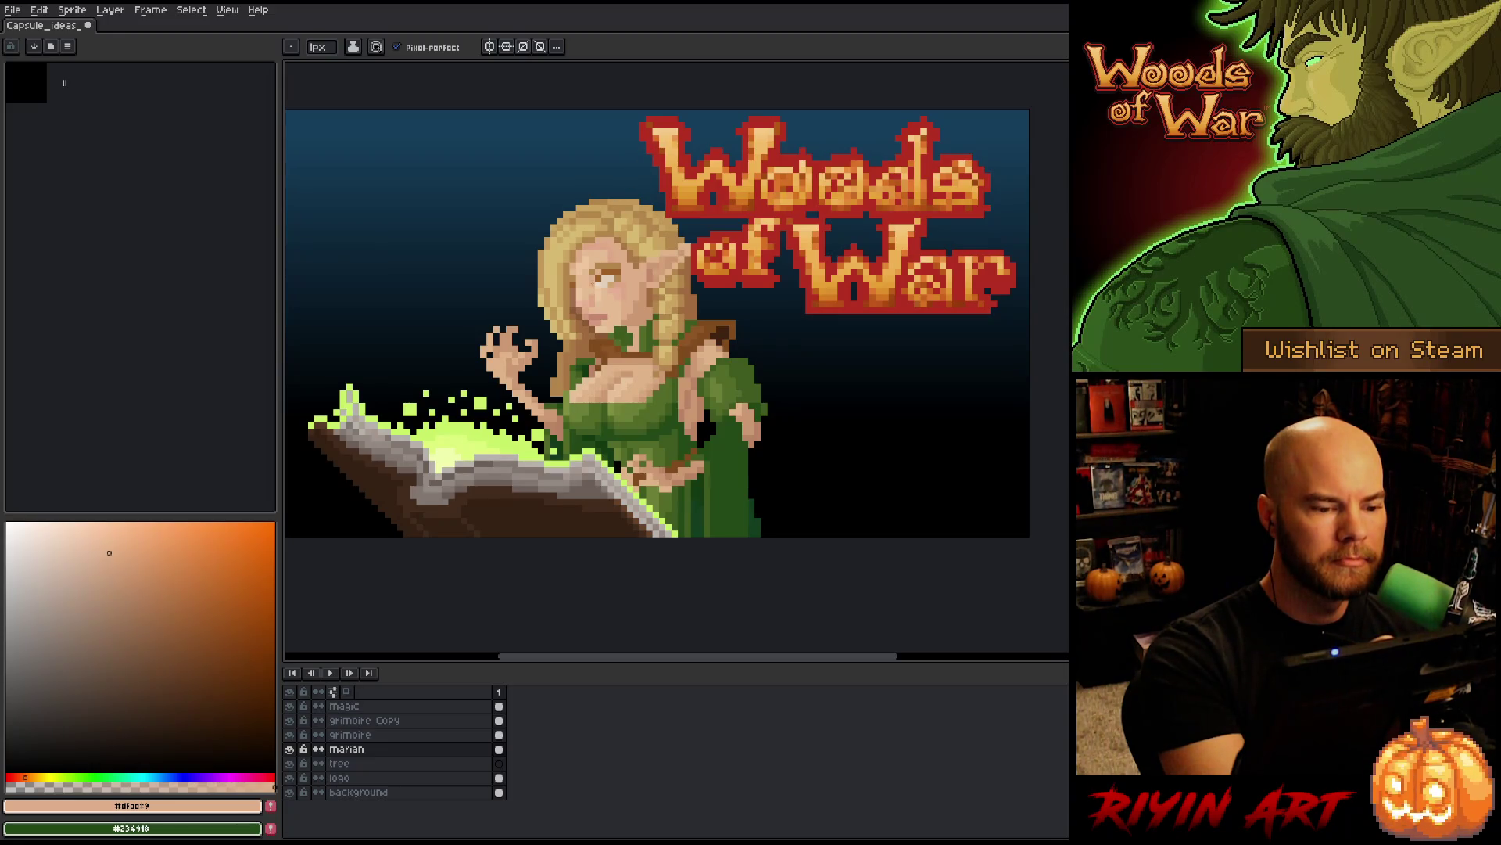
left_click(610, 235, "alt")
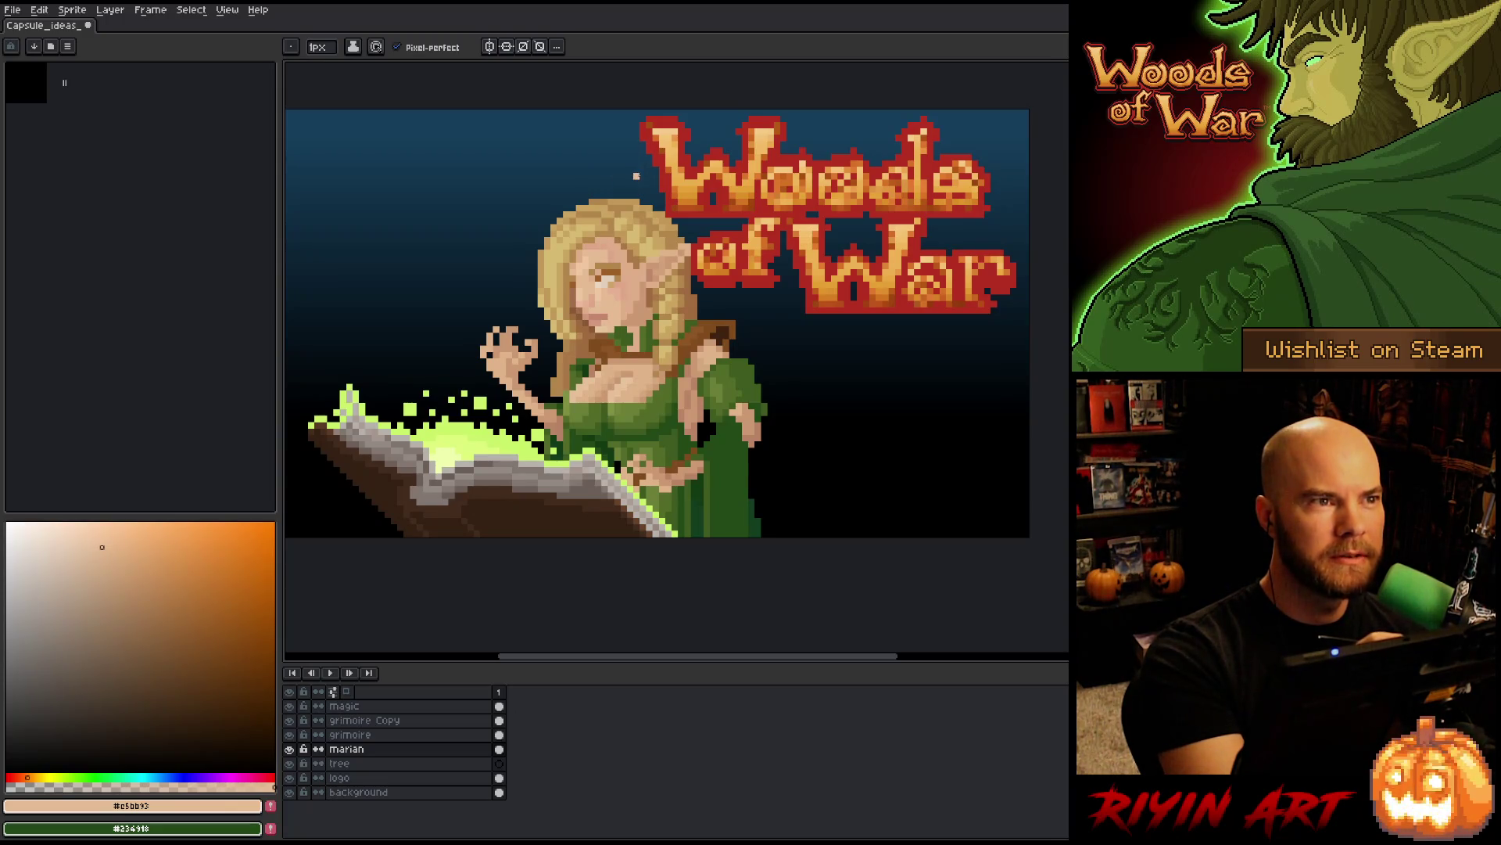
left_click(607, 257, "alt")
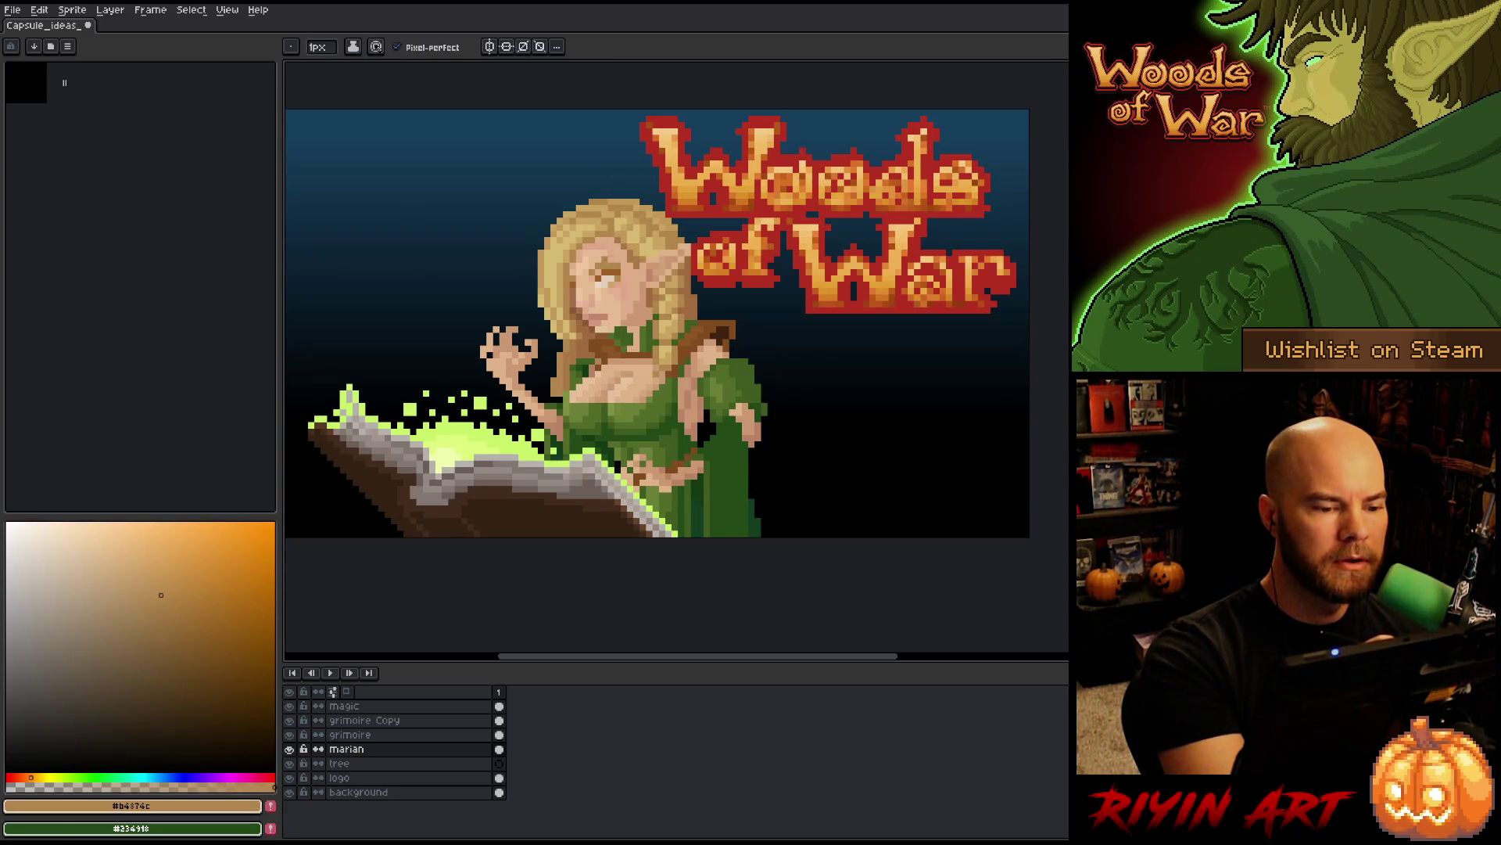
left_click(602, 270, "alt")
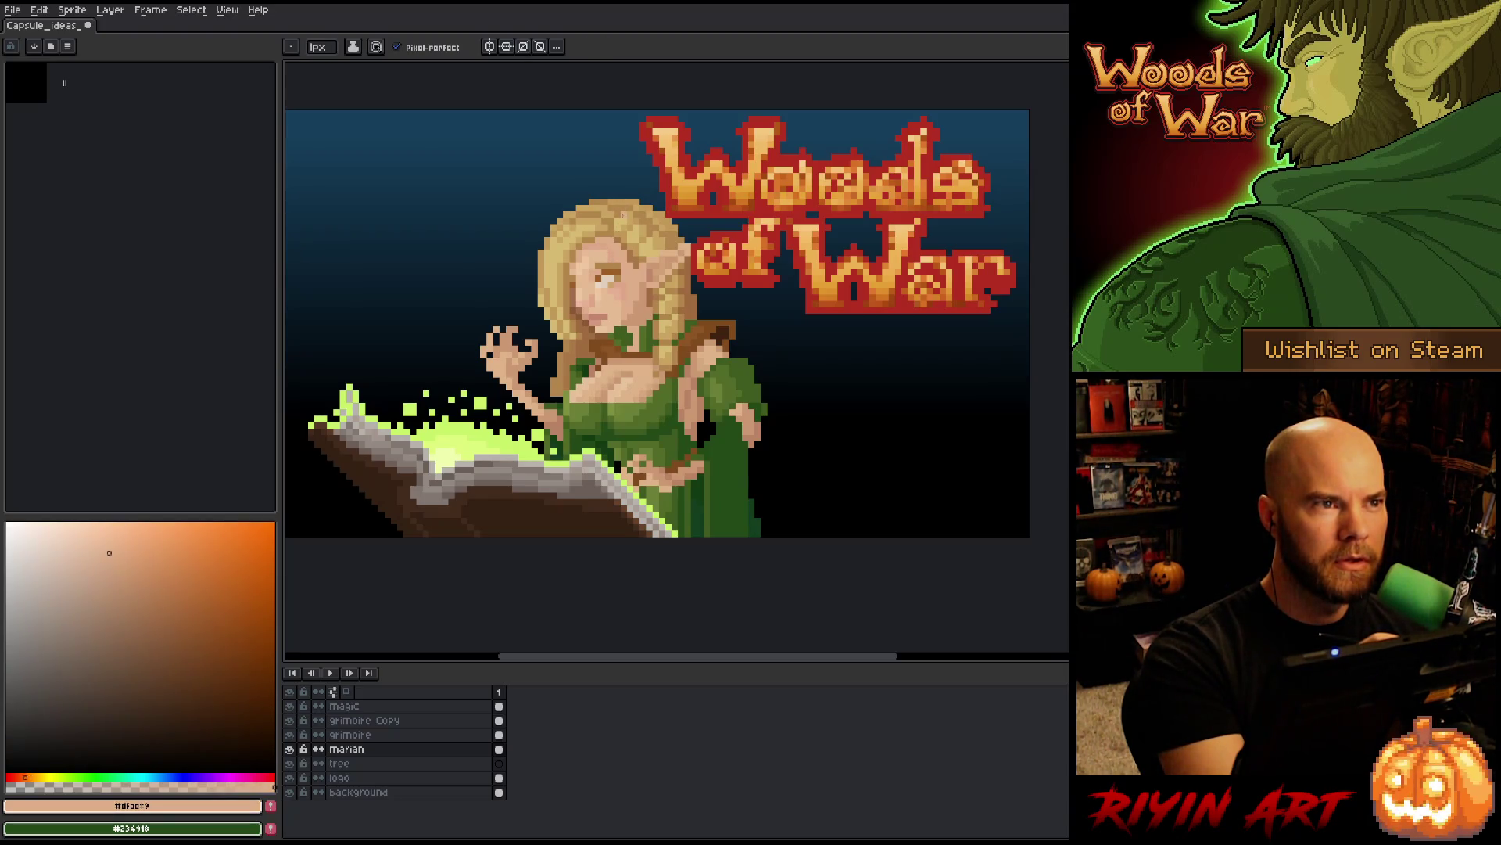
left_click(587, 293, "alt")
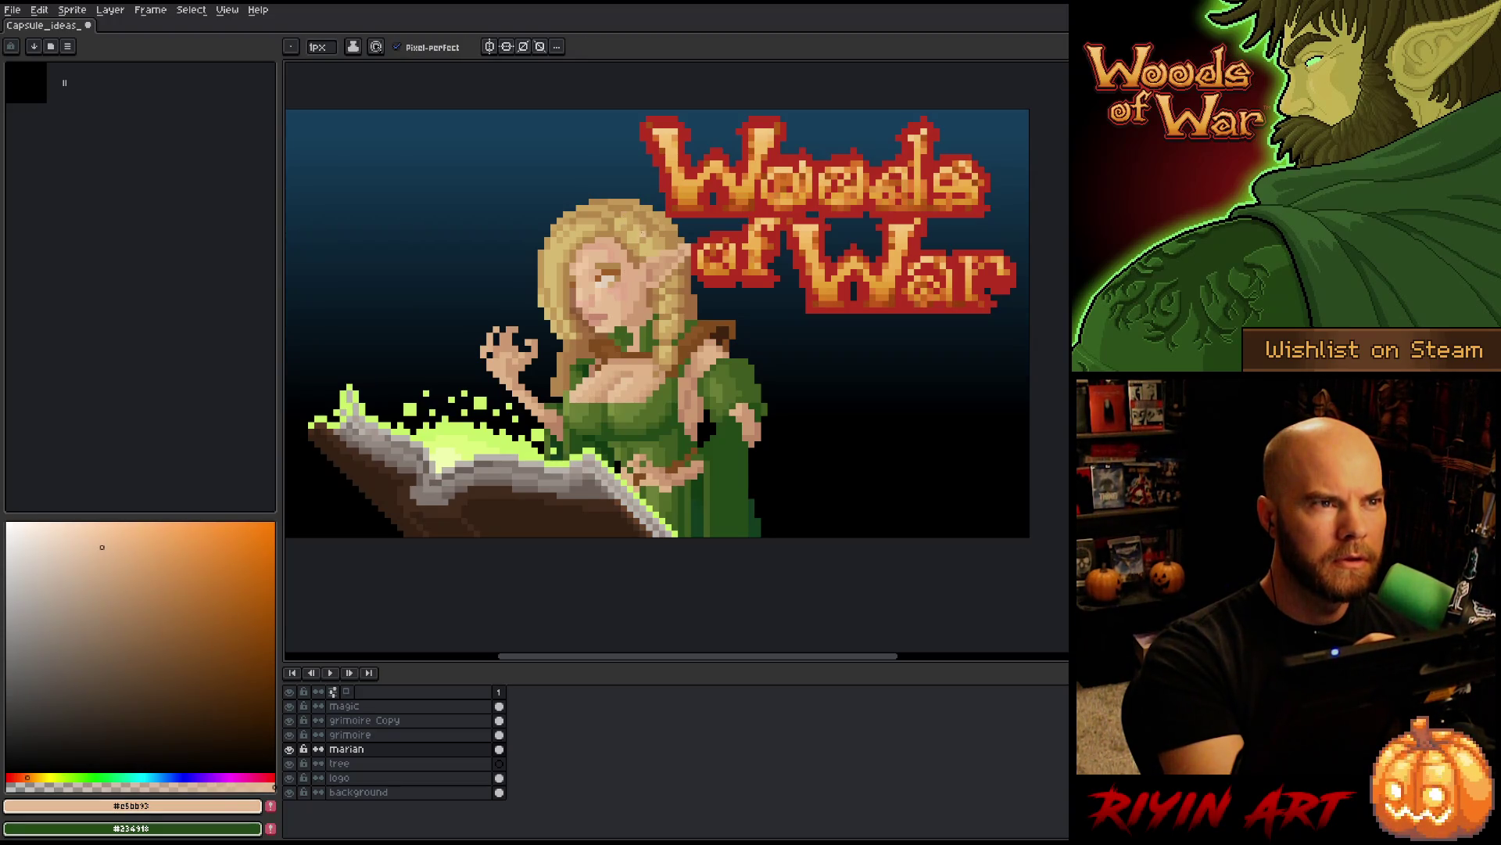
left_click(590, 305, "alt")
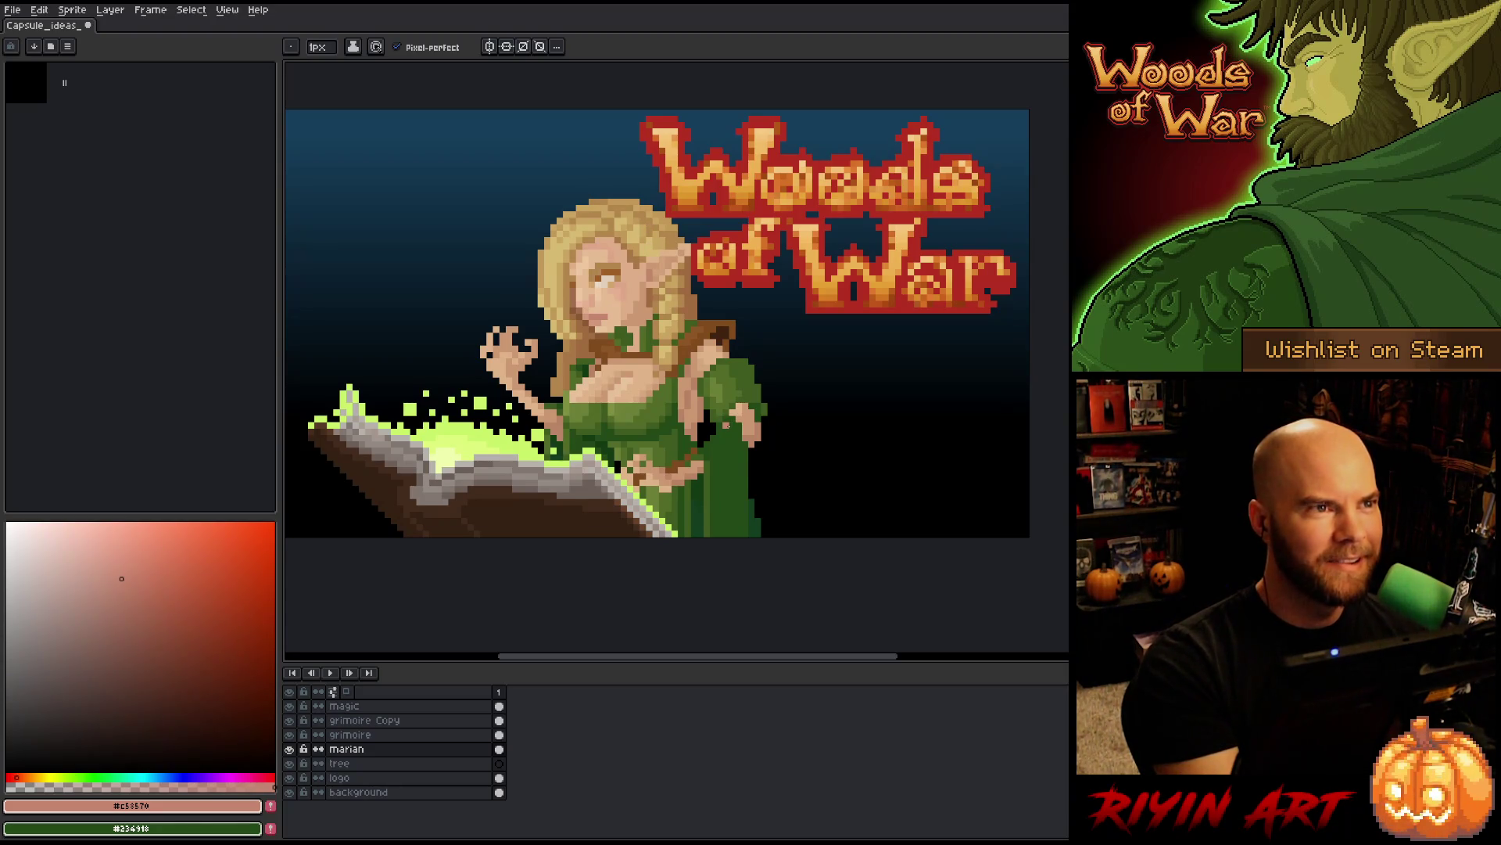
- Save the capsule image and take the dress's dark green as the drawing colour
key("ctrl+s")
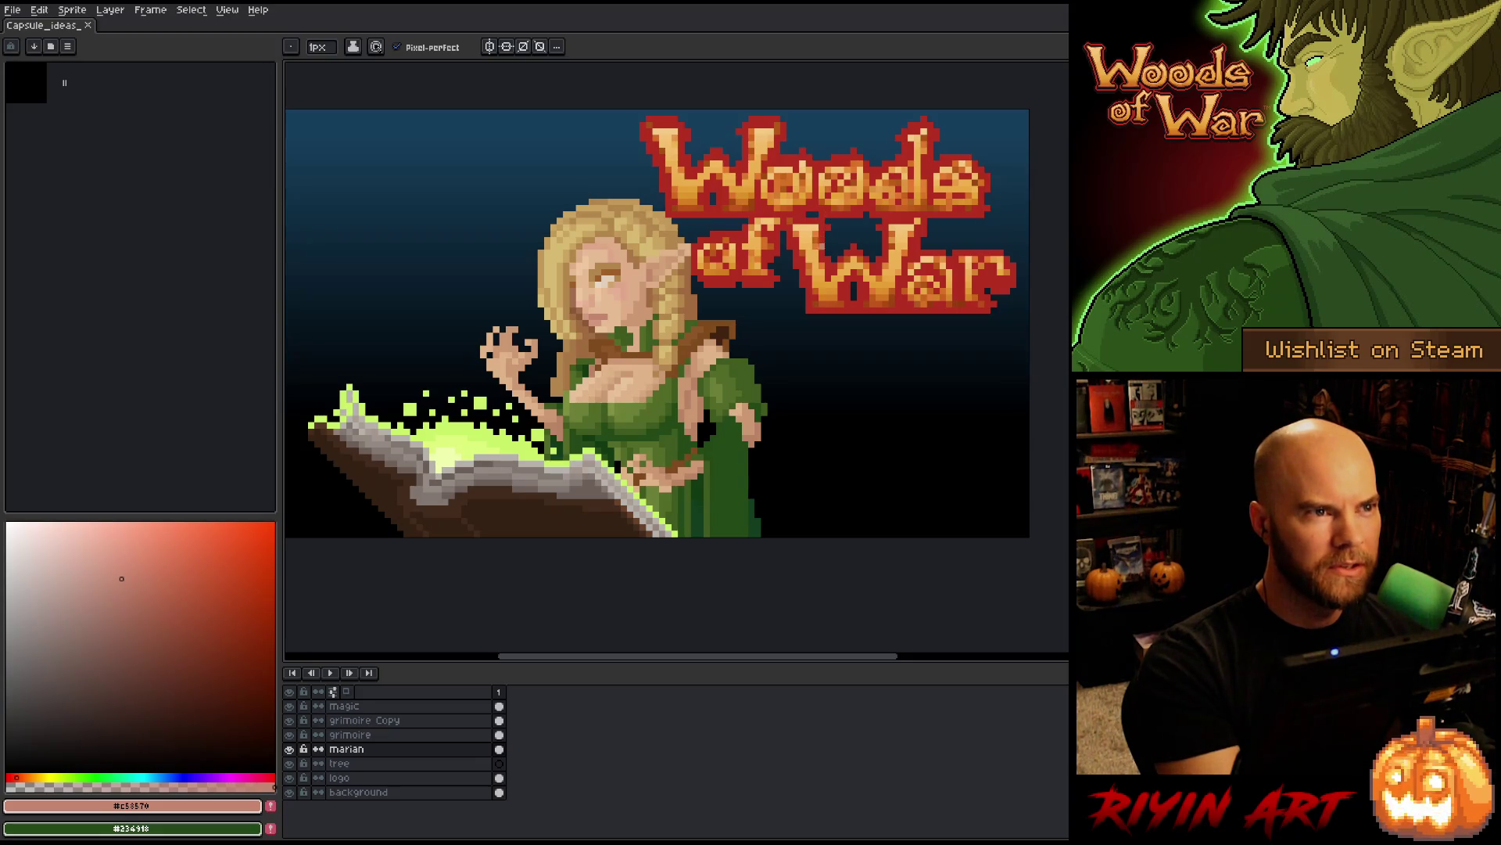
left_click(744, 435, "alt")
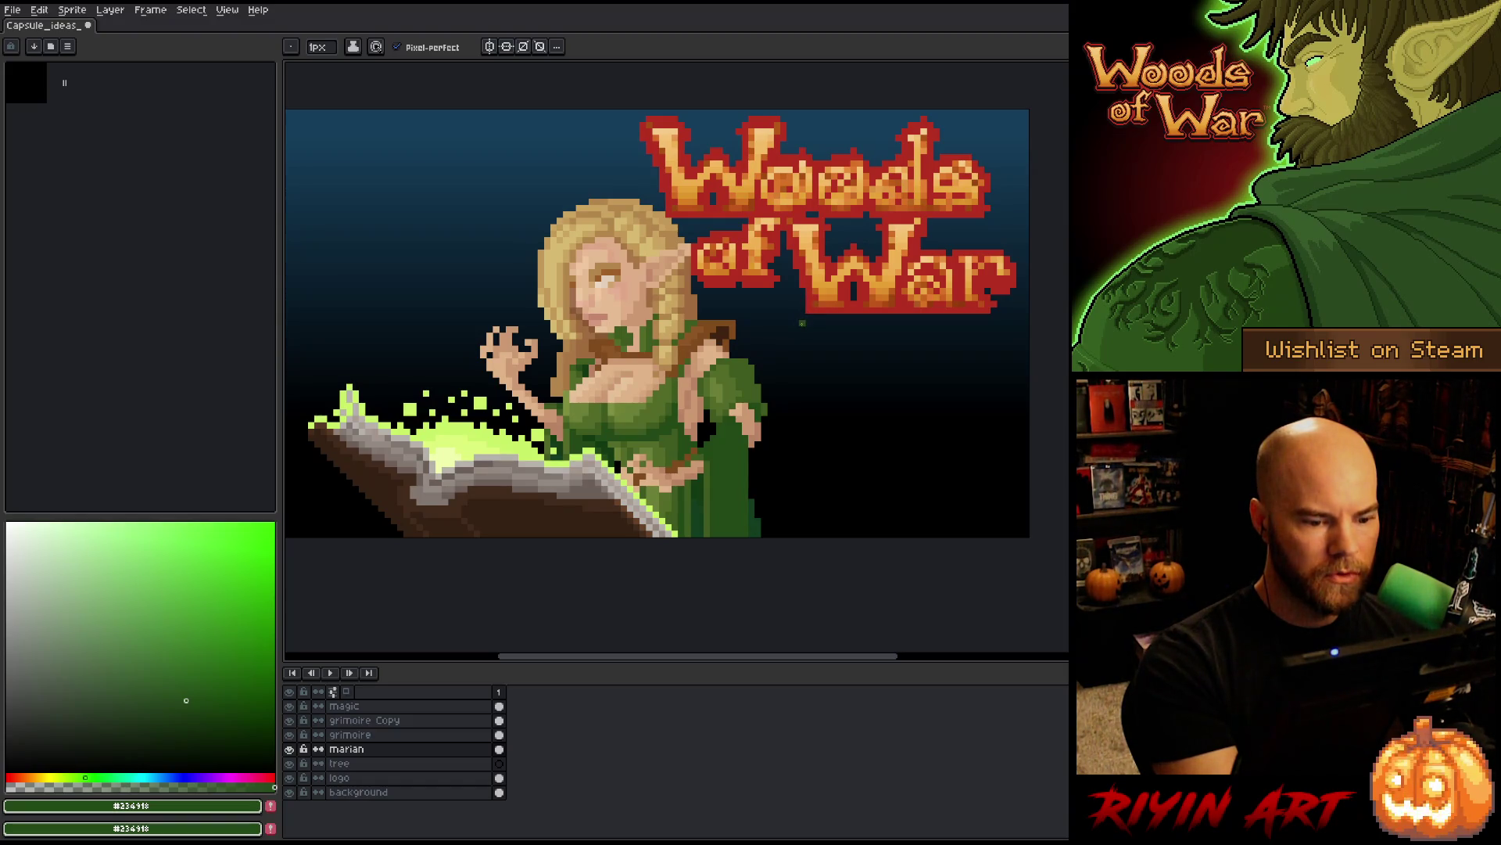
key("space")
- Sample dark and light browns from the artwork, then shift the brown darker and redder
left_click_drag(770, 424, 787, 420)
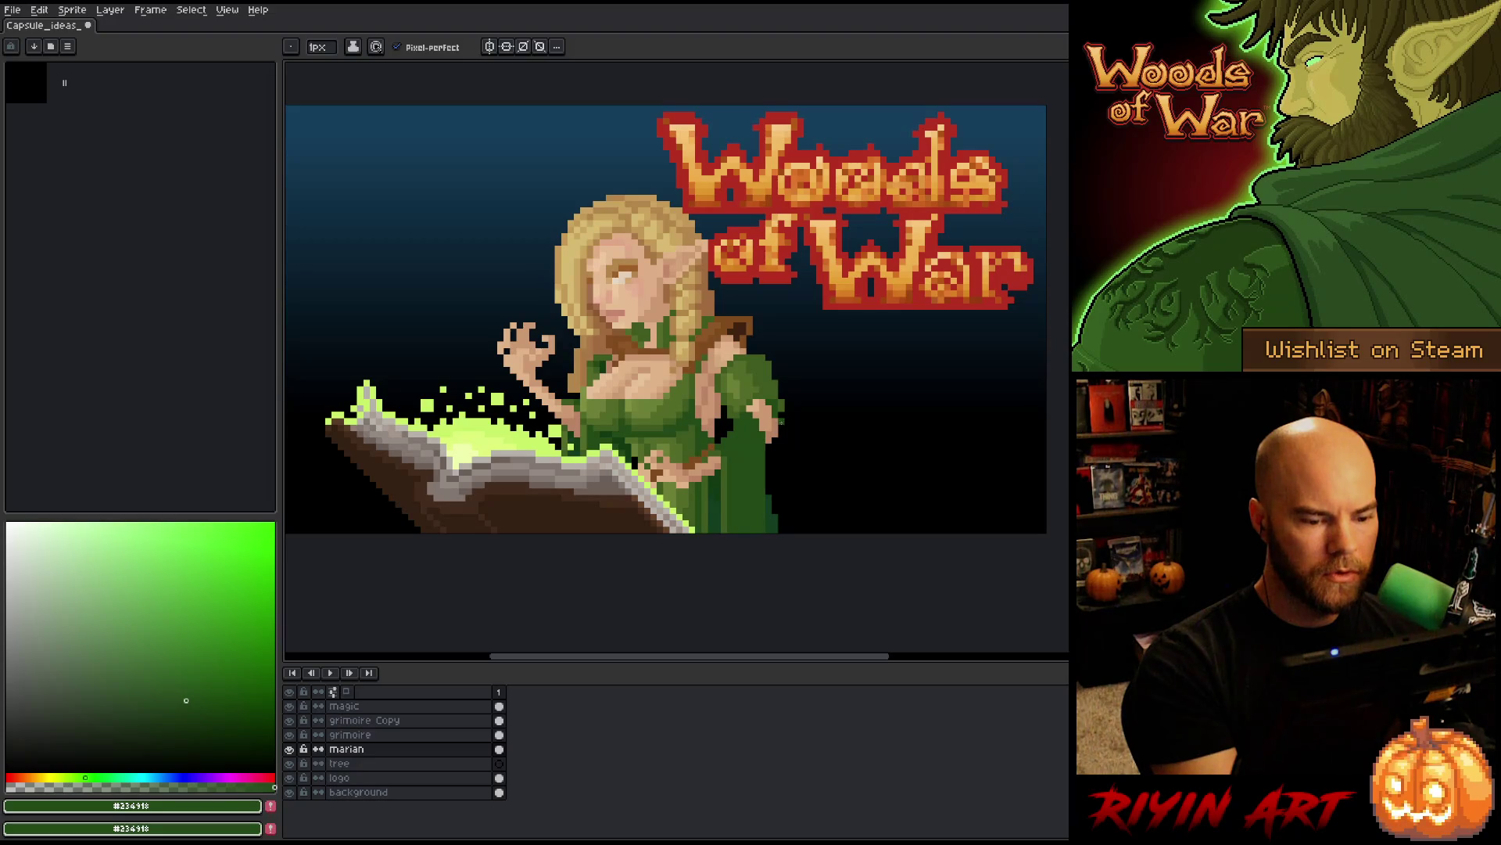
left_click(711, 445, "alt")
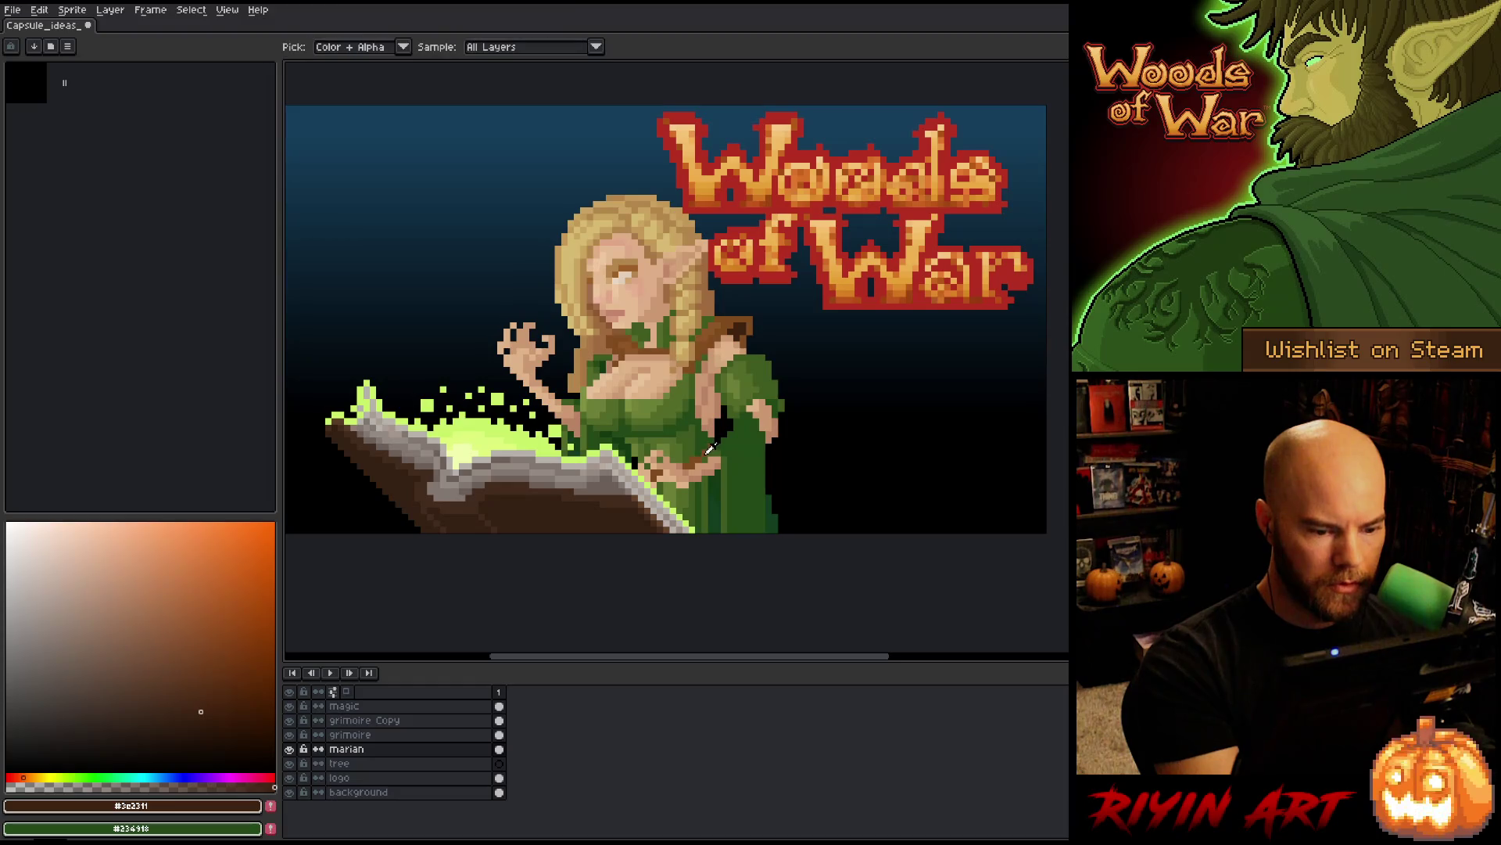
left_click(711, 448, "alt")
left_click(223, 678)
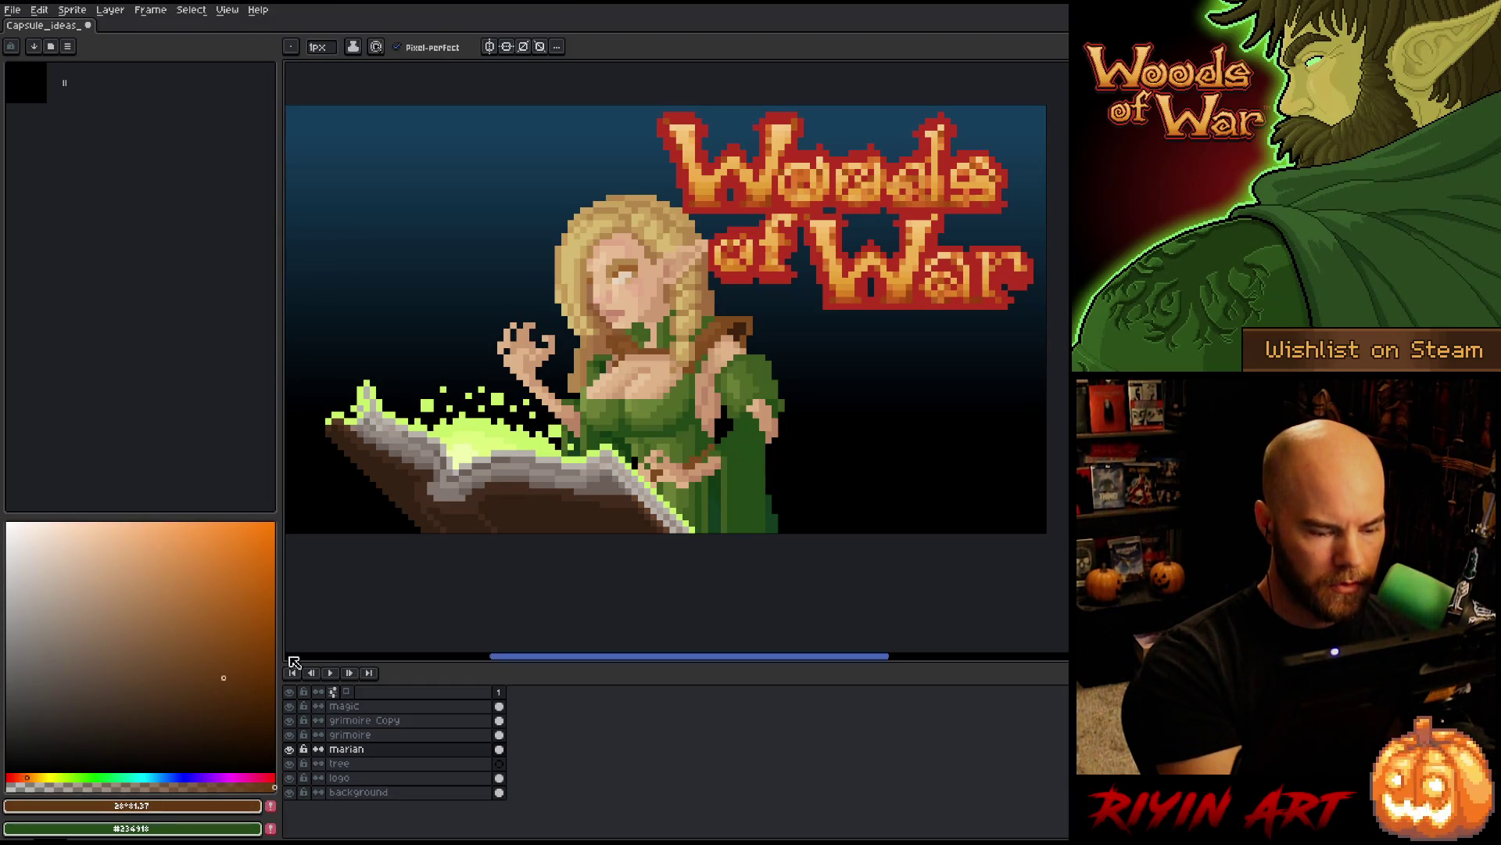
left_click(219, 667)
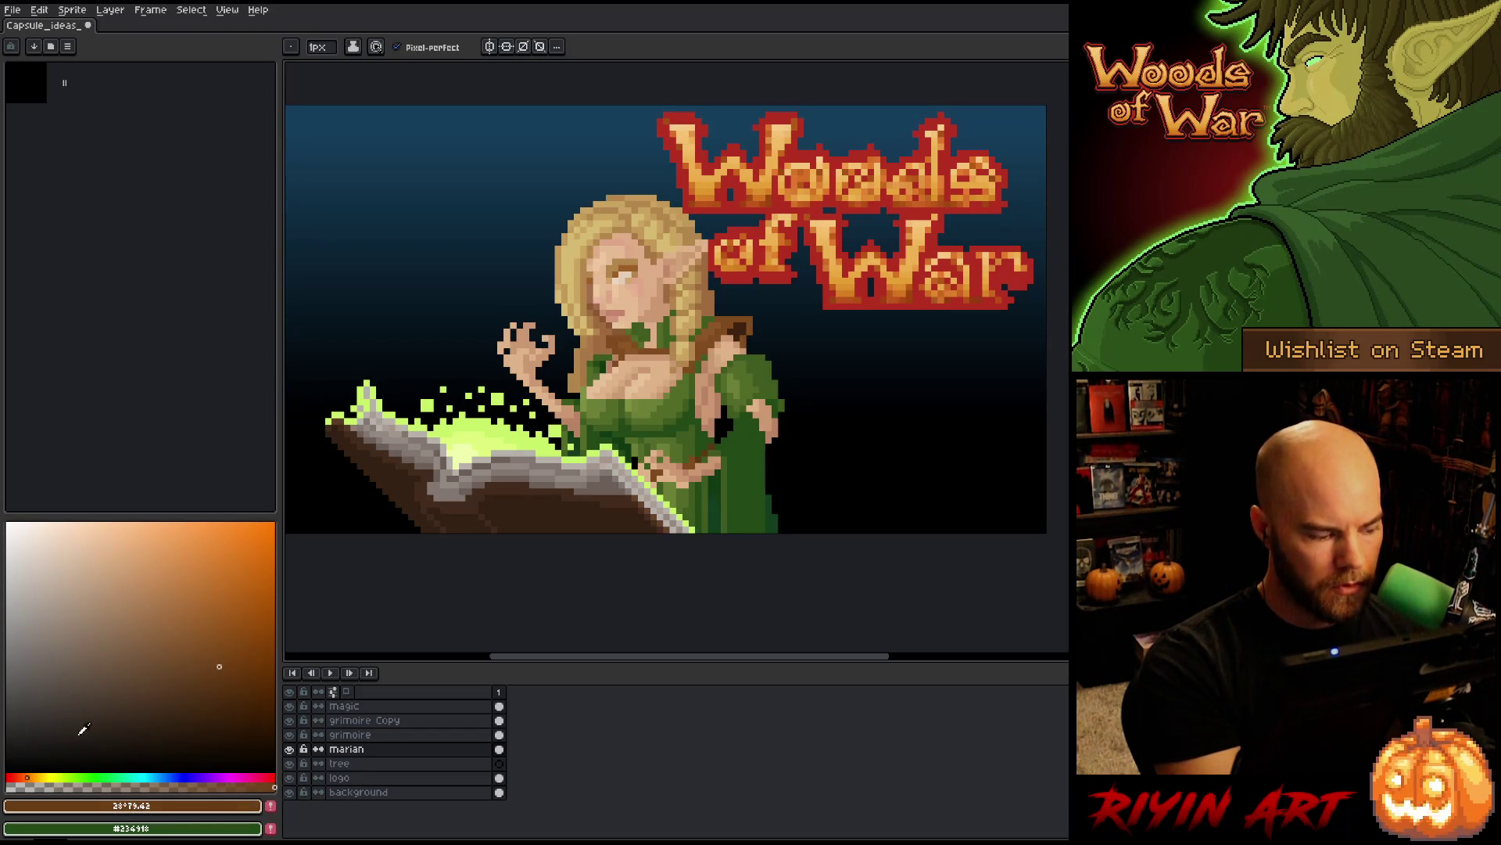
left_click(24, 778)
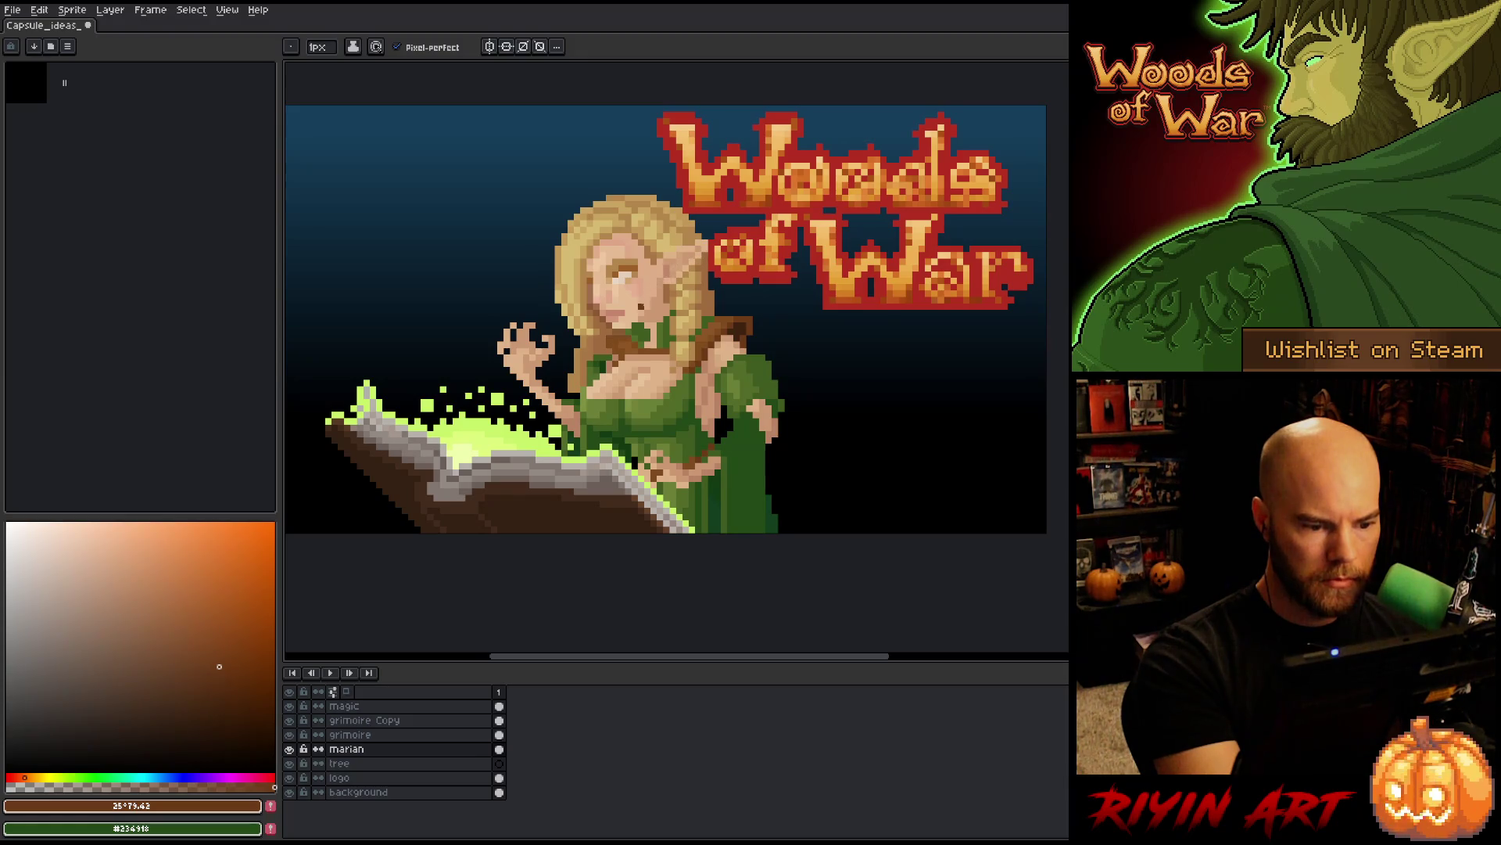
- Correct the brown shading near the elf's neck, alternating mid and lighter sampled browns
left_click(645, 319, "alt")
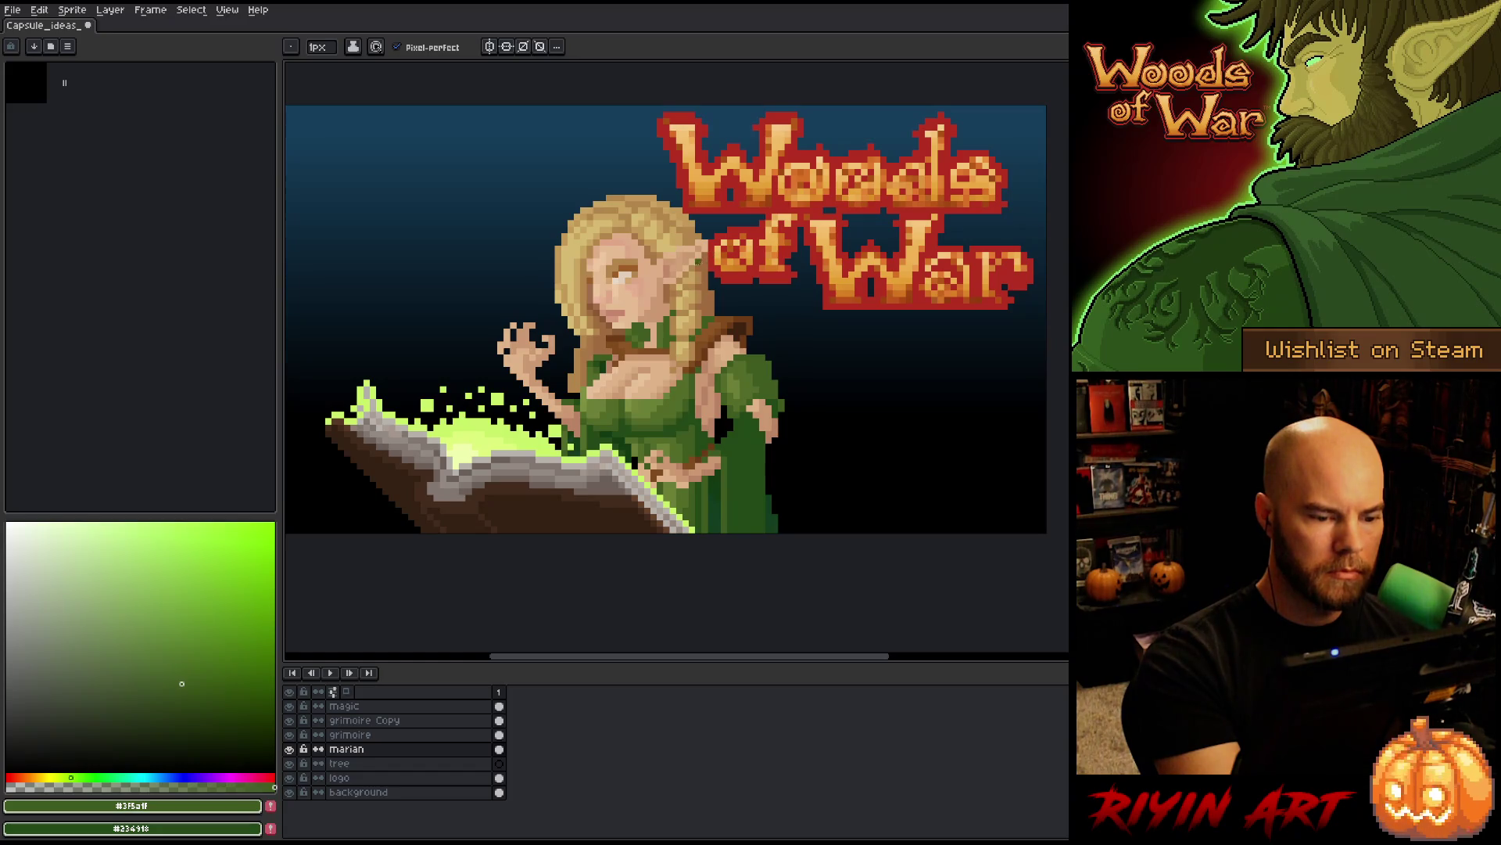
left_click(626, 344, "alt")
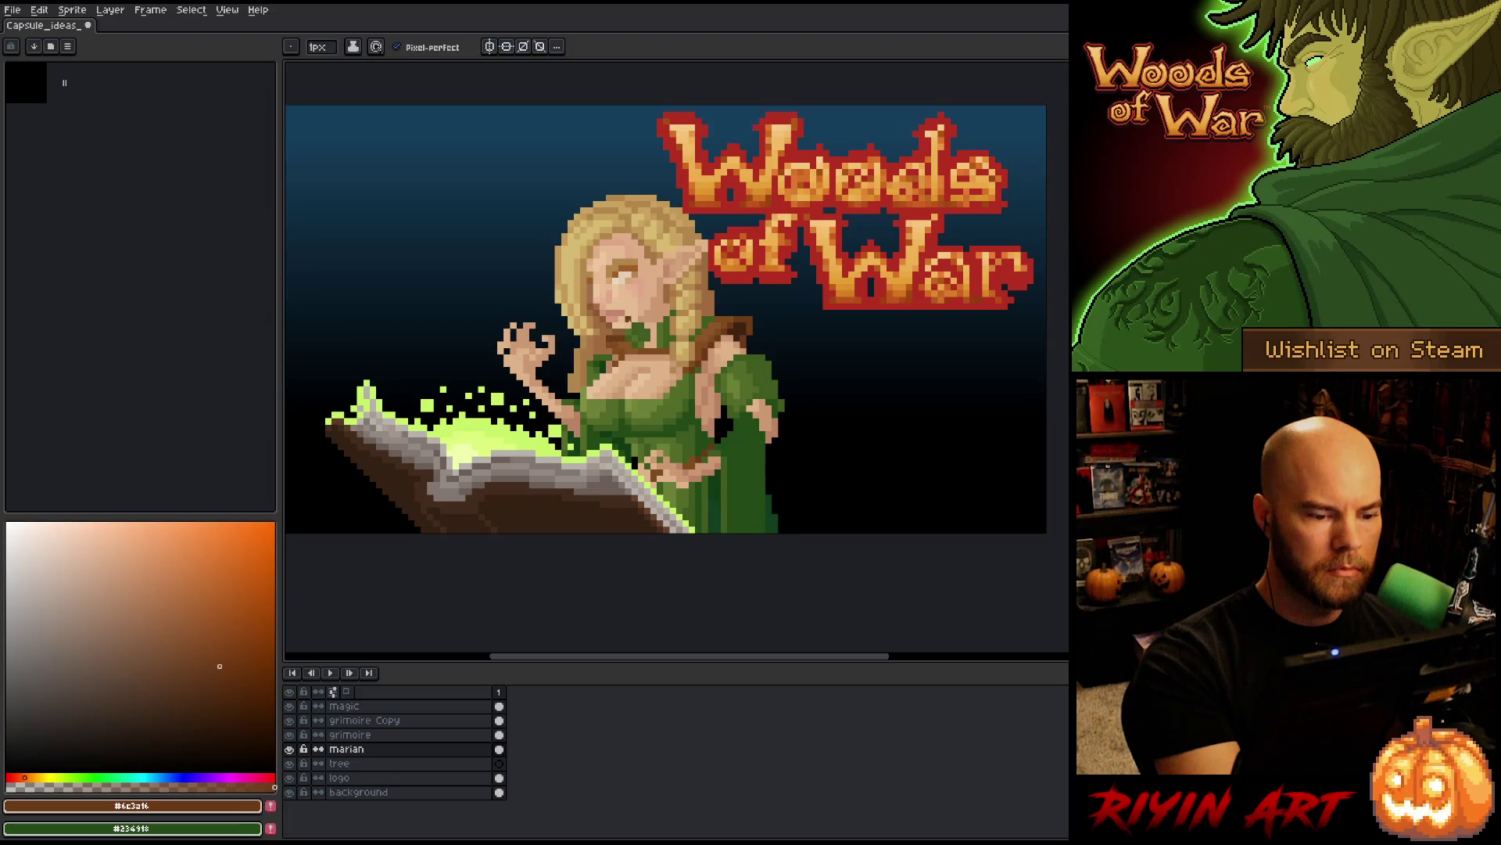
left_click(641, 310, "alt")
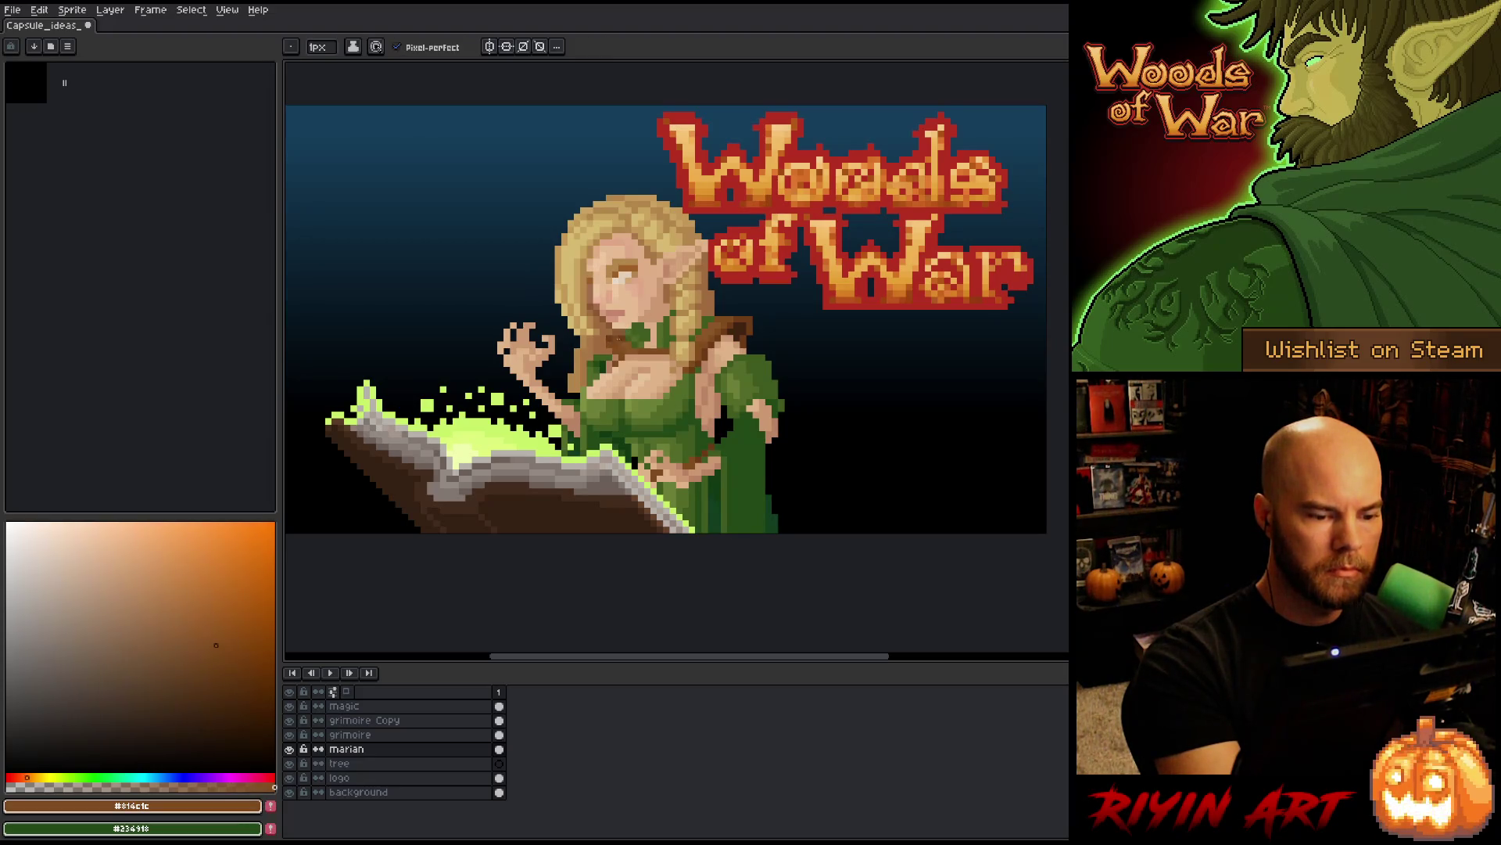
left_click(627, 344, "alt")
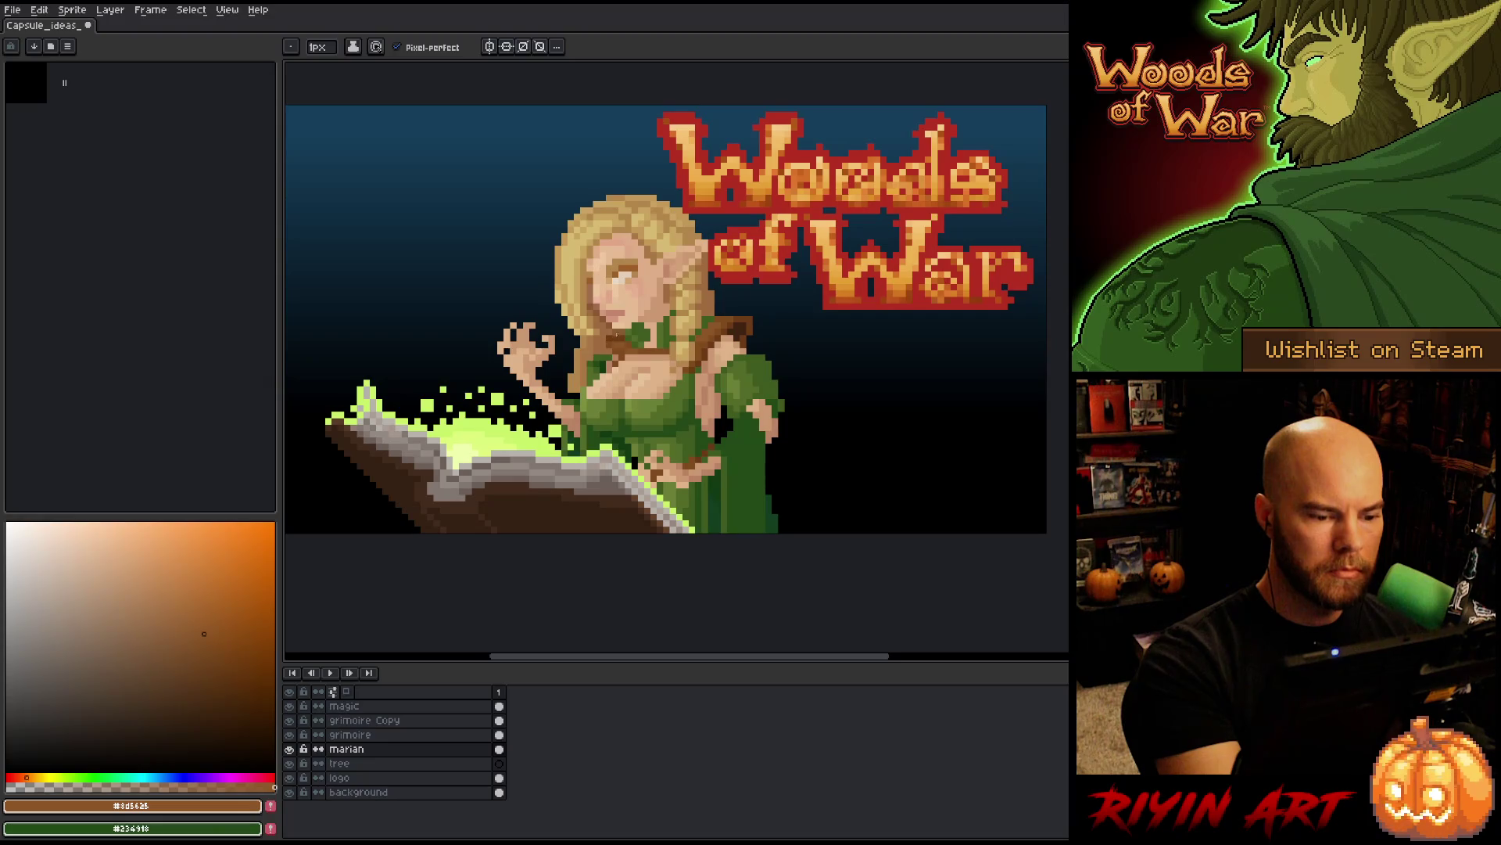
left_click(637, 321, "alt")
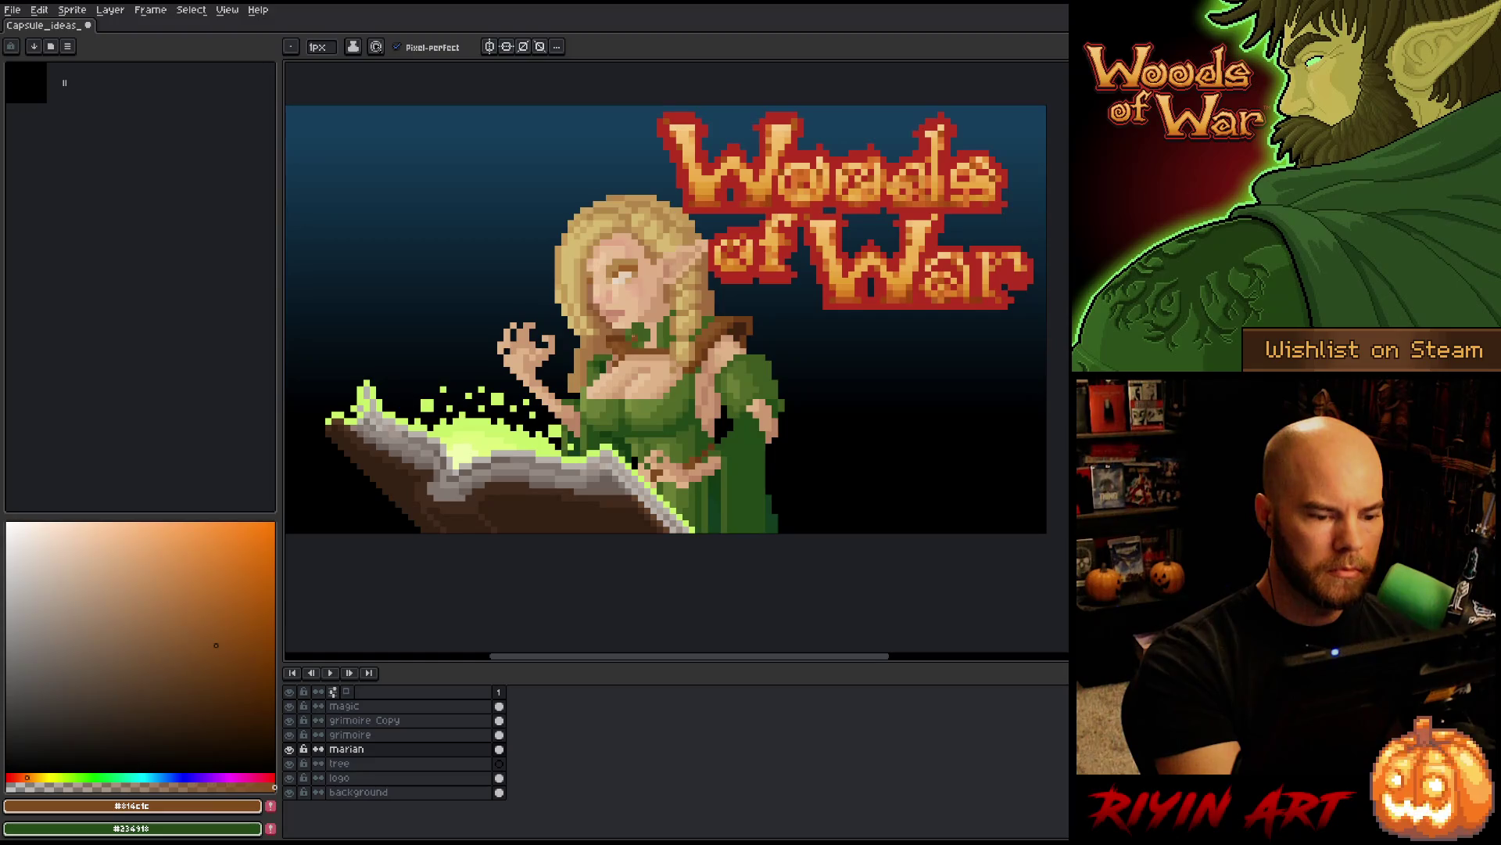
left_click(627, 344, "alt")
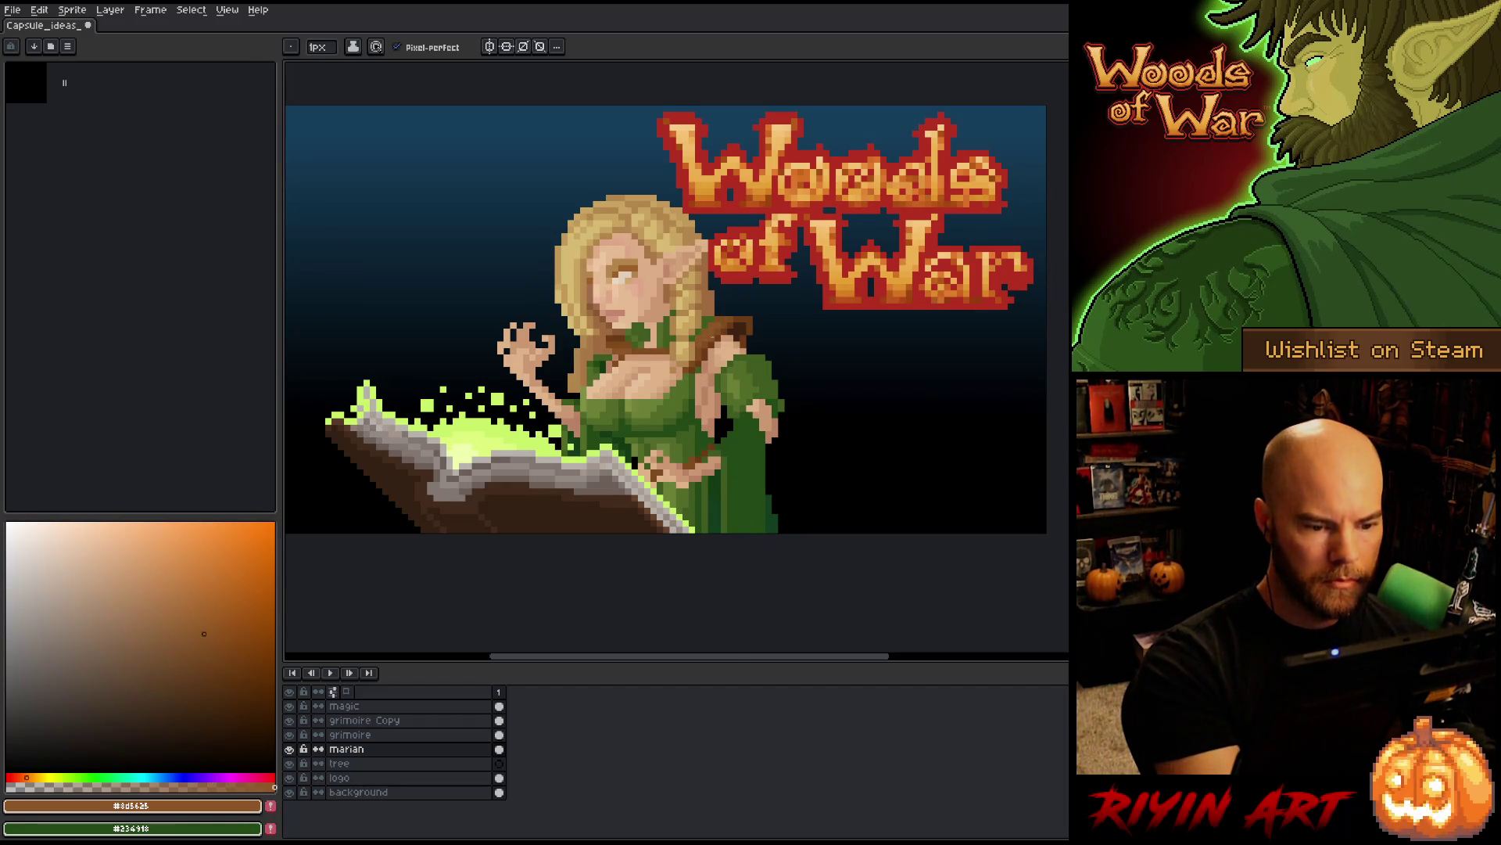
left_click(697, 338, "alt")
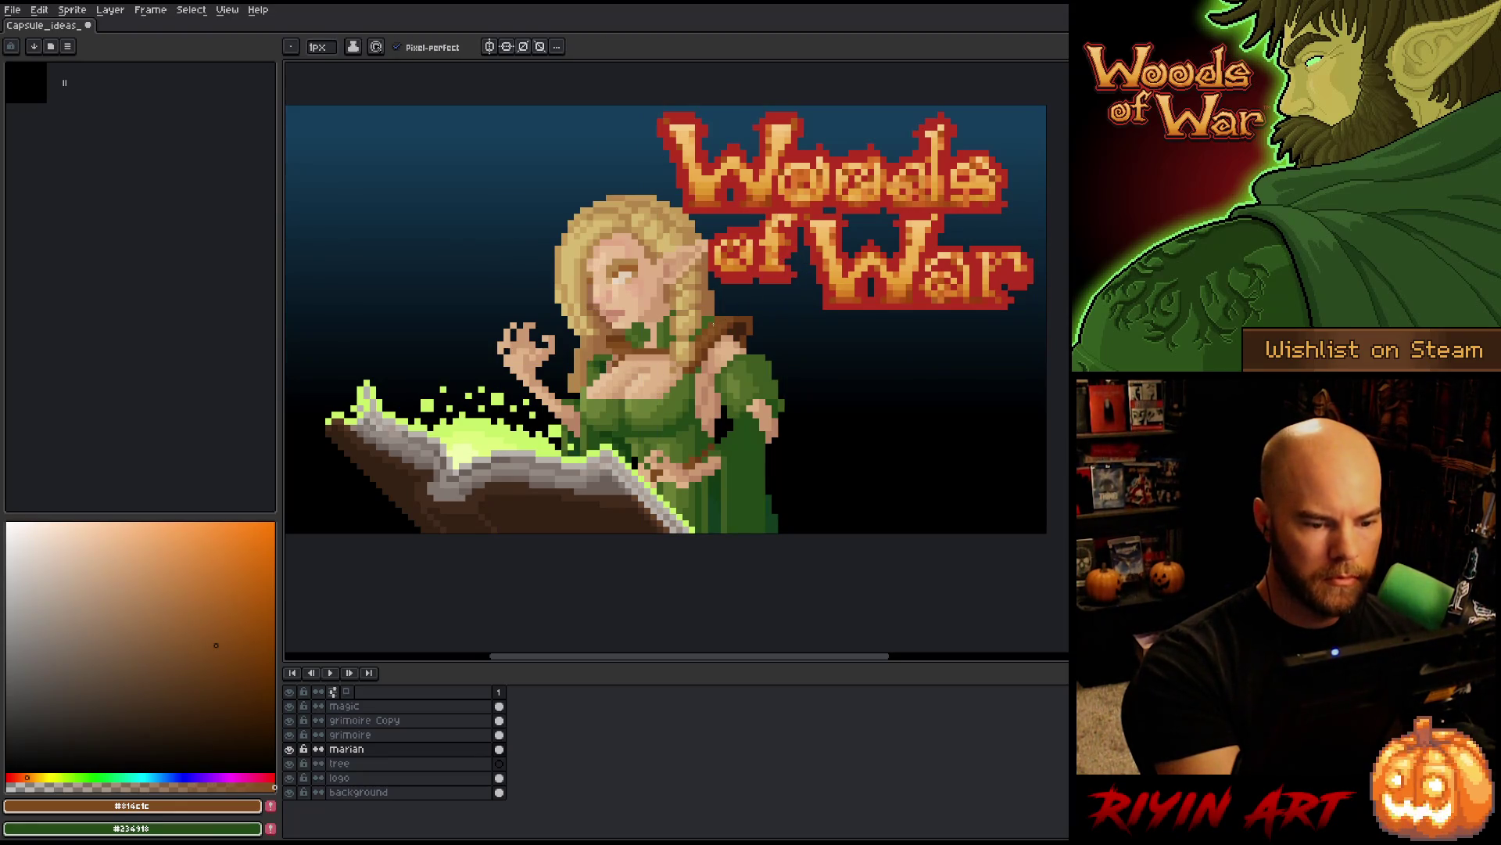
- Save, add an orange pixel on the lower artwork, retouch with two figure browns, and save again
key("ctrl+s")
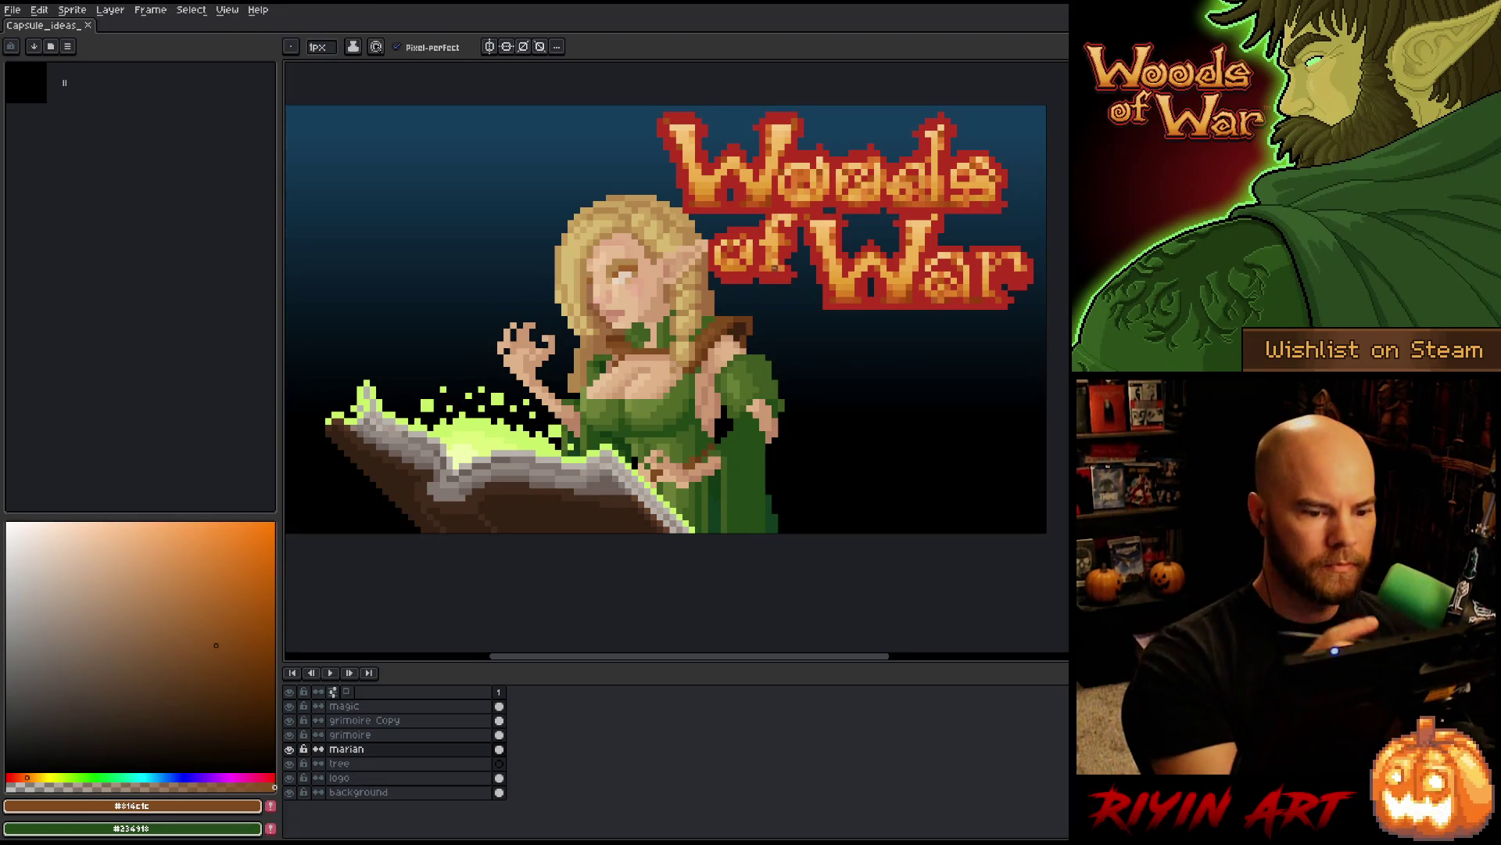
left_click(800, 516)
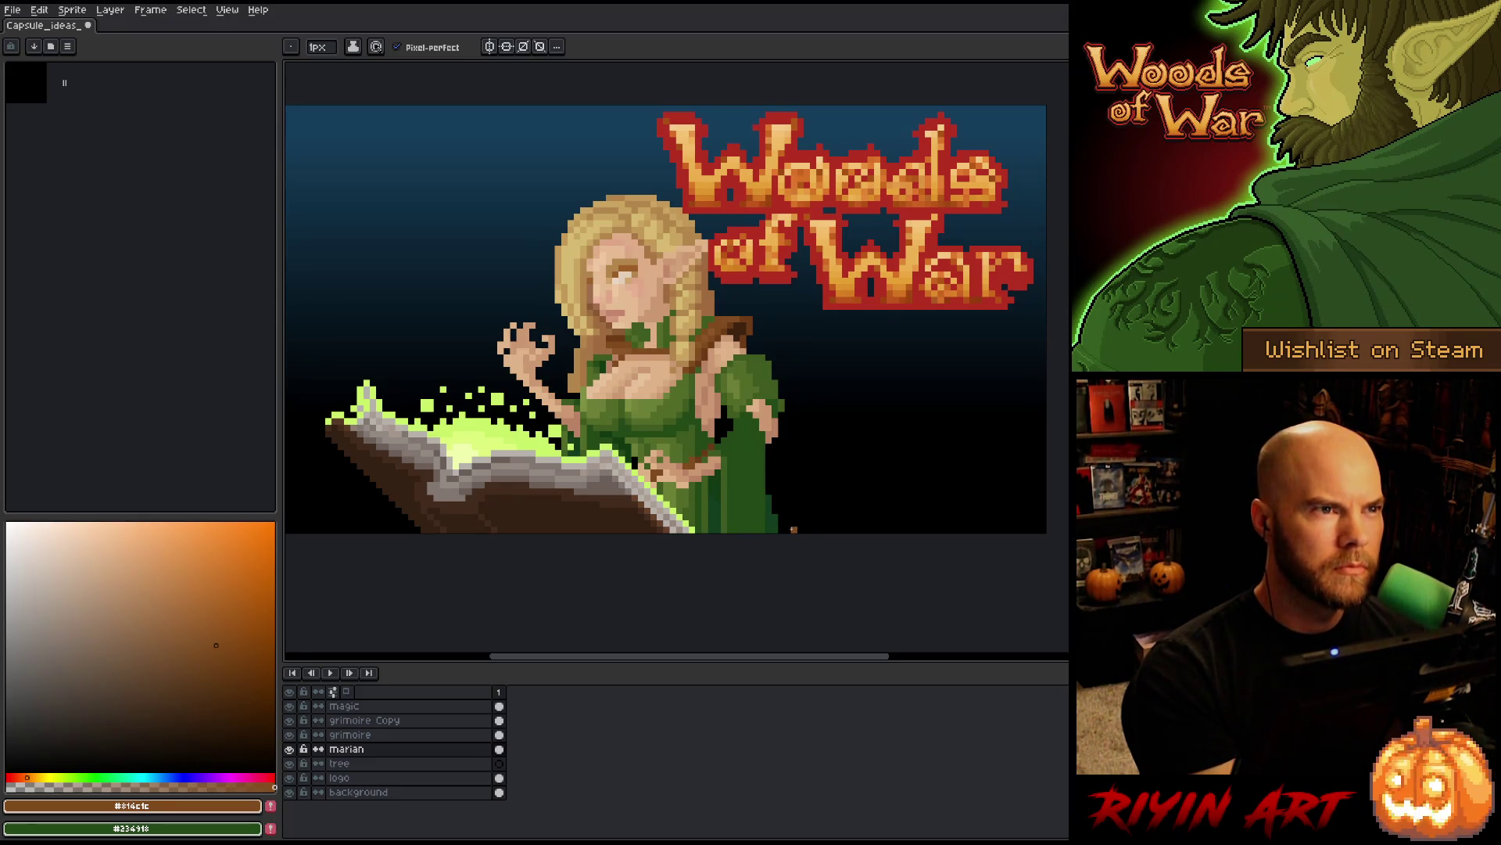
left_click(629, 324, "alt")
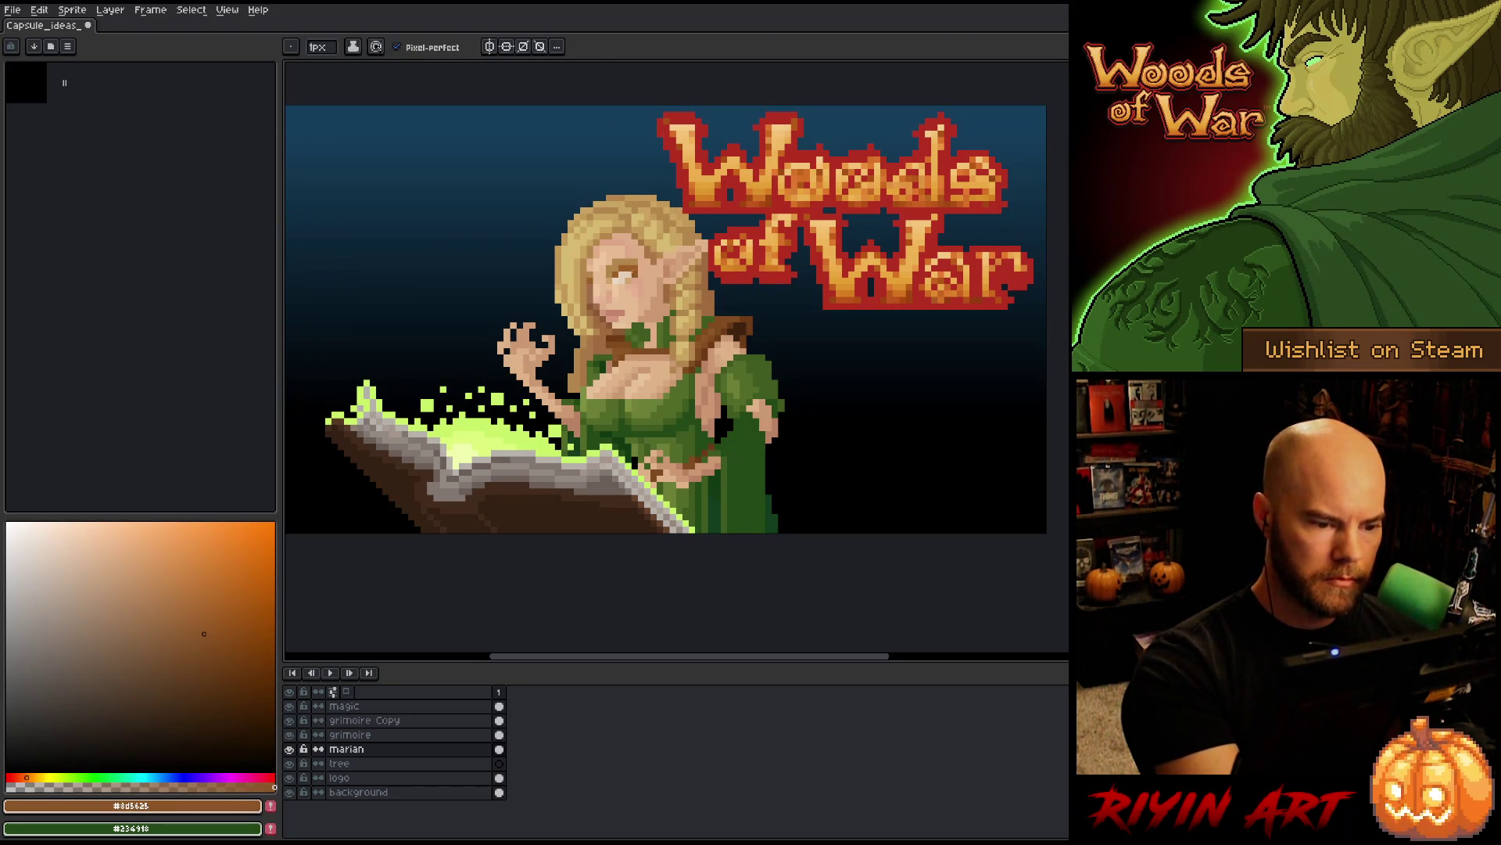
left_click(616, 362, "alt")
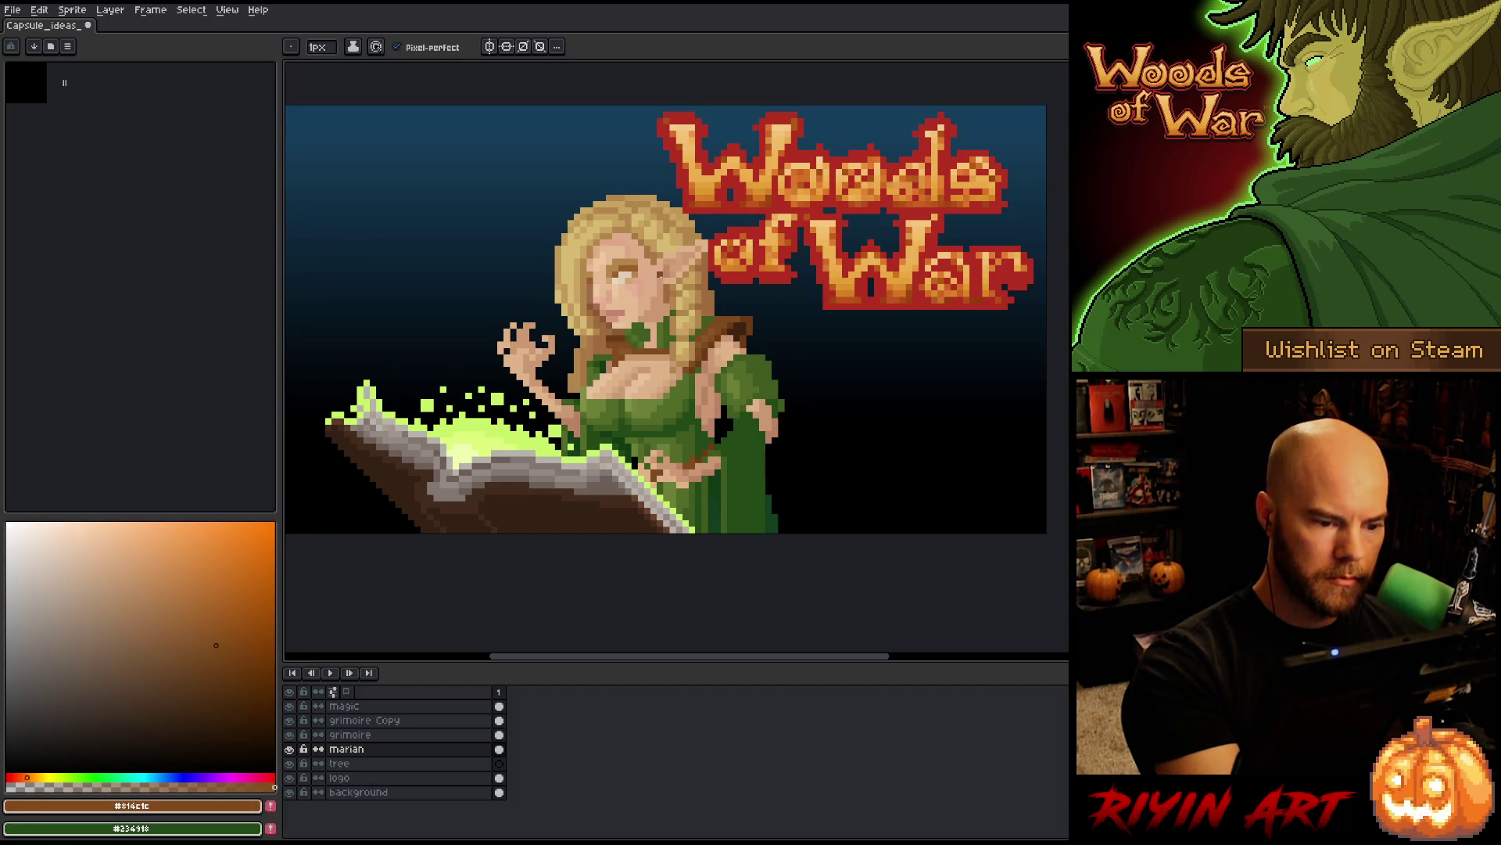
left_click(654, 296, "alt")
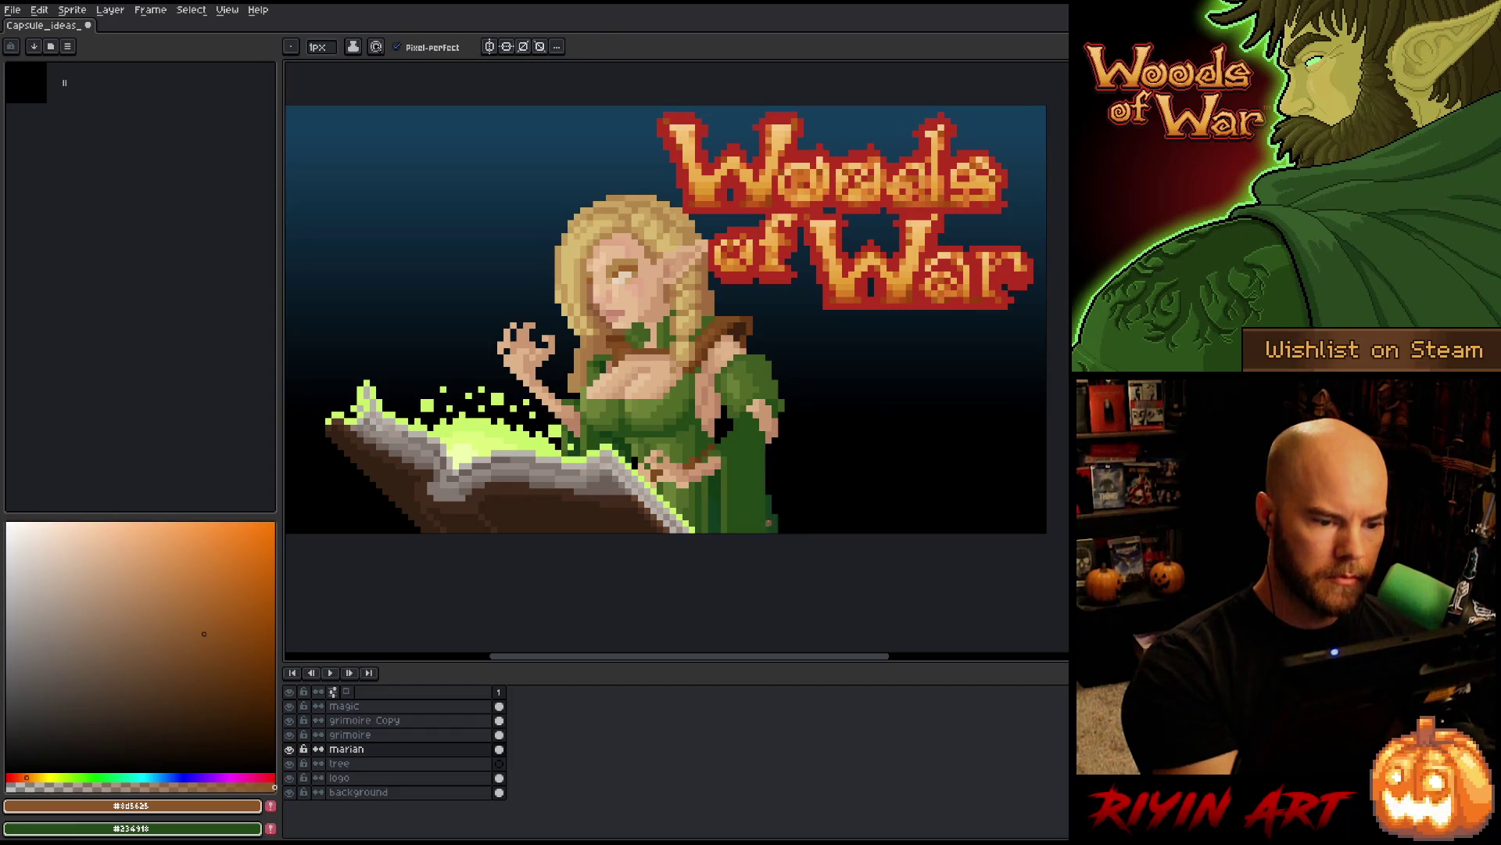
key("ctrl+s")
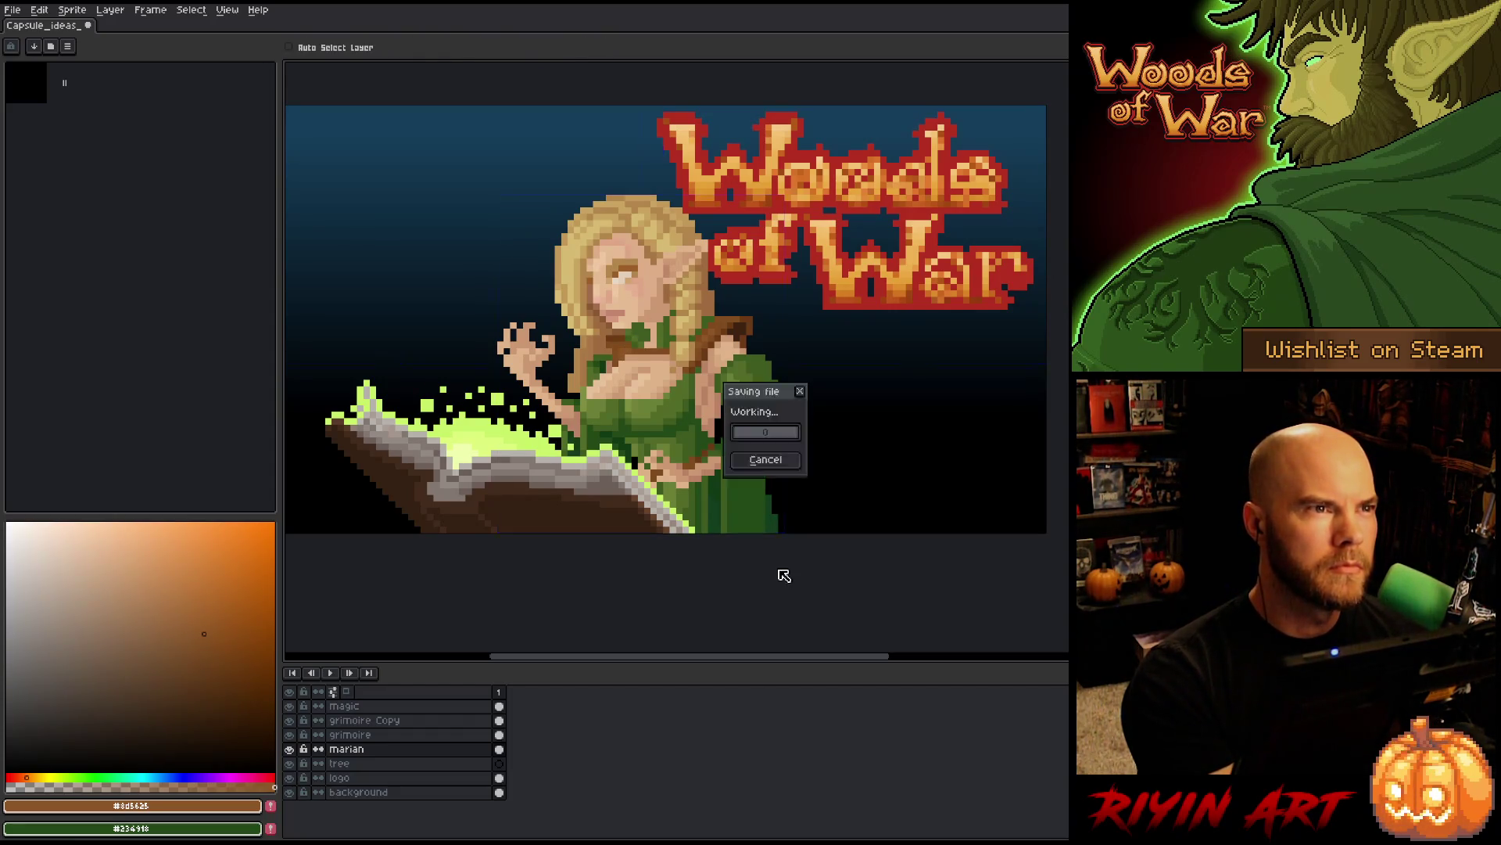
- Paint two darker-brown touch-up pixels on the figure and save the sprite
left_click(628, 347, "alt")
left_click(628, 346)
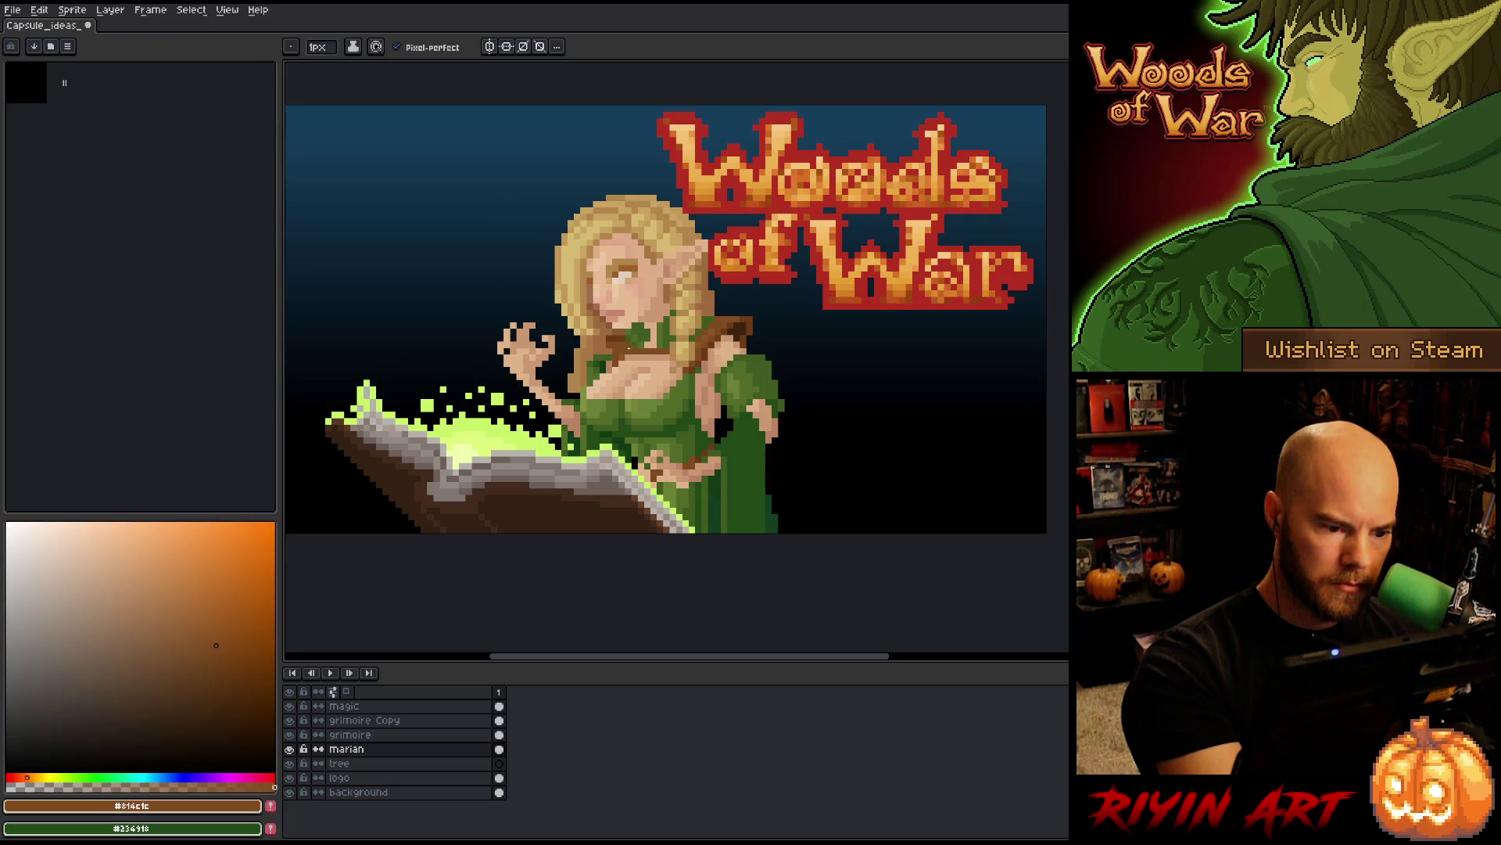
key("alt")
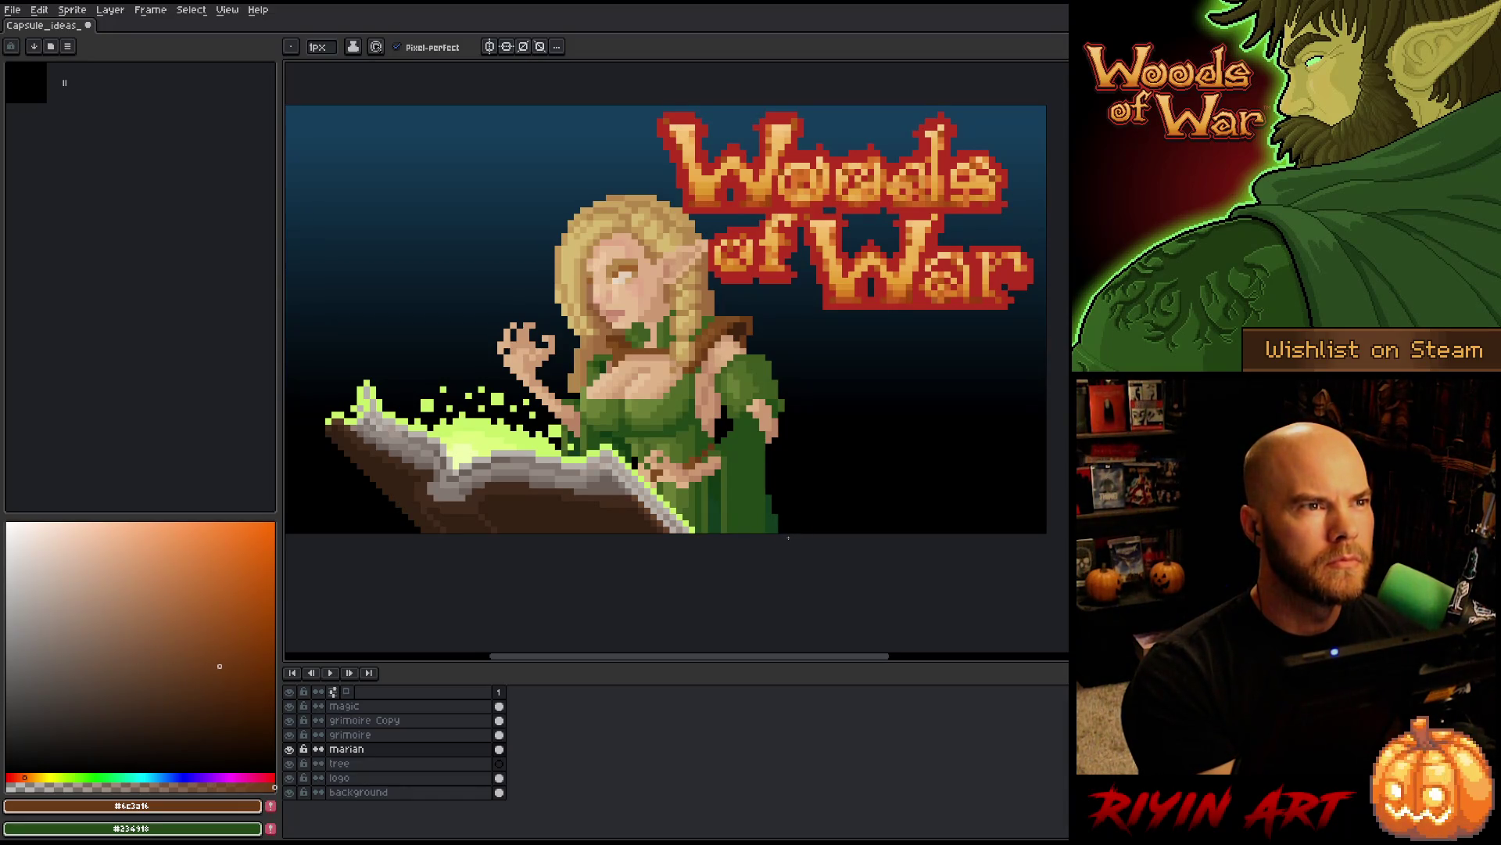
key("ctrl+s")
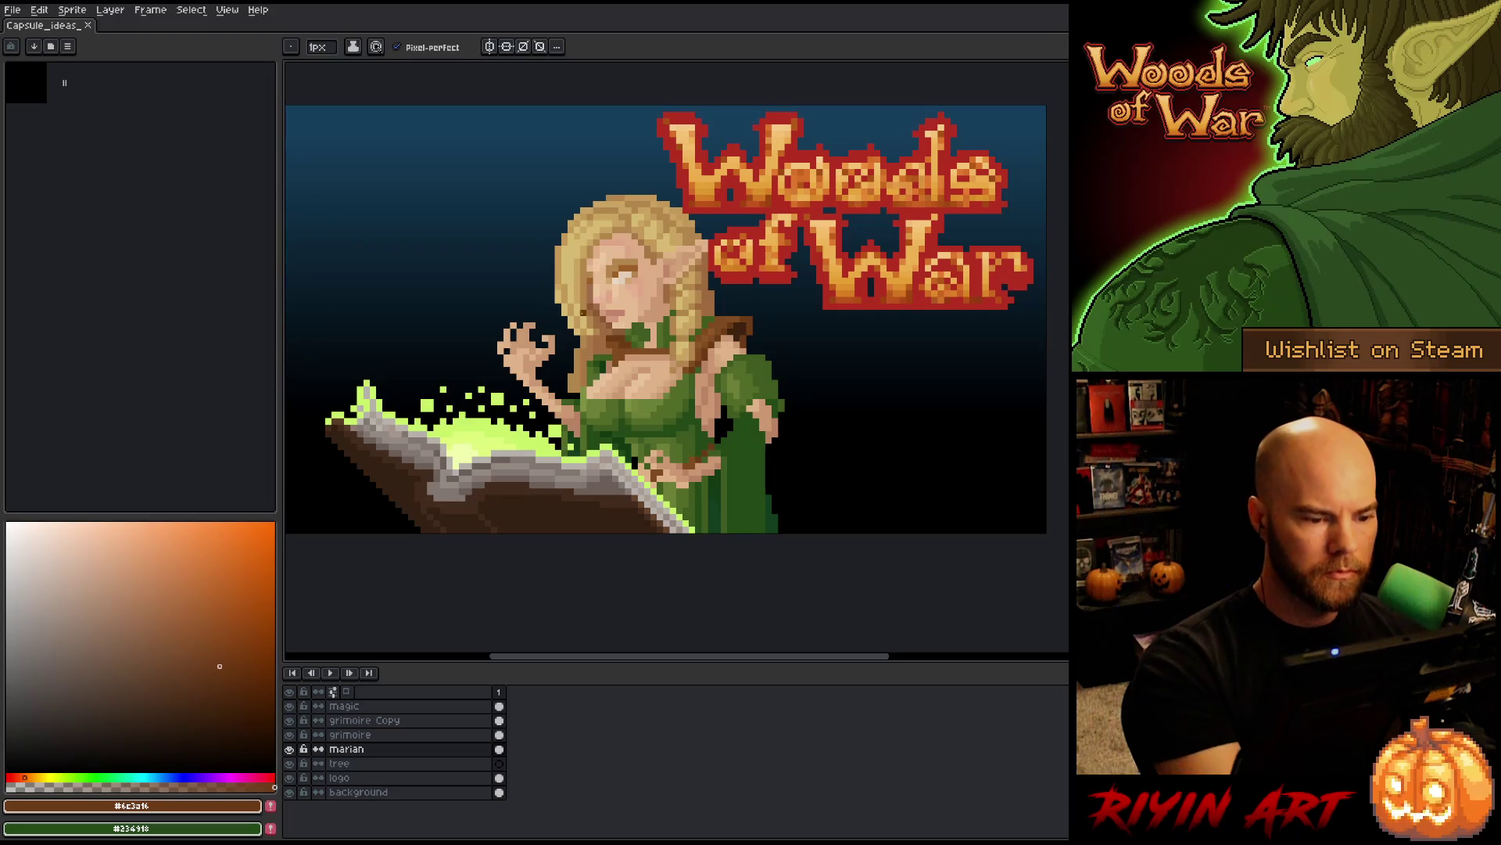
- Retouch the tan hair pixels, erasing and using lighter and darker sampled hair tones
left_click(583, 365, "alt")
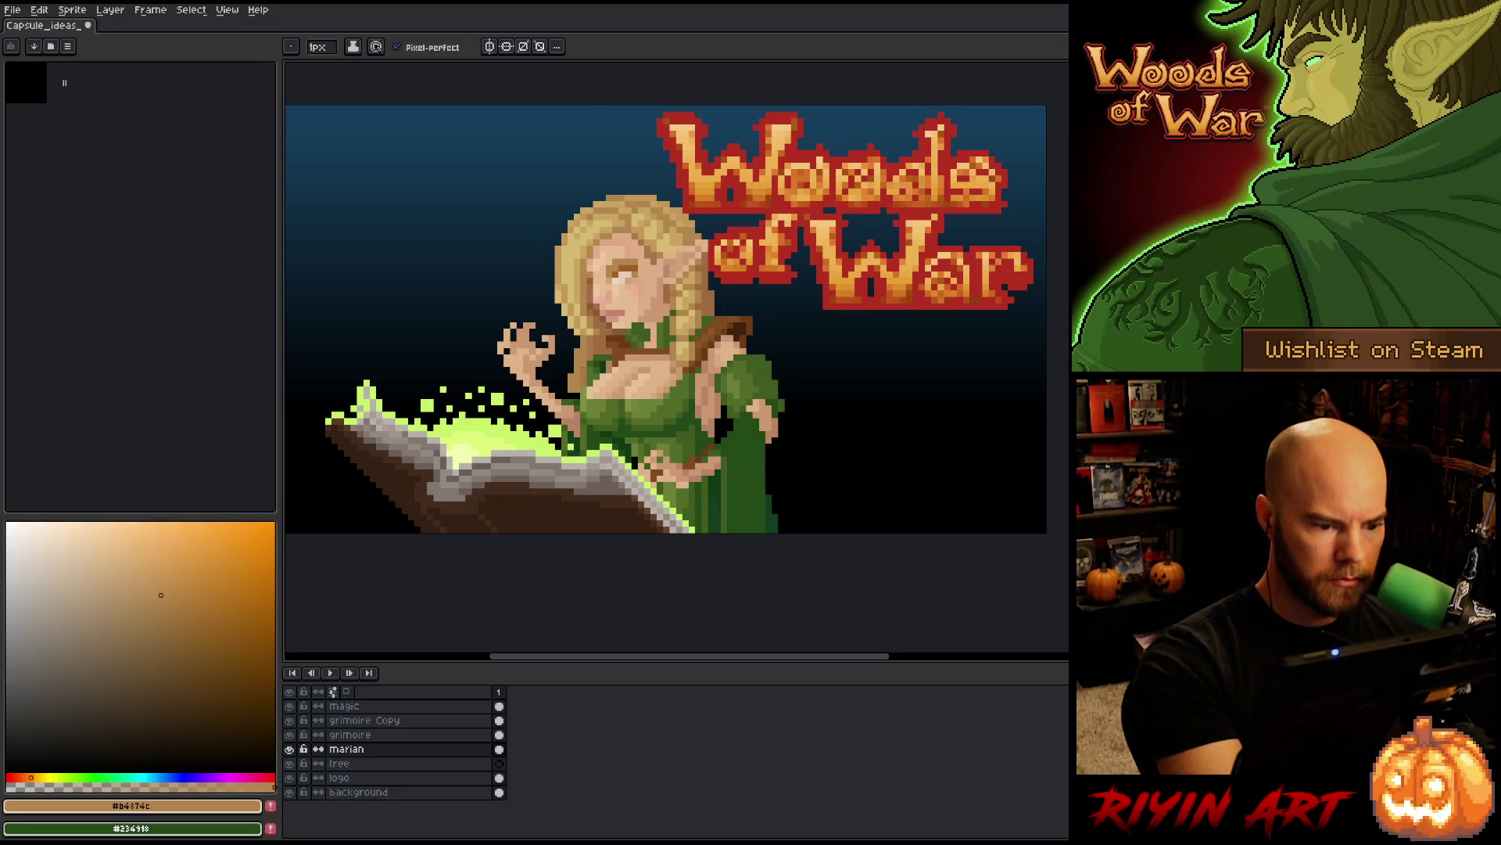
key("e")
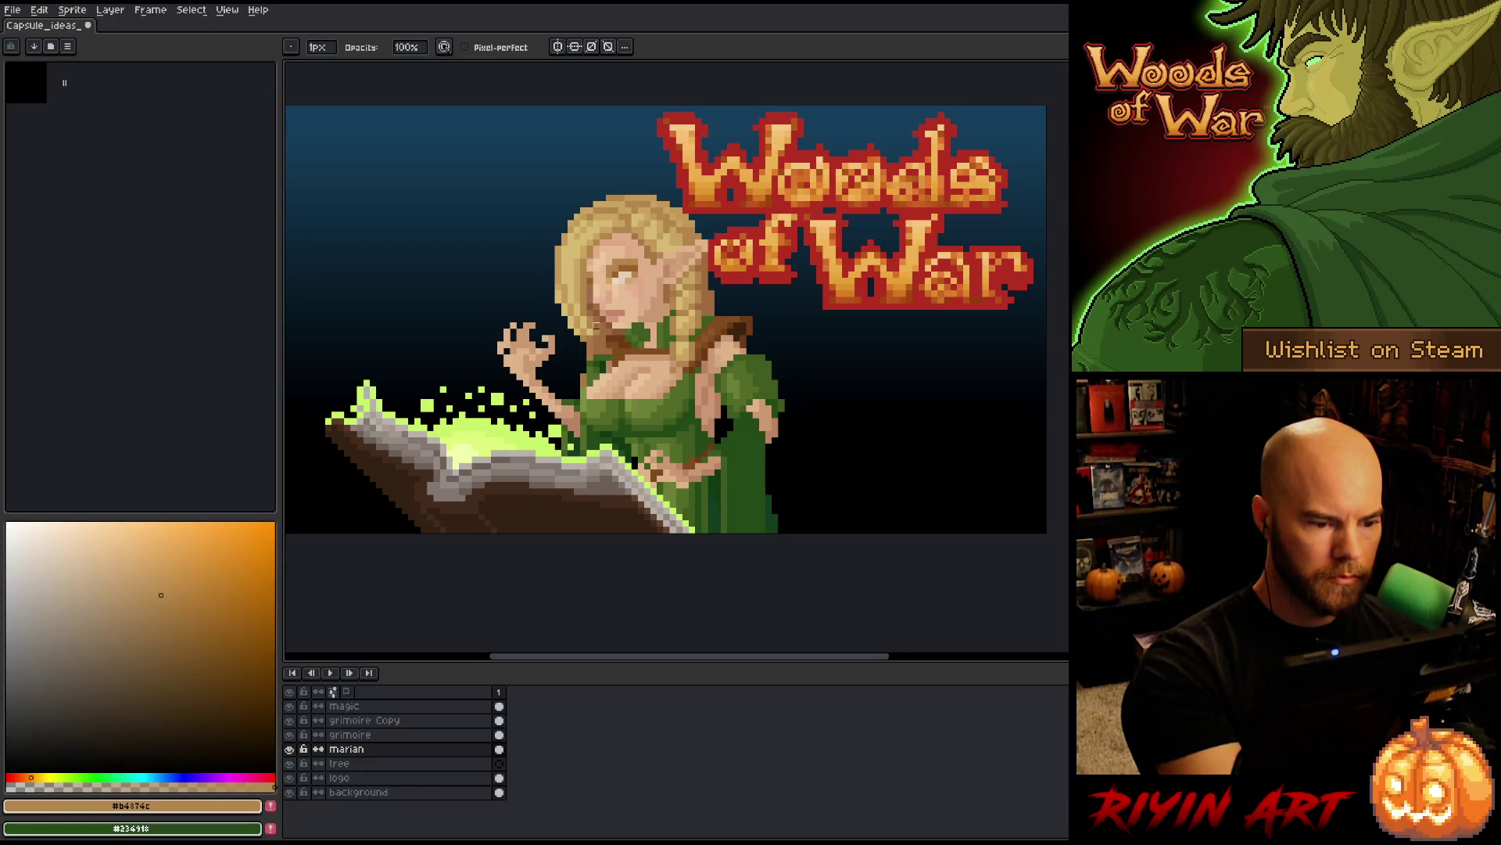
key("e")
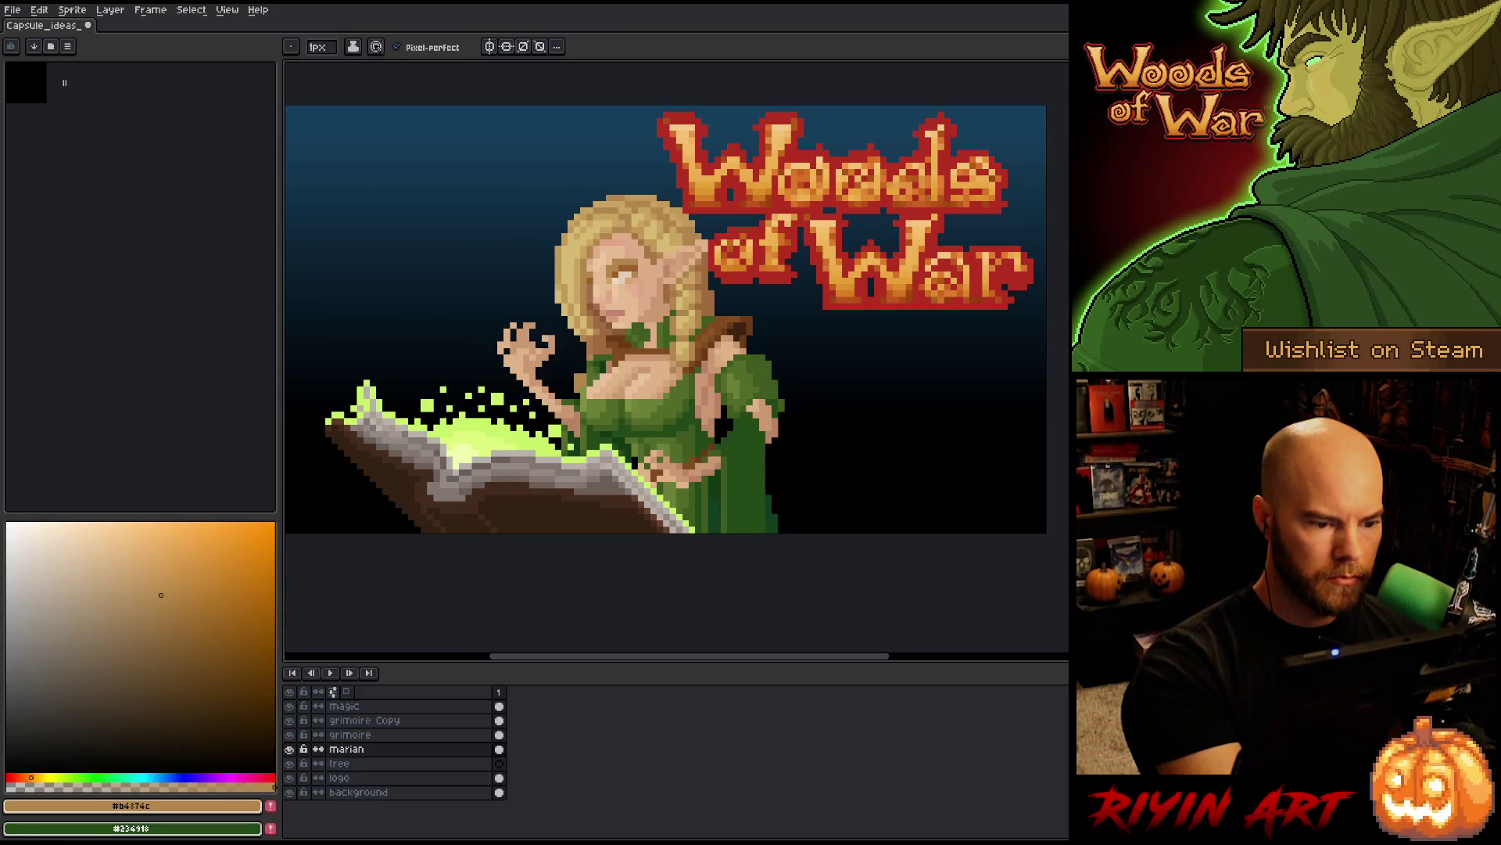
left_click(163, 605)
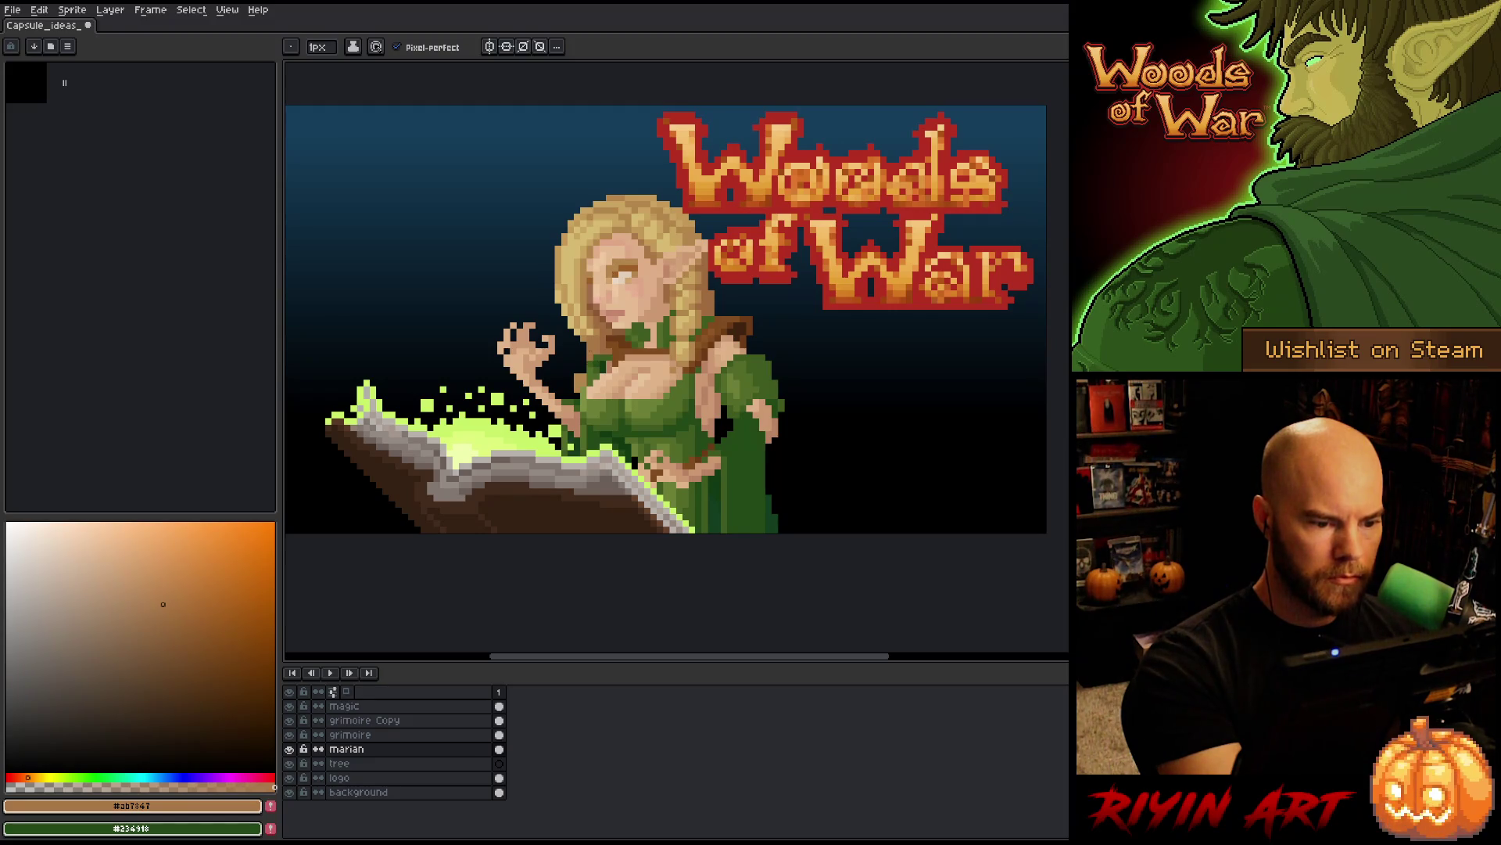
left_click(591, 364, "alt")
key("b")
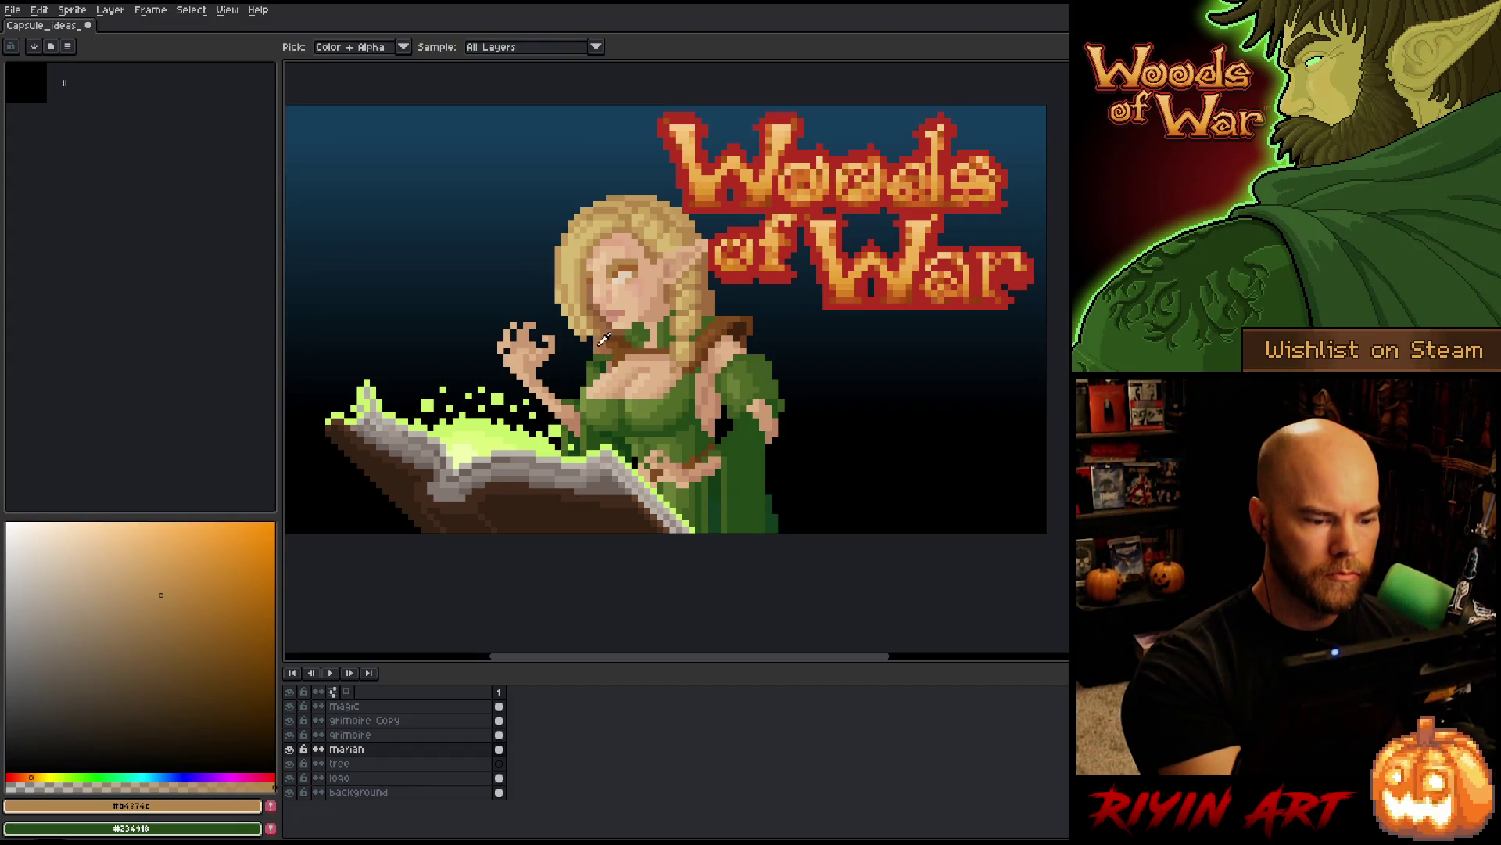
- Rework collar pixels with sampled hair, orange-brown, dress-green and skin tones, then save
left_click(615, 358, "alt")
key("e")
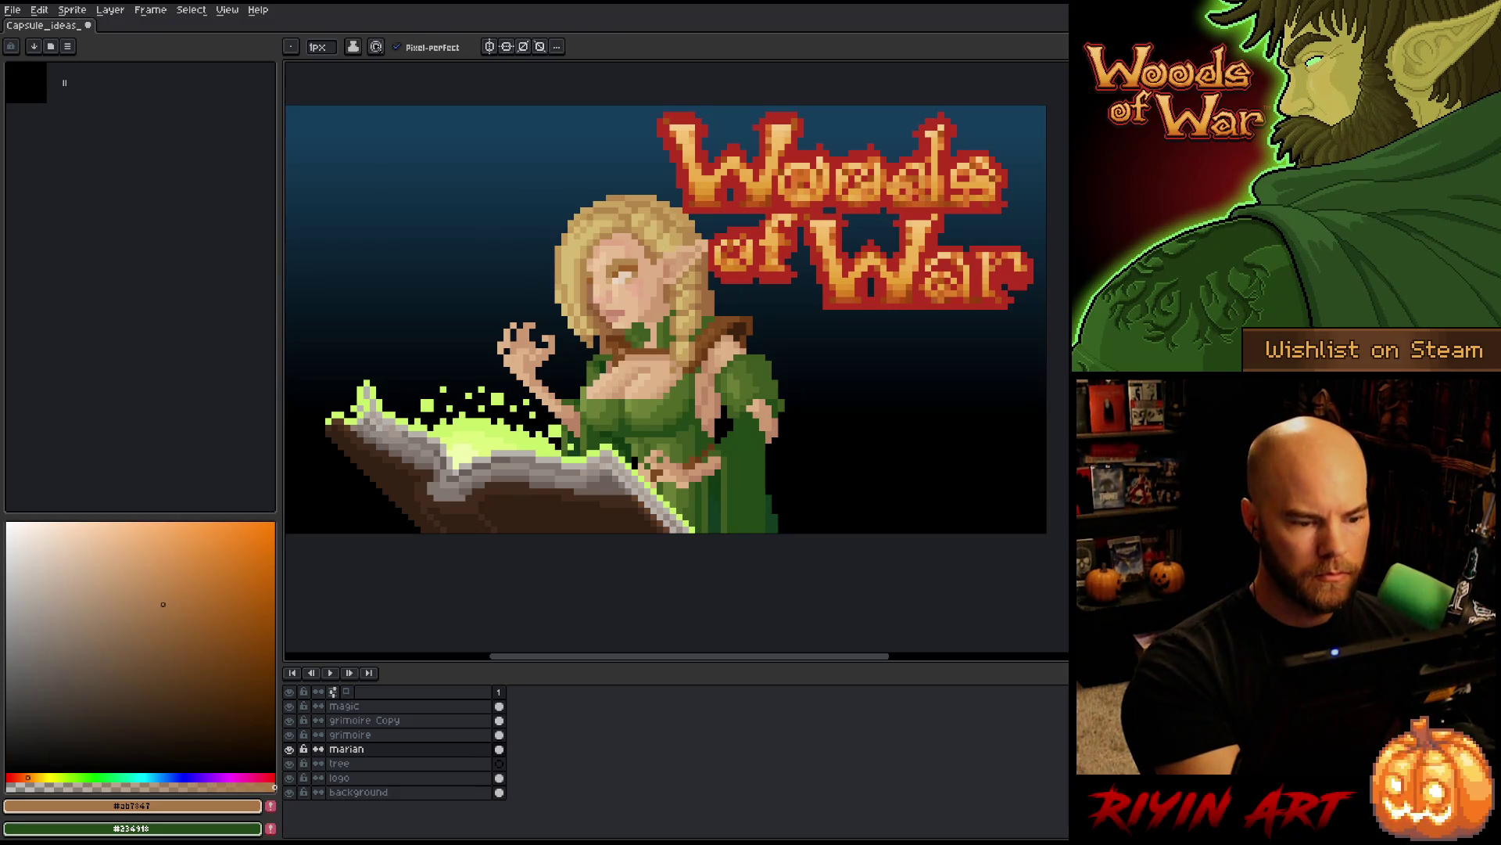
left_click(638, 317, "alt")
left_click(603, 364, "alt")
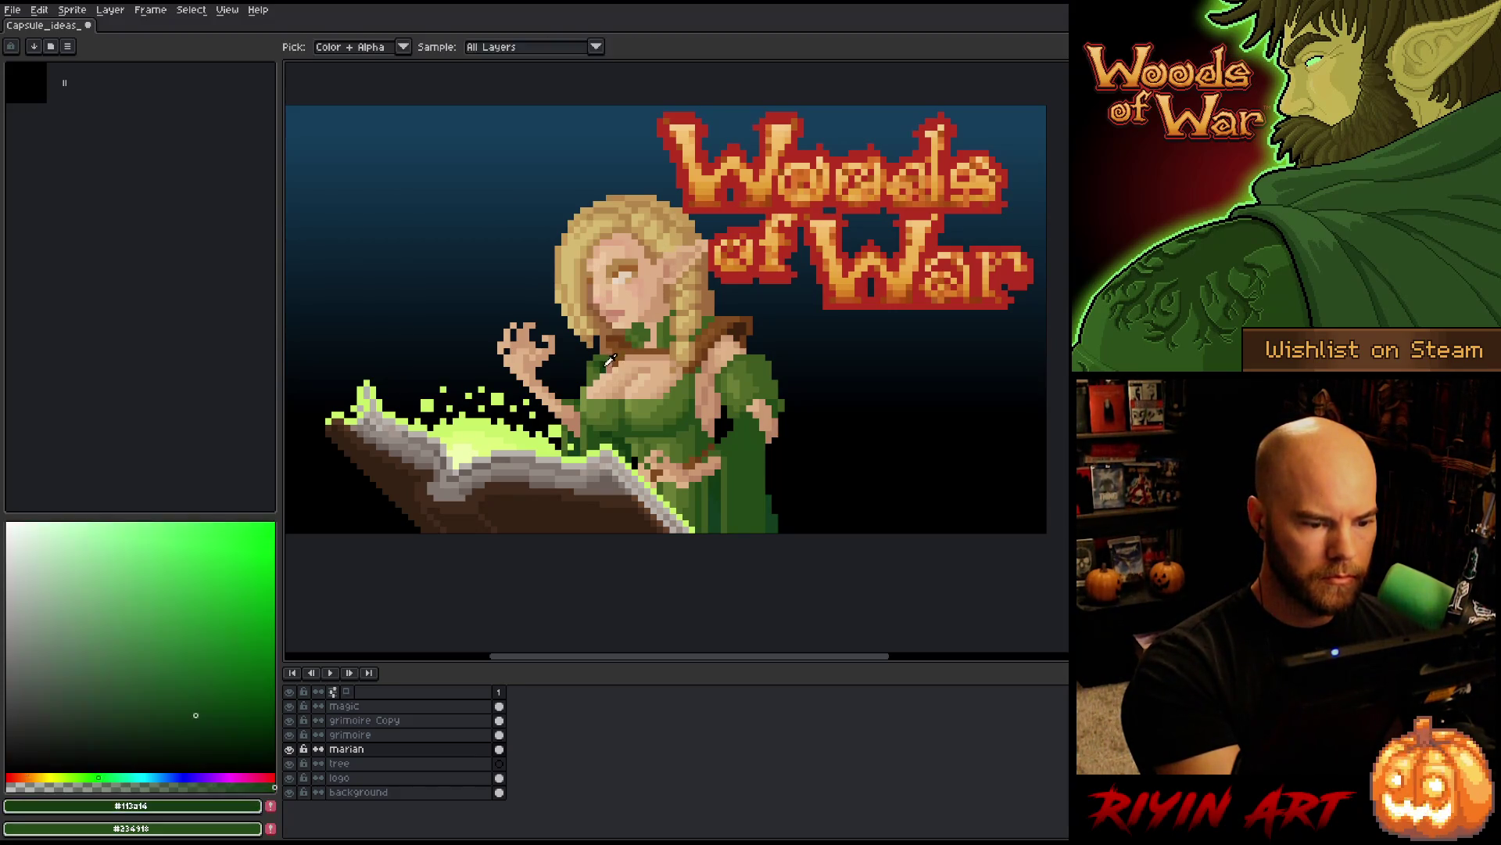
left_click(673, 300, "alt")
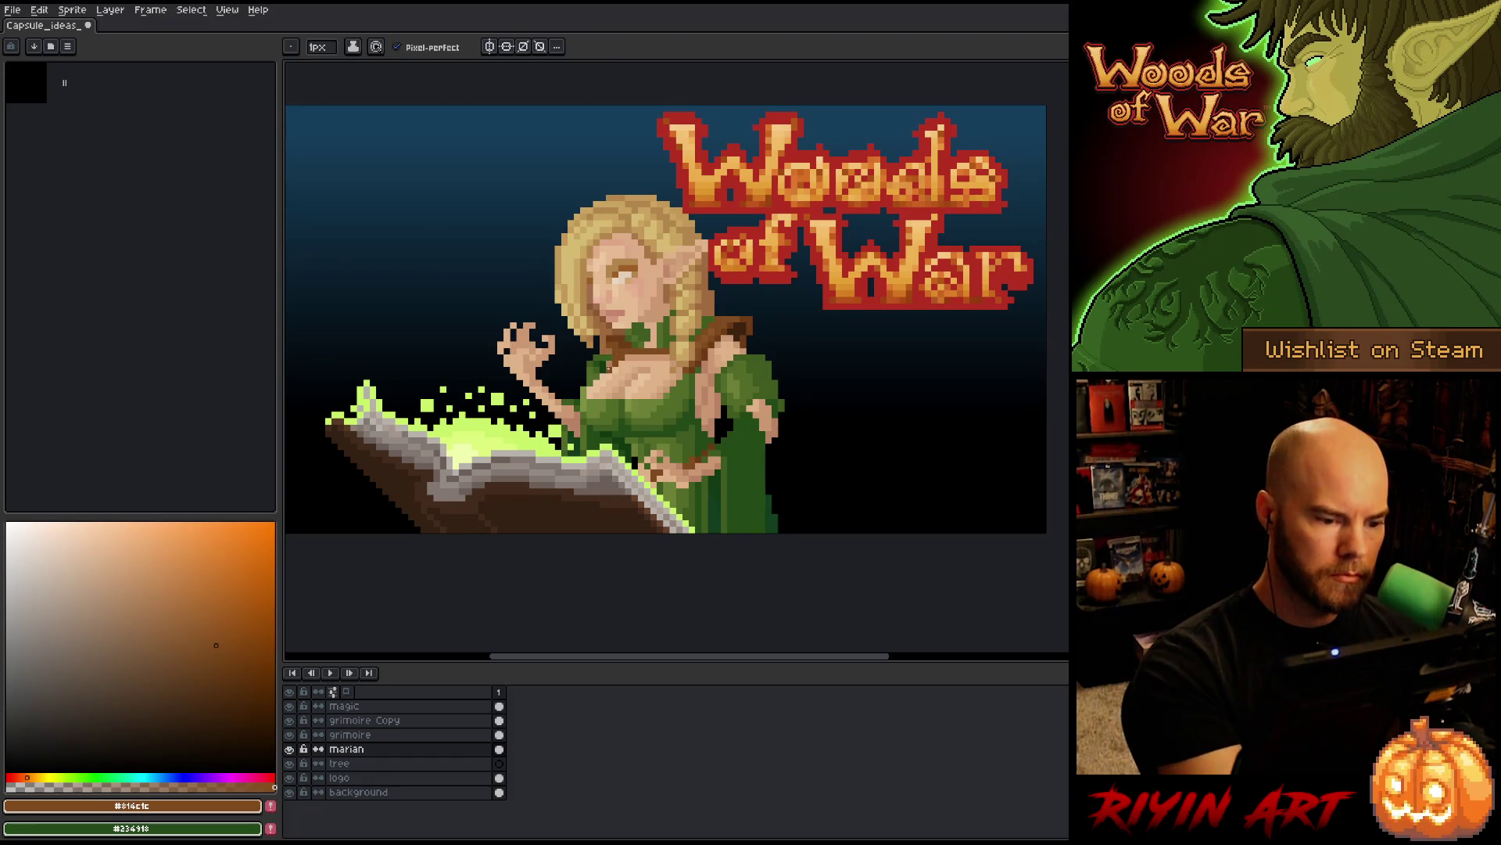
left_click(634, 338, "alt")
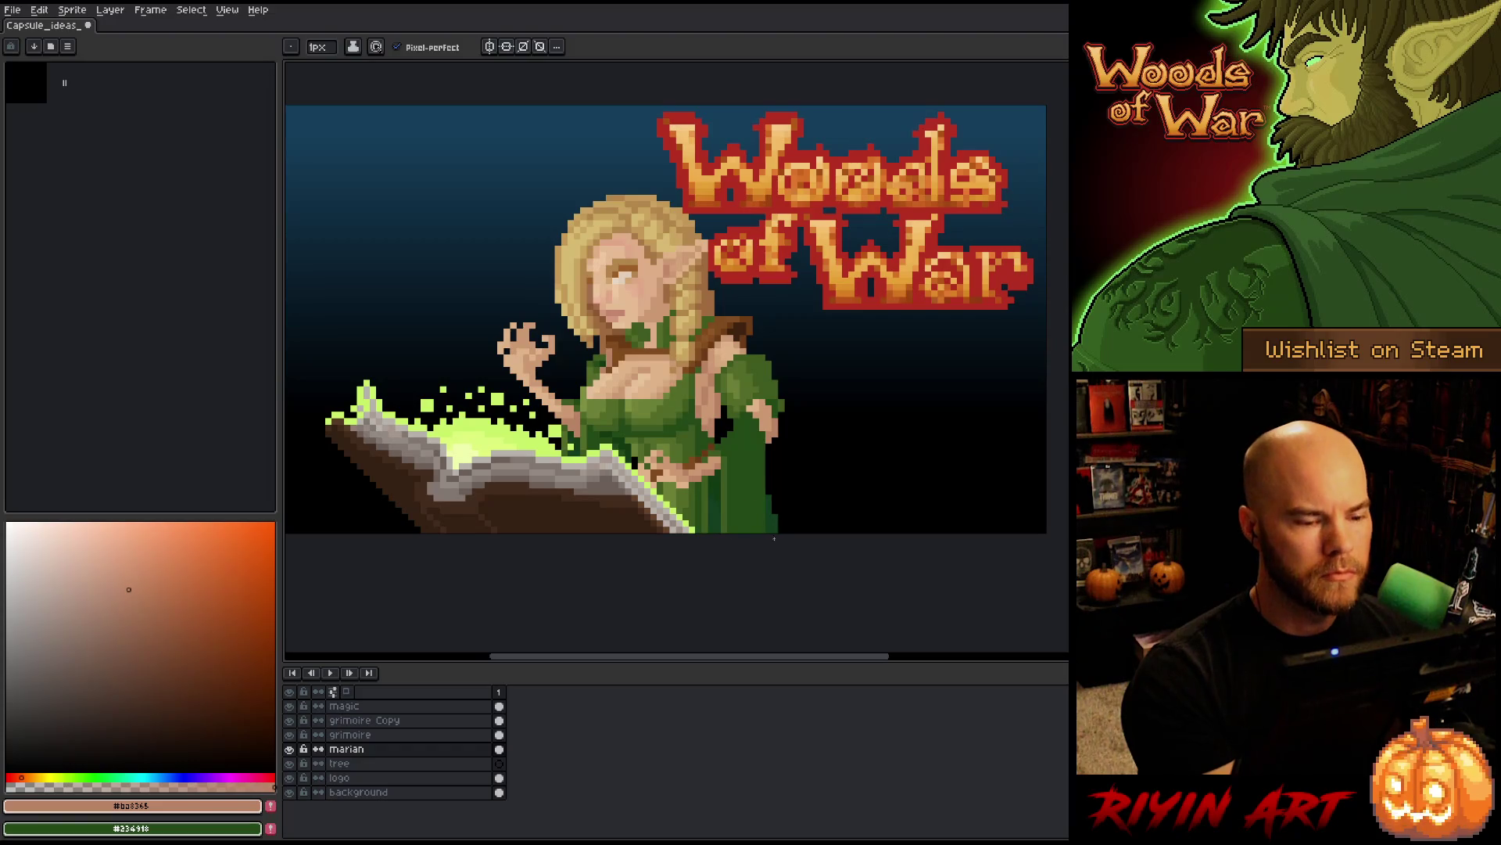
left_click(621, 325, "alt")
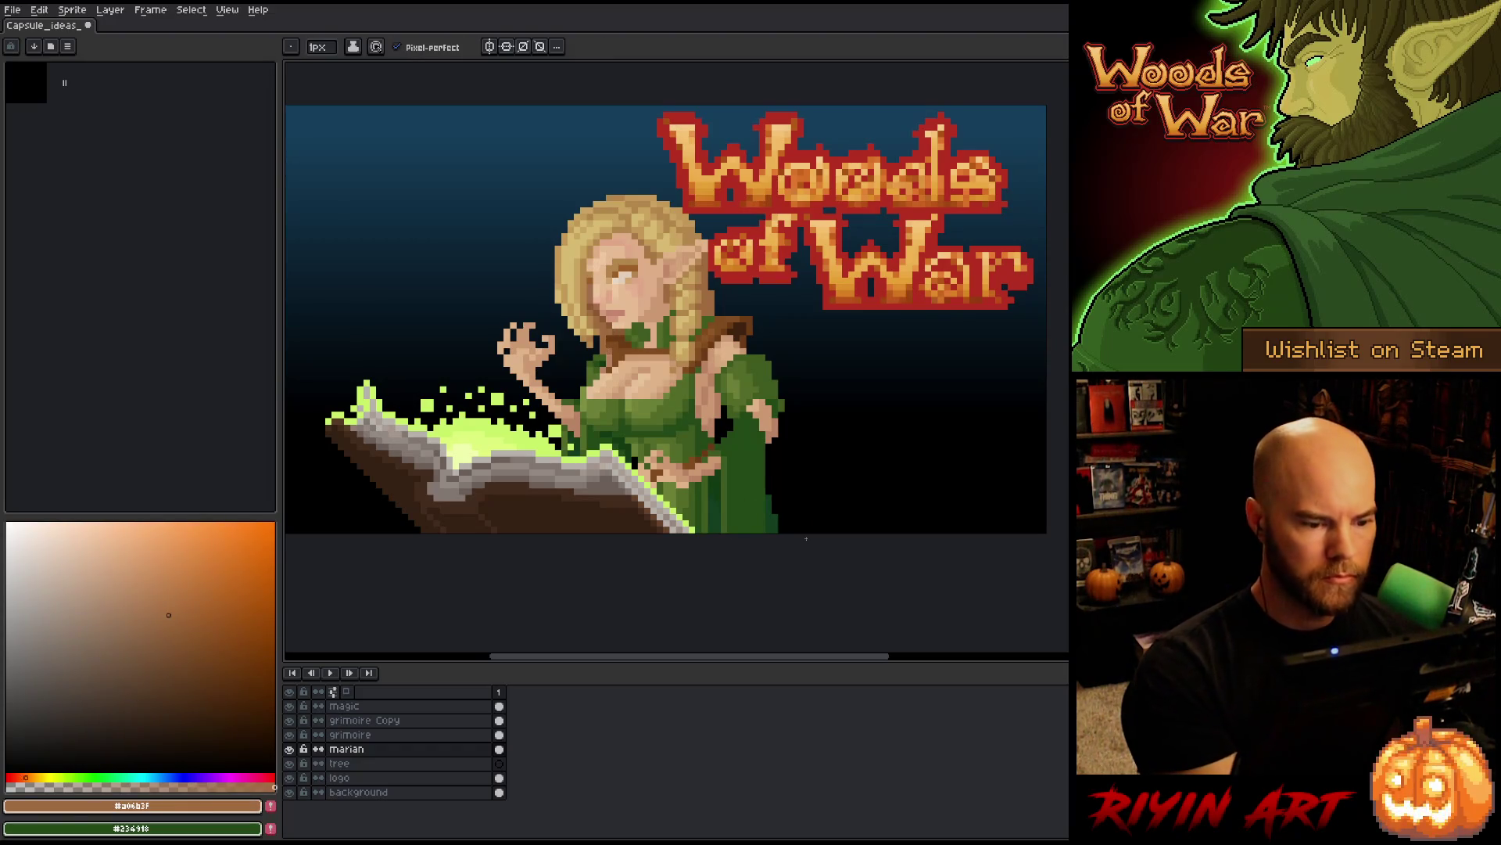
key("ctrl+s")
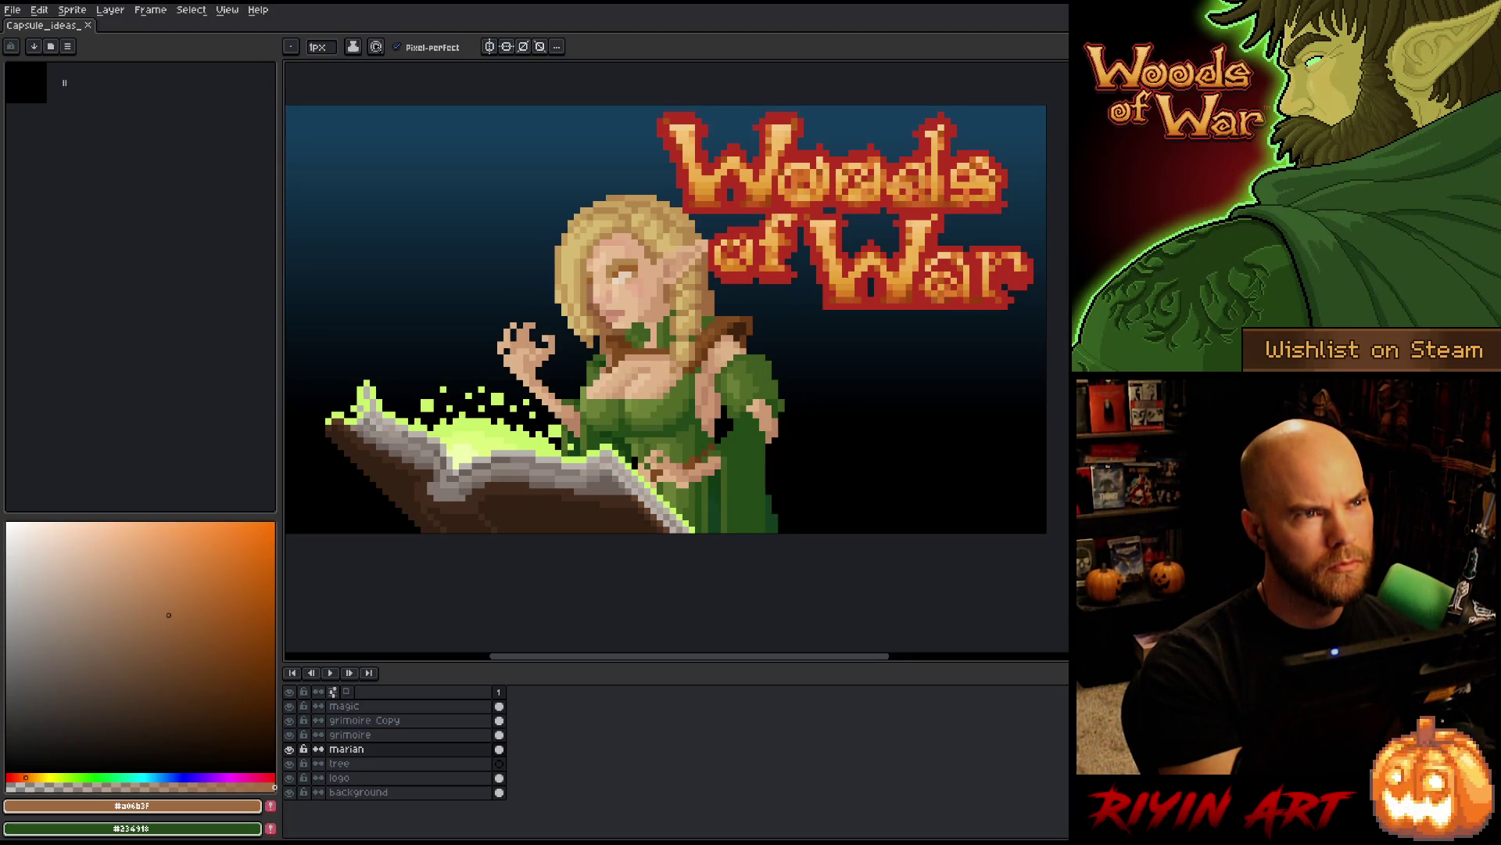
- Paint dress-green pixels at the collar, refine with mid and dark greens and skin, and save
left_click(603, 366, "alt")
left_click(603, 366)
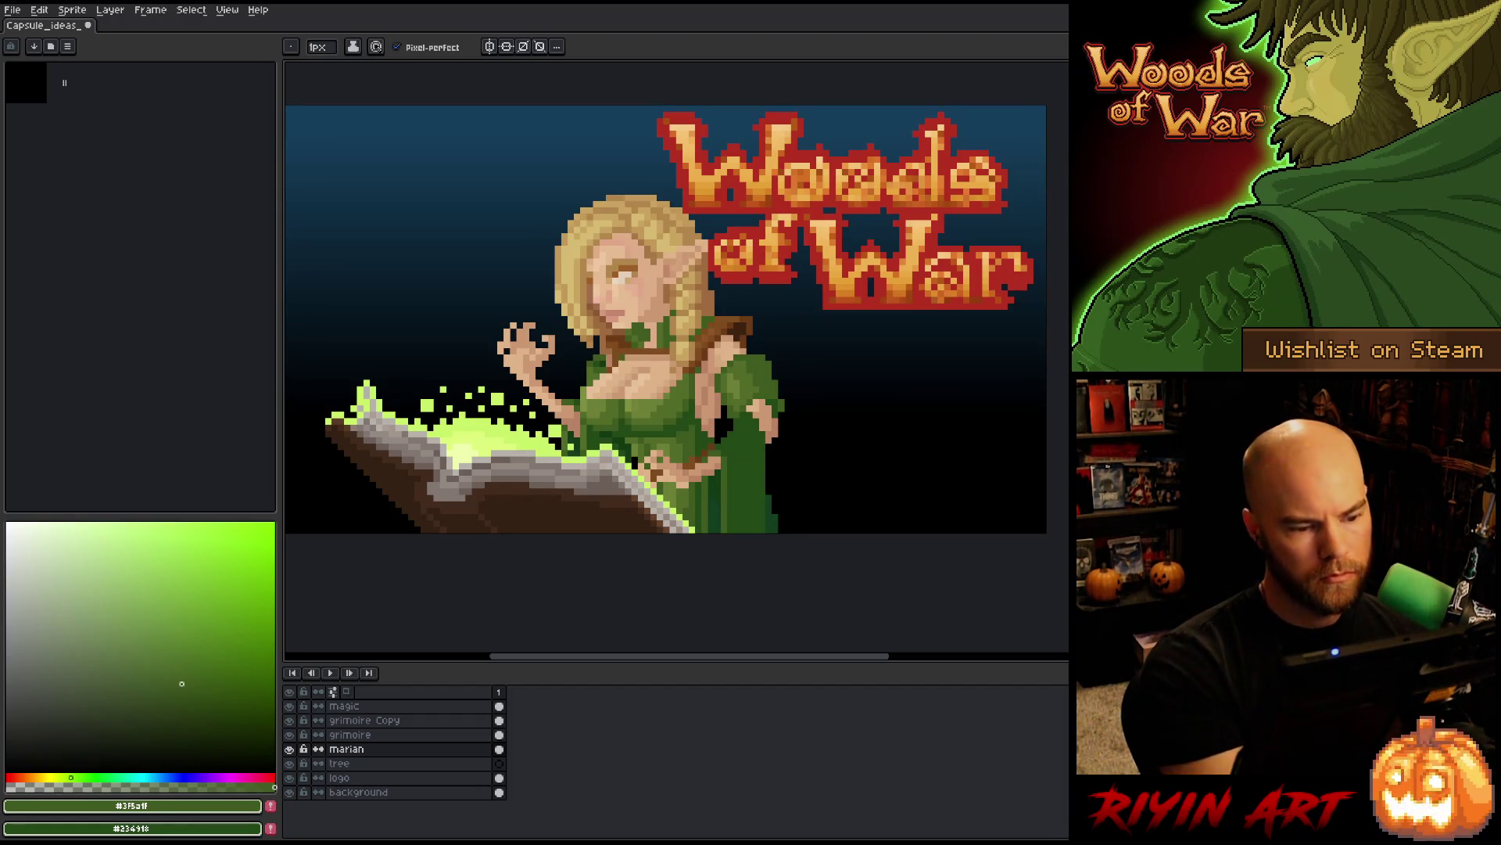
left_click(628, 345, "alt")
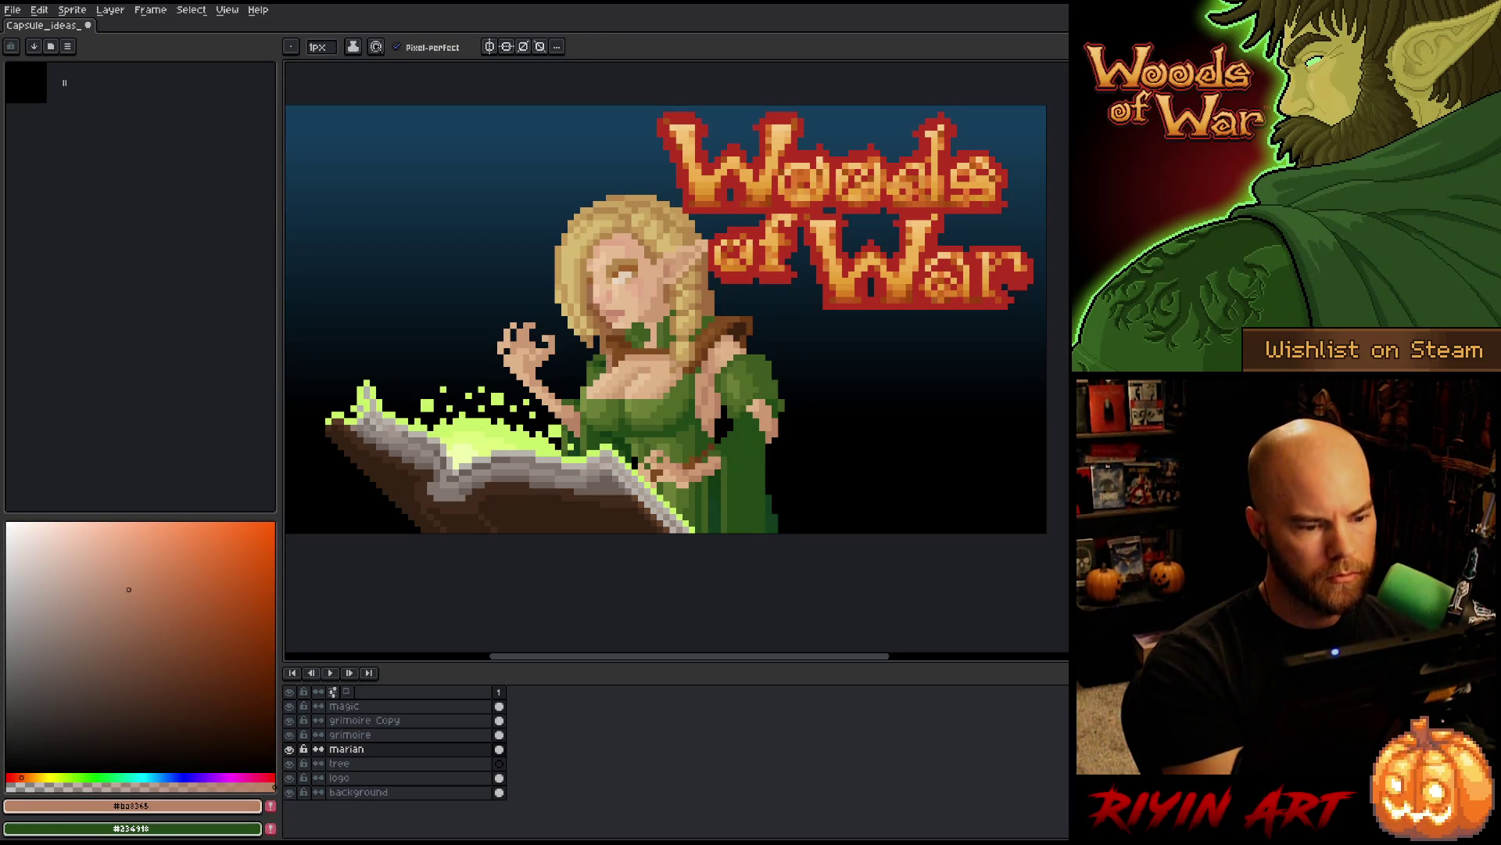
left_click(601, 369, "alt")
left_click(603, 376, "alt")
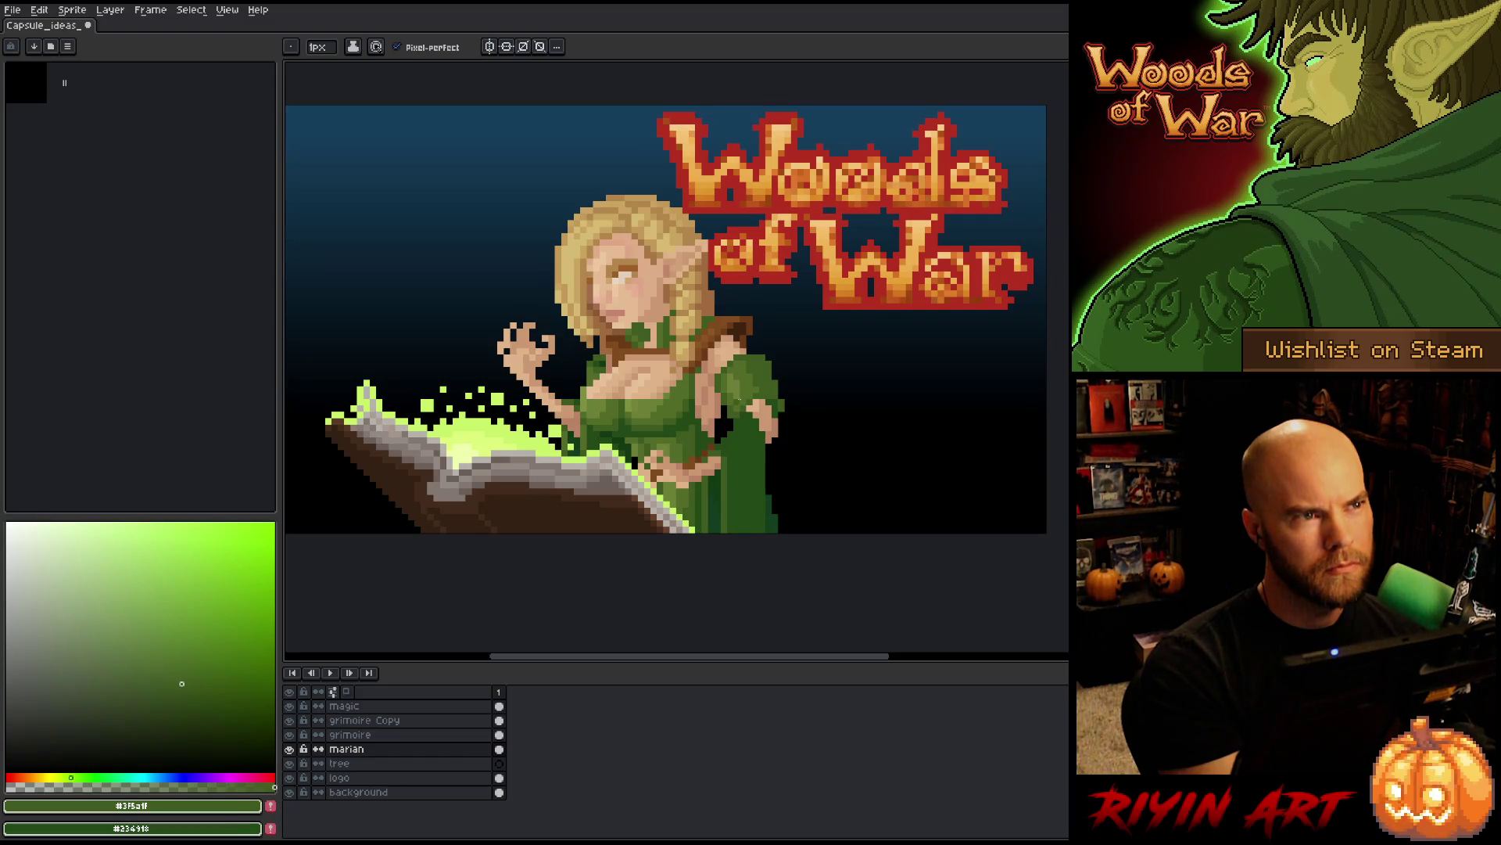
left_click(615, 368, "alt")
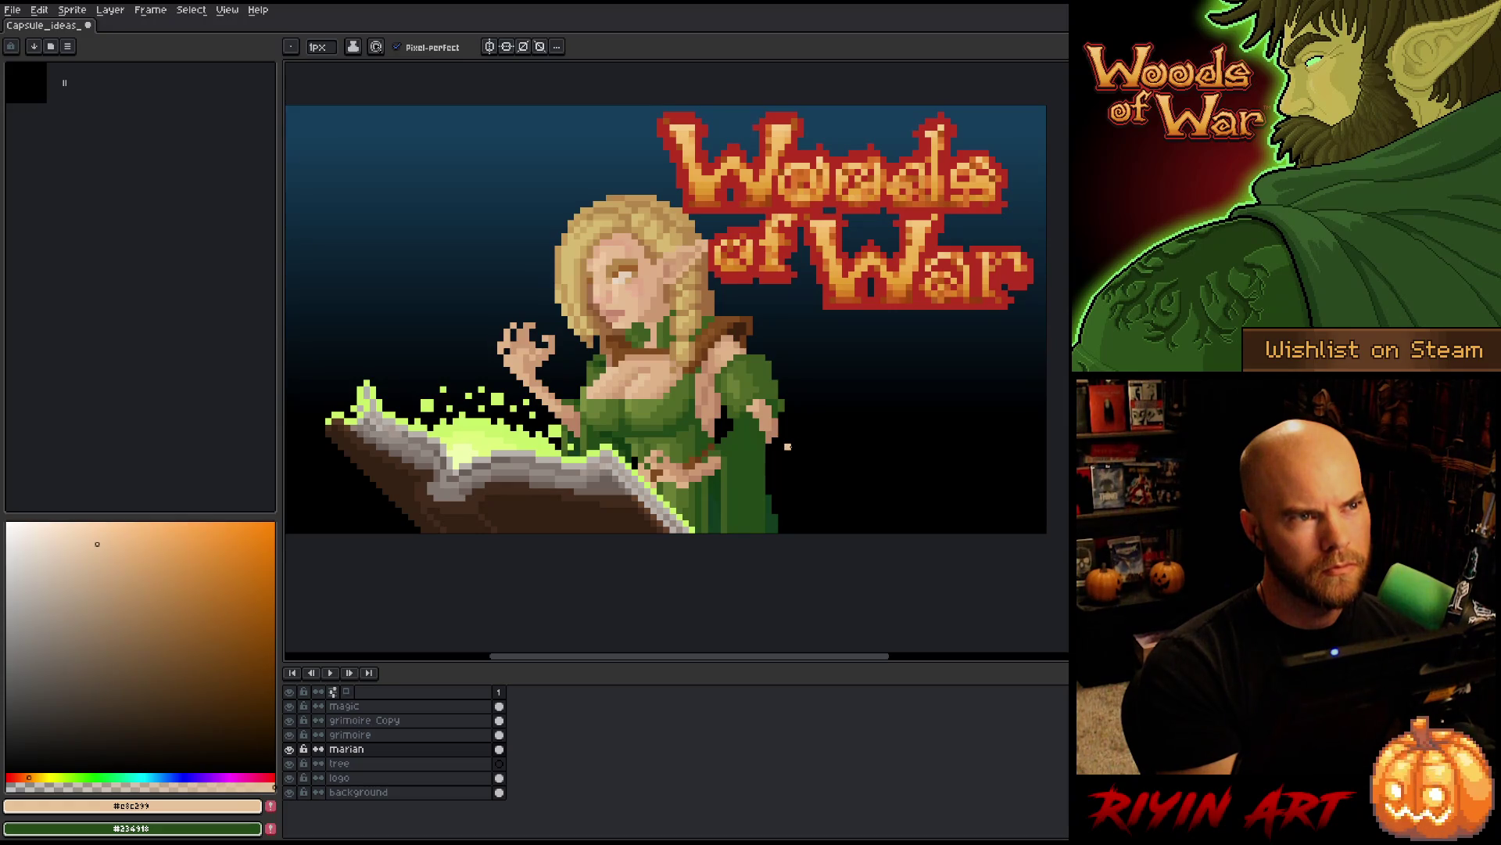
key("ctrl+s")
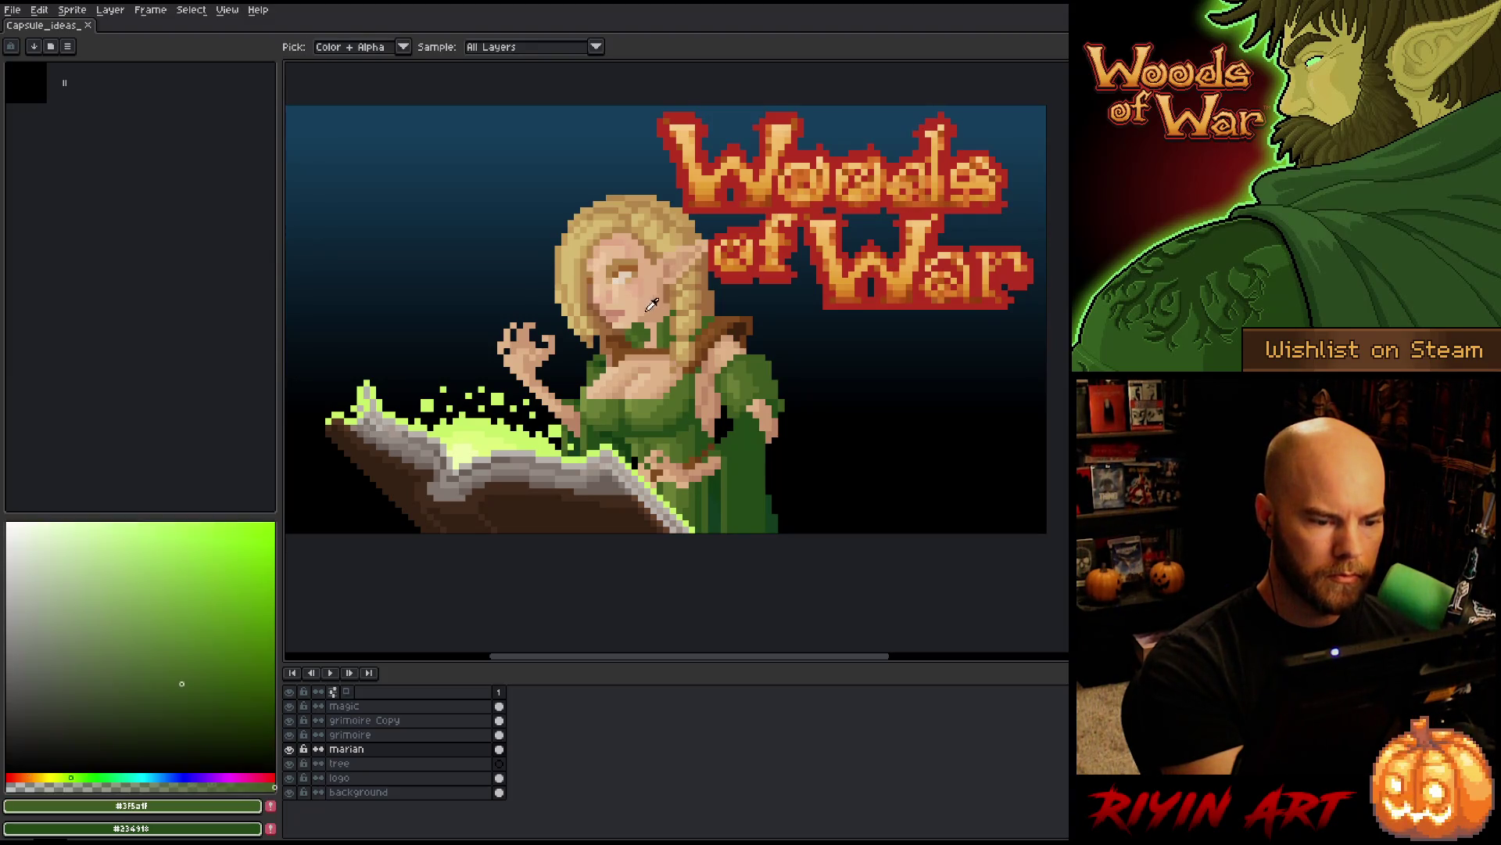
- Touch up the neck using the collar green, neck brown and face skin colour
left_click(643, 329, "alt")
left_click(666, 280, "alt")
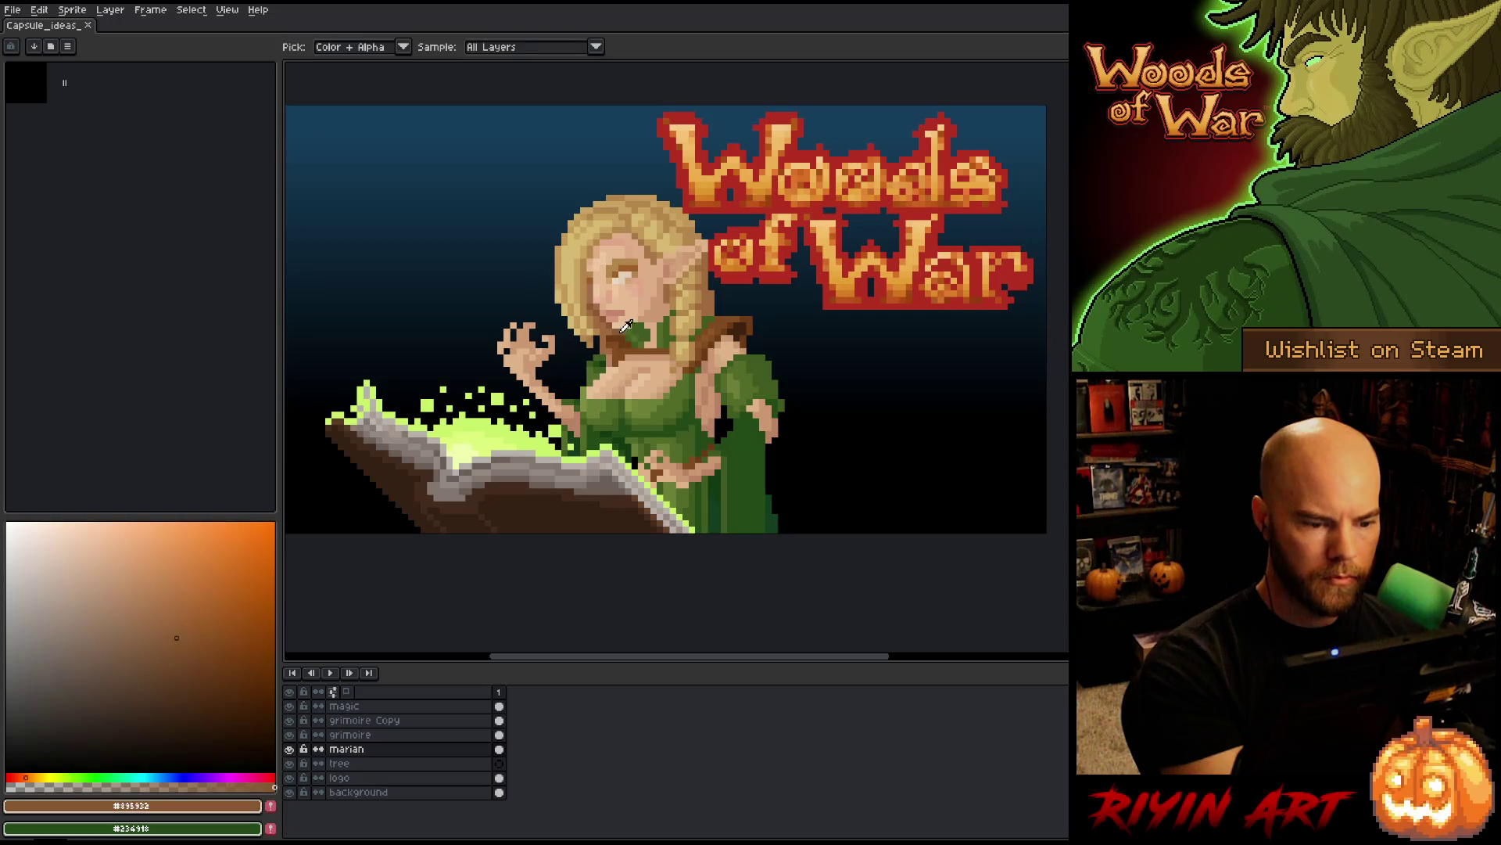
left_click(660, 309, "alt")
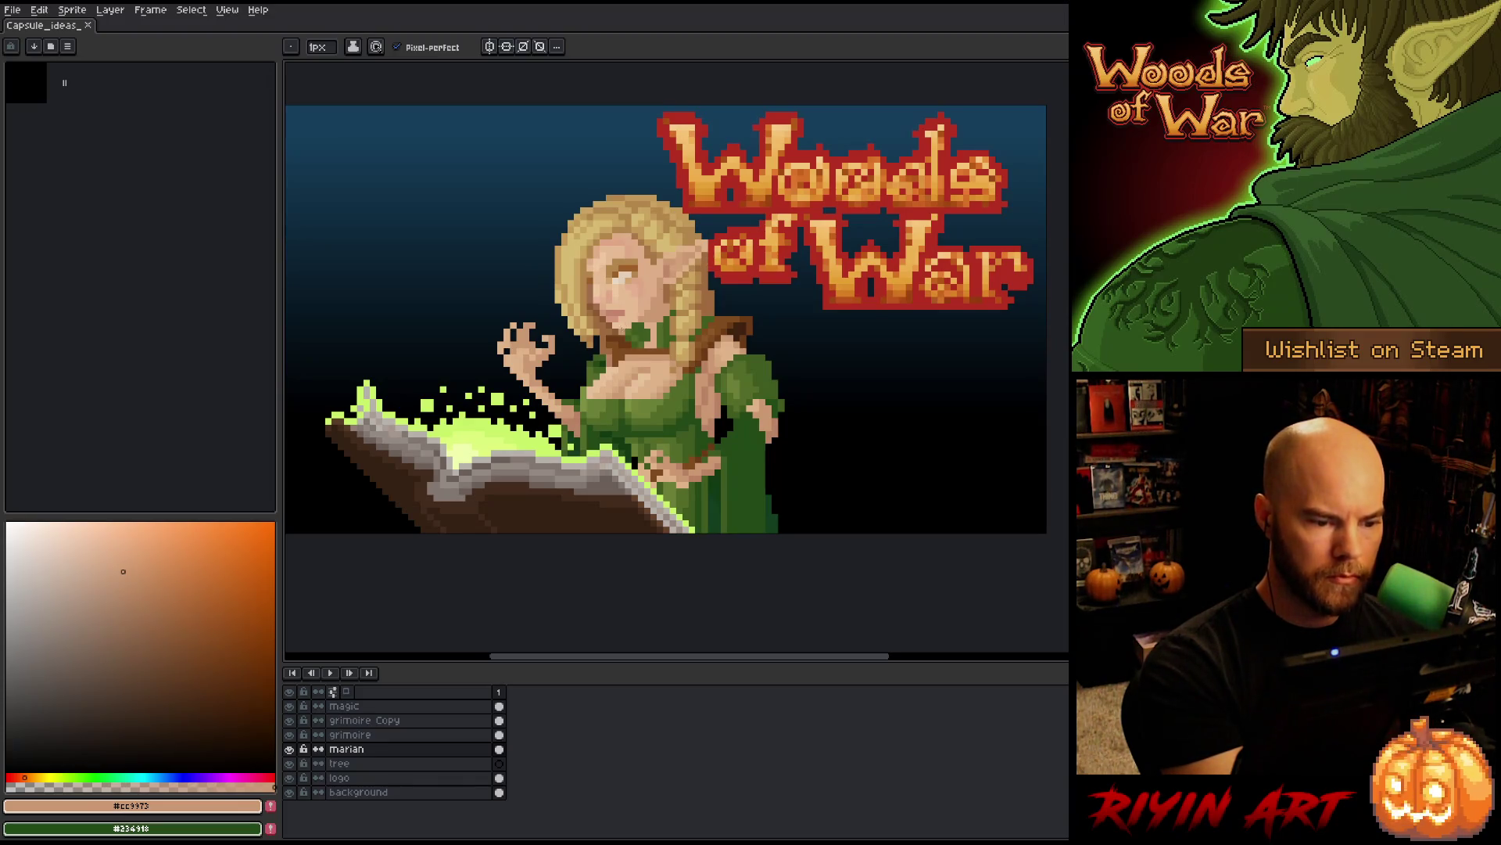
left_click(698, 254, "alt")
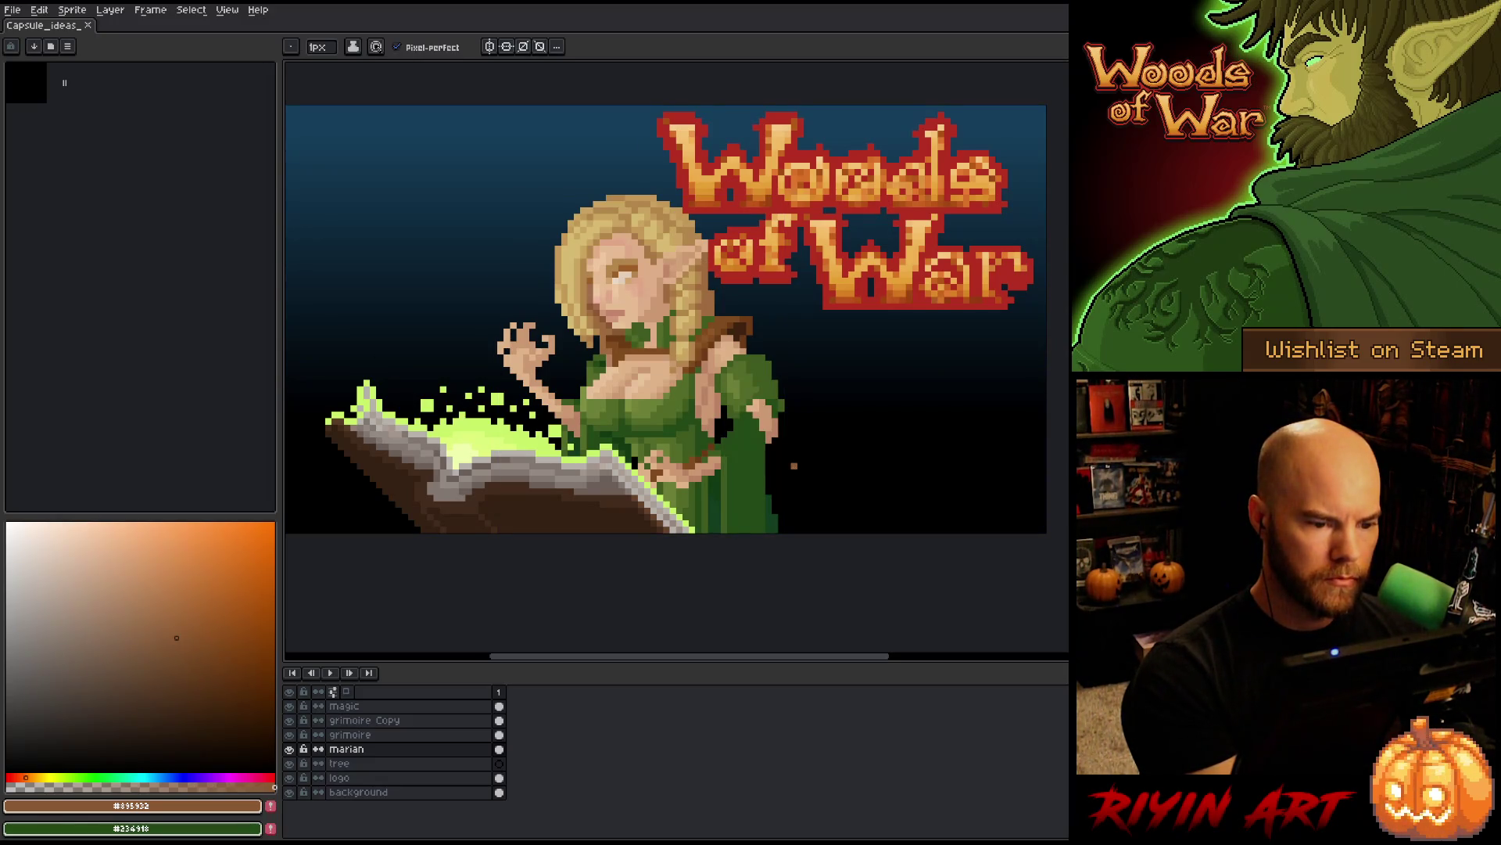
- Lasso the pixels around the elf's ear and shift them into place
key("q")
mouse_move(713, 239)
left_mouse_down()
mouse_move(664, 259)
mouse_move(712, 234)
mouse_move(685, 258)
left_mouse_up()
key("ctrl+d")
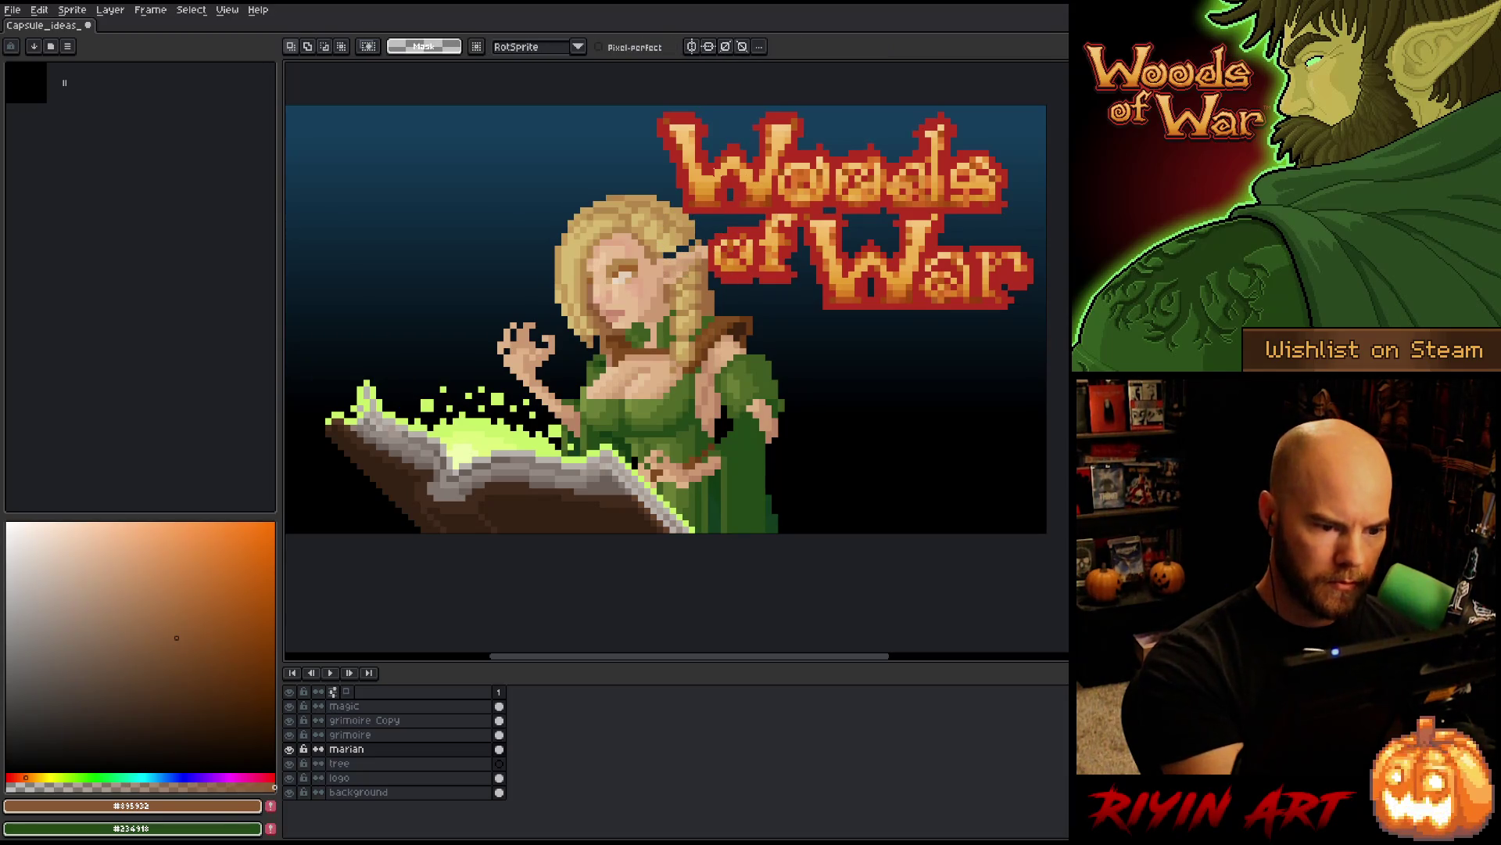
key("b")
- Sample tan hair shades and several skin tones around the ear for retouching
left_click(667, 247, "alt")
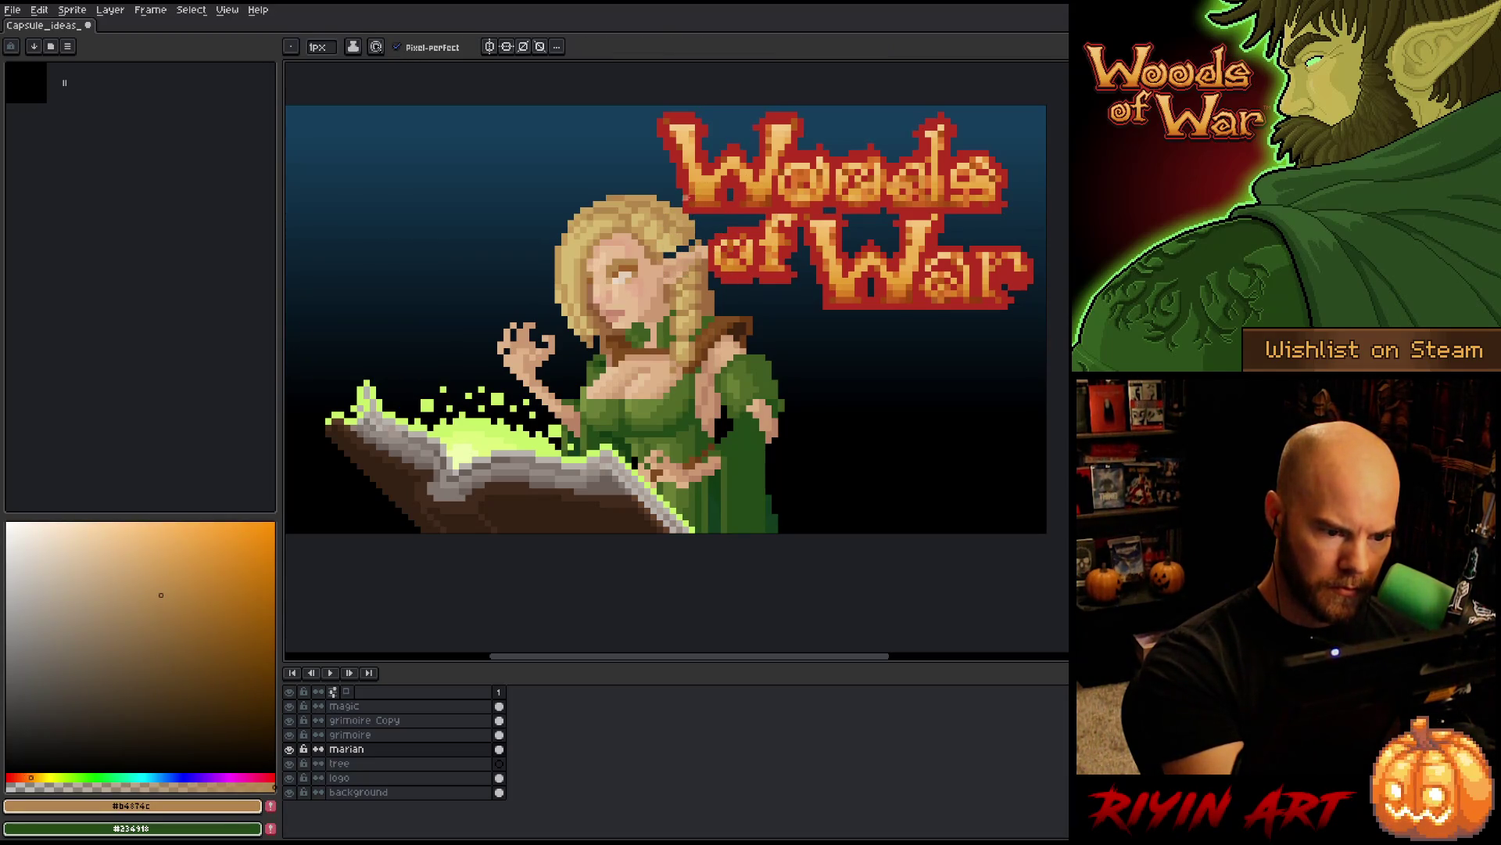
key("alt")
left_click(685, 236, "alt")
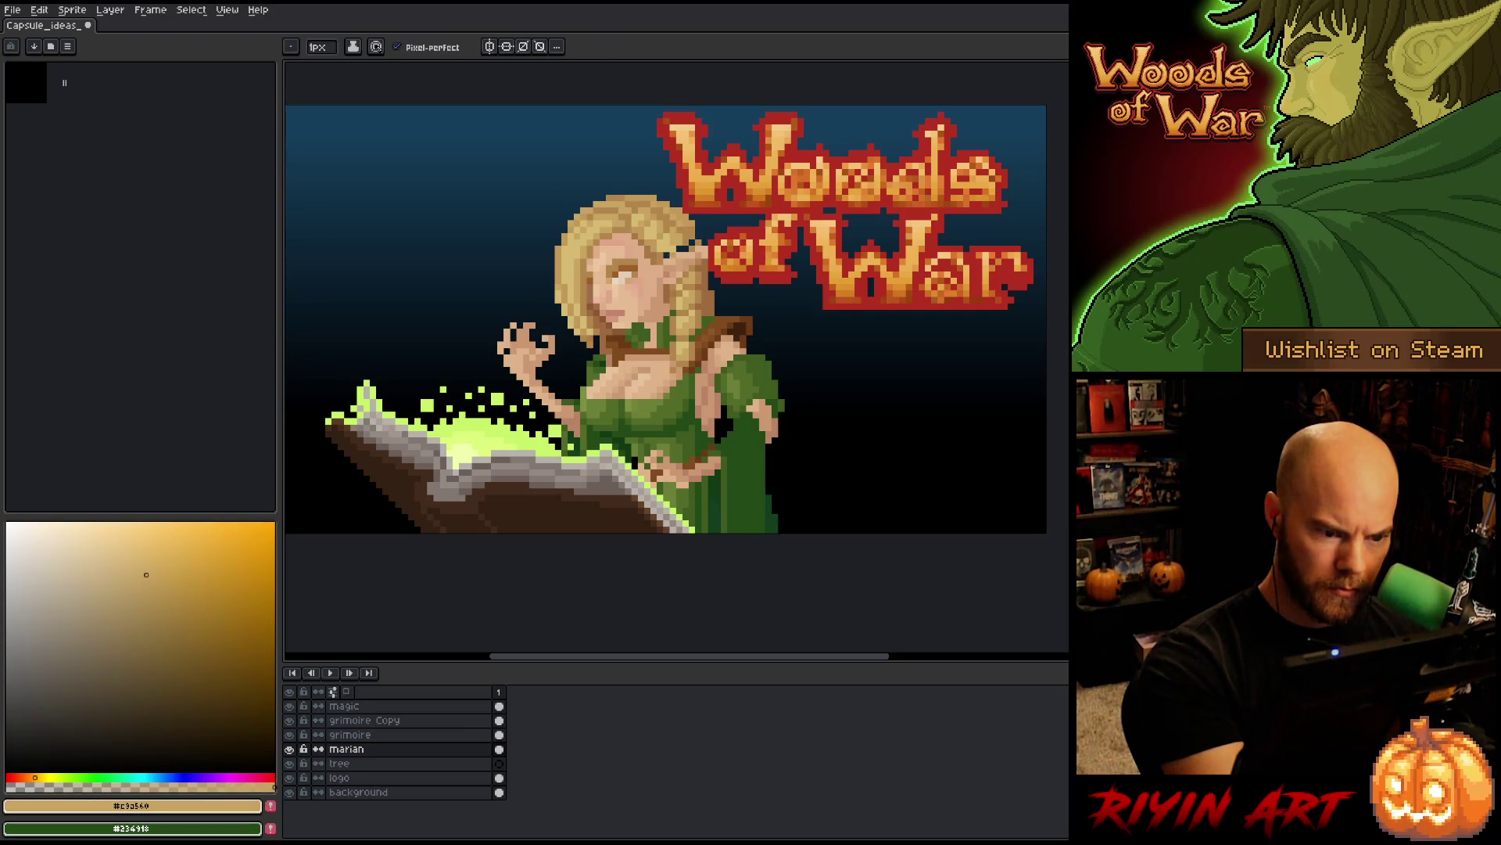
left_click(667, 247, "alt")
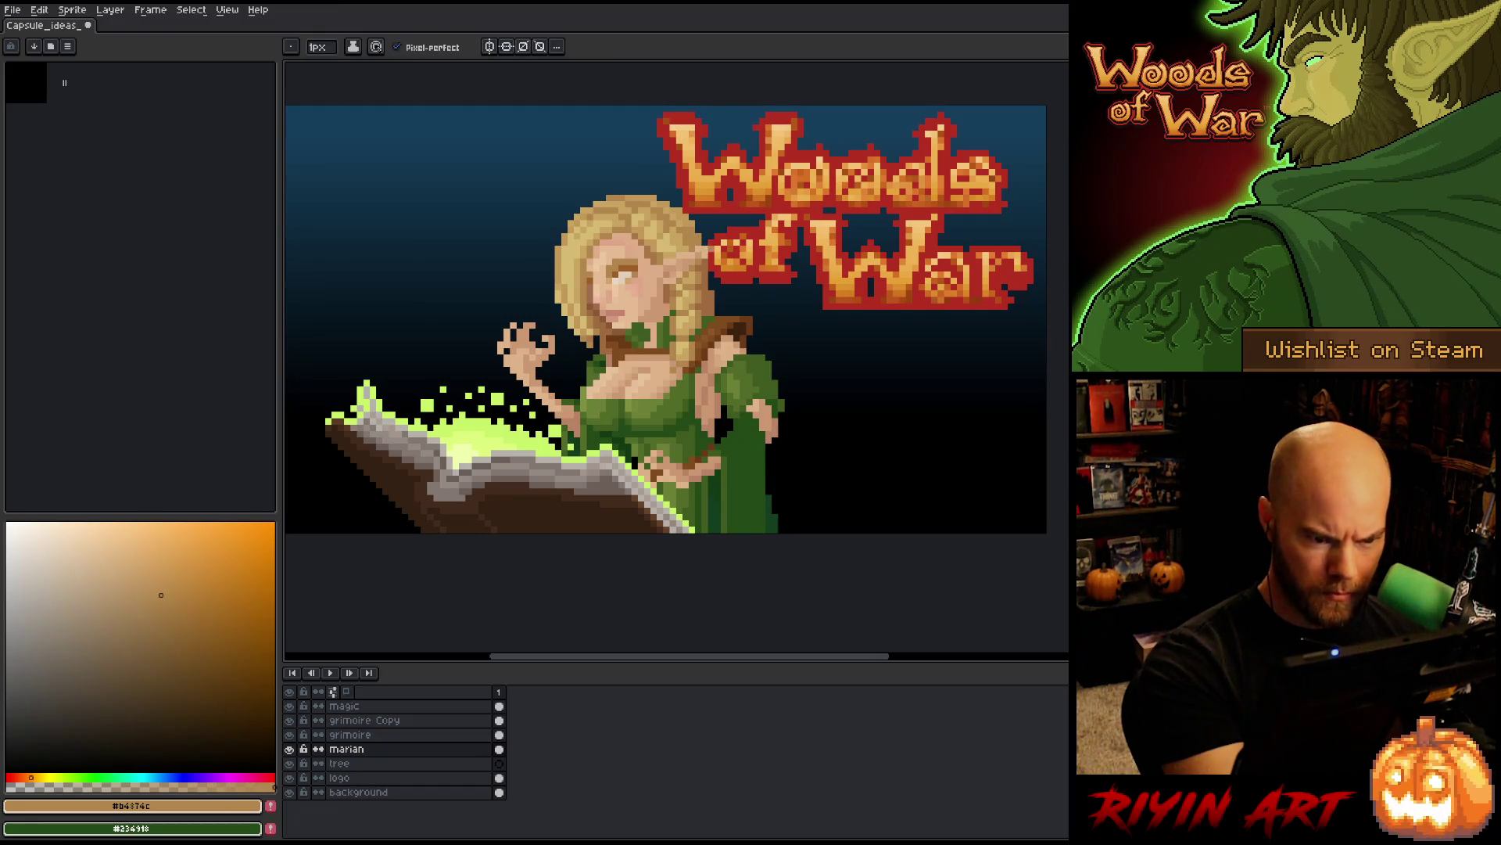
left_click(694, 244, "alt")
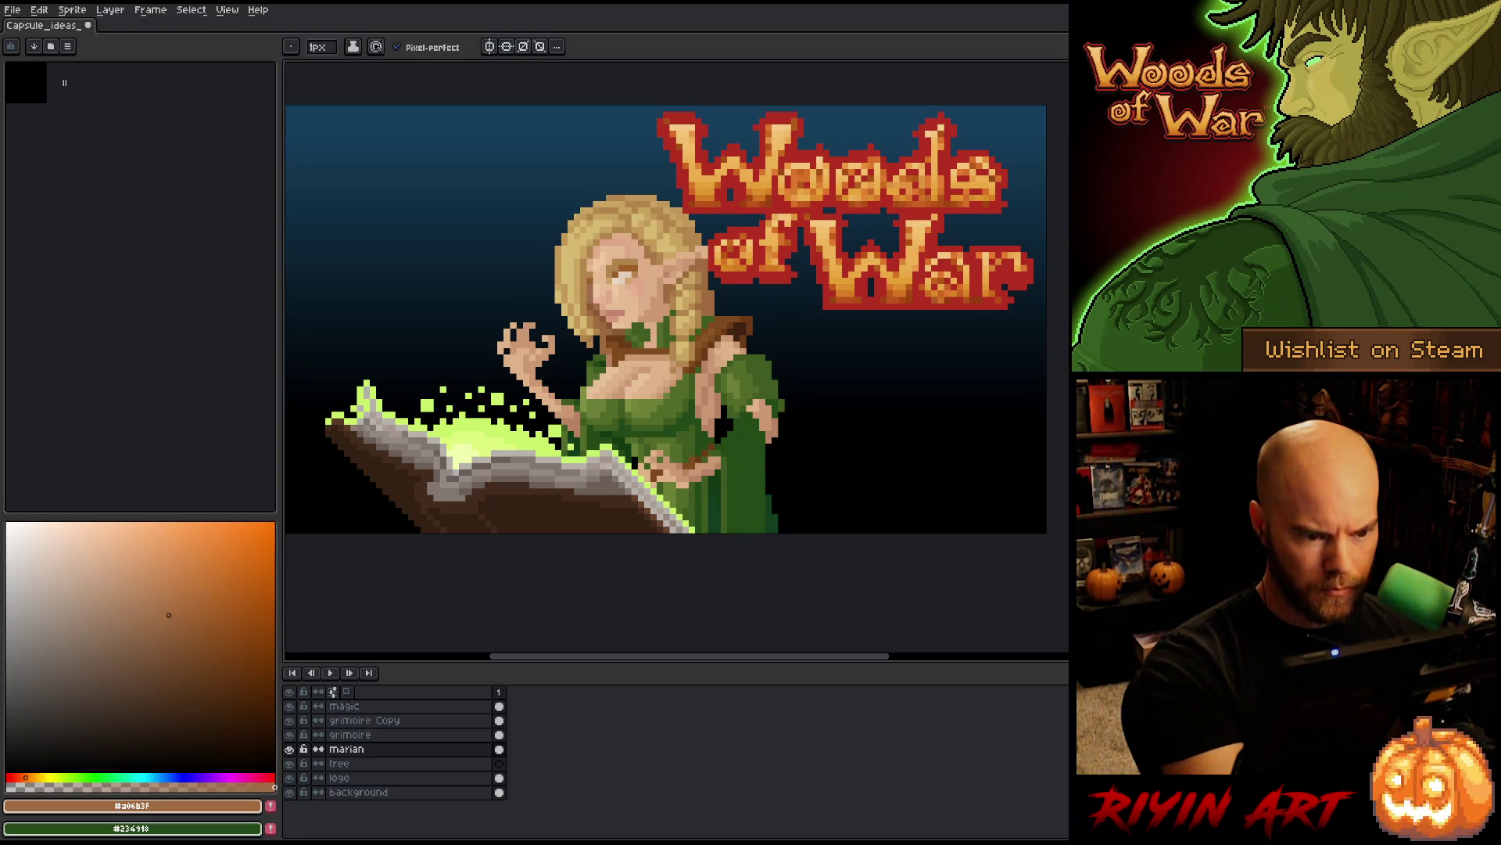
left_click(685, 271, "alt")
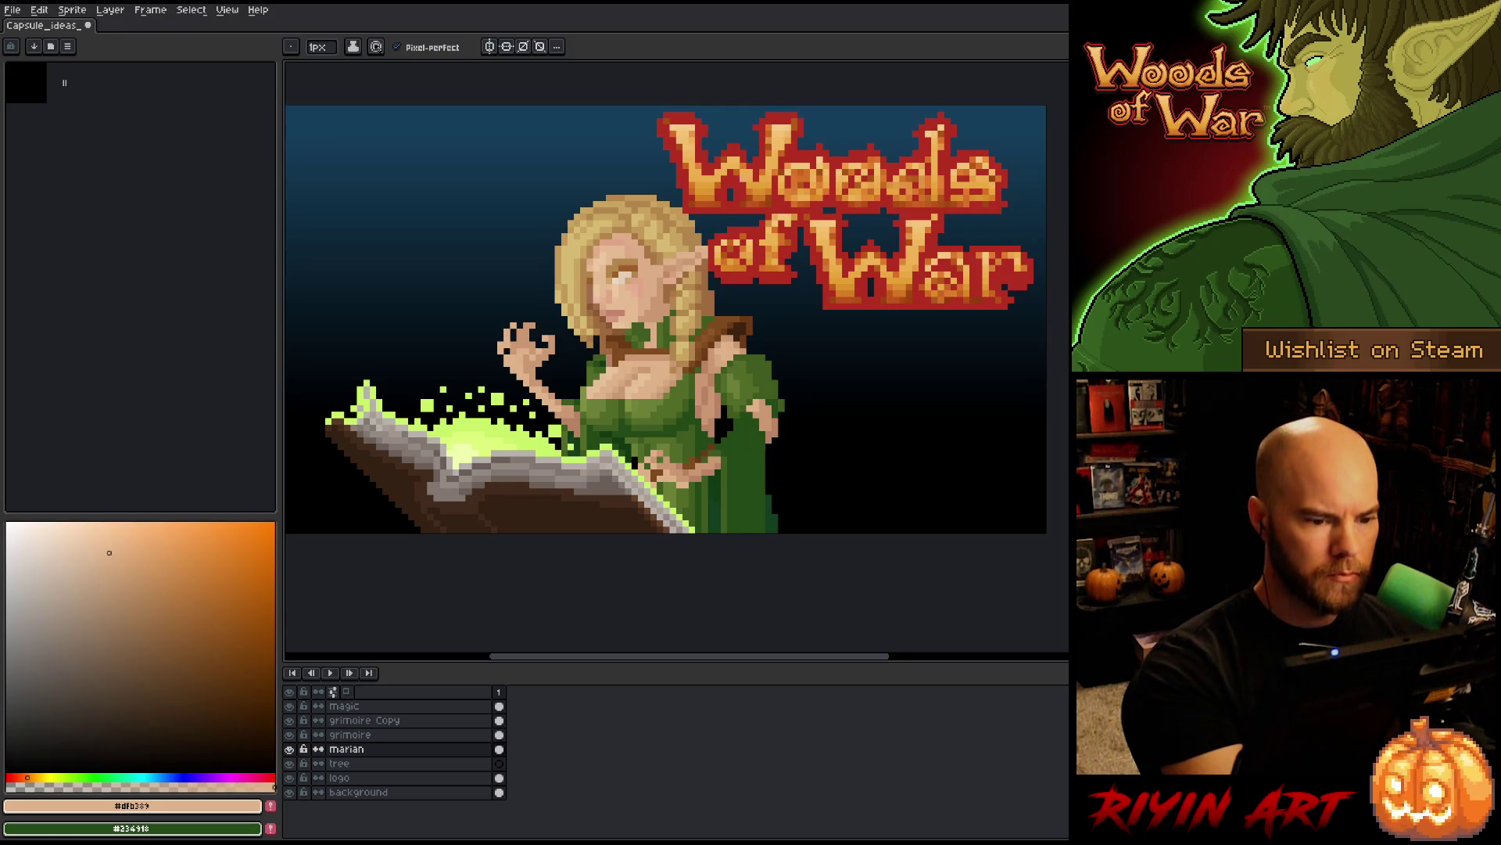
left_click(756, 447, "alt")
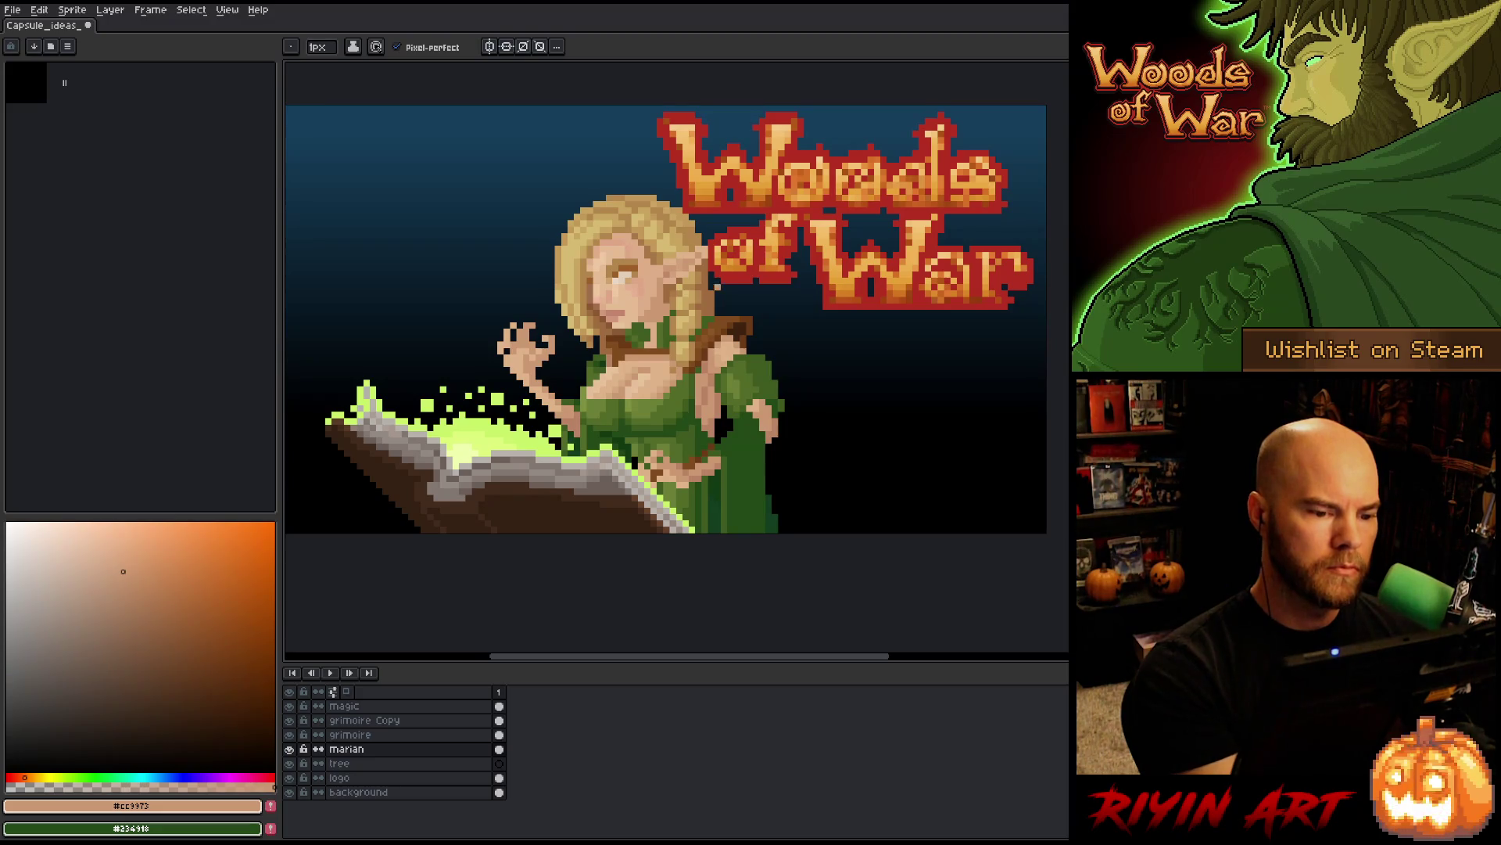
left_click(744, 427, "alt")
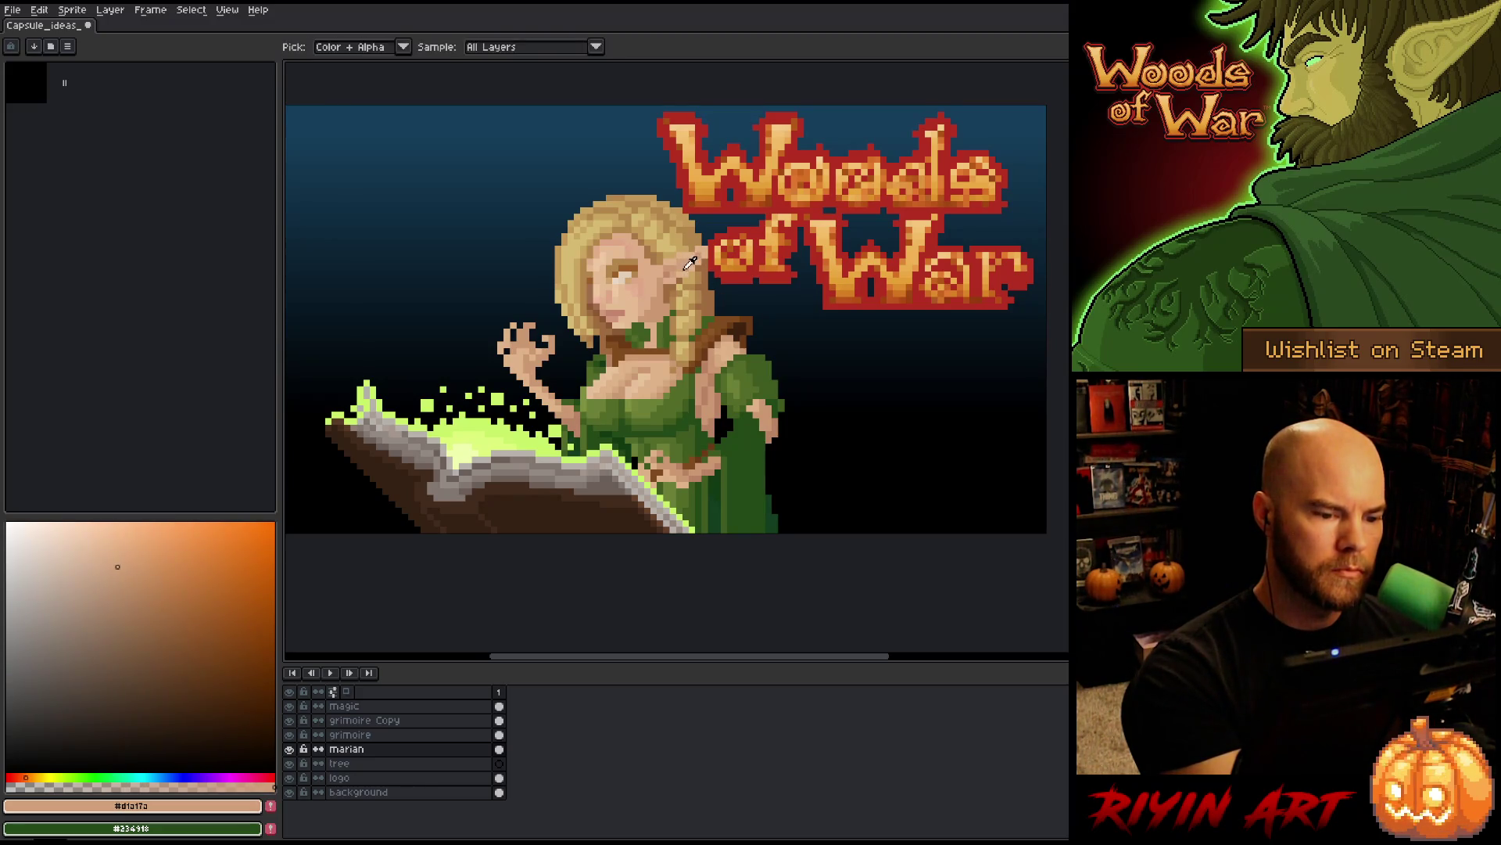
left_click(667, 273, "alt")
left_click(669, 272, "alt")
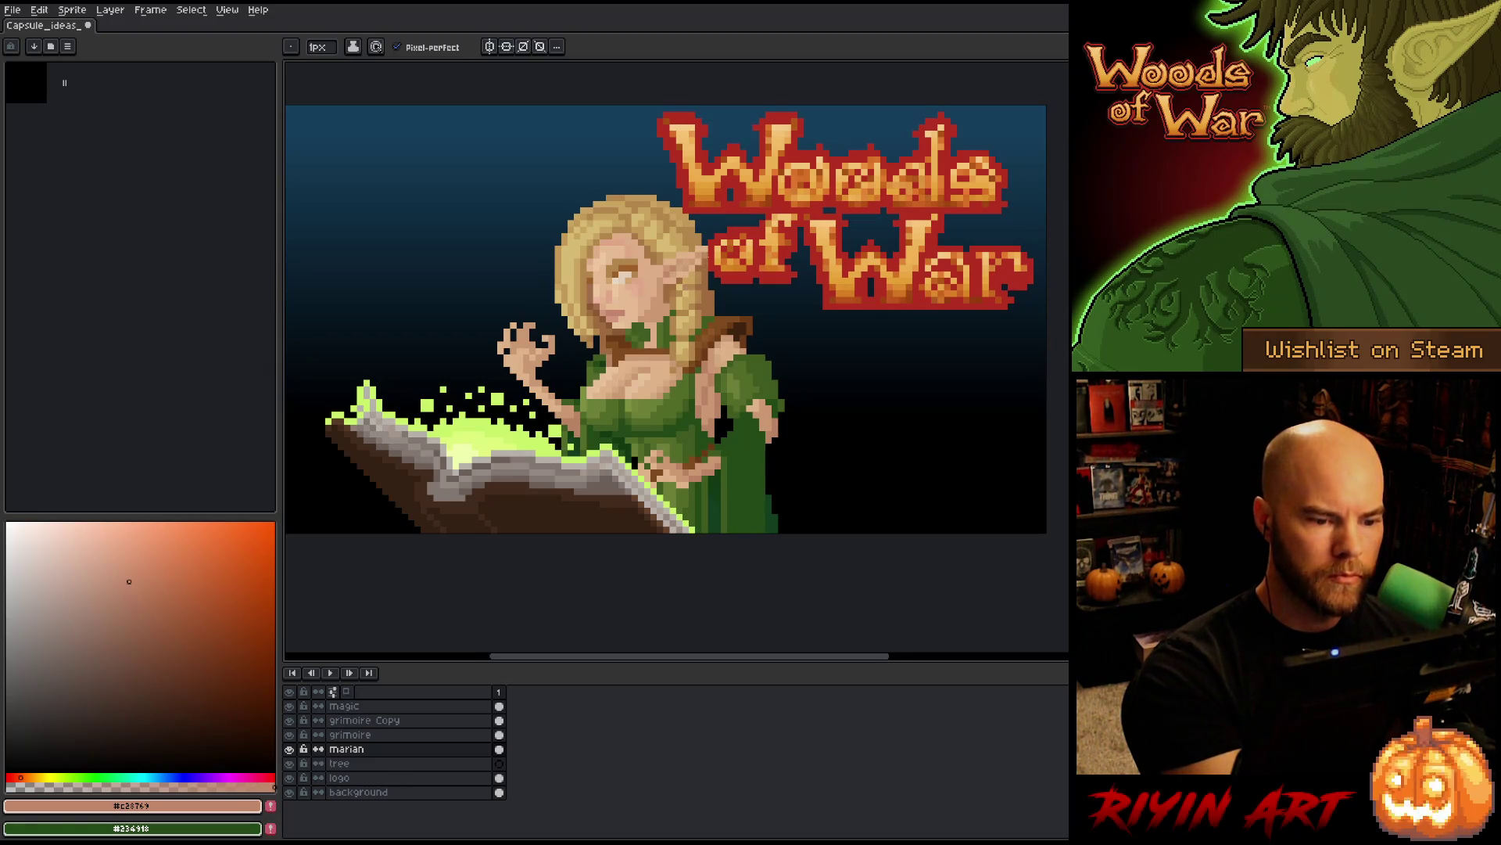
- Repaint the hair by the ear in golds and blondes, undo the last edit, and save
left_click(702, 274, "alt")
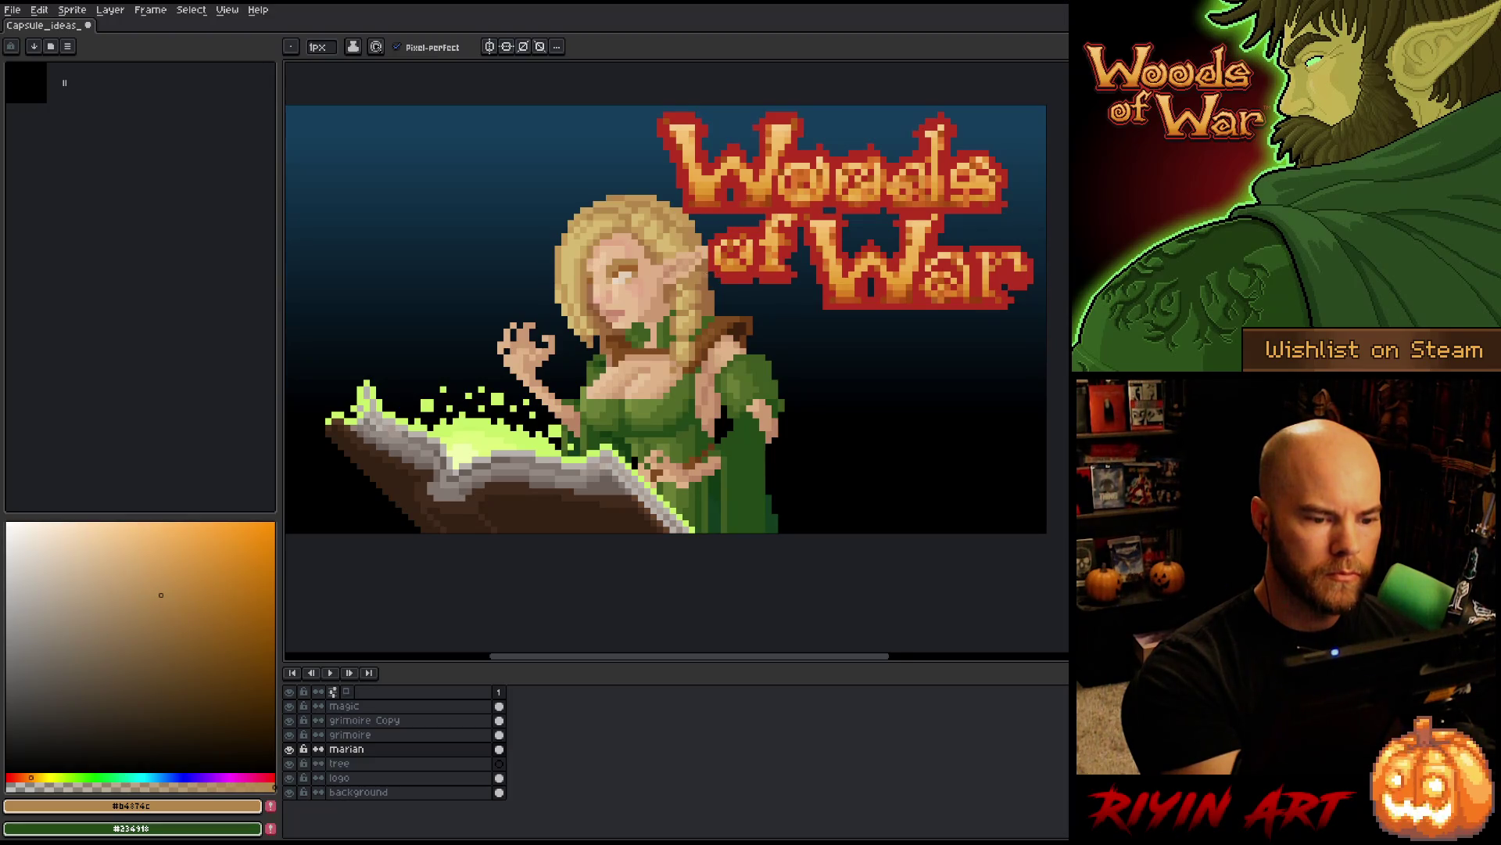
left_click(689, 277, "alt")
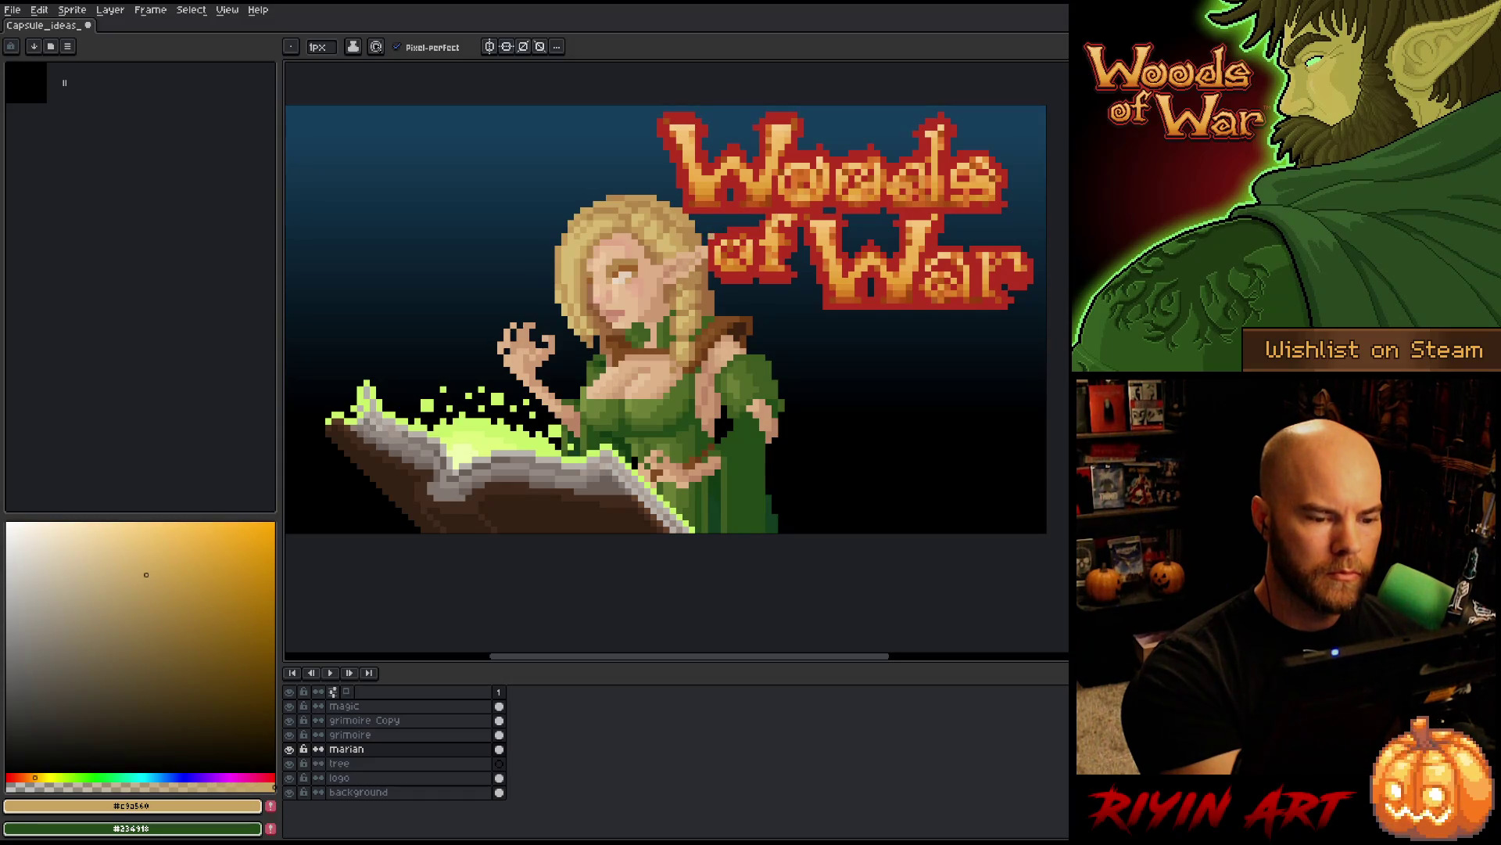
left_click(711, 239, "alt")
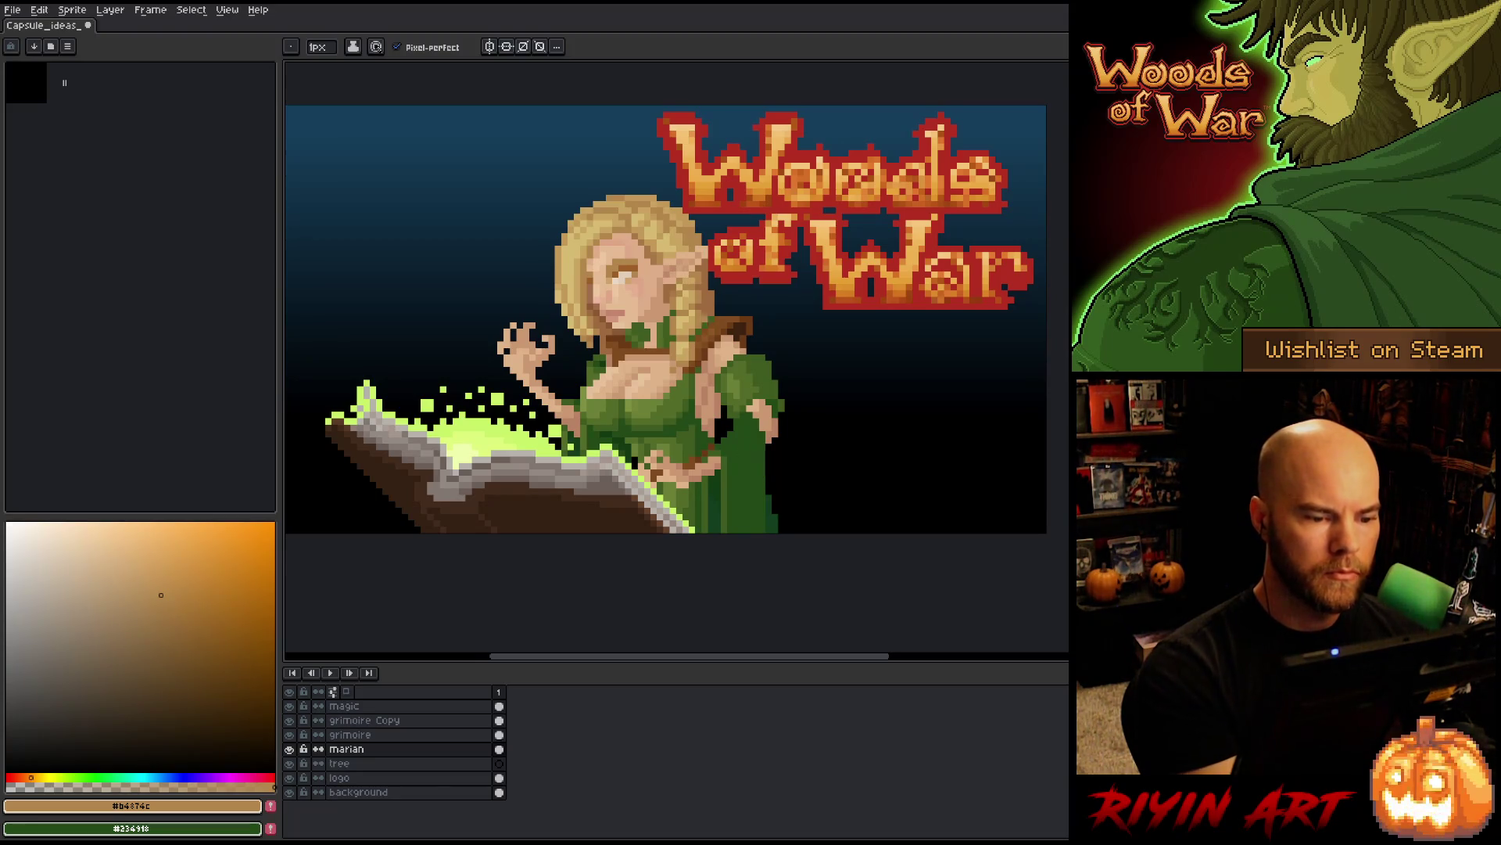
left_click(694, 272, "alt")
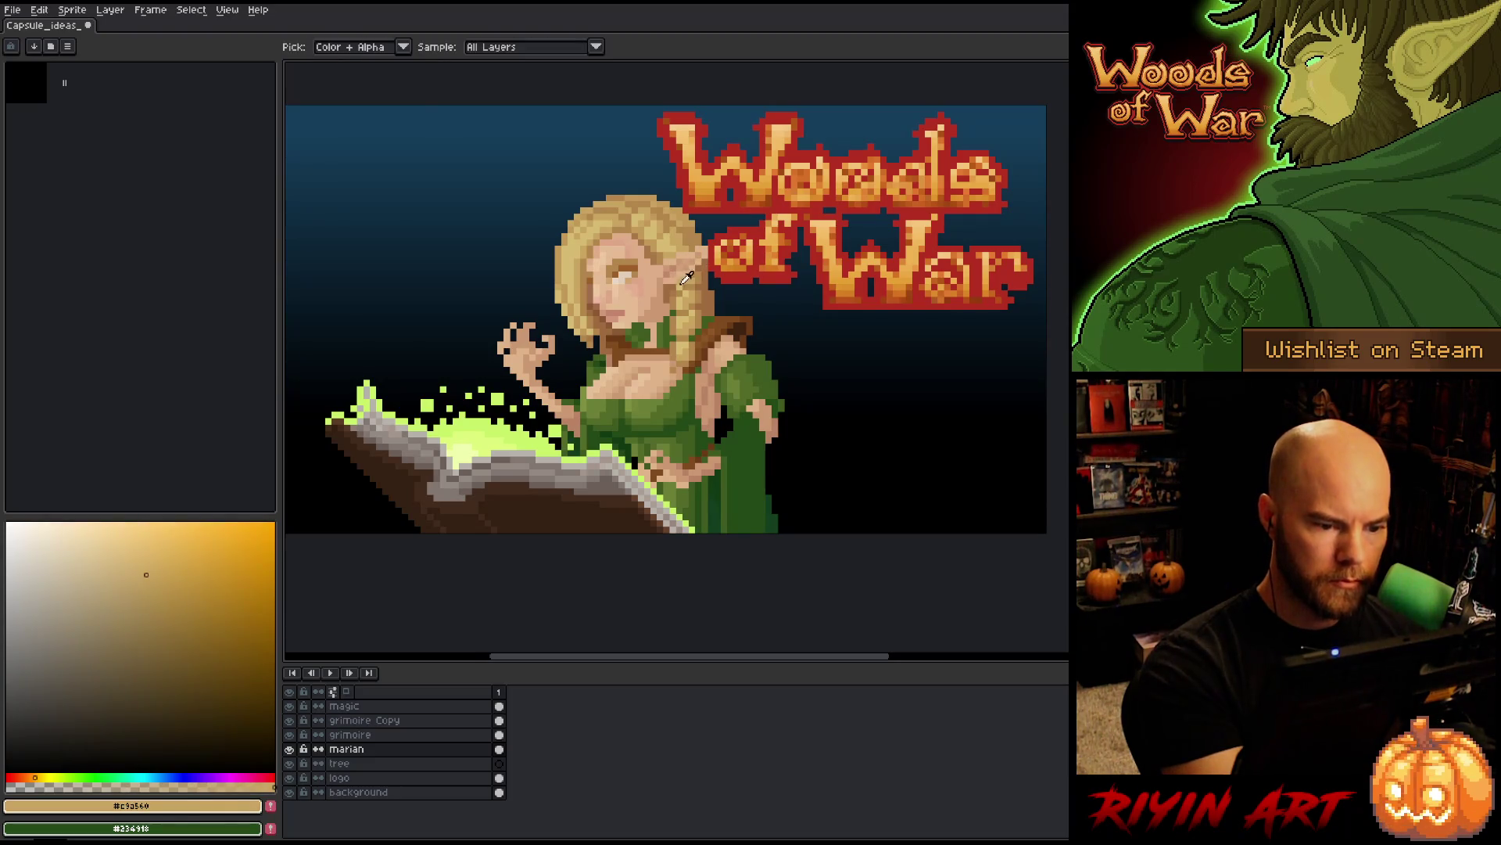
left_click(711, 249, "alt")
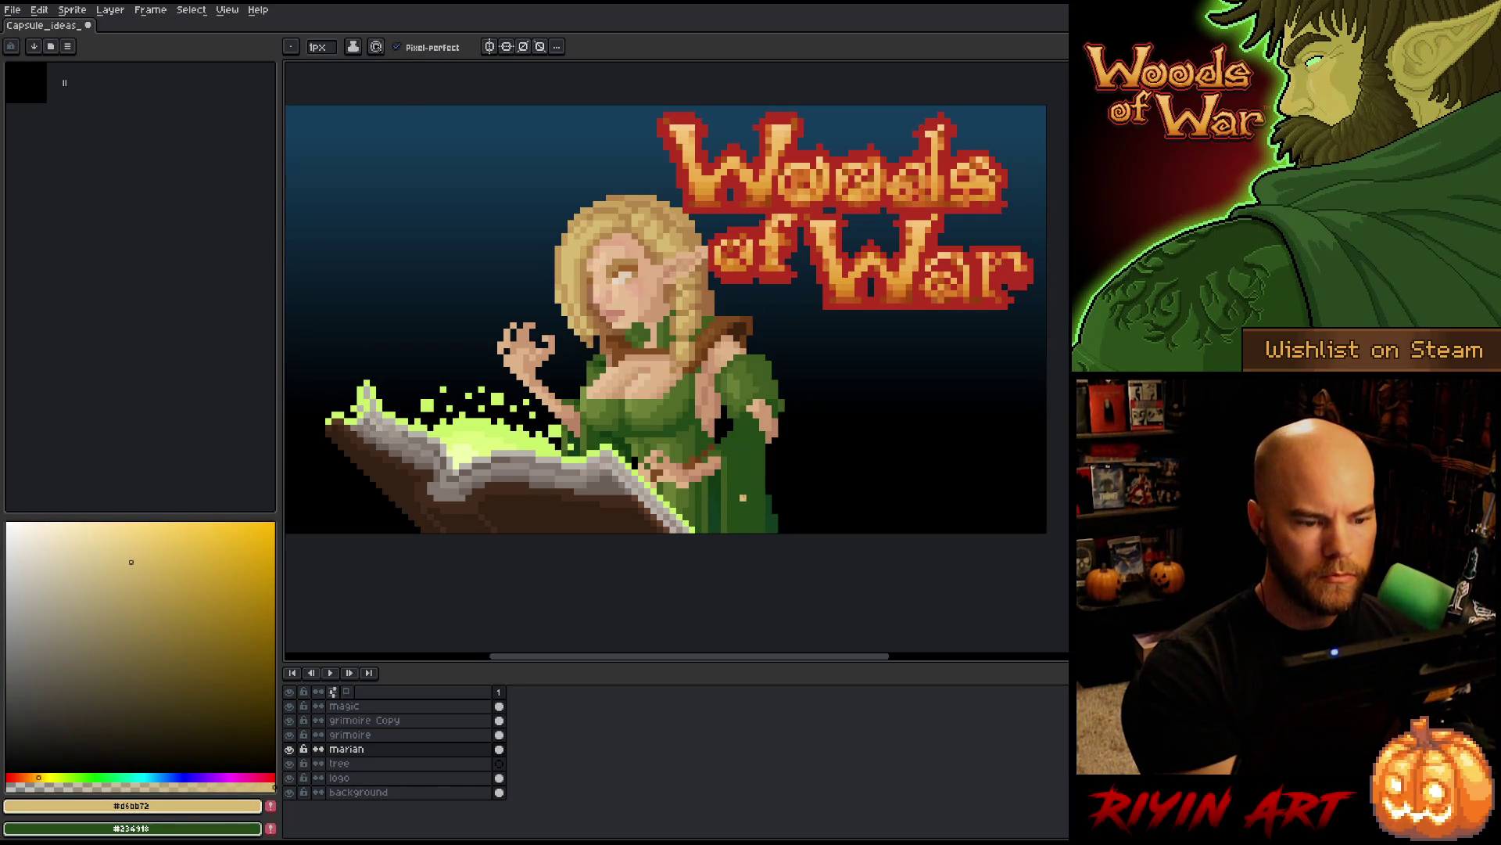
left_click(696, 269, "alt")
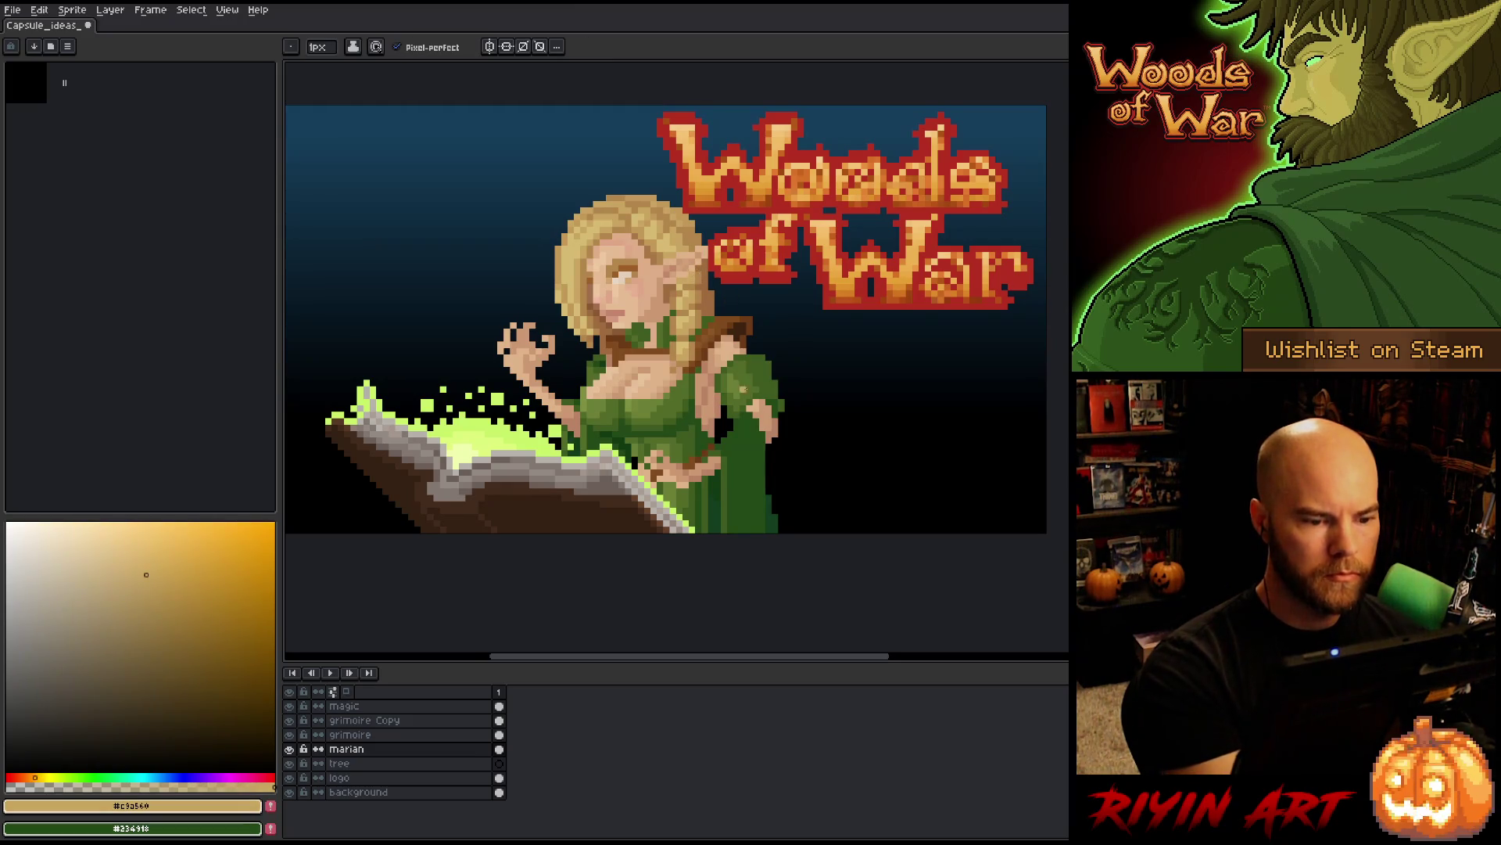
key("ctrl+s")
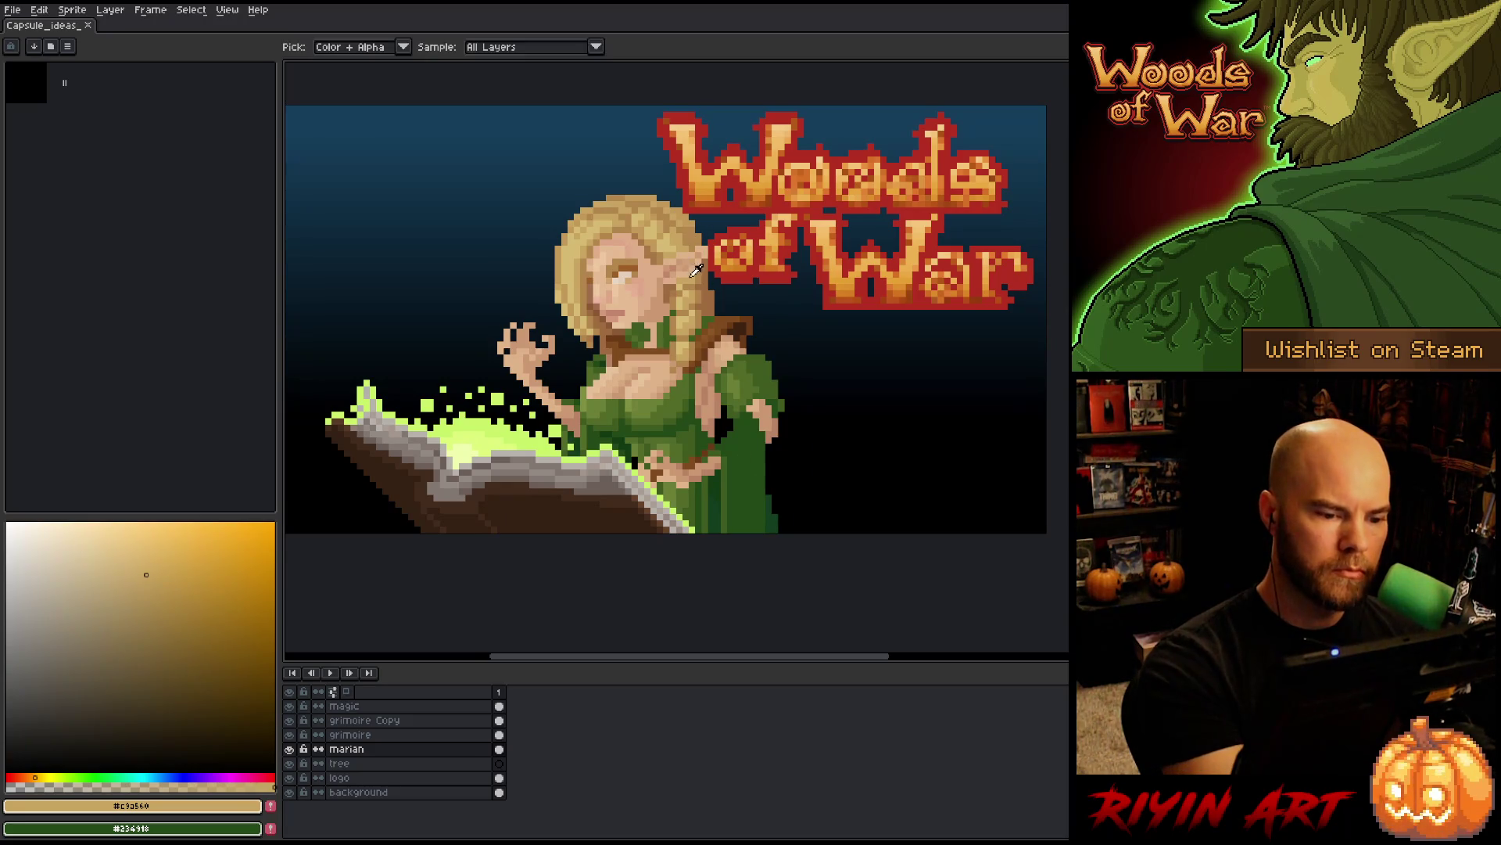
key("ctrl+z")
key("ctrl+s")
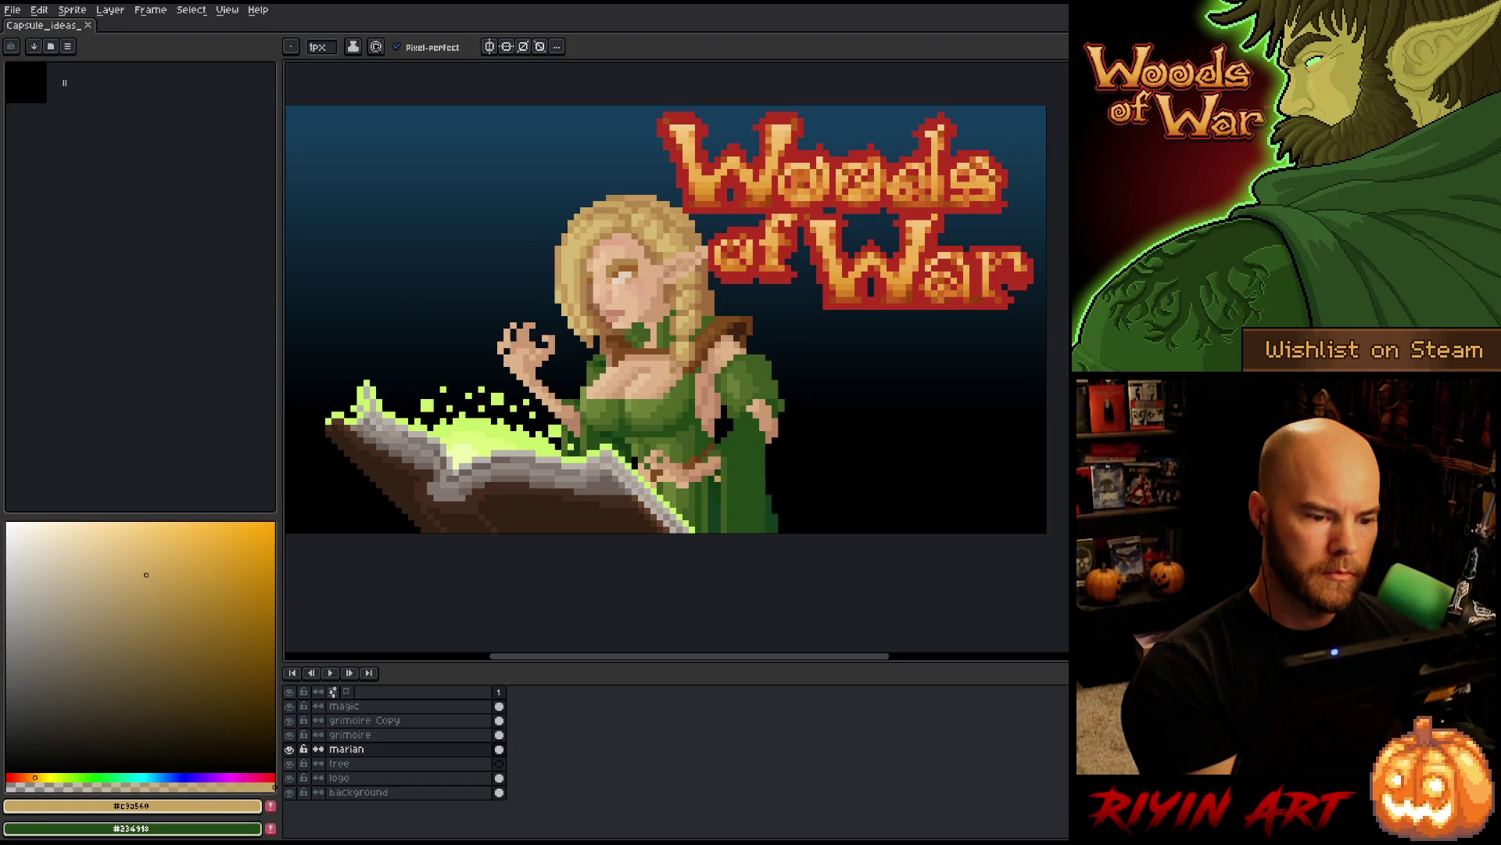
- Take the light face skin tone as the drawing colour and save again
left_click(737, 198, "alt")
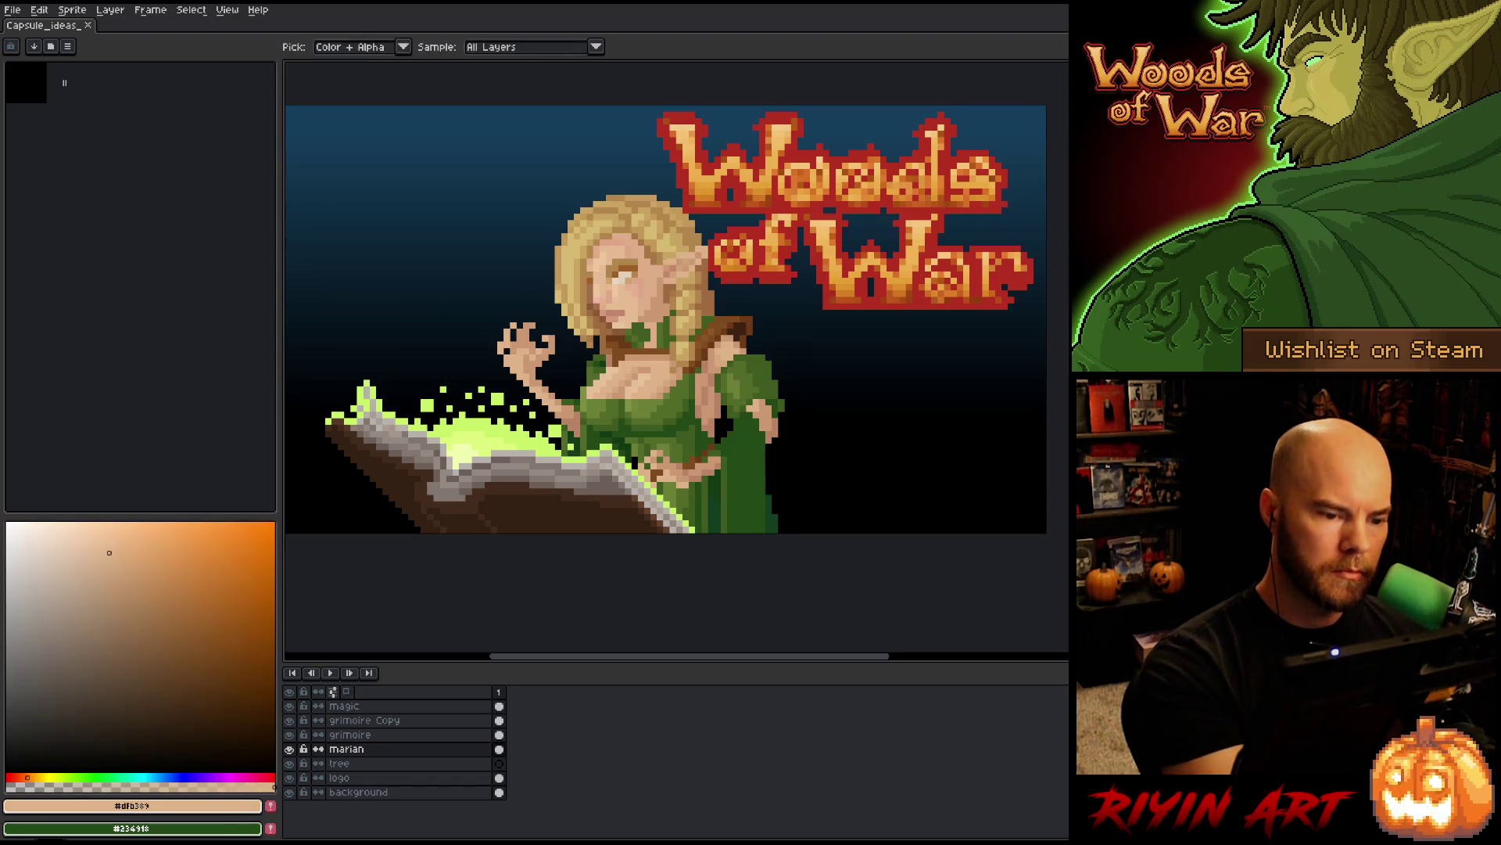
key("ctrl+s")
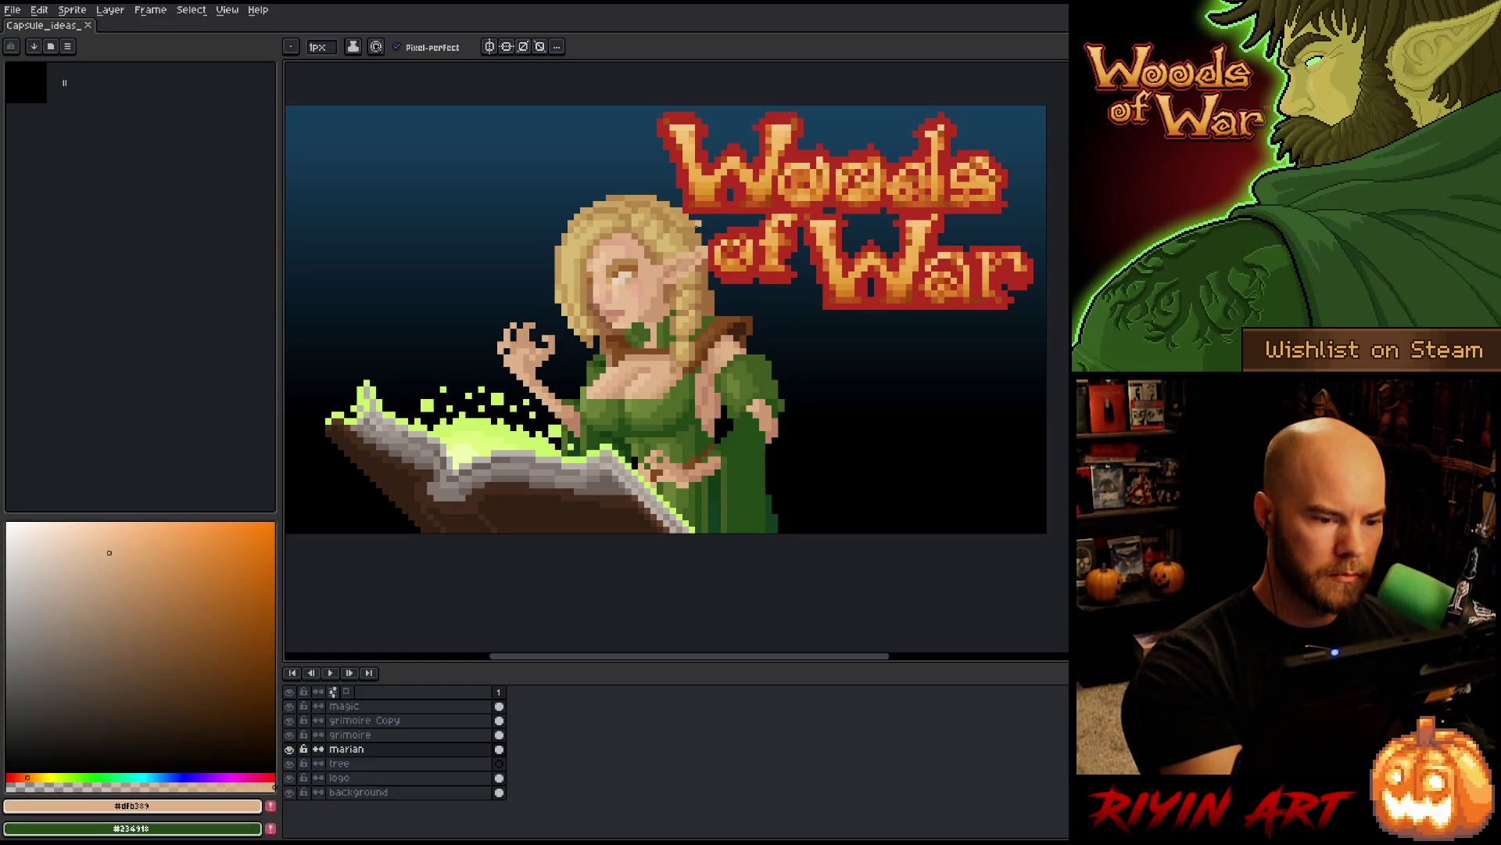
key("v")
key("b")
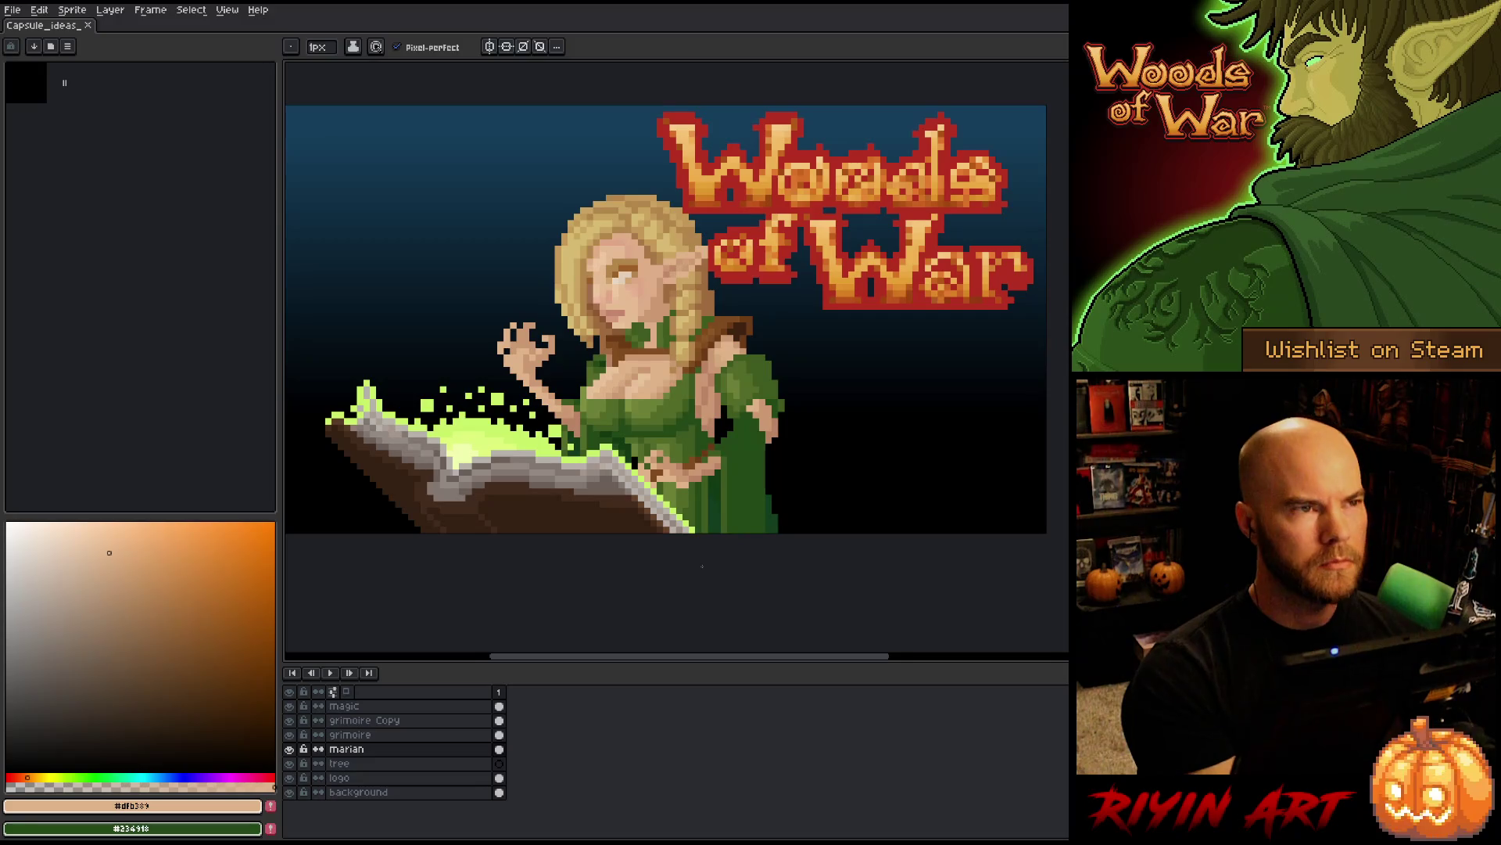
scroll(680, 427, "down", 3)
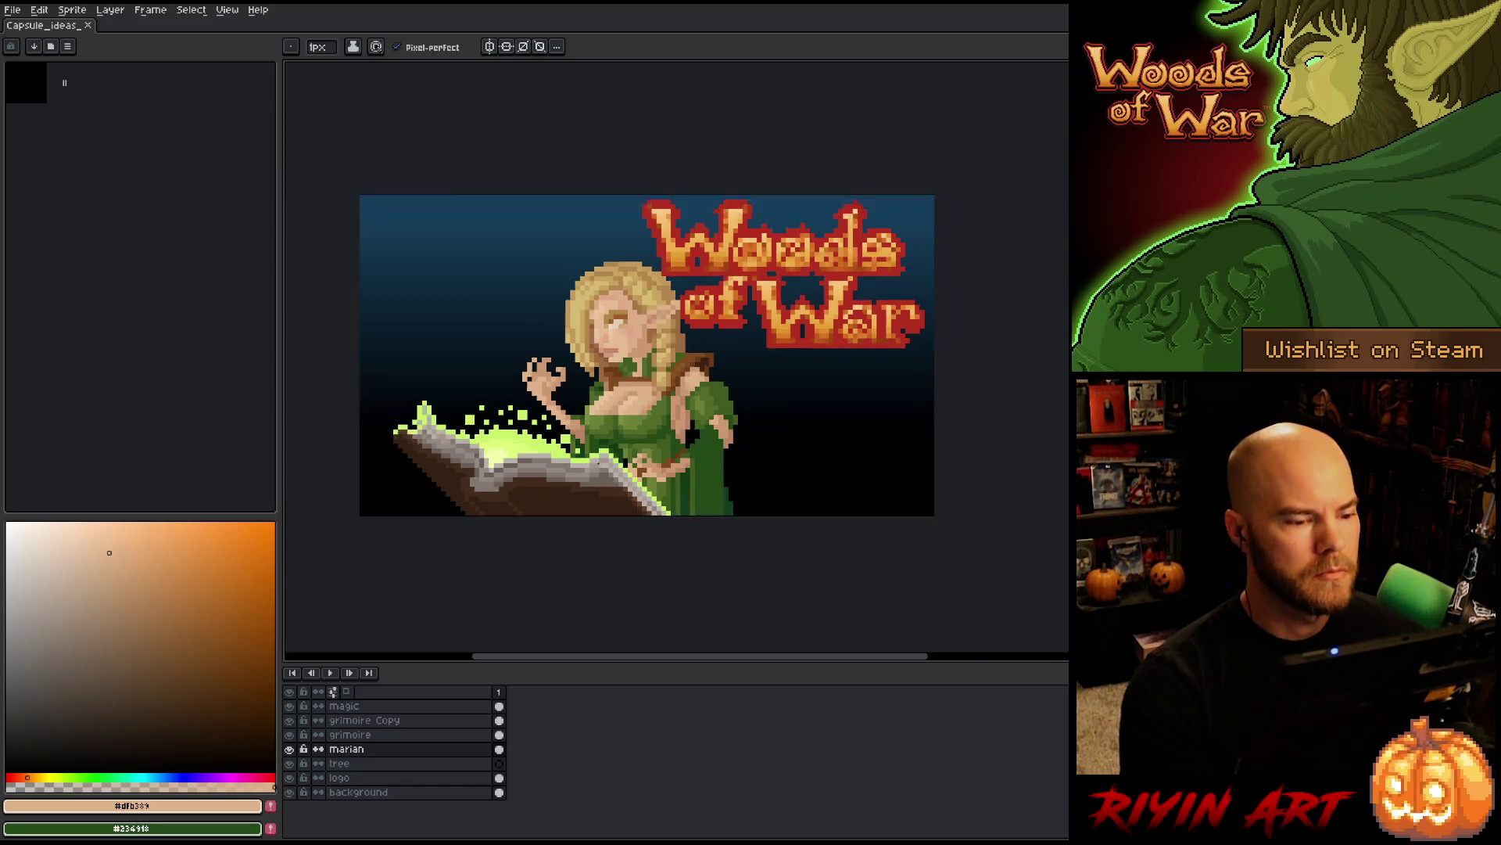
scroll(650, 476, "up", 1)
scroll(591, 498, "up", 2)
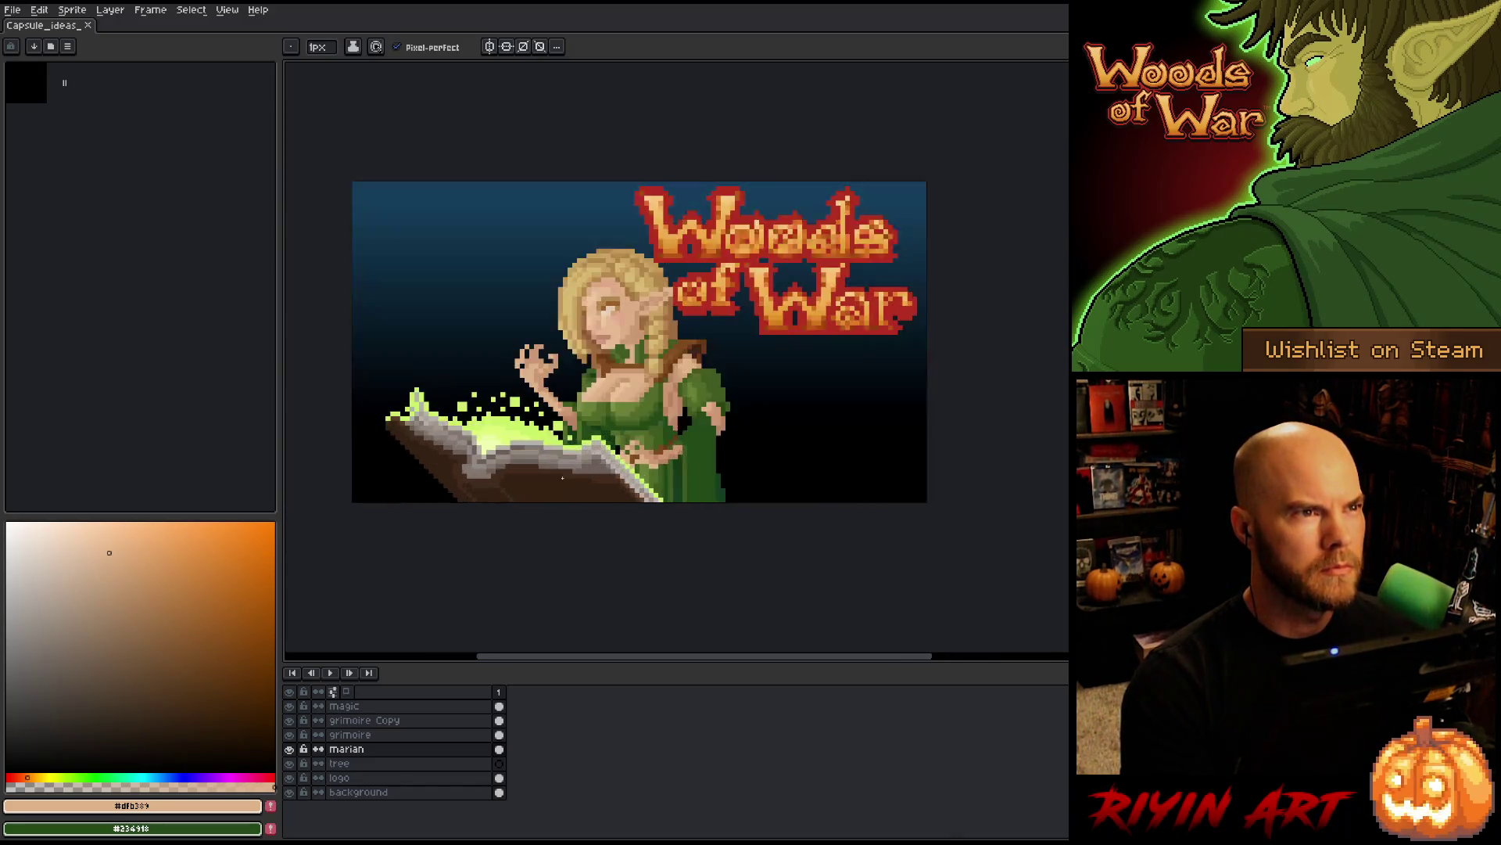
key("h")
left_click_drag(579, 501, 553, 488)
key("b")
scroll(553, 488, "down", 1)
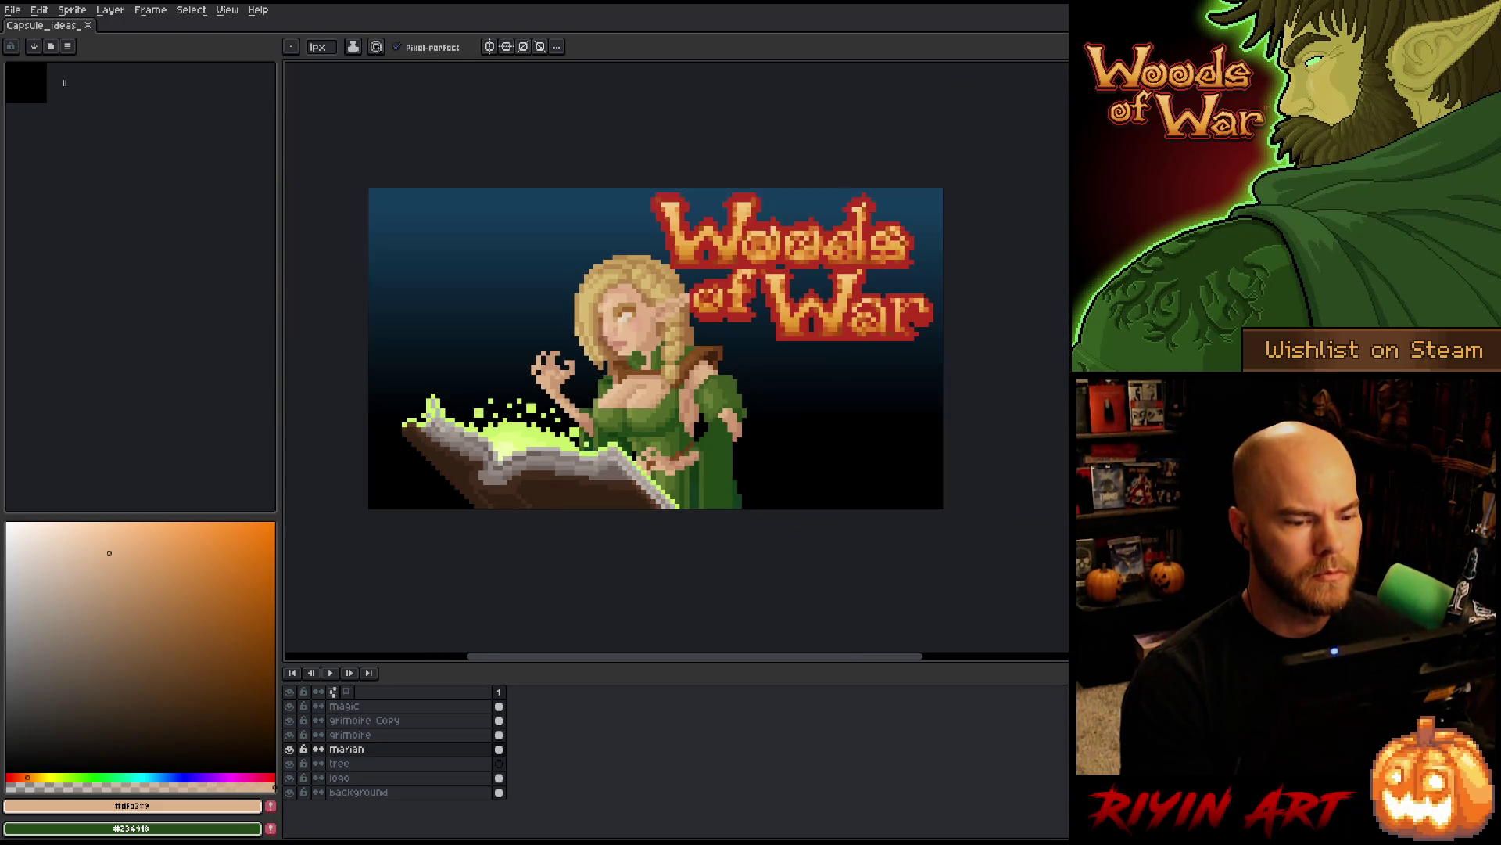
left_click_drag(714, 453, 683, 468)
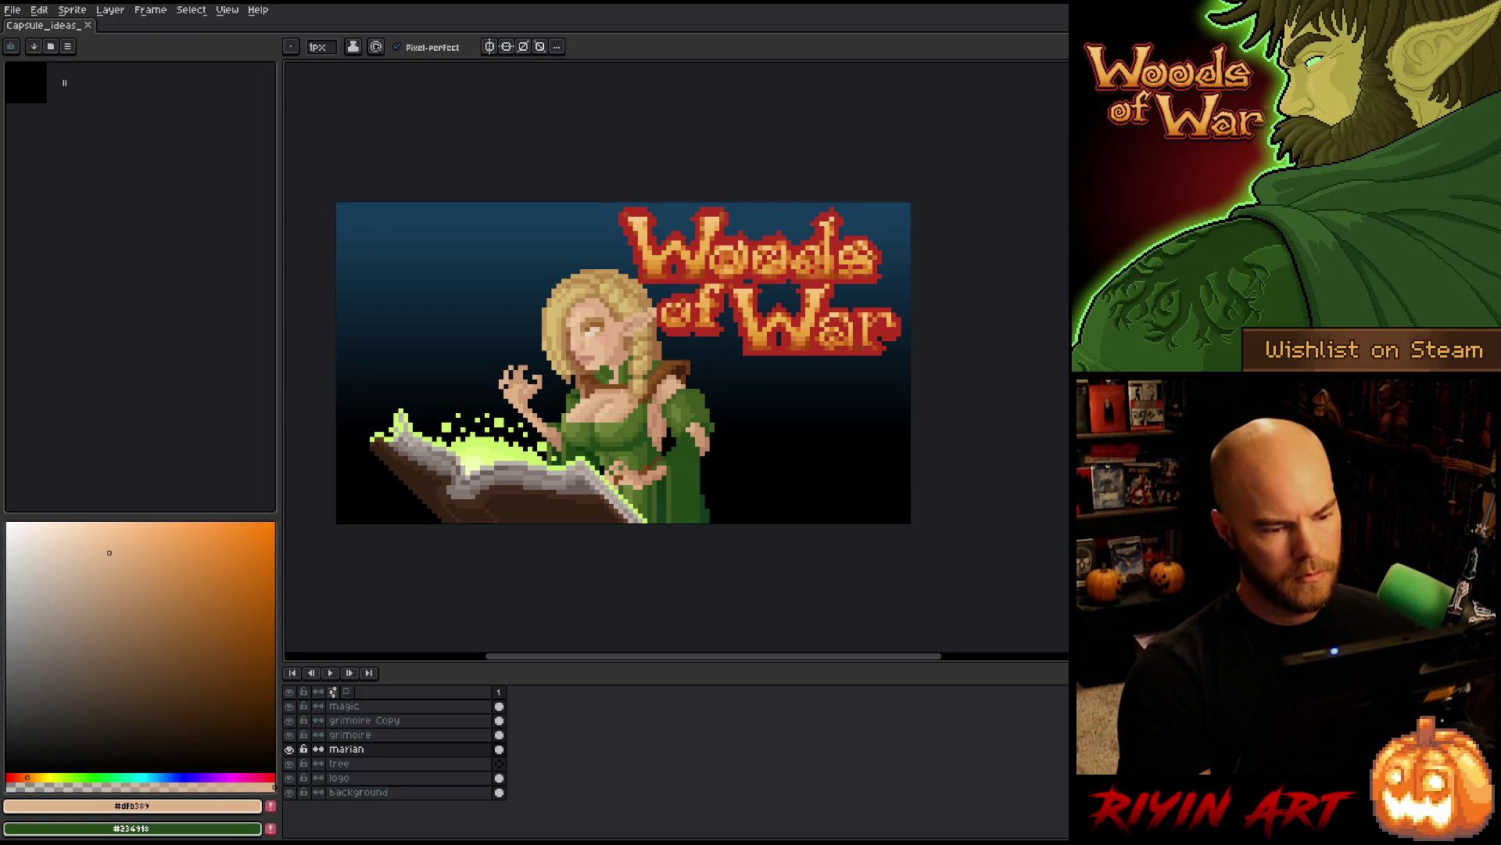
key("i")
scroll(602, 333, "up", 3)
scroll(602, 332, "down", 2)
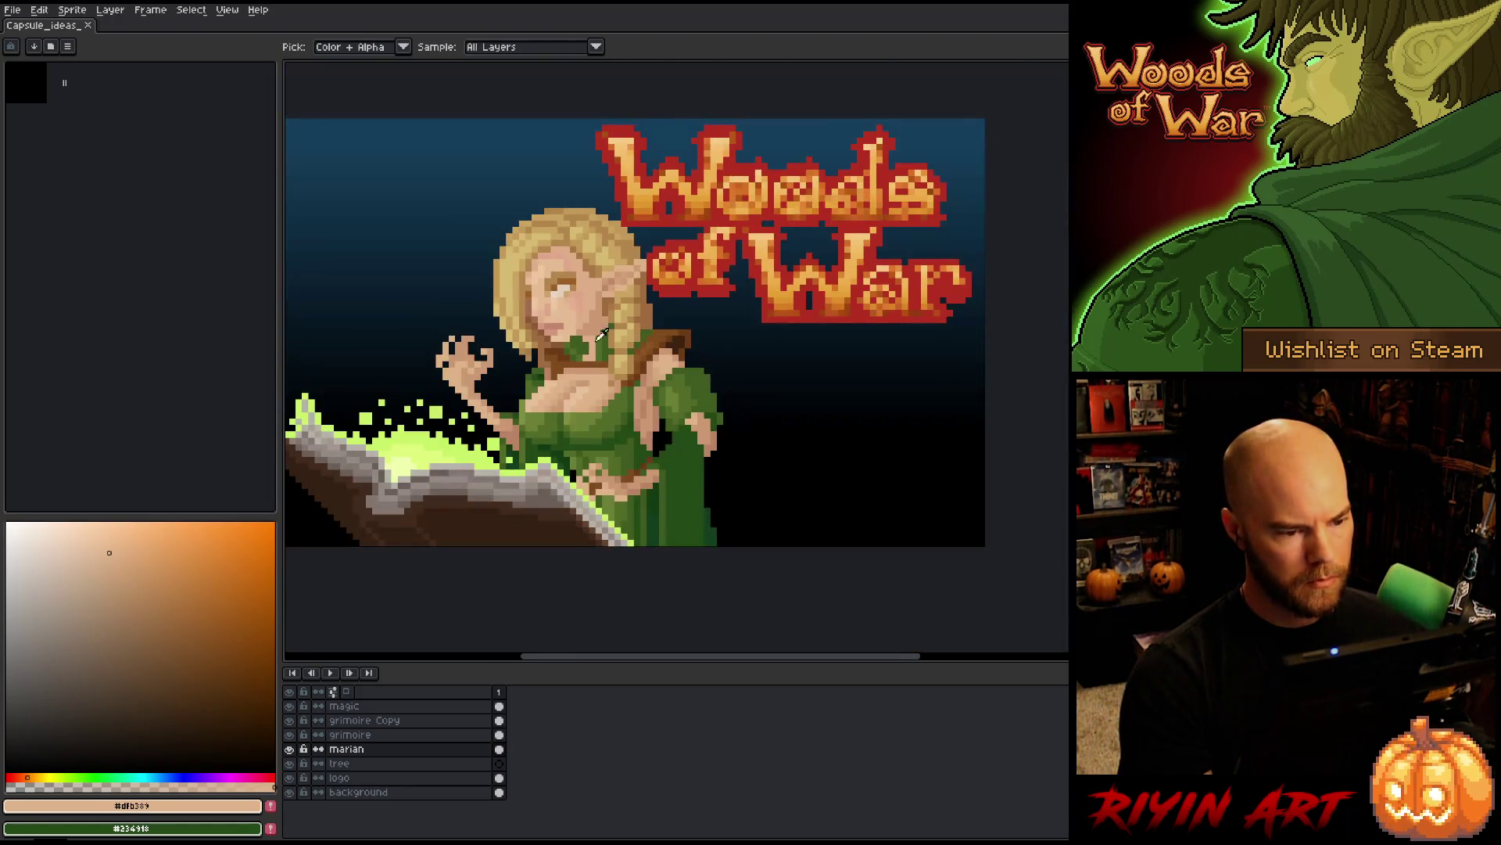
left_click(7, 769)
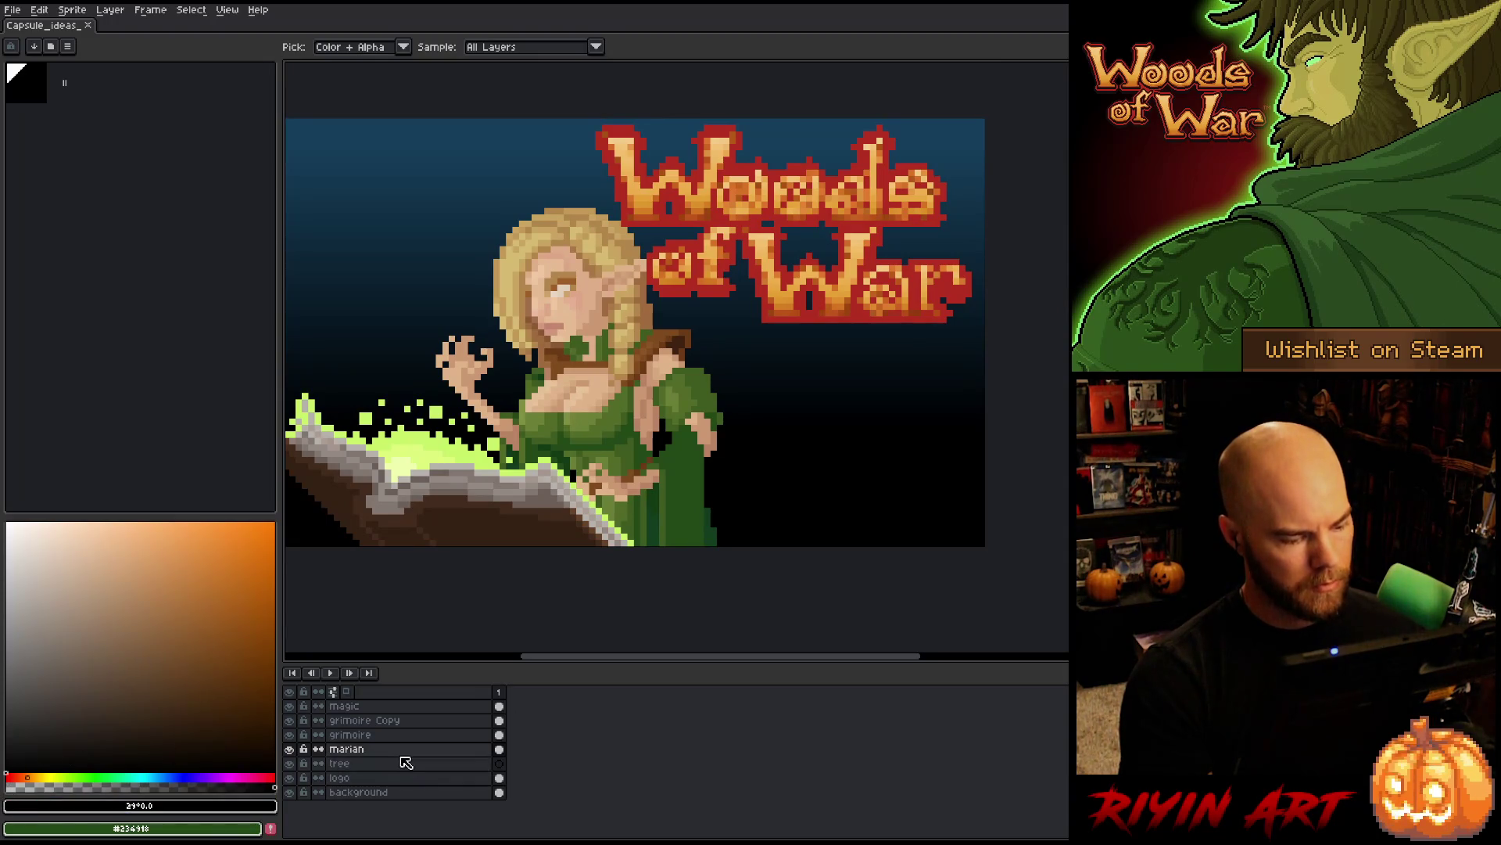
- Apply the Outline effect in black around the elf on the marian layer
key("shift+o")
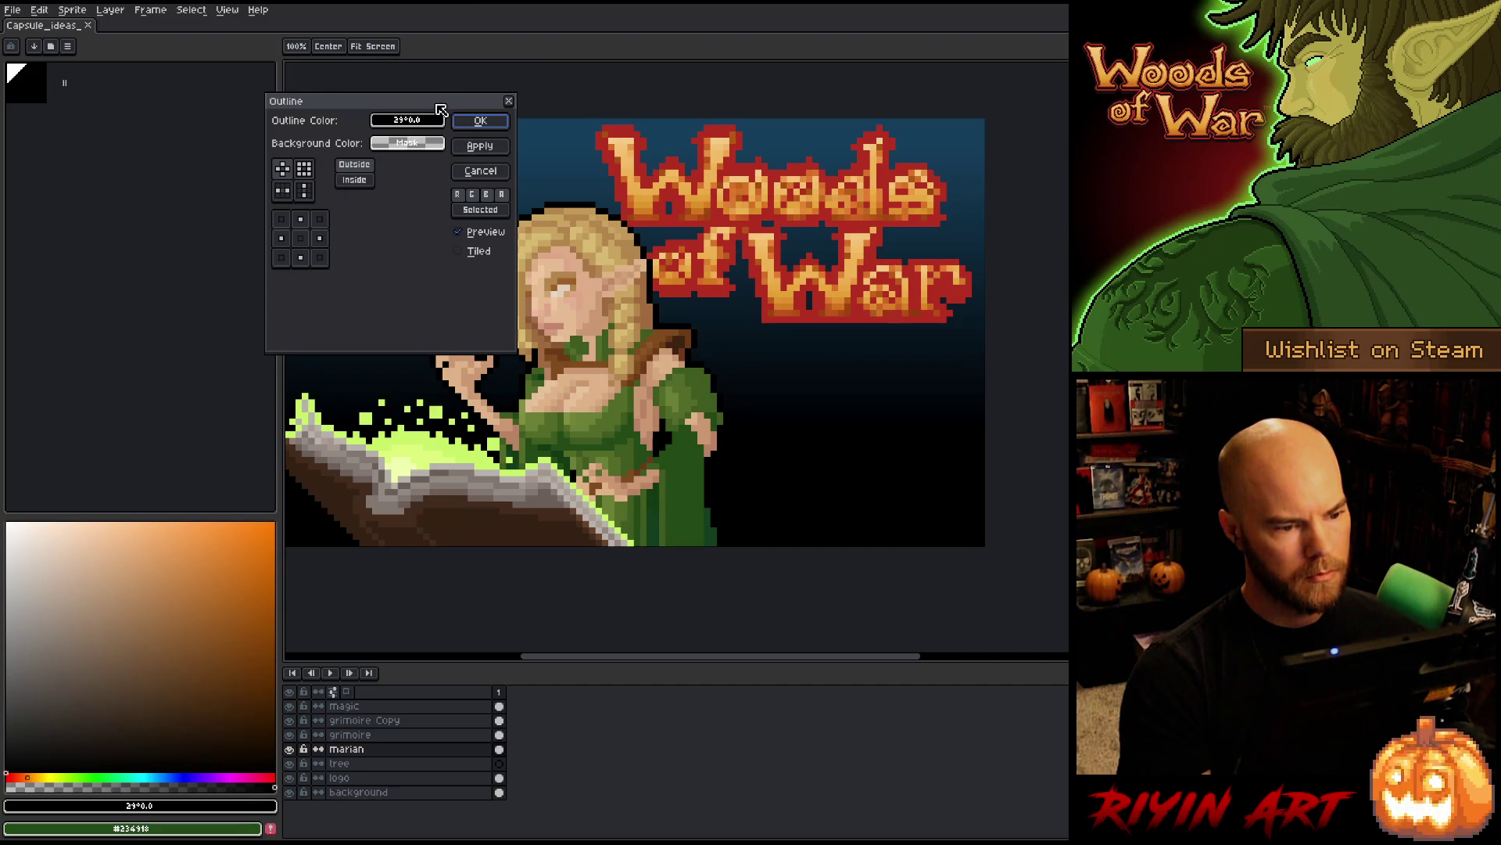
left_click(479, 121)
scroll(501, 341, "down", 1)
scroll(500, 342, "up", 2)
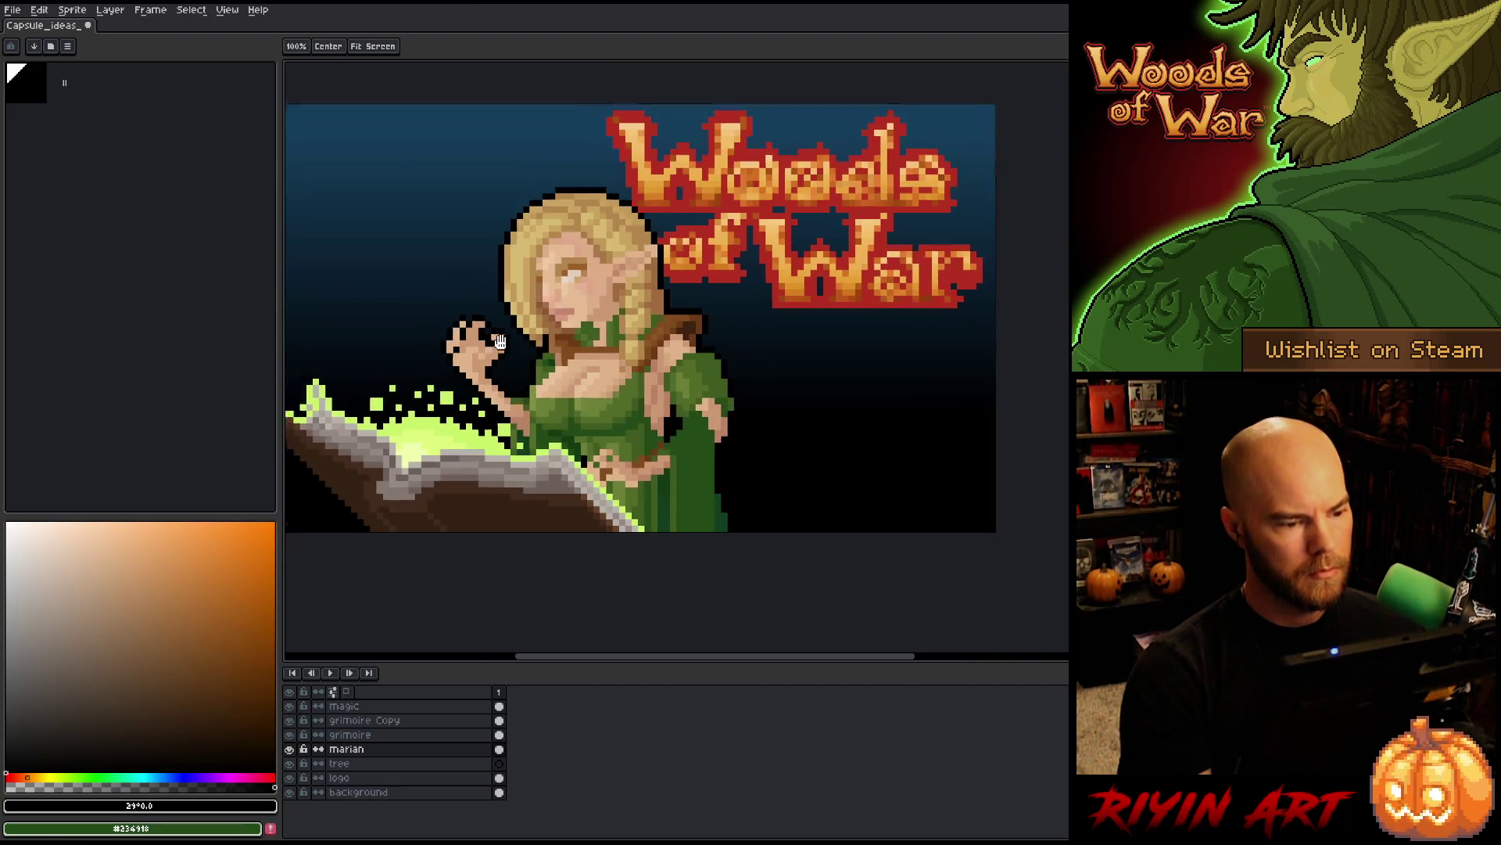
left_click_drag(501, 341, 577, 310)
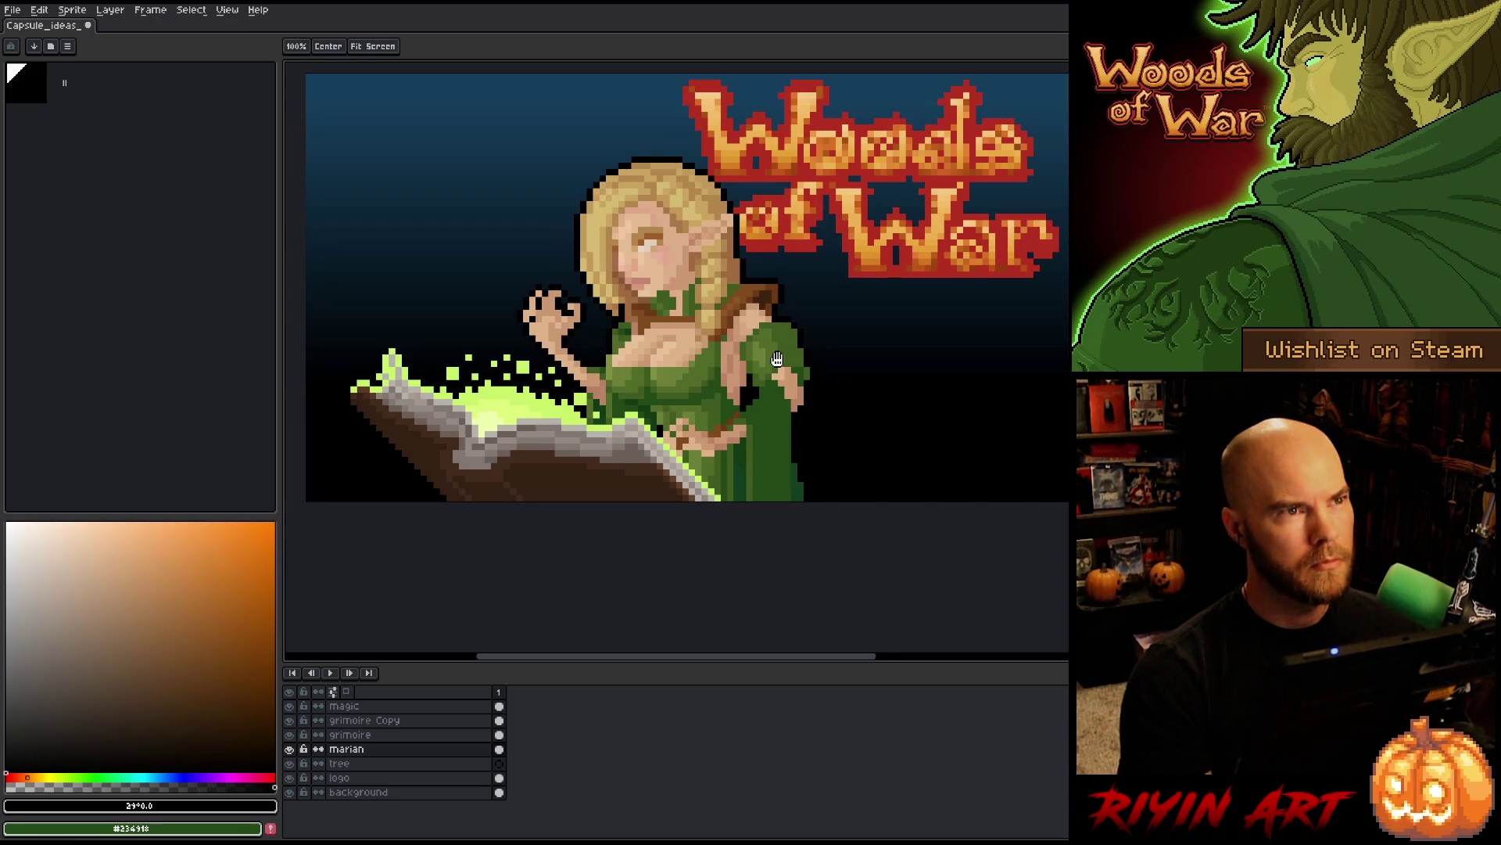
left_click_drag(777, 358, 748, 371)
- Pan and zoom around the canvas to inspect the newly outlined elf
key("i")
scroll(681, 365, "up", 1)
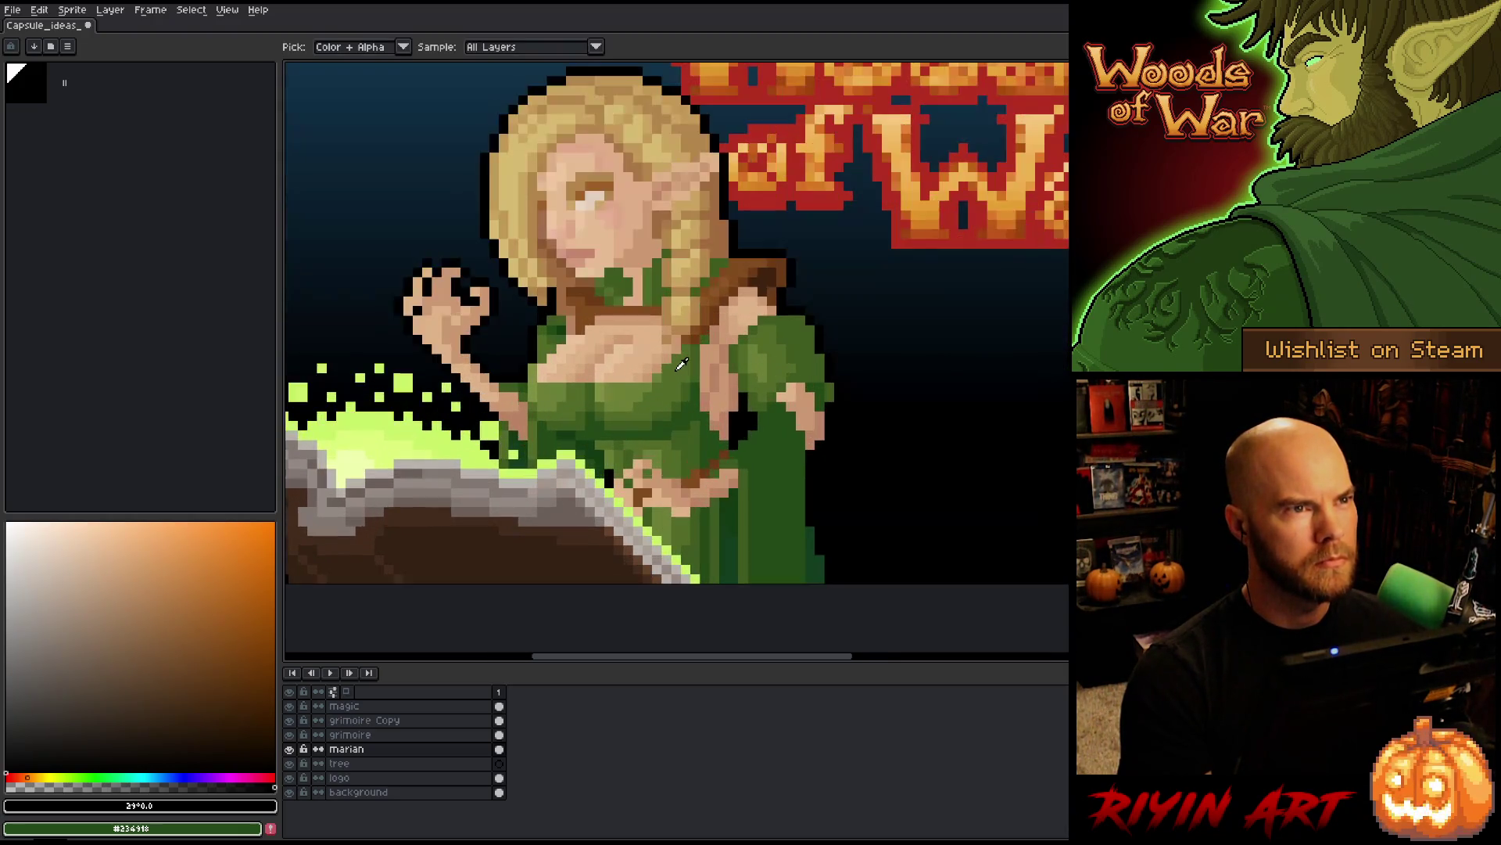
scroll(681, 365, "down", 1)
key("h")
left_click_drag(677, 356, 686, 380)
key("i")
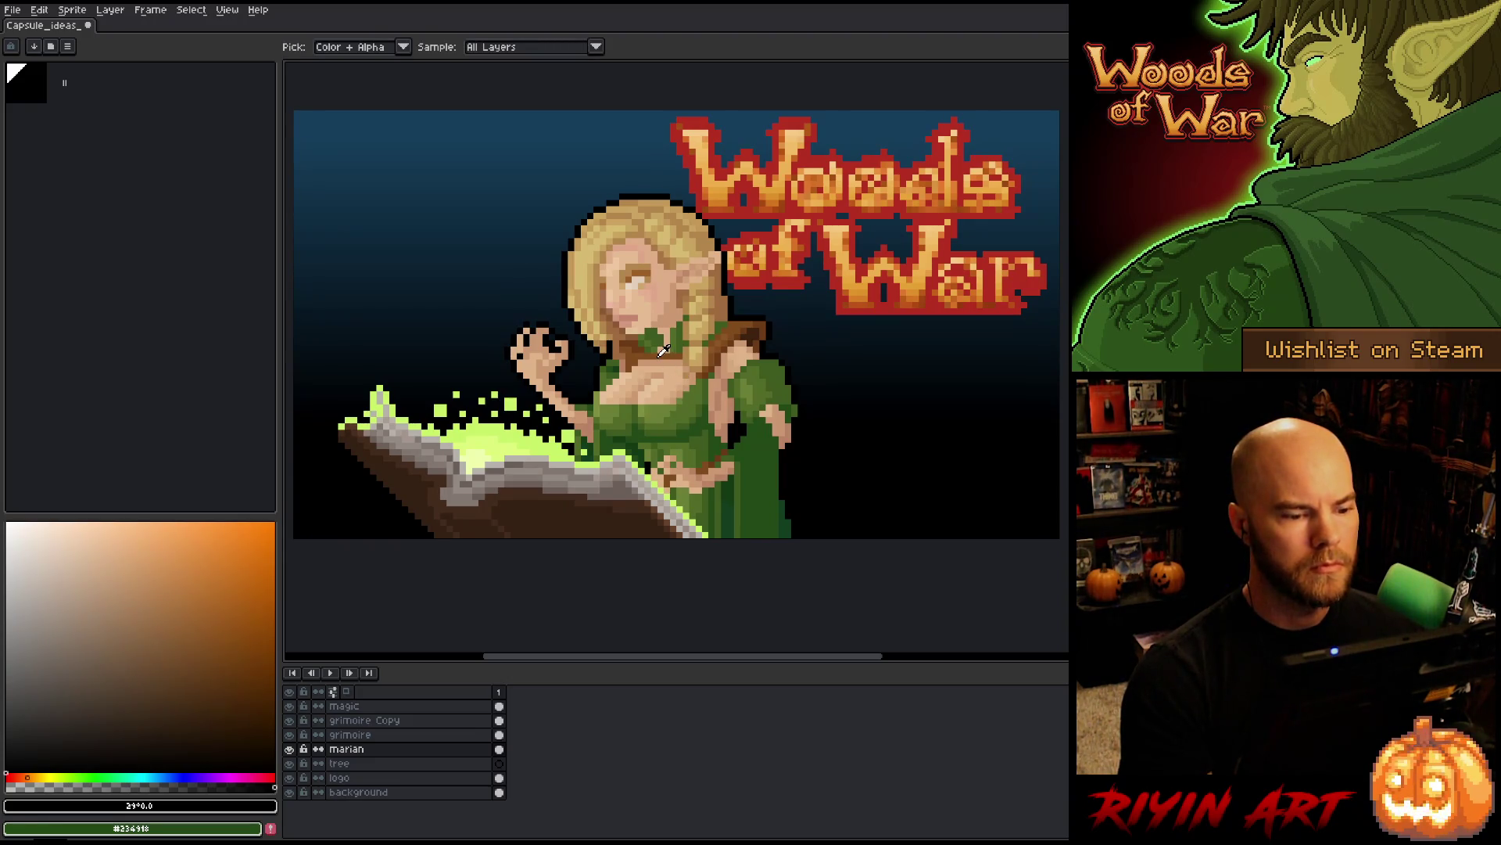
key("h")
left_click_drag(665, 358, 667, 362)
key("i")
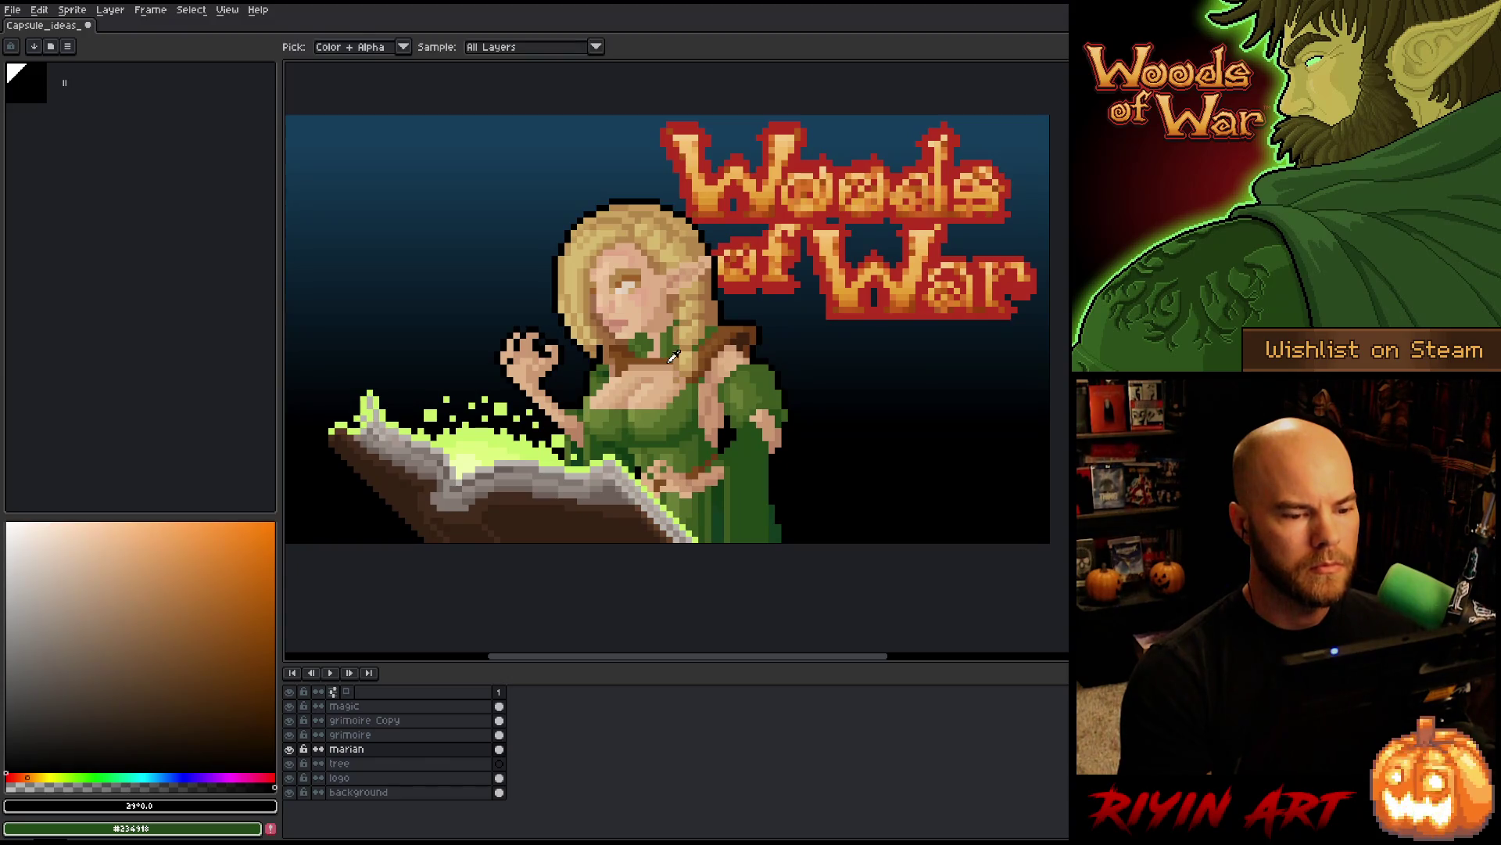
scroll(721, 319, "down", 1)
scroll(723, 315, "up", 1)
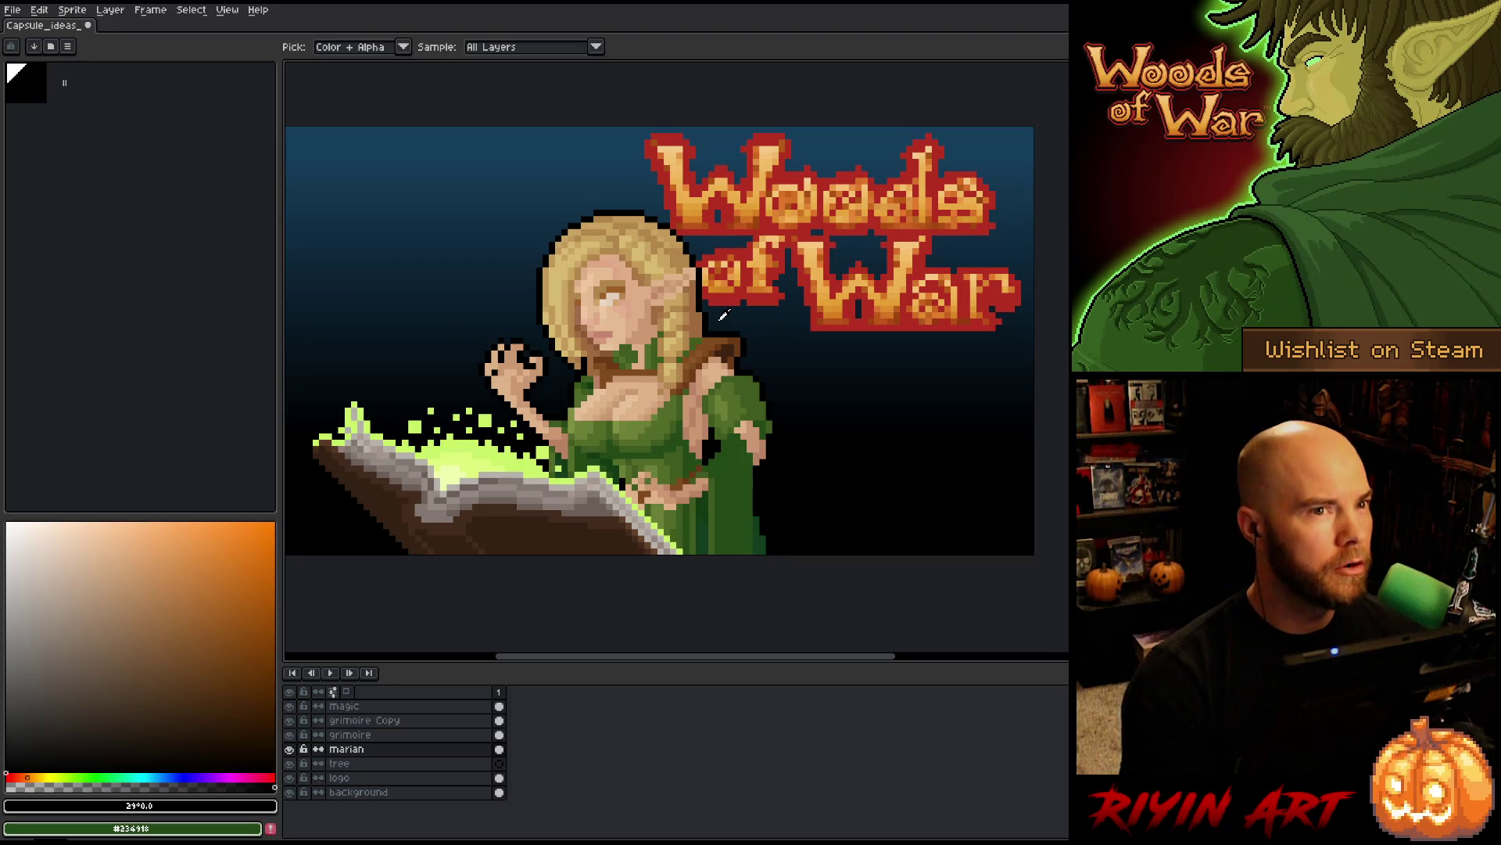
- Save the capsule image with the black-outlined elf and nudge the view slightly
key("v")
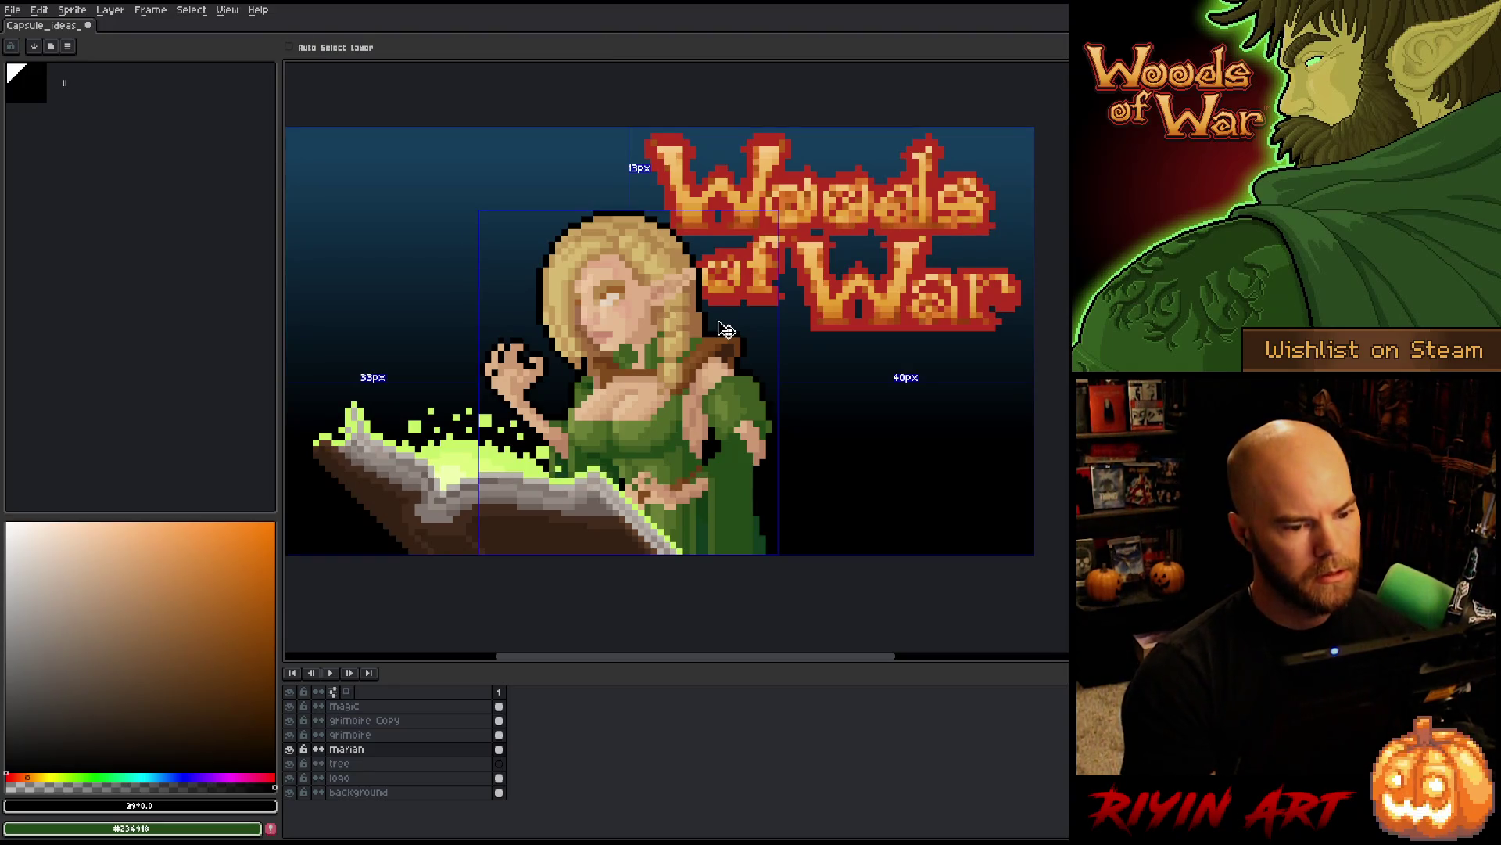
key("ctrl+s")
key("i")
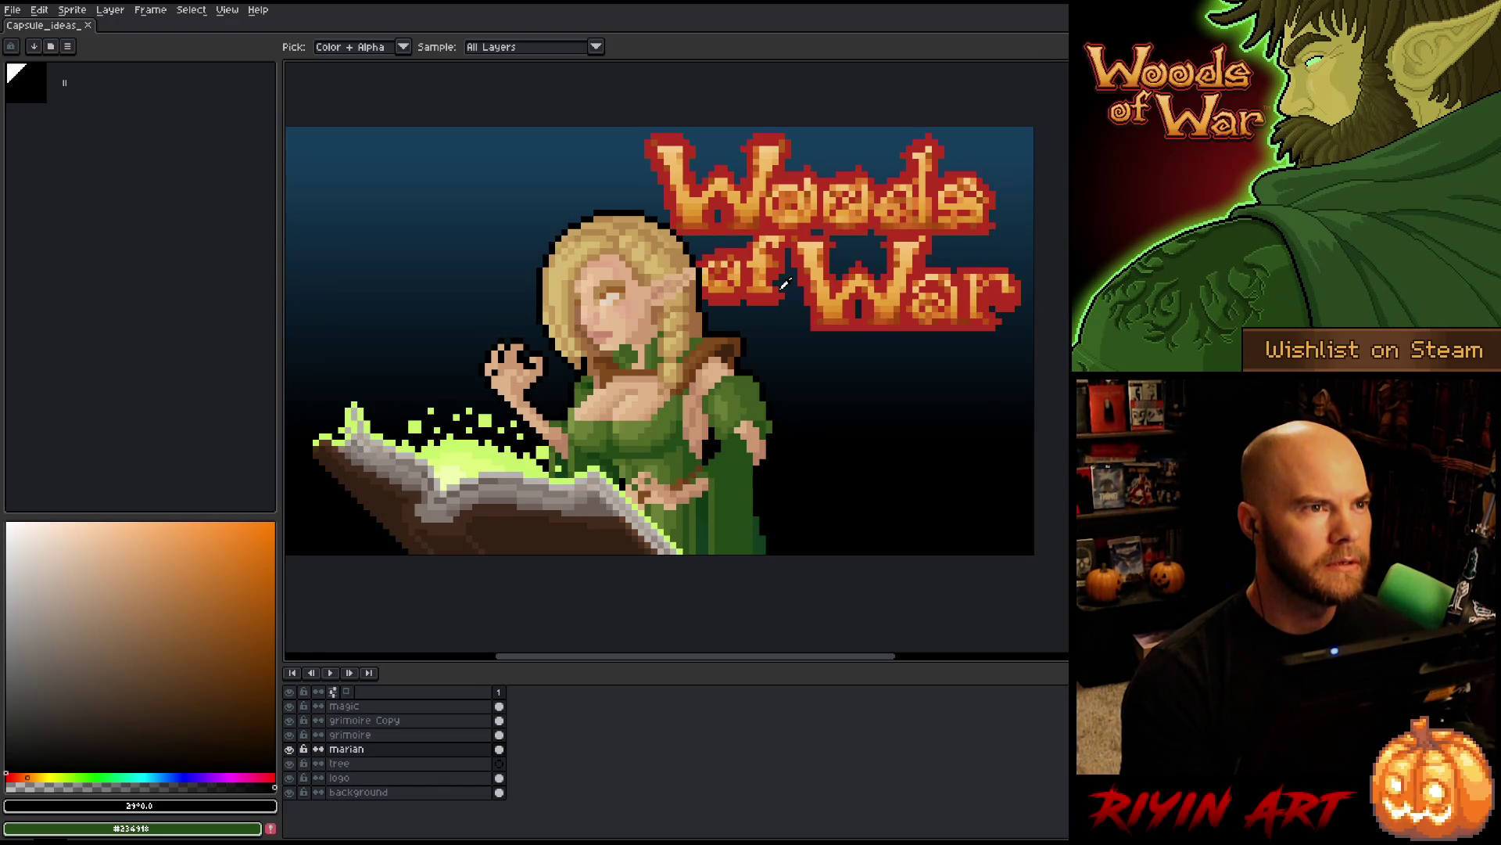
mouse_move(741, 331)
left_mouse_down()
mouse_move(760, 346)
mouse_move(749, 330)
left_mouse_up()
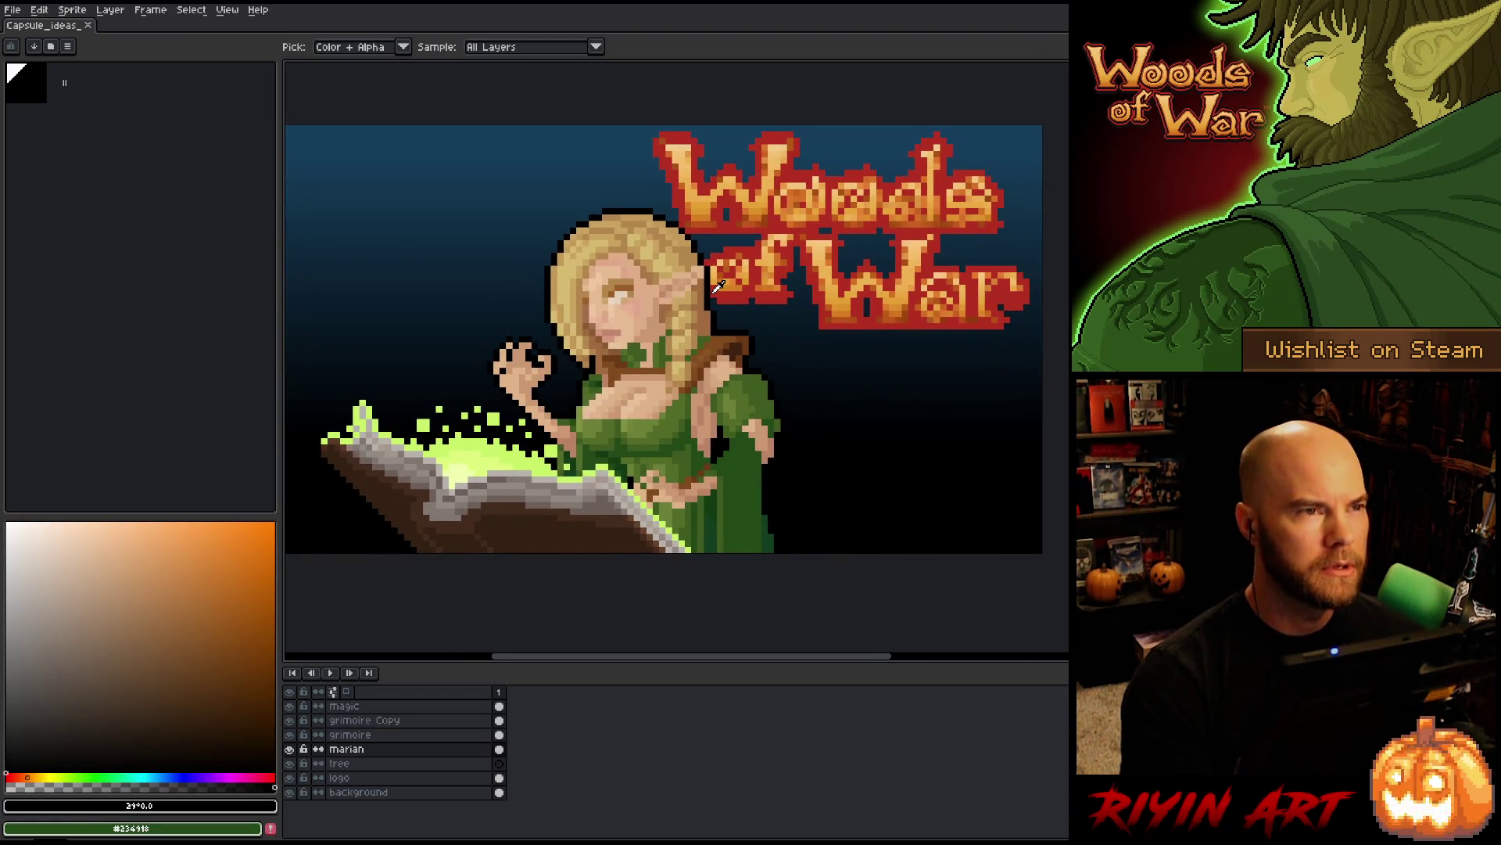
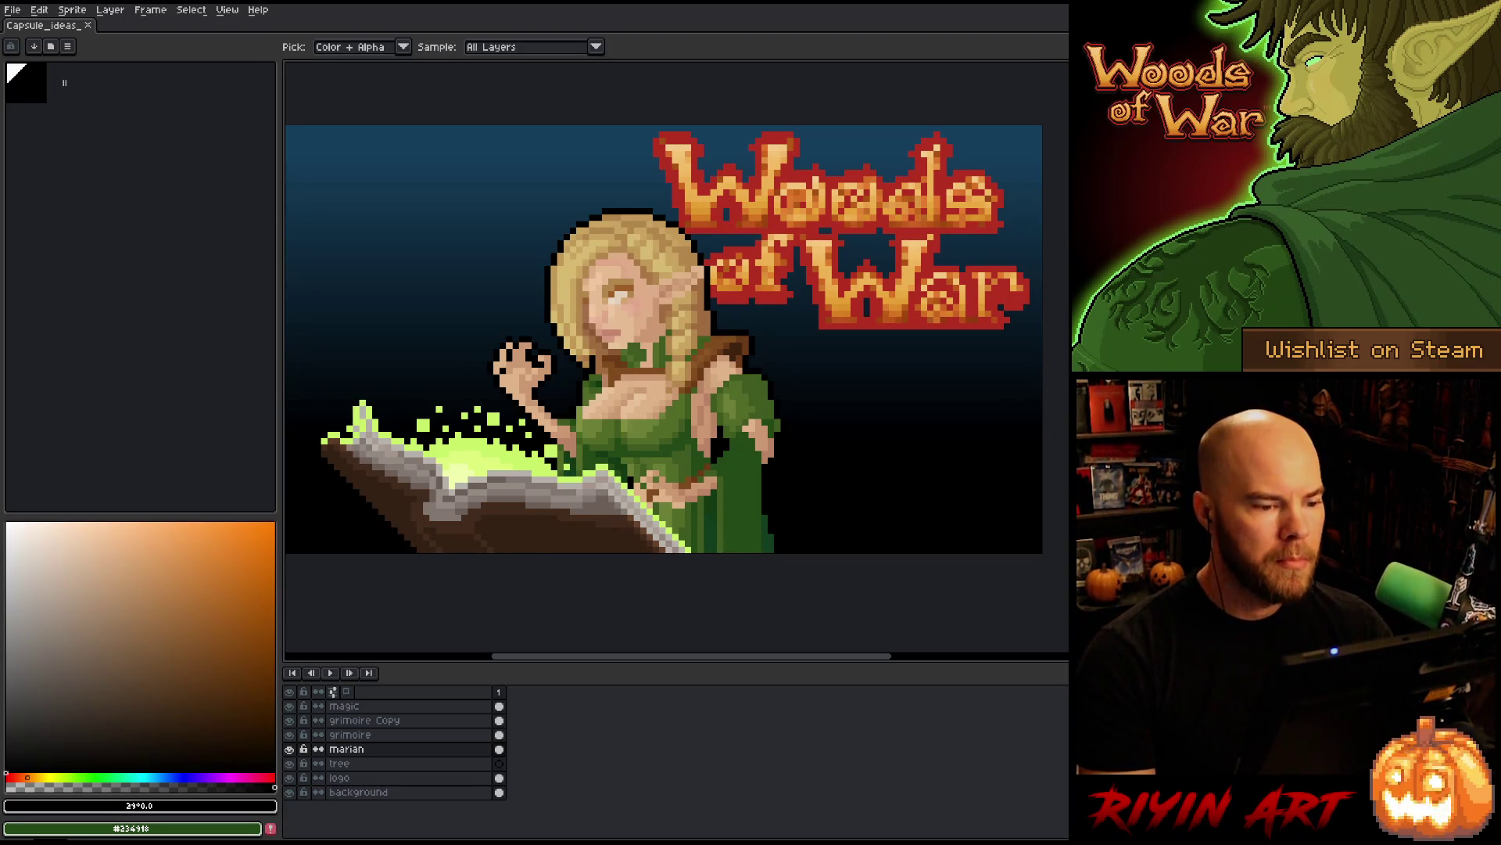
- Zoom out until the whole Woods of War capsule artwork fits in view
key("minus")
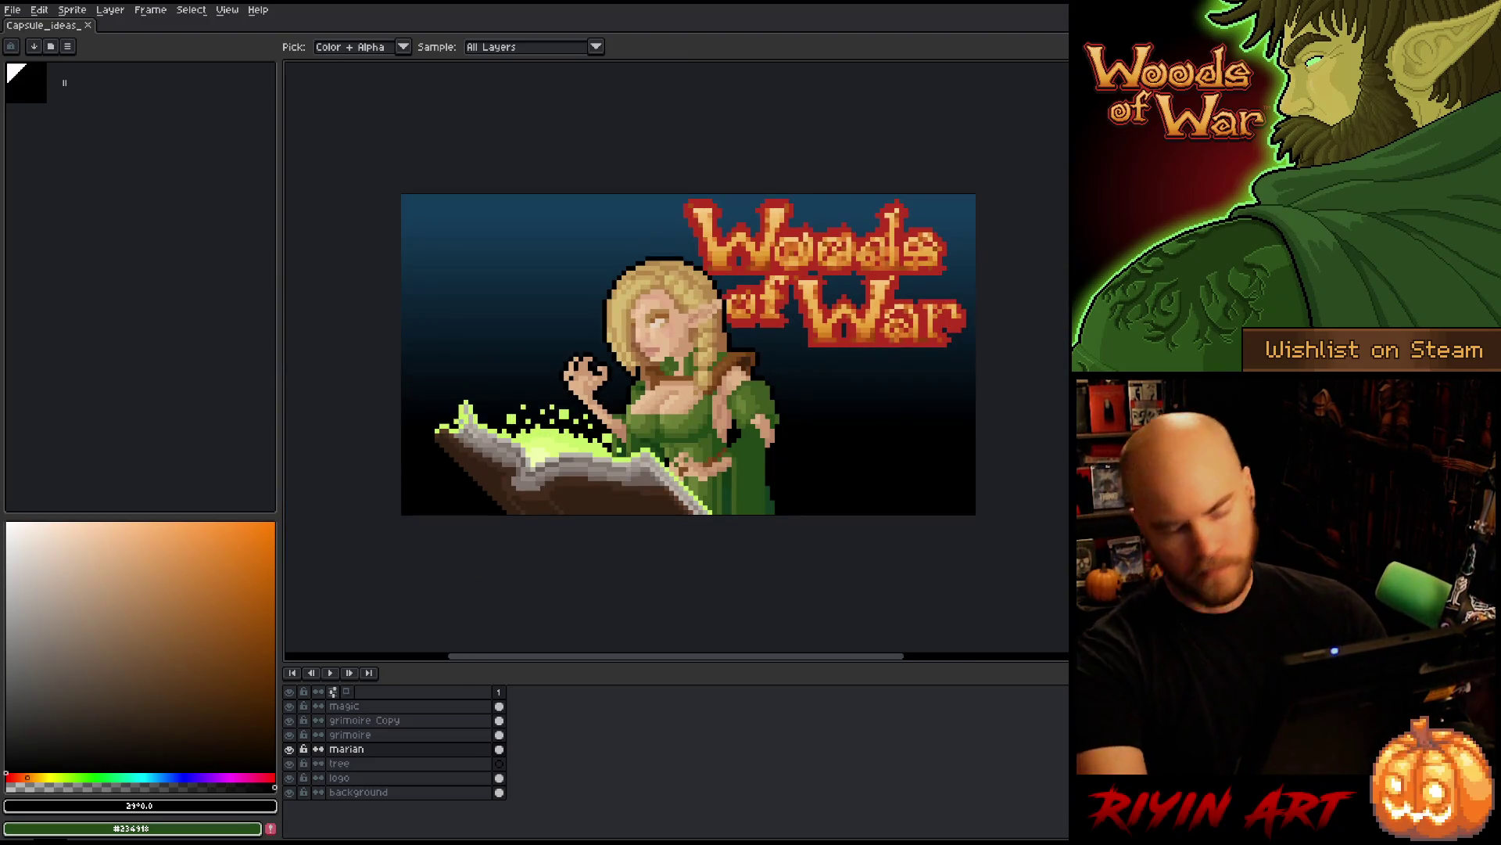
key("minus")
key("plus")
key("plus")
key("minus")
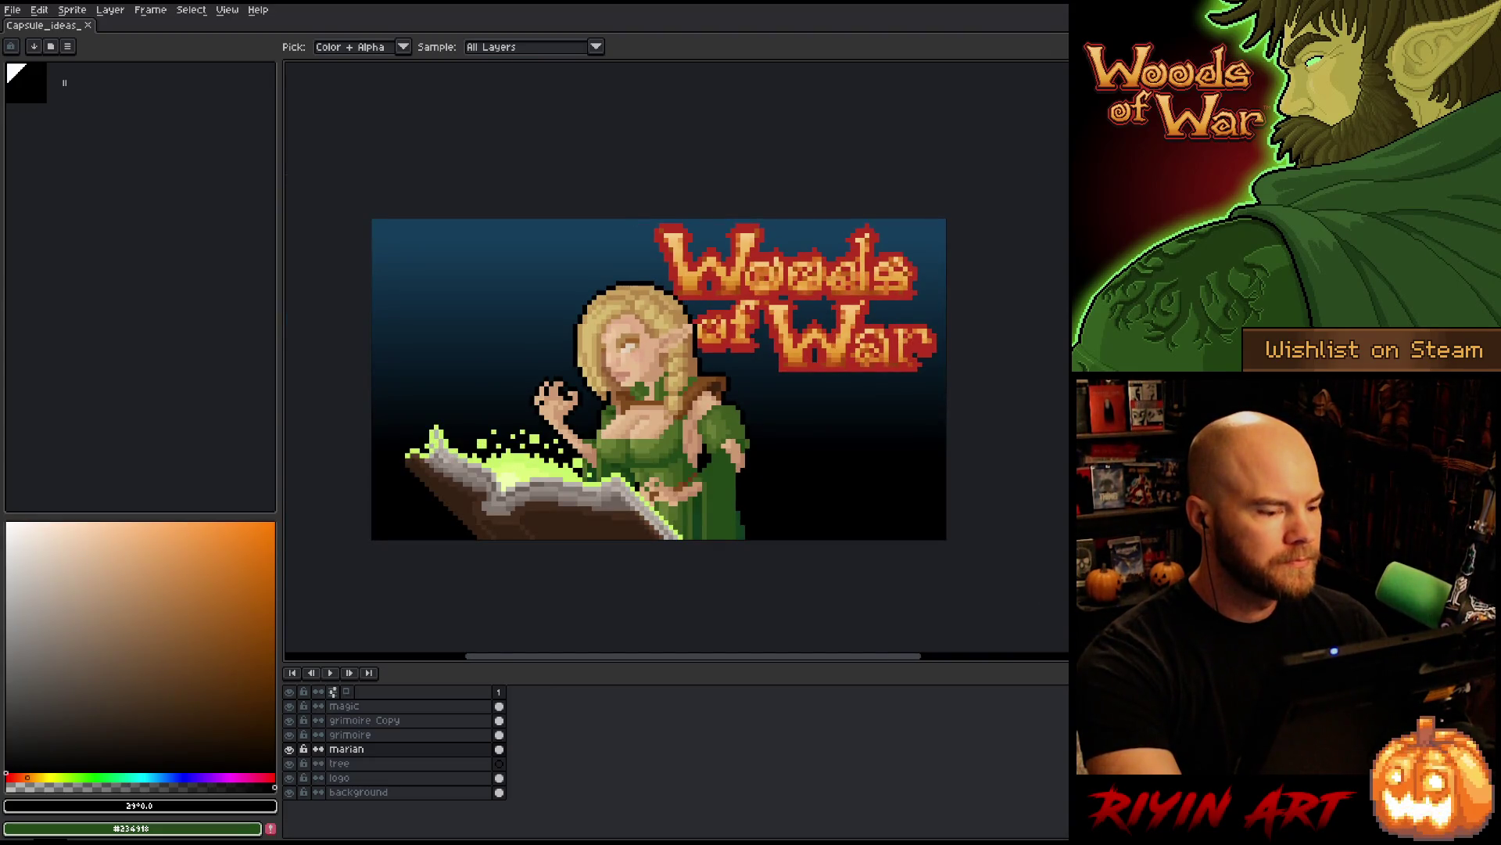
left_click(13, 10)
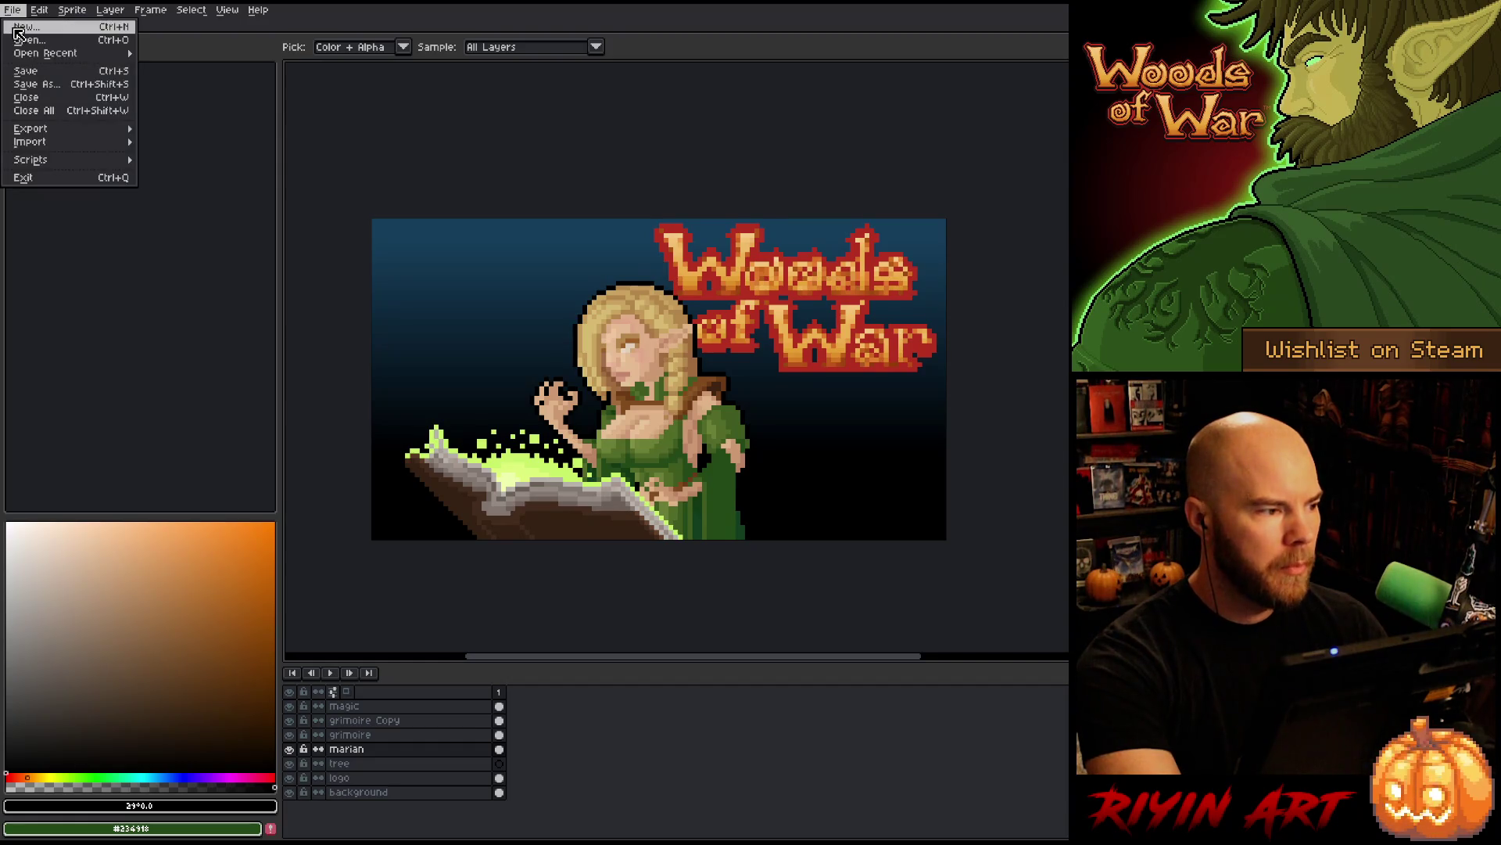
- Create a new blank 480×270 sprite
left_click(128, 49)
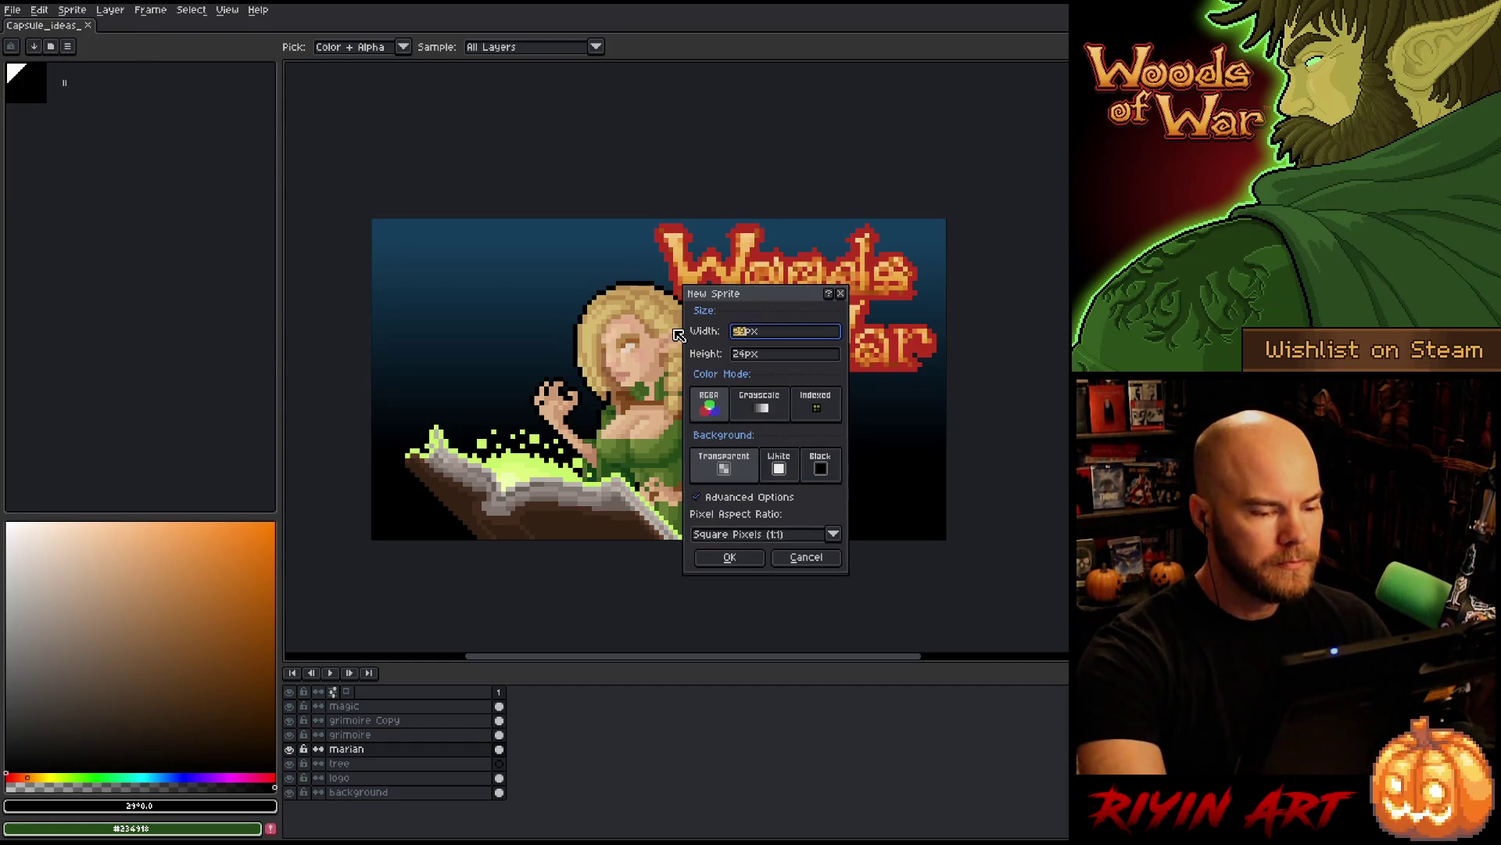
left_click(735, 352)
type("270")
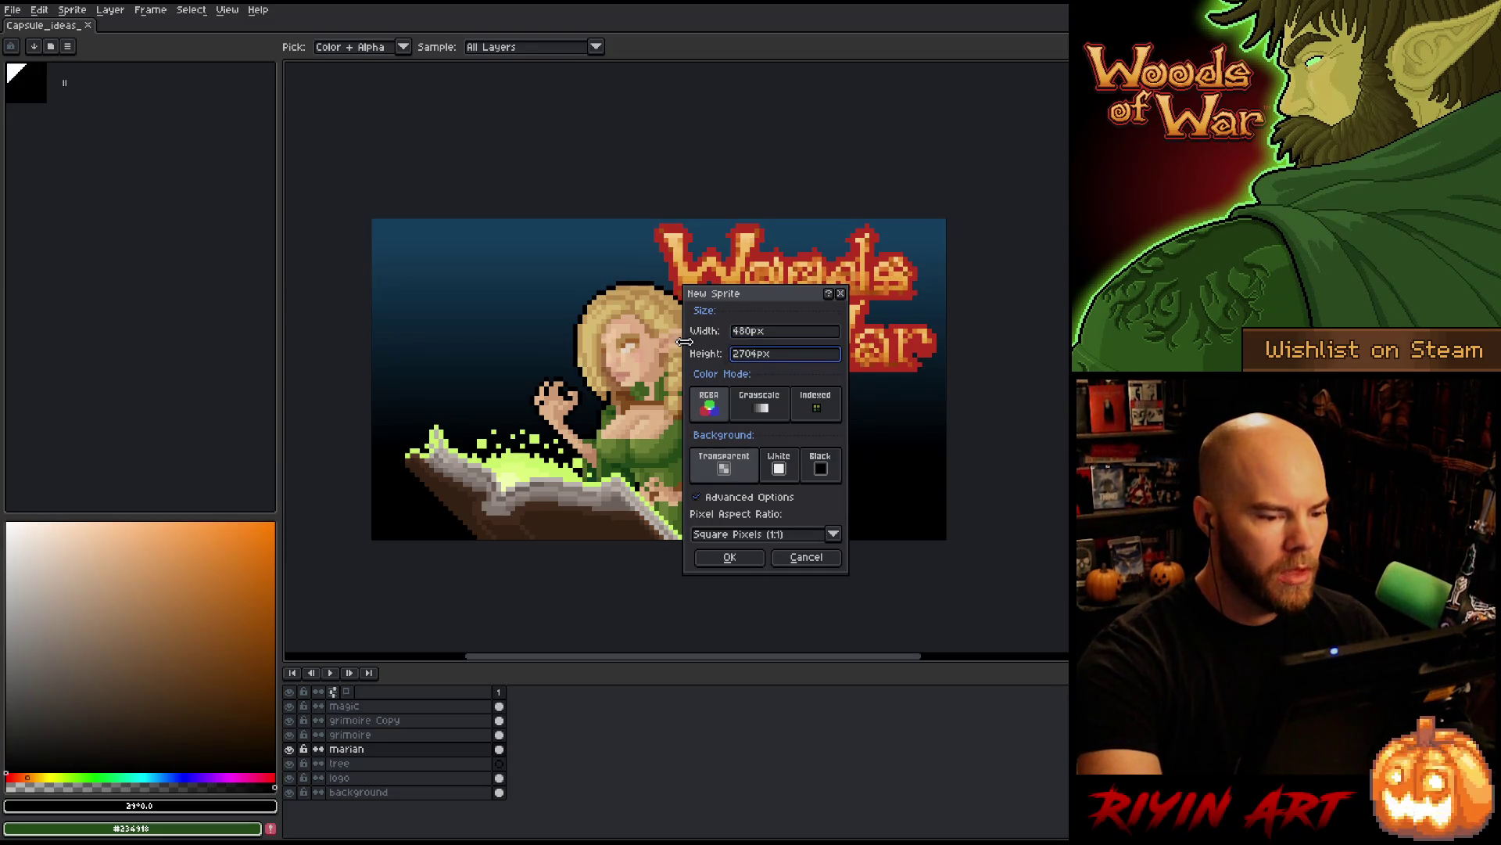
key("BackSpace")
key("Return")
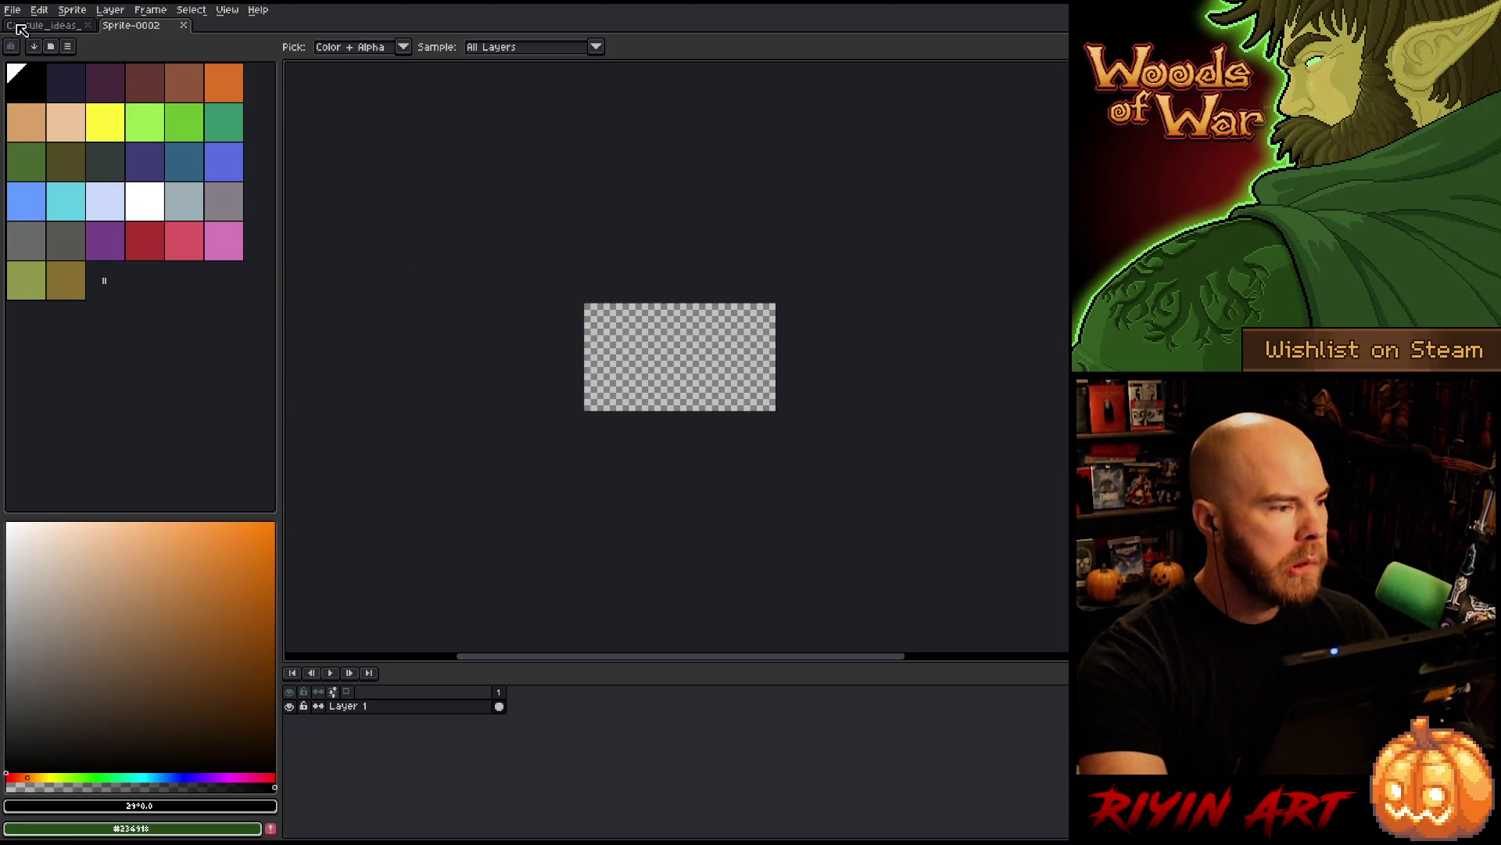
- Copy the logo from logo_pixel.png and paste it into the new sprite's top-right corner
left_click(13, 10)
mouse_move(35, 53)
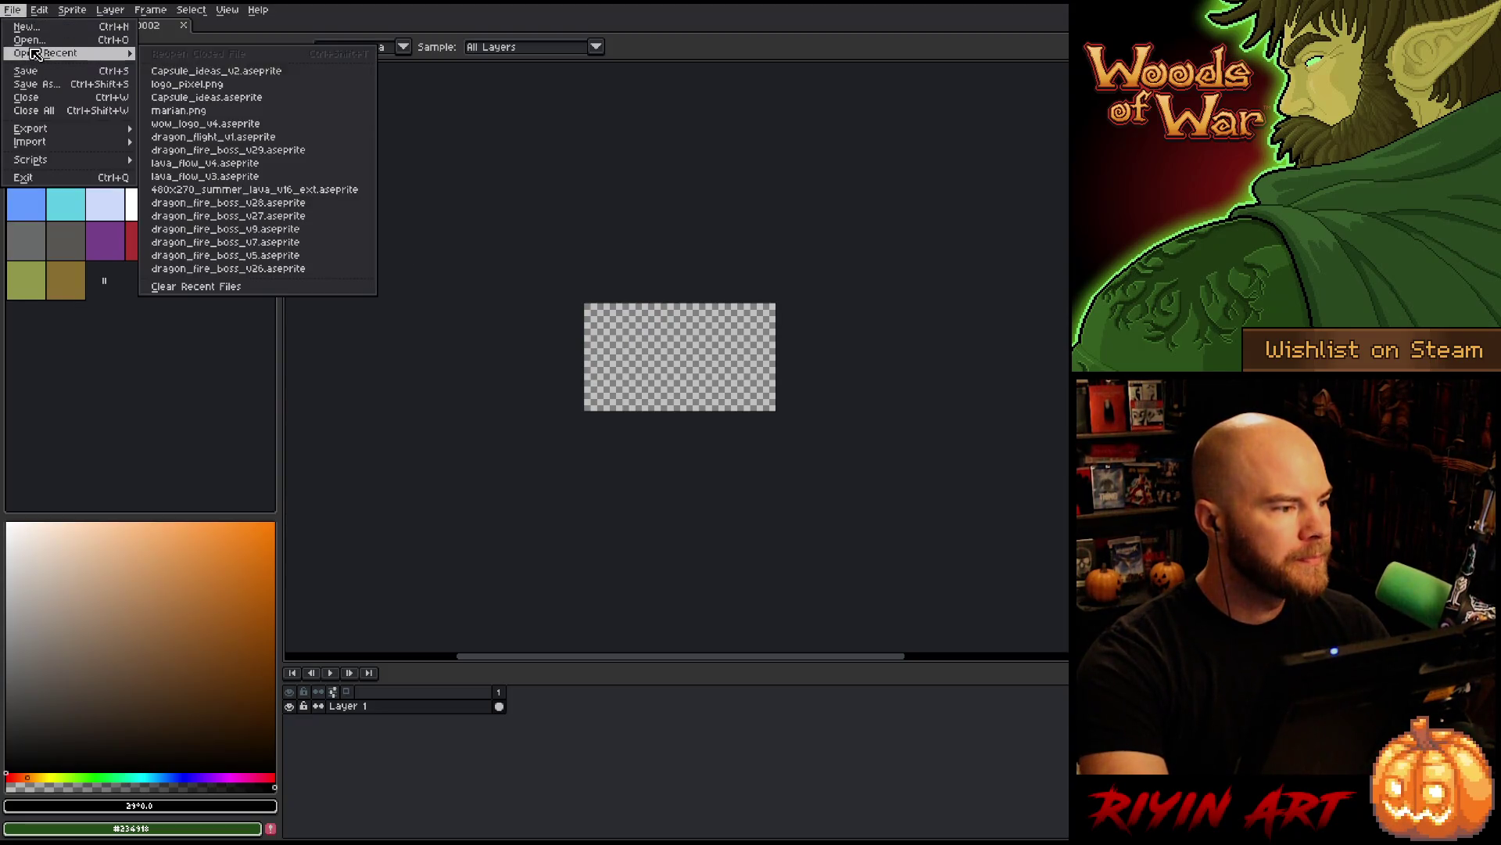
left_click(200, 86)
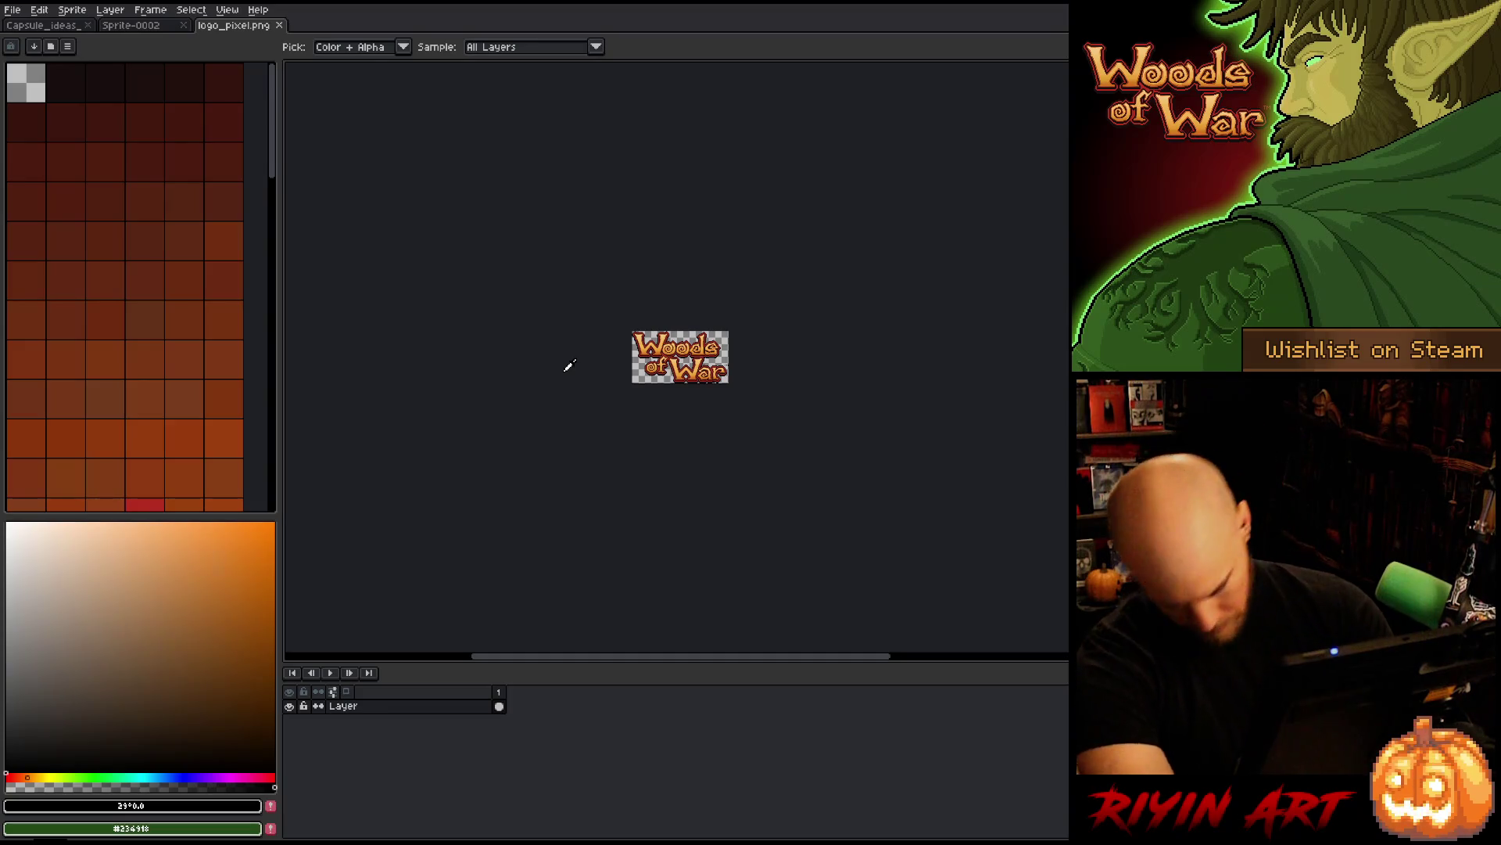
key("i")
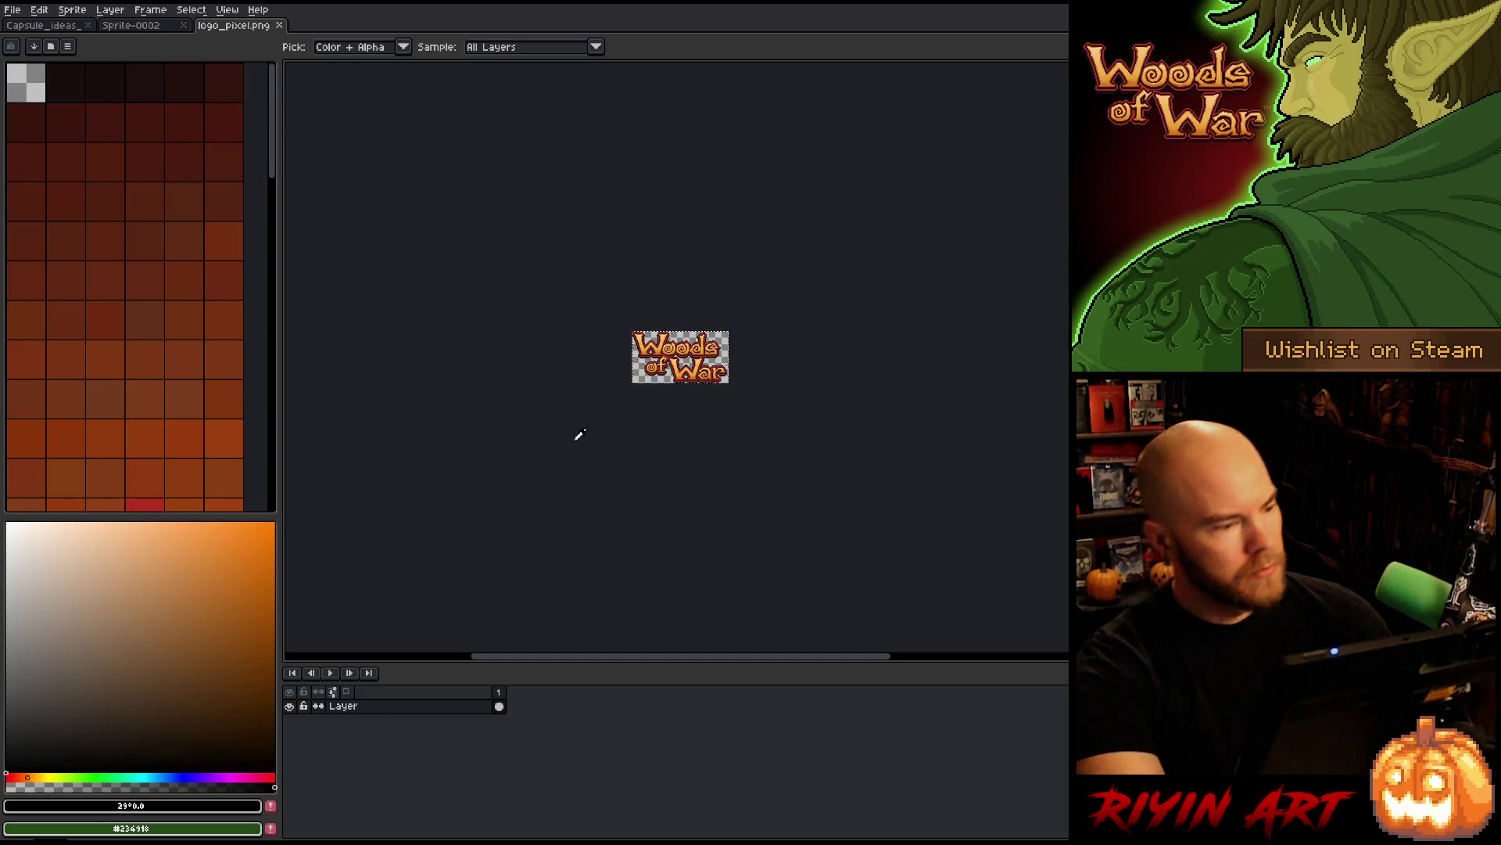
left_click(154, 27)
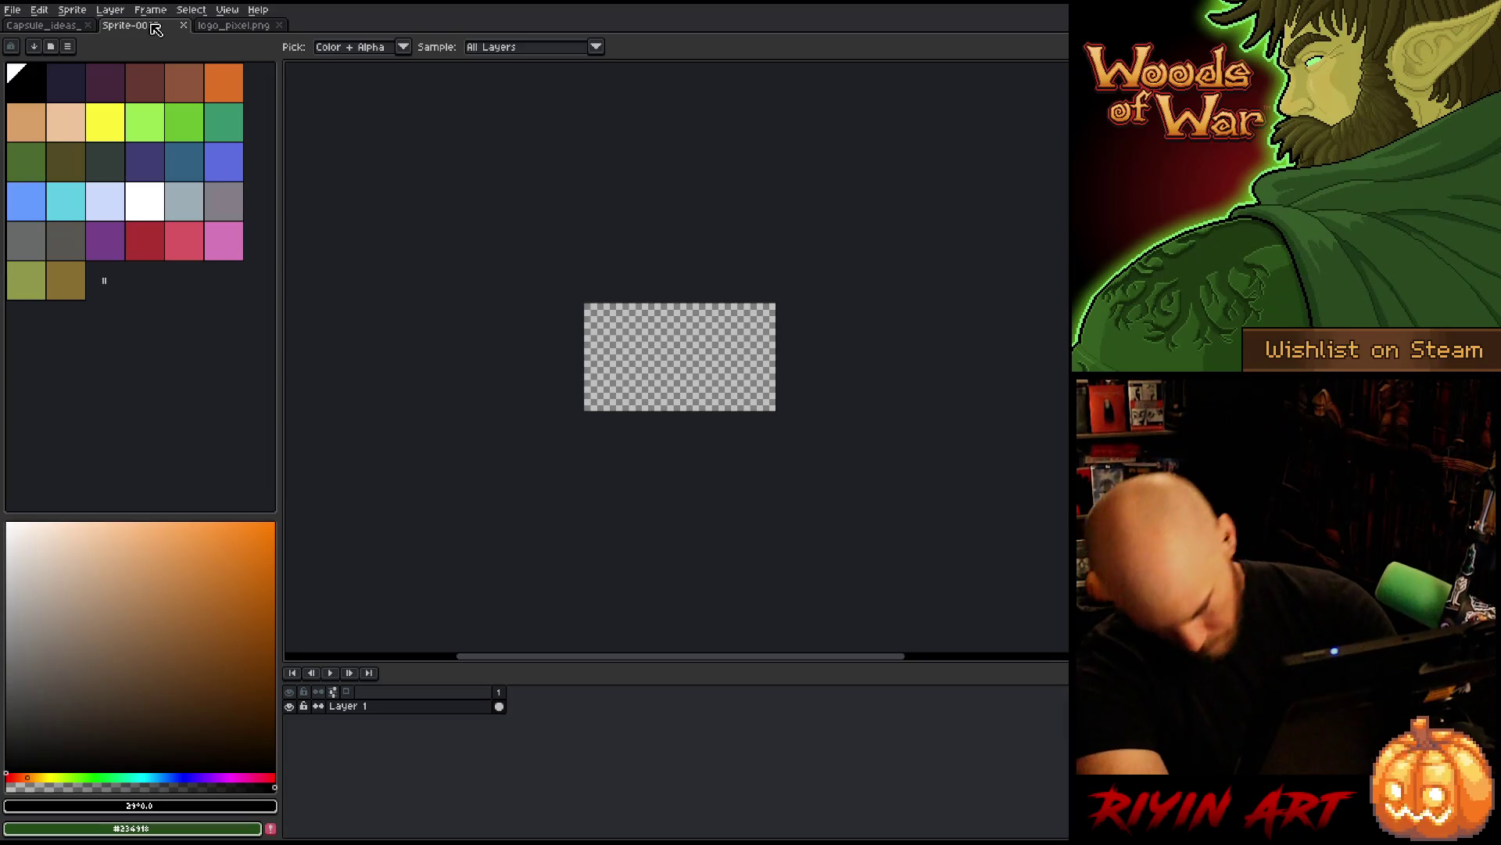
key("ctrl+v")
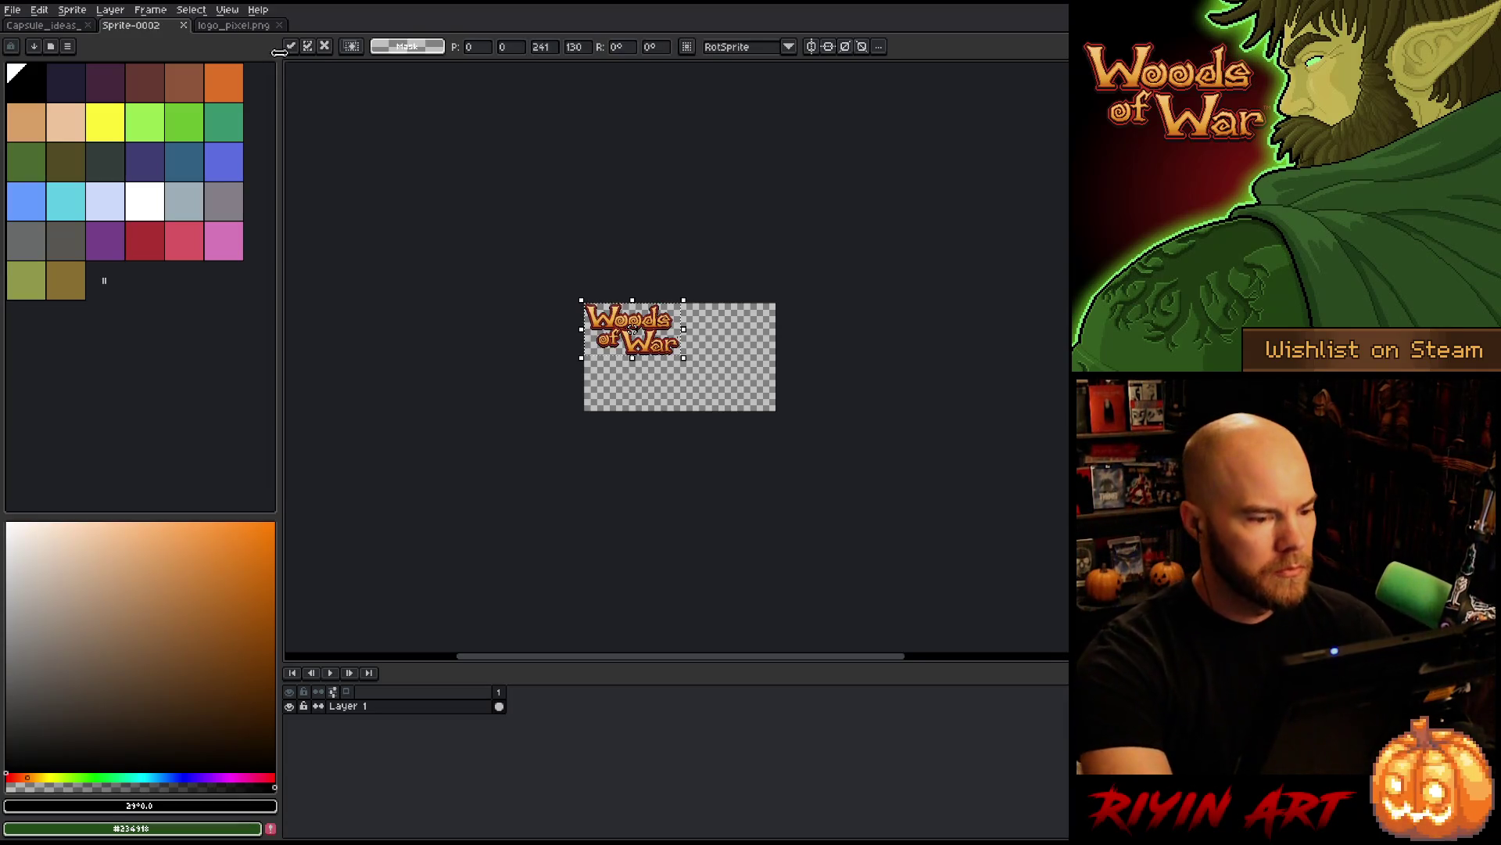
left_click_drag(596, 346, 758, 362)
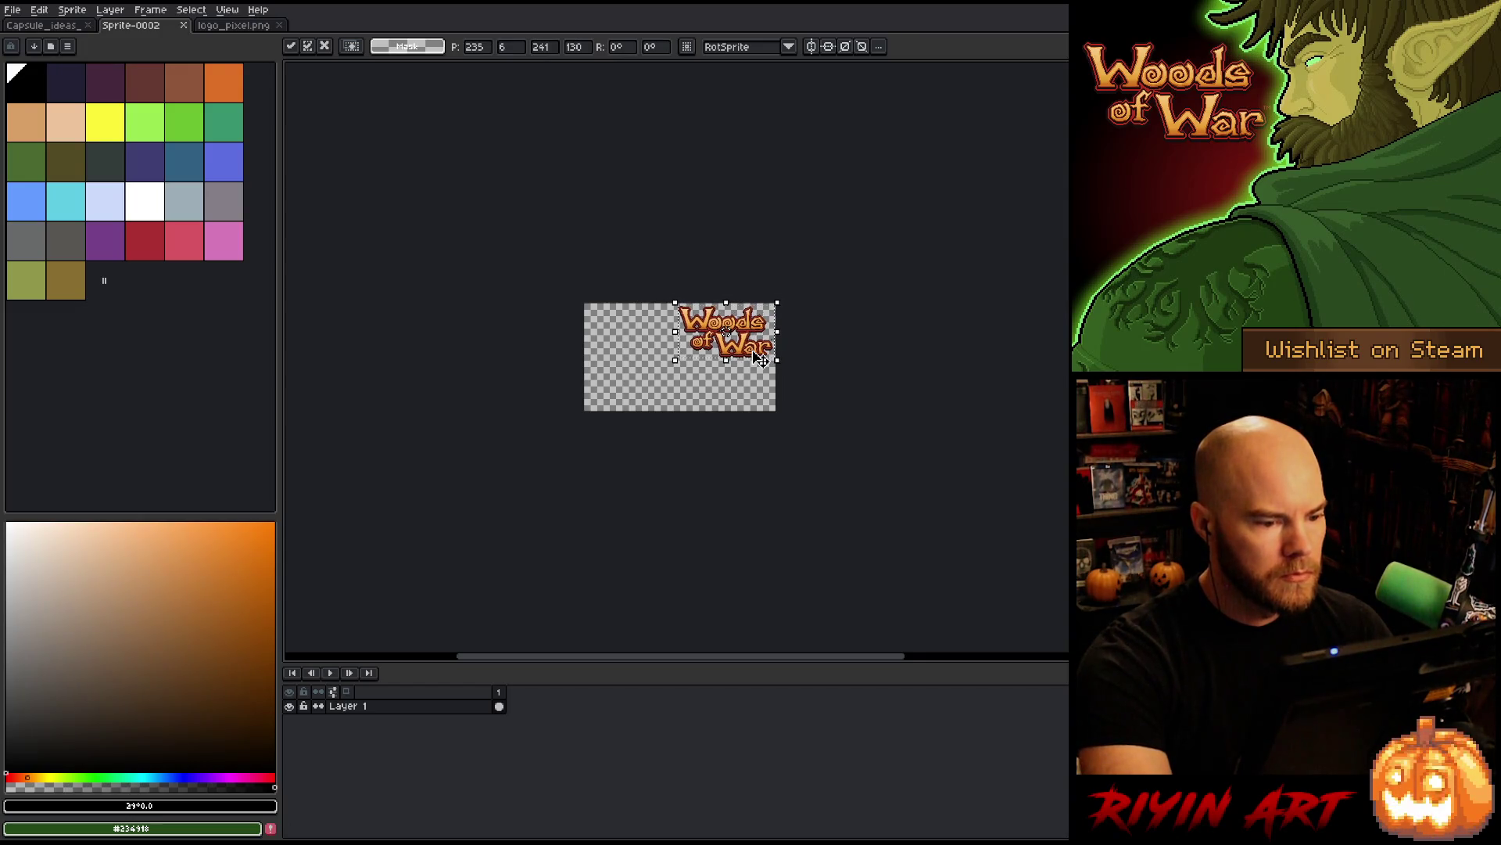
left_click(823, 353)
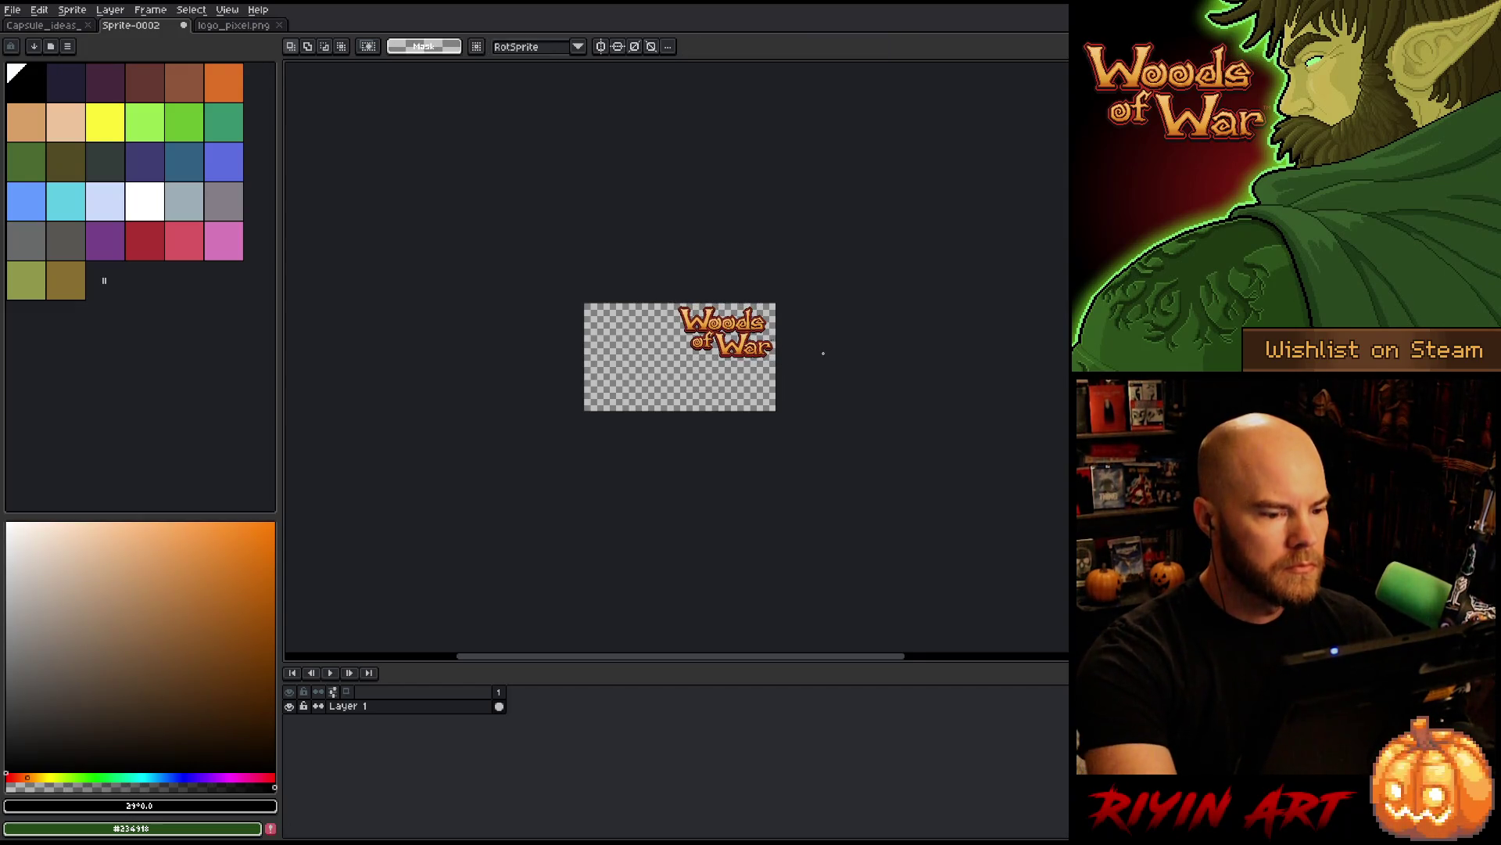
left_click(66, 26)
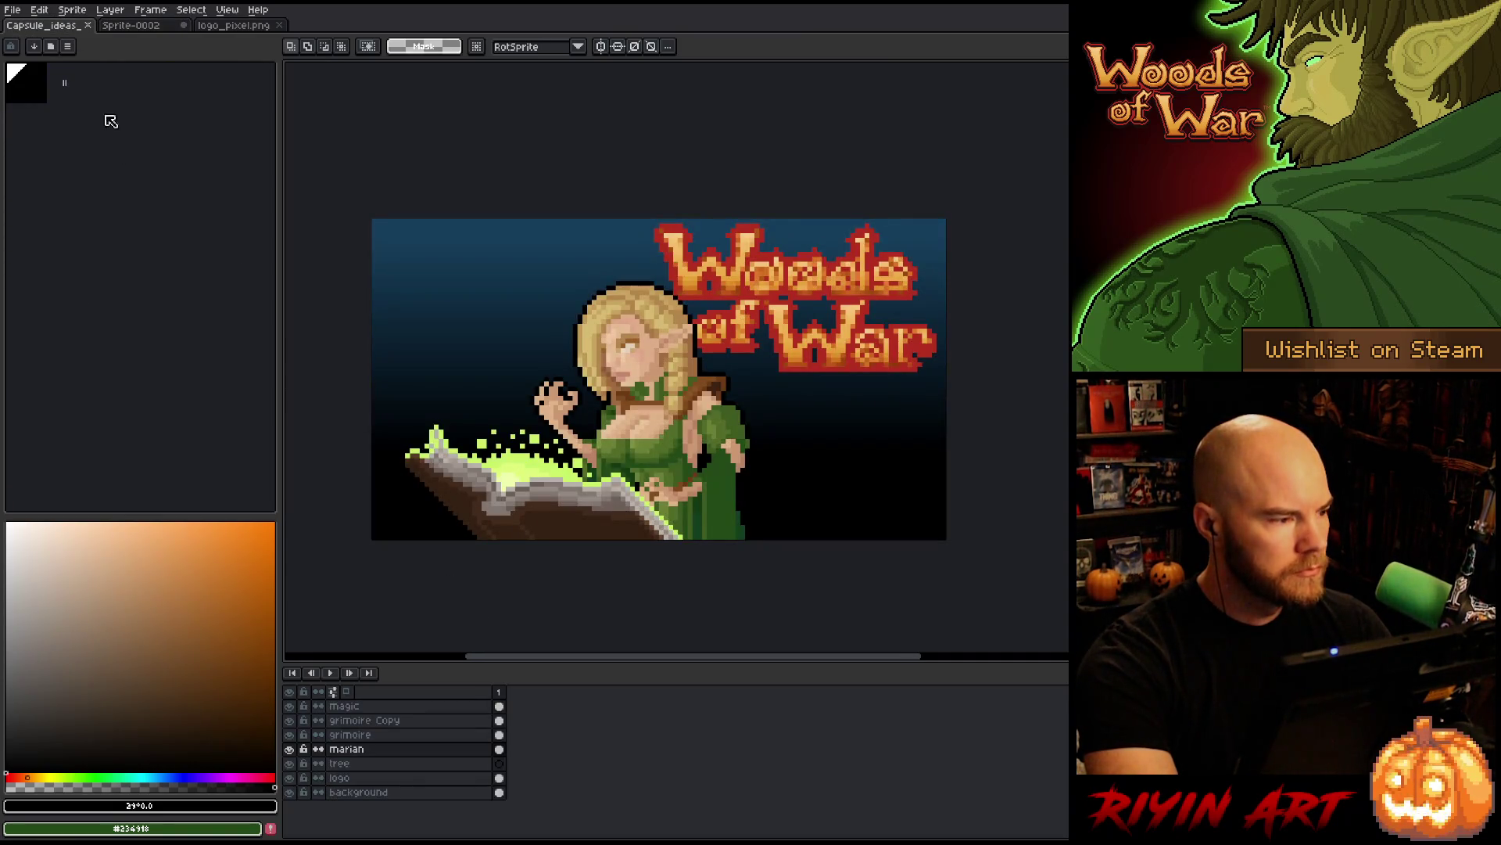
- Save the capsule artwork under the new version name Capsule_ideas_v3.aseprite
left_click(41, 11)
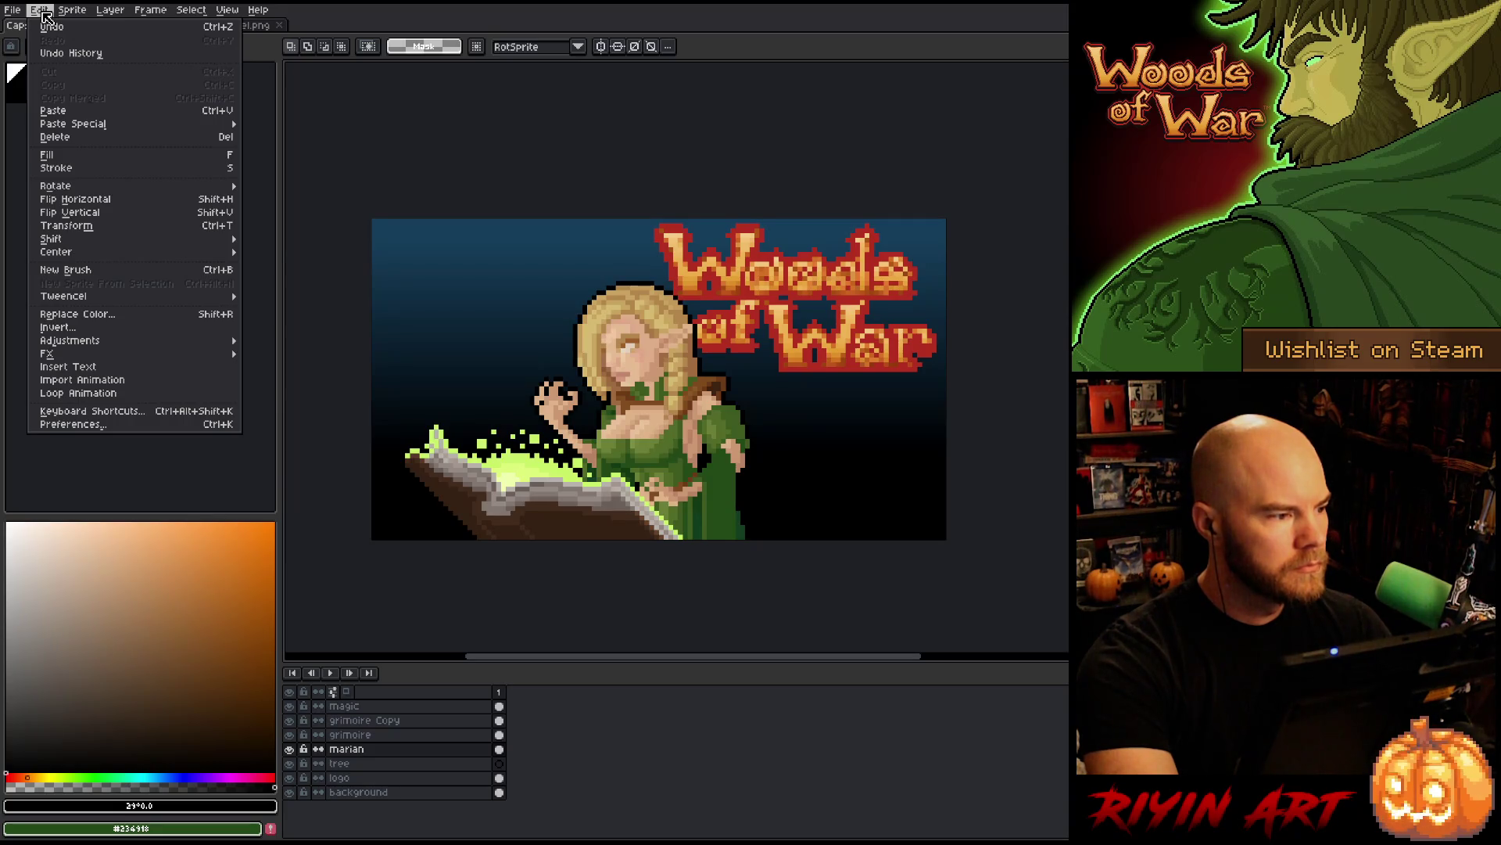
left_click(43, 12)
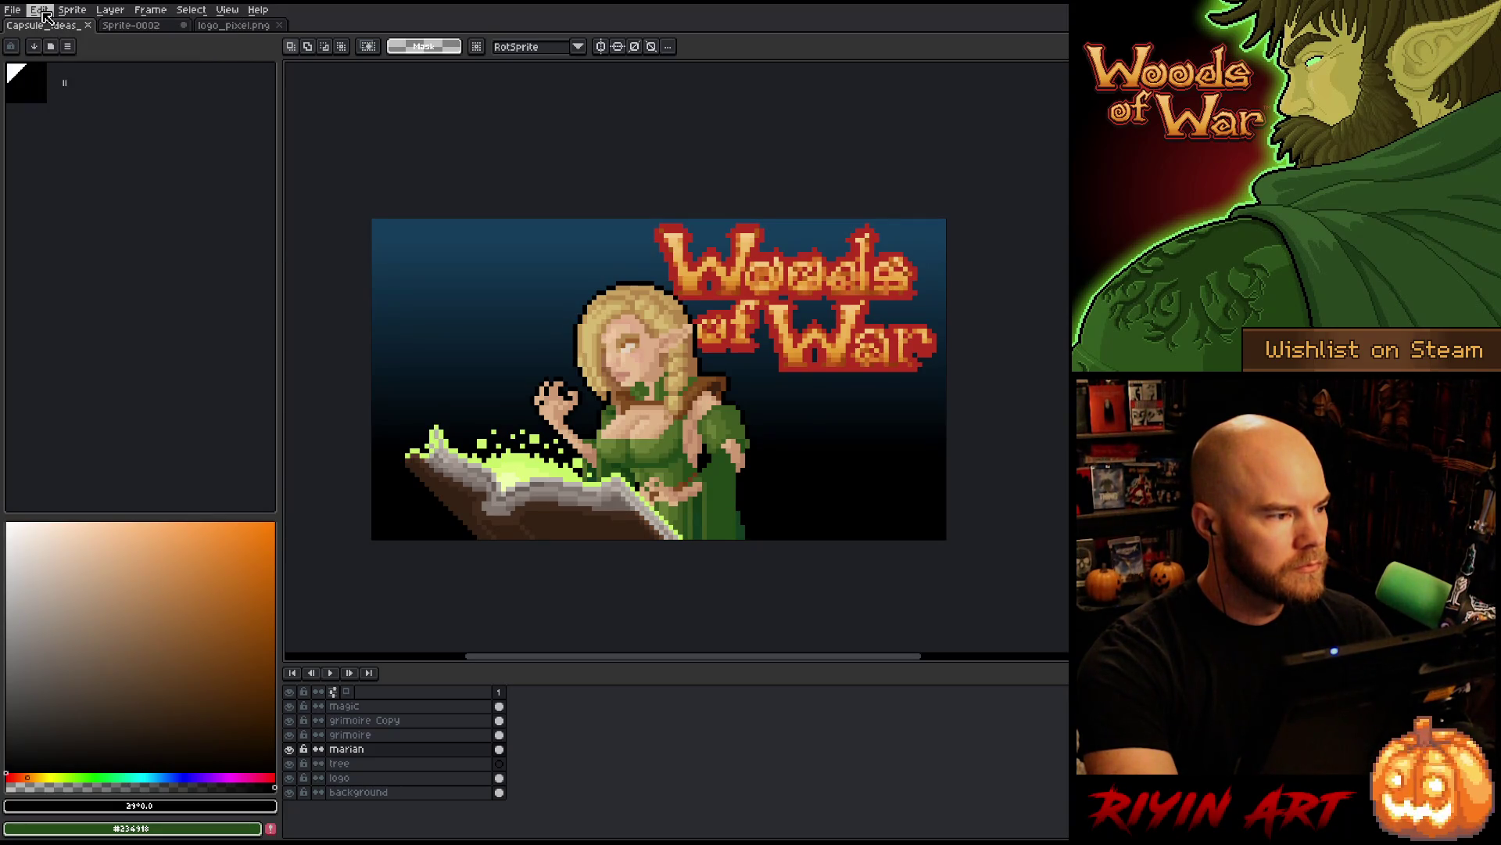
left_click(16, 11)
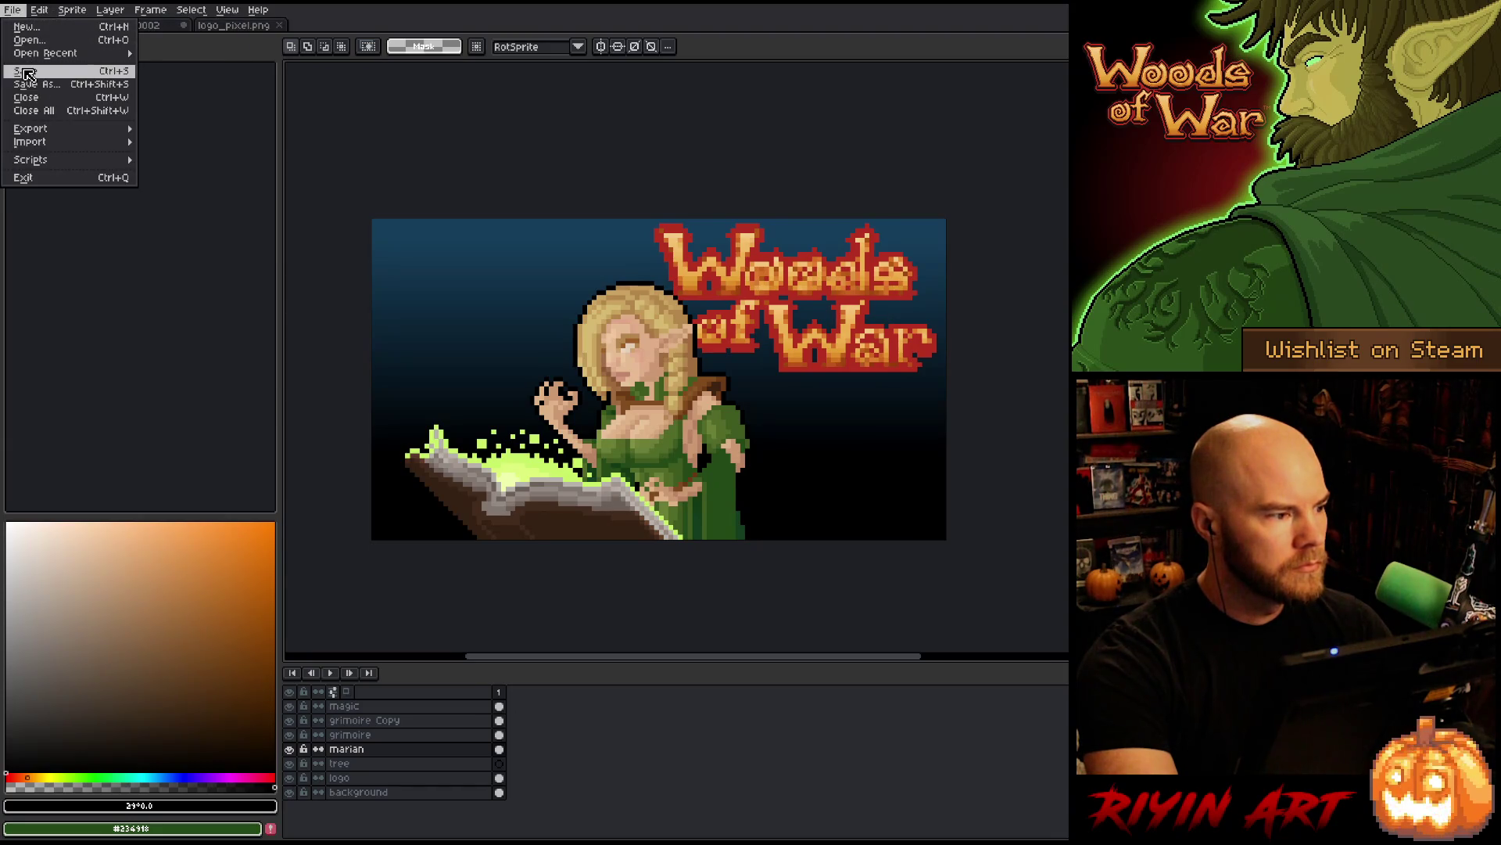
left_click(12, 11)
left_click(12, 11)
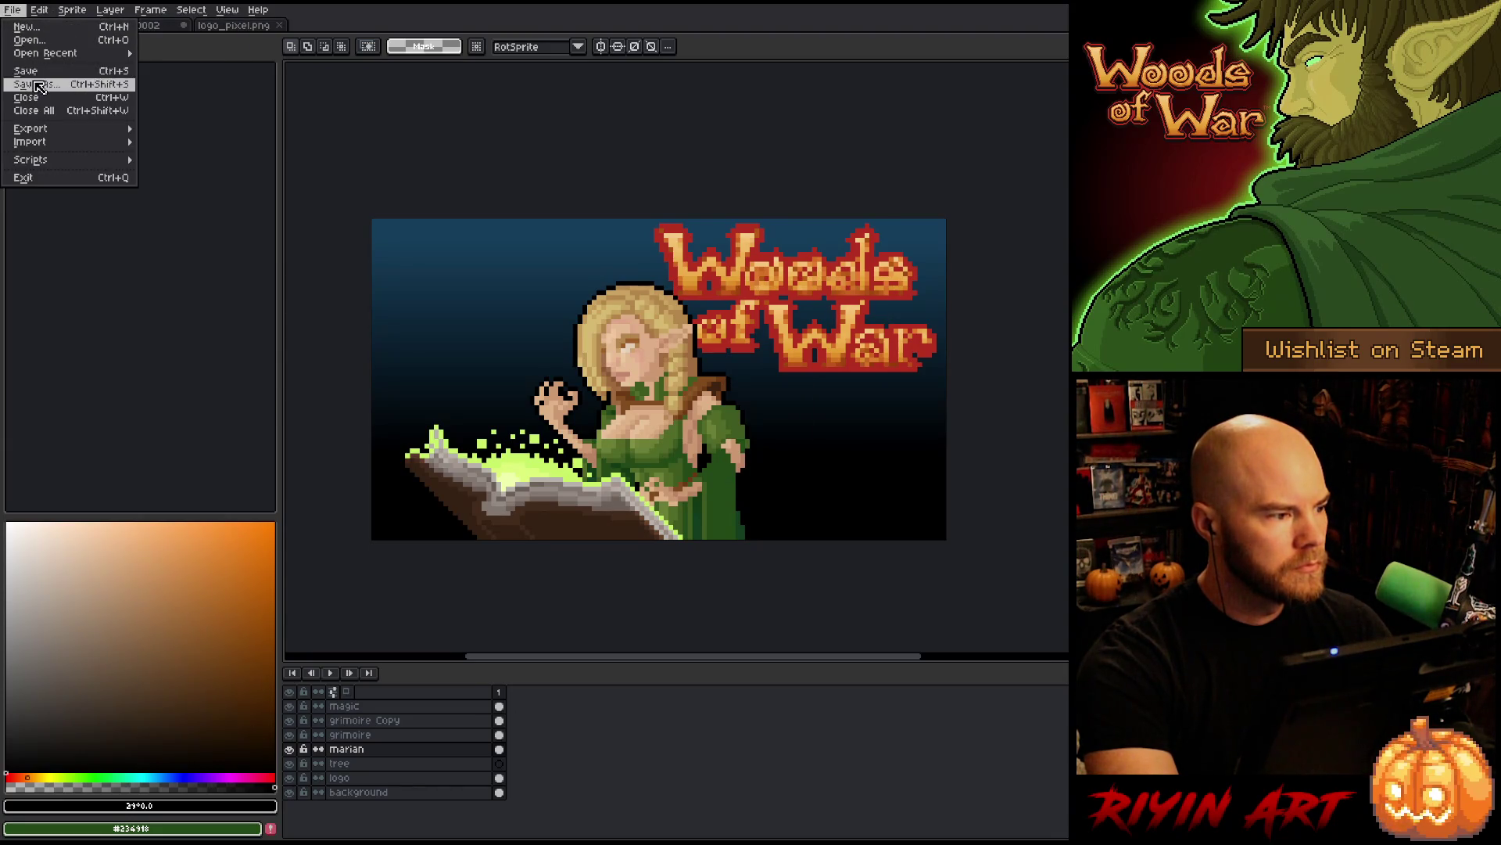
left_click(24, 83)
left_click(576, 528)
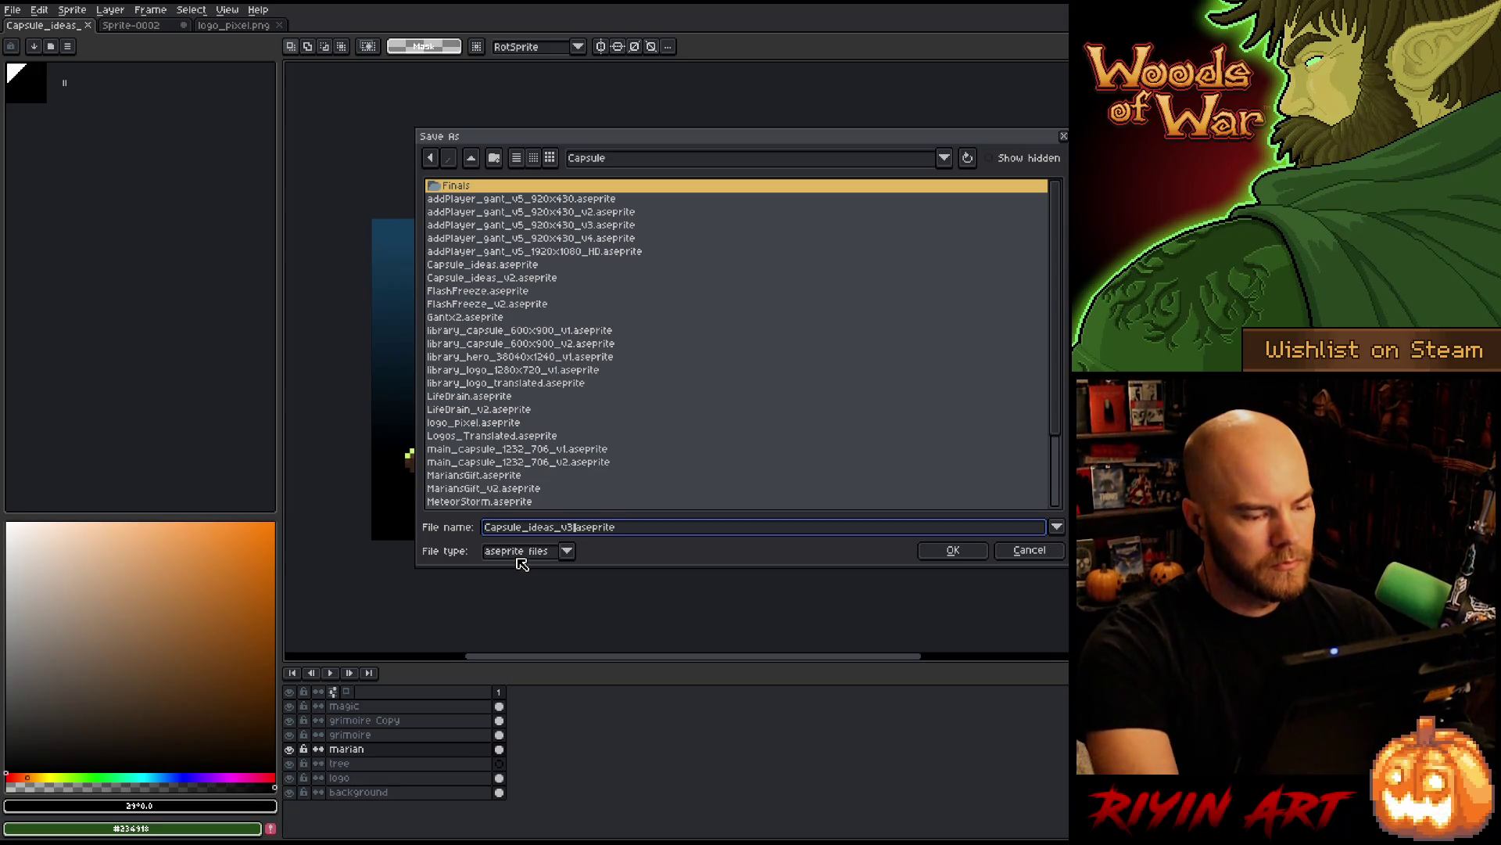
key("Return")
left_click(39, 9)
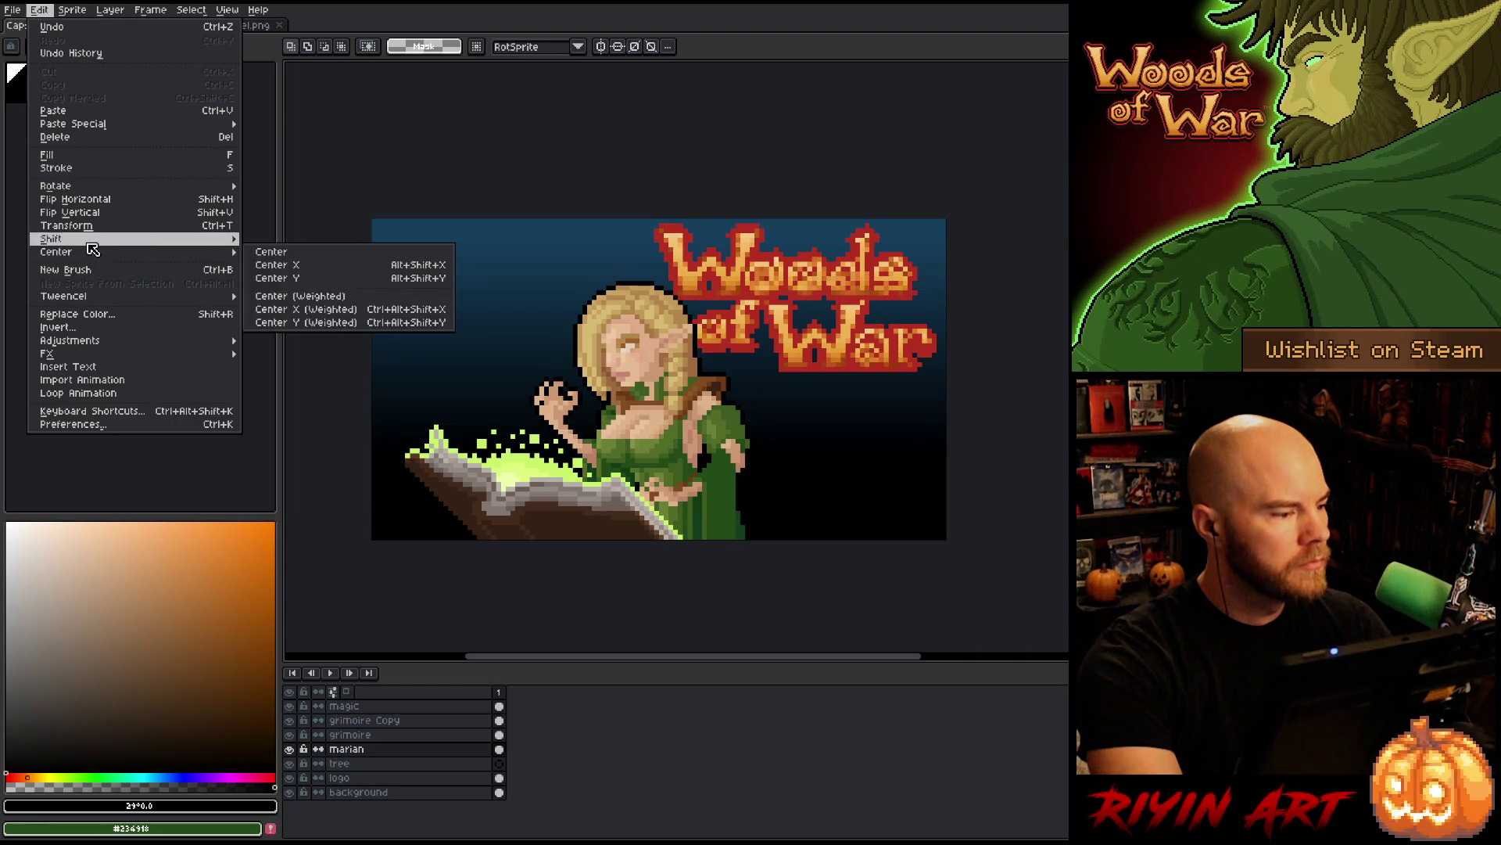
- Resize the capsule sprite to 480 px wide (400%, 480×268) and recentre it in view
mouse_move(72, 10)
left_click(100, 76)
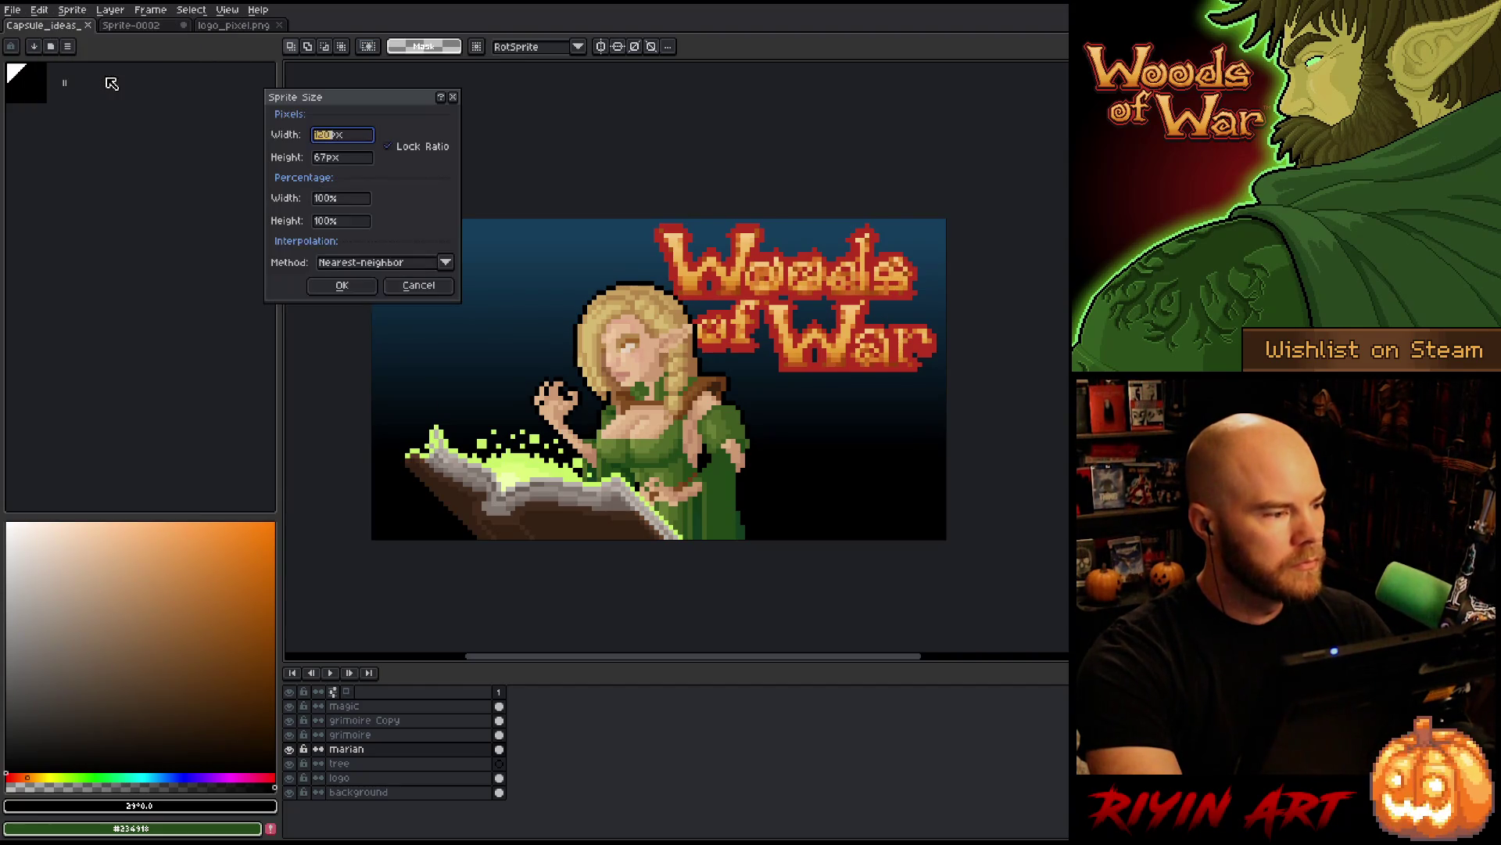
type("480")
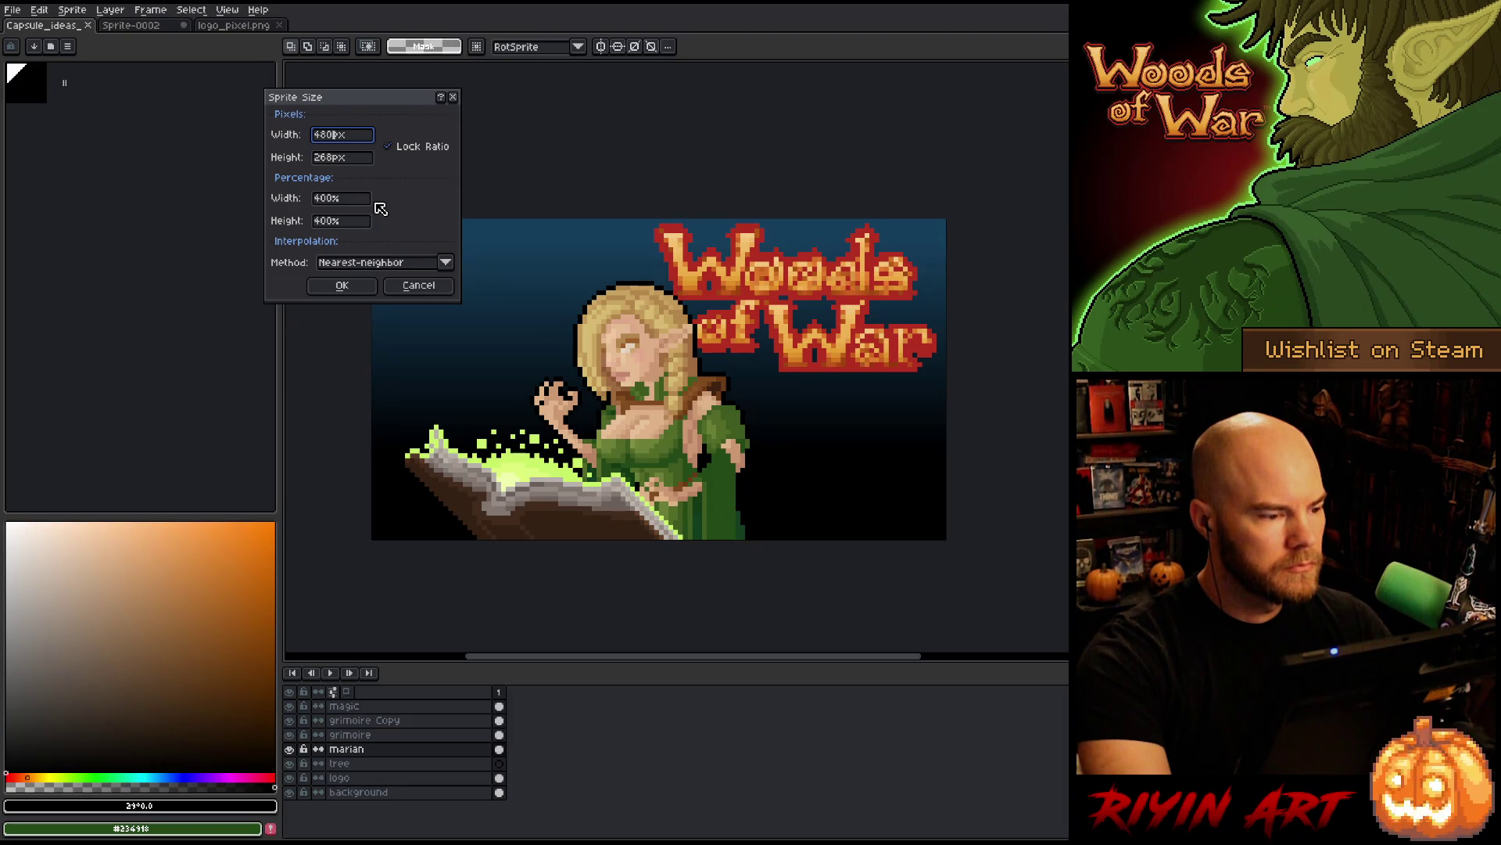
left_click(366, 284)
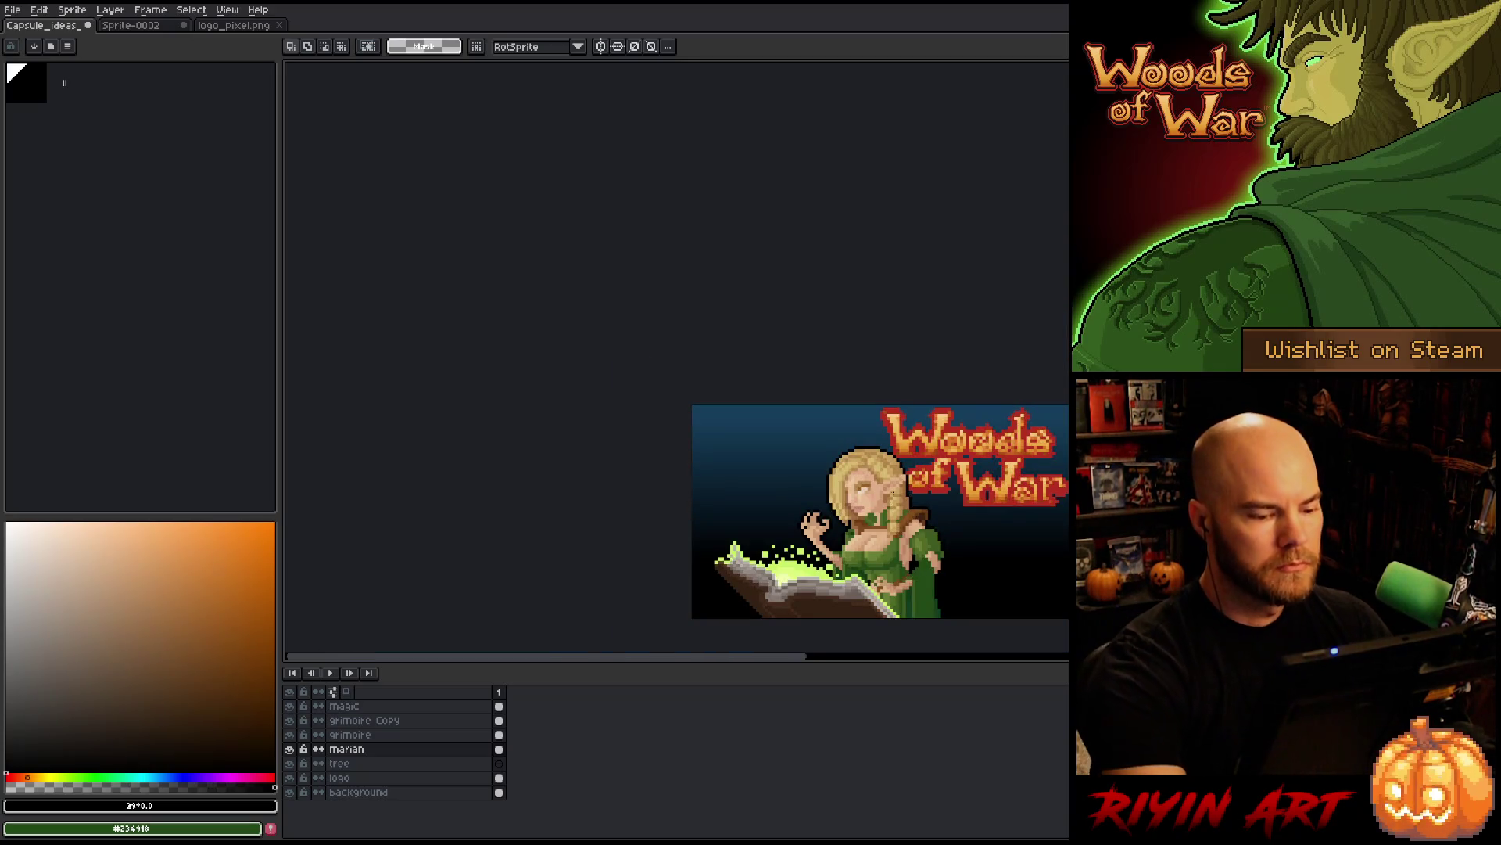
key("h")
left_click_drag(886, 486, 653, 365)
key("m")
scroll(653, 365, "up", 1)
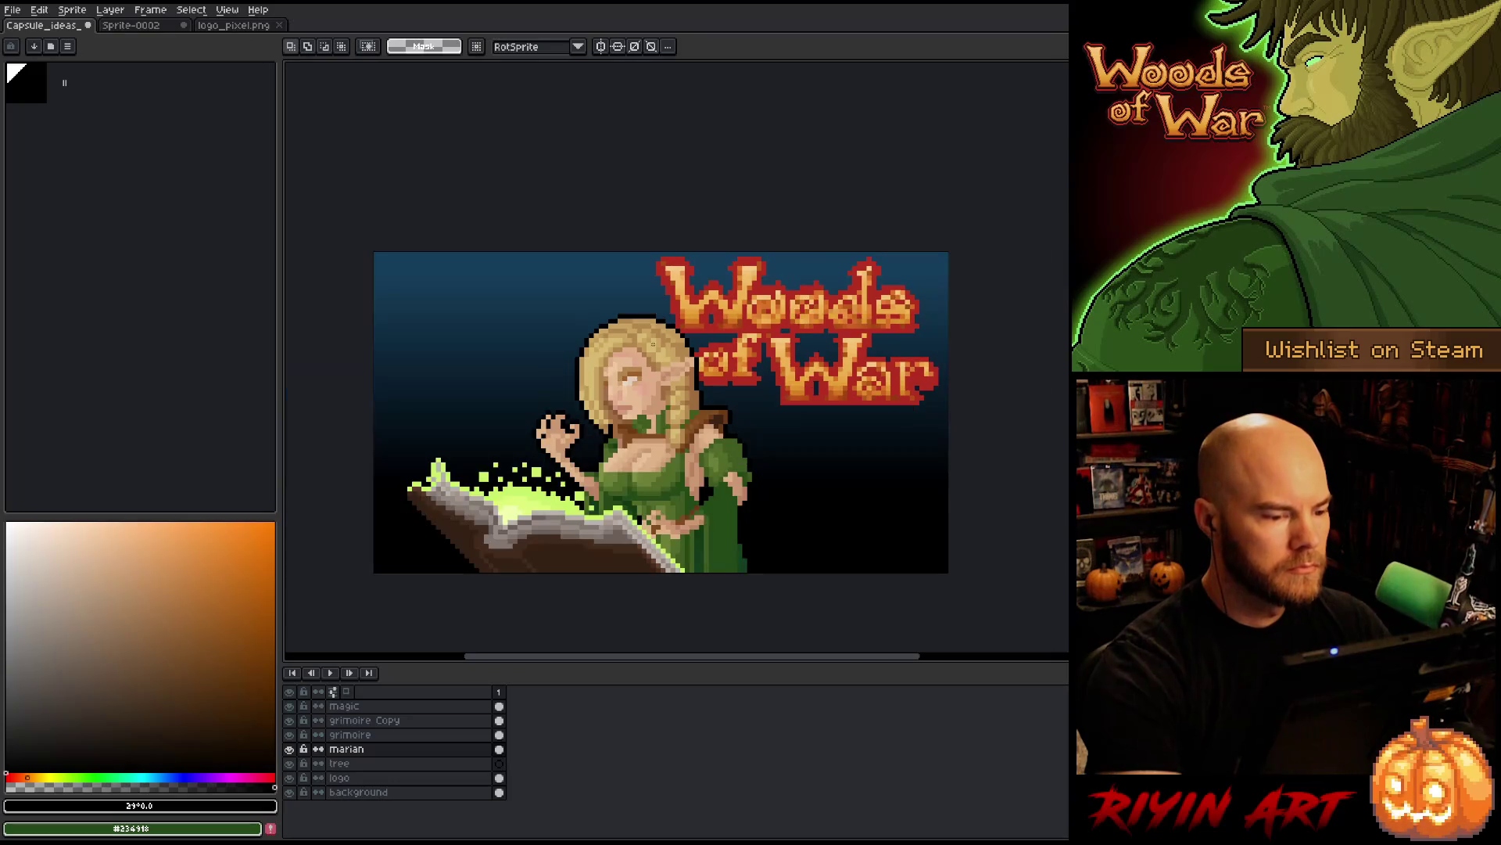
left_click_drag(512, 607, 508, 584)
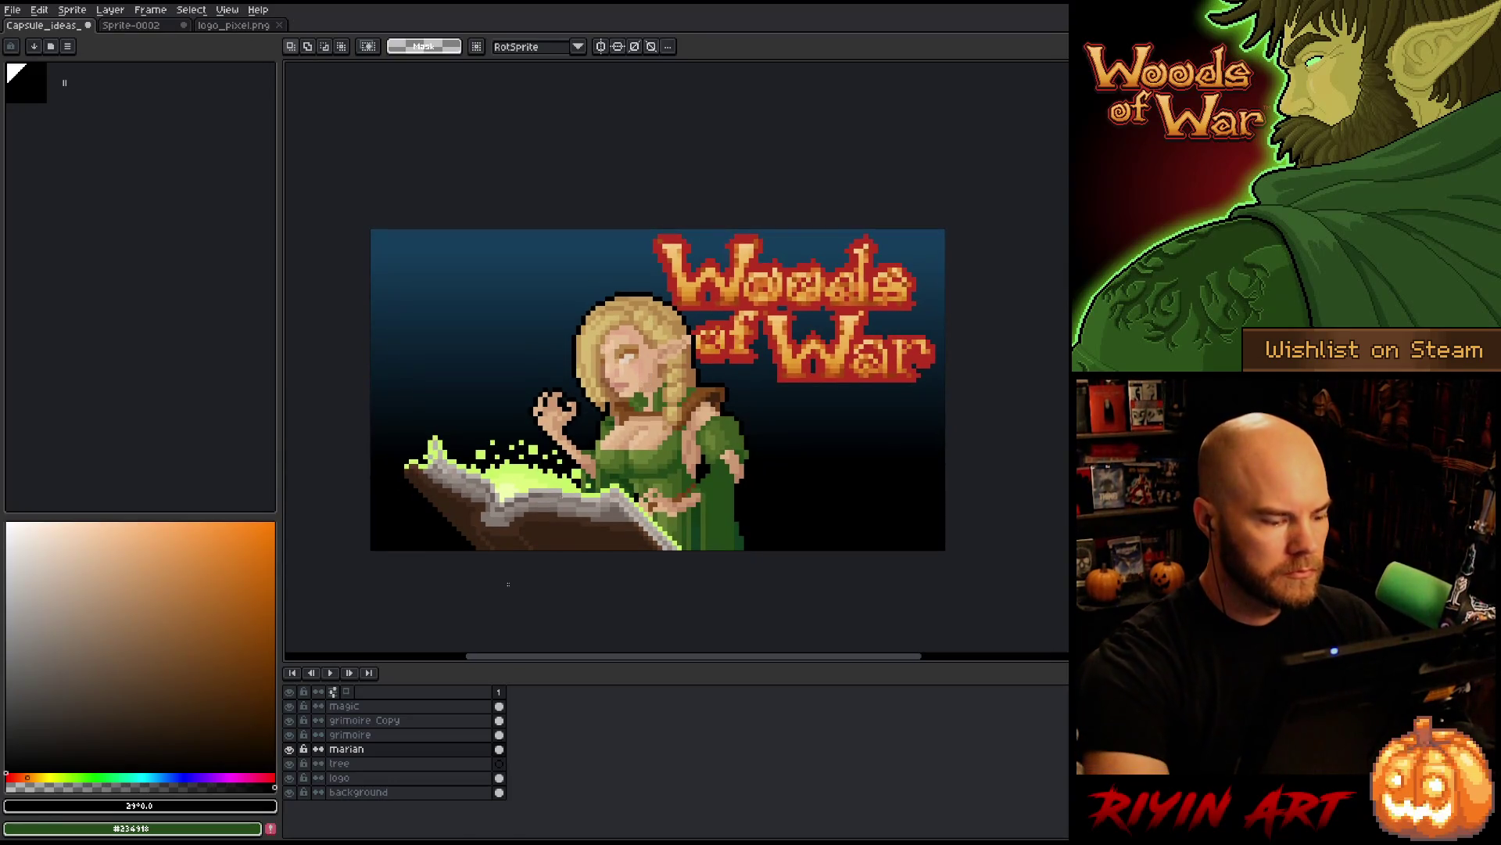
left_click(249, 25)
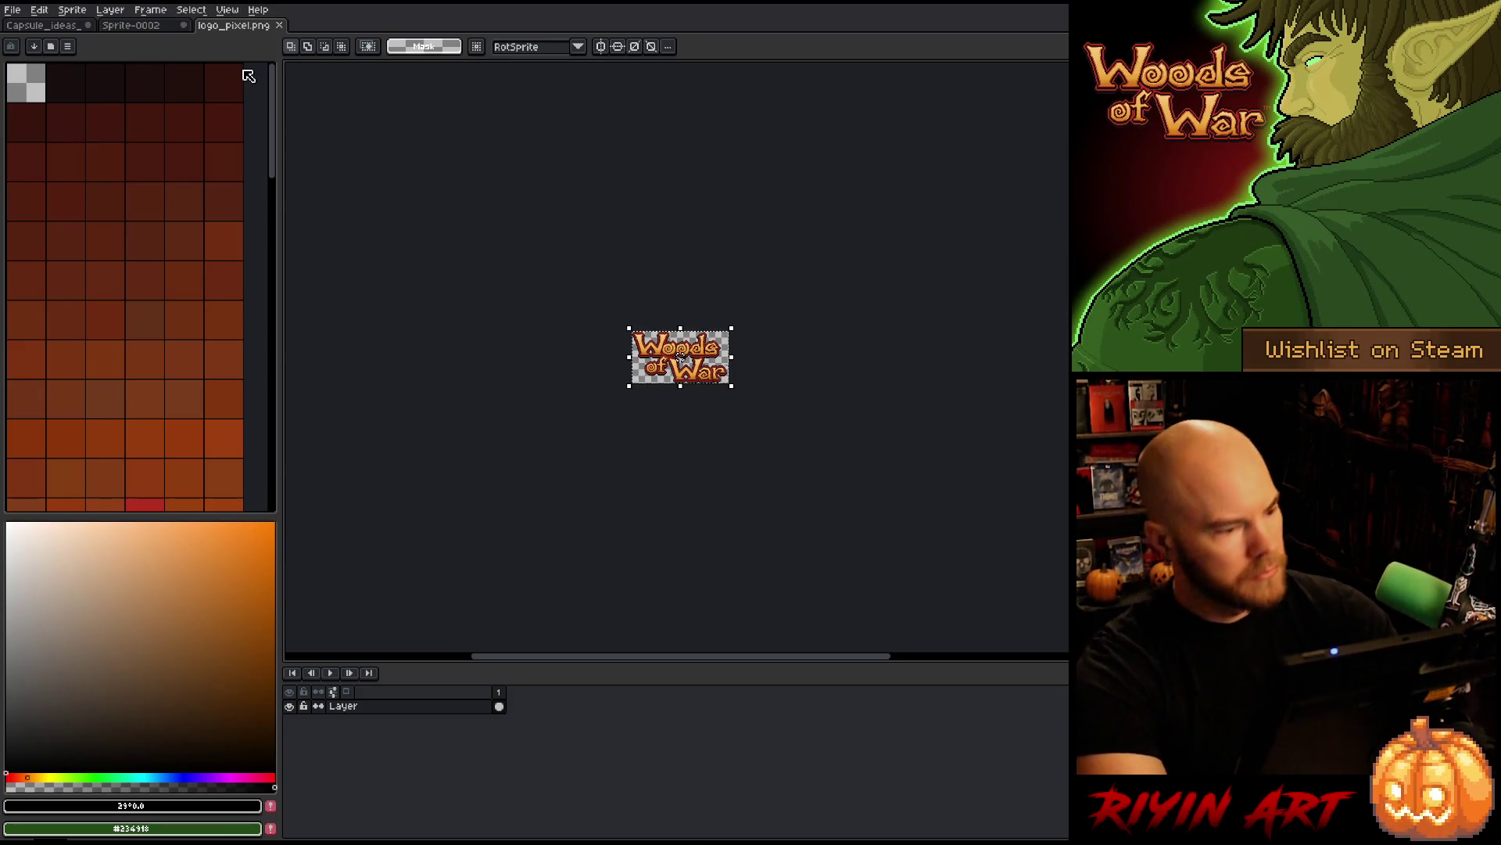
- Cut the logo out of its layer and paste it at the capsule's top right
left_click(40, 25)
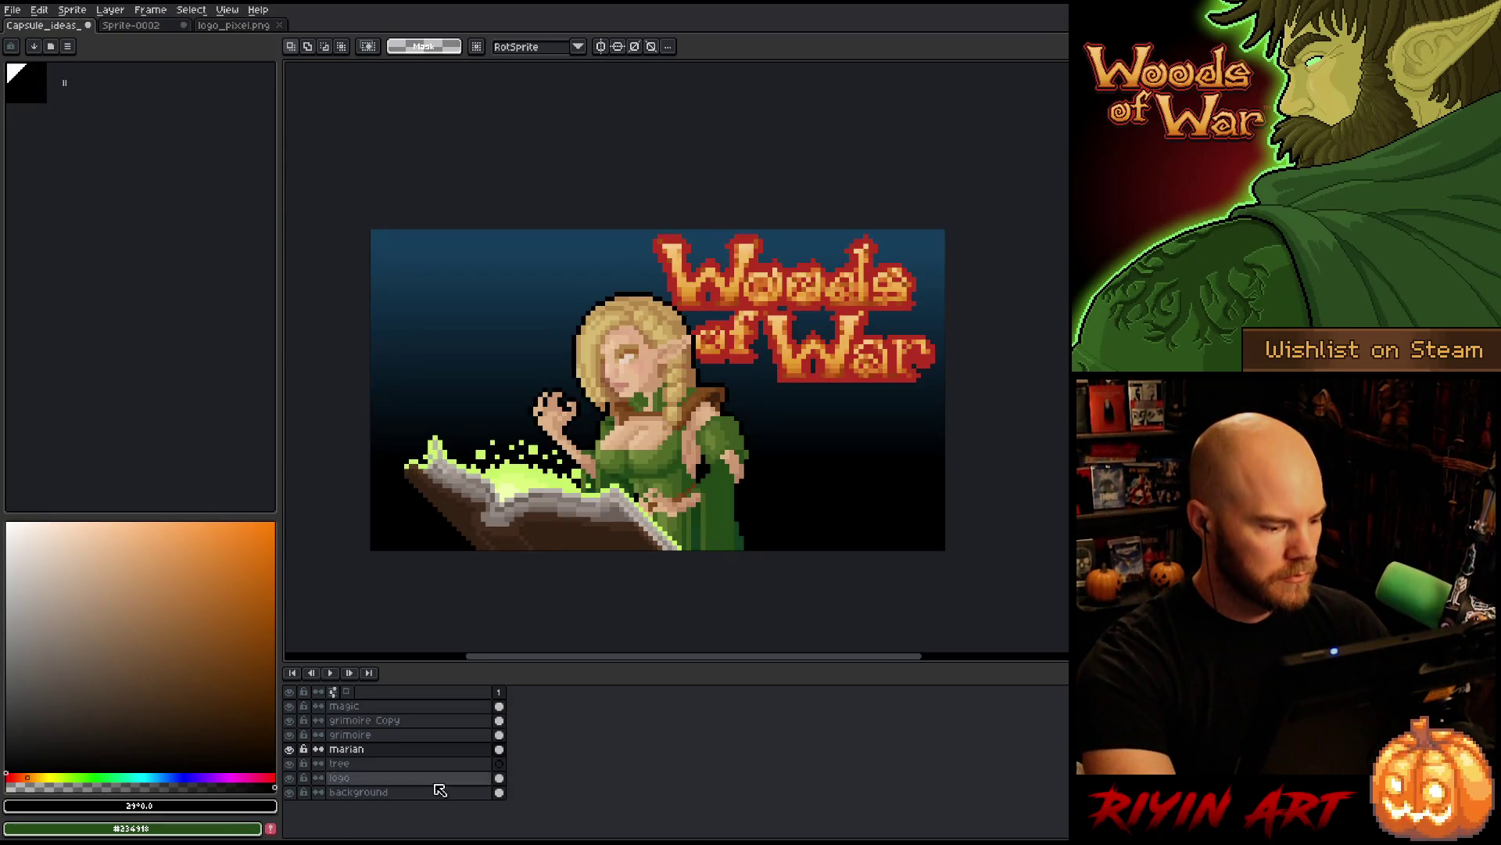
left_click(407, 779)
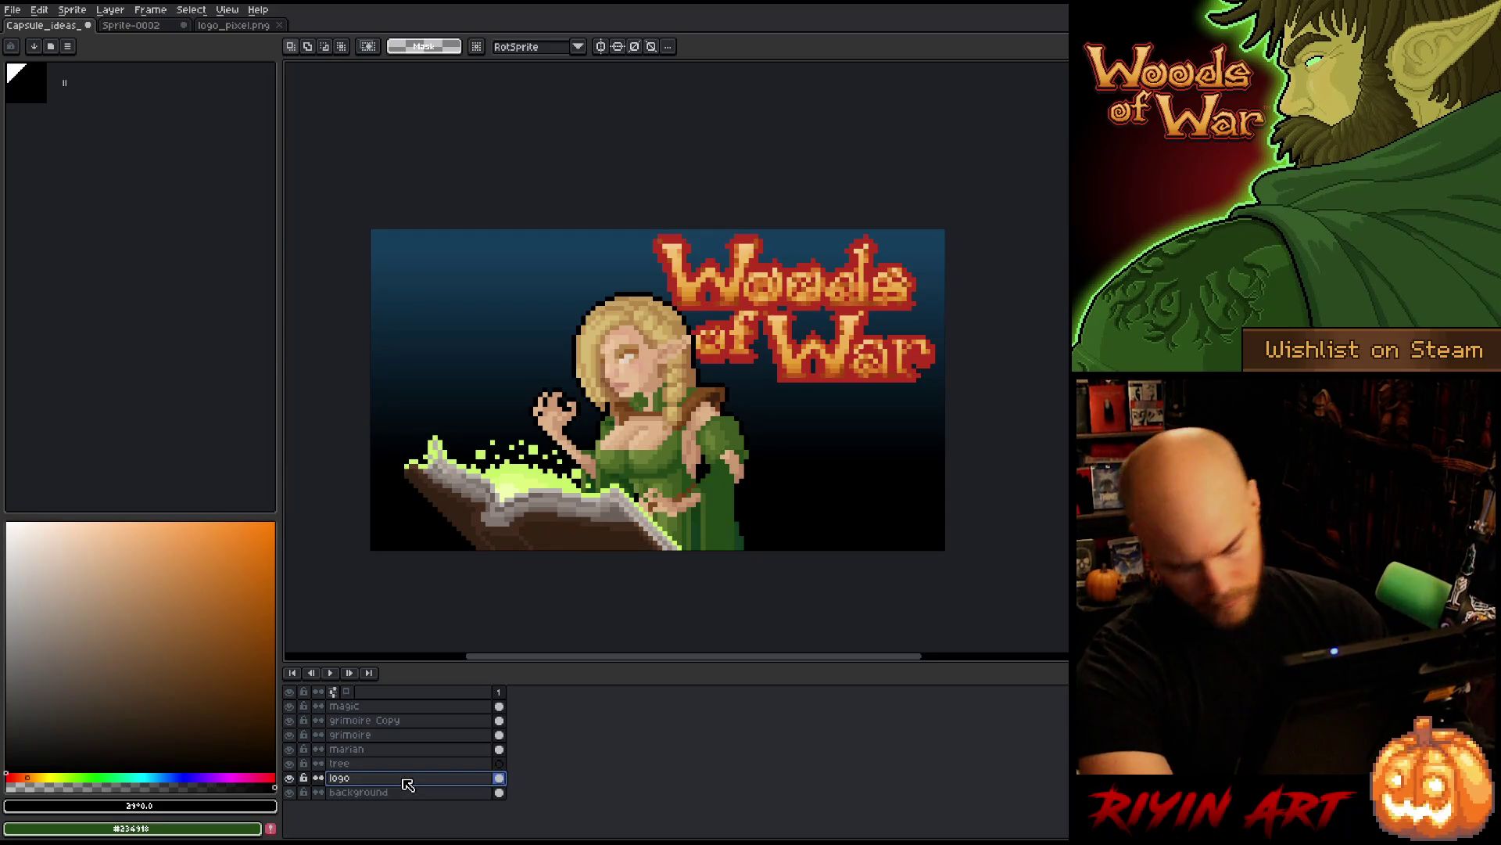
key("Delete")
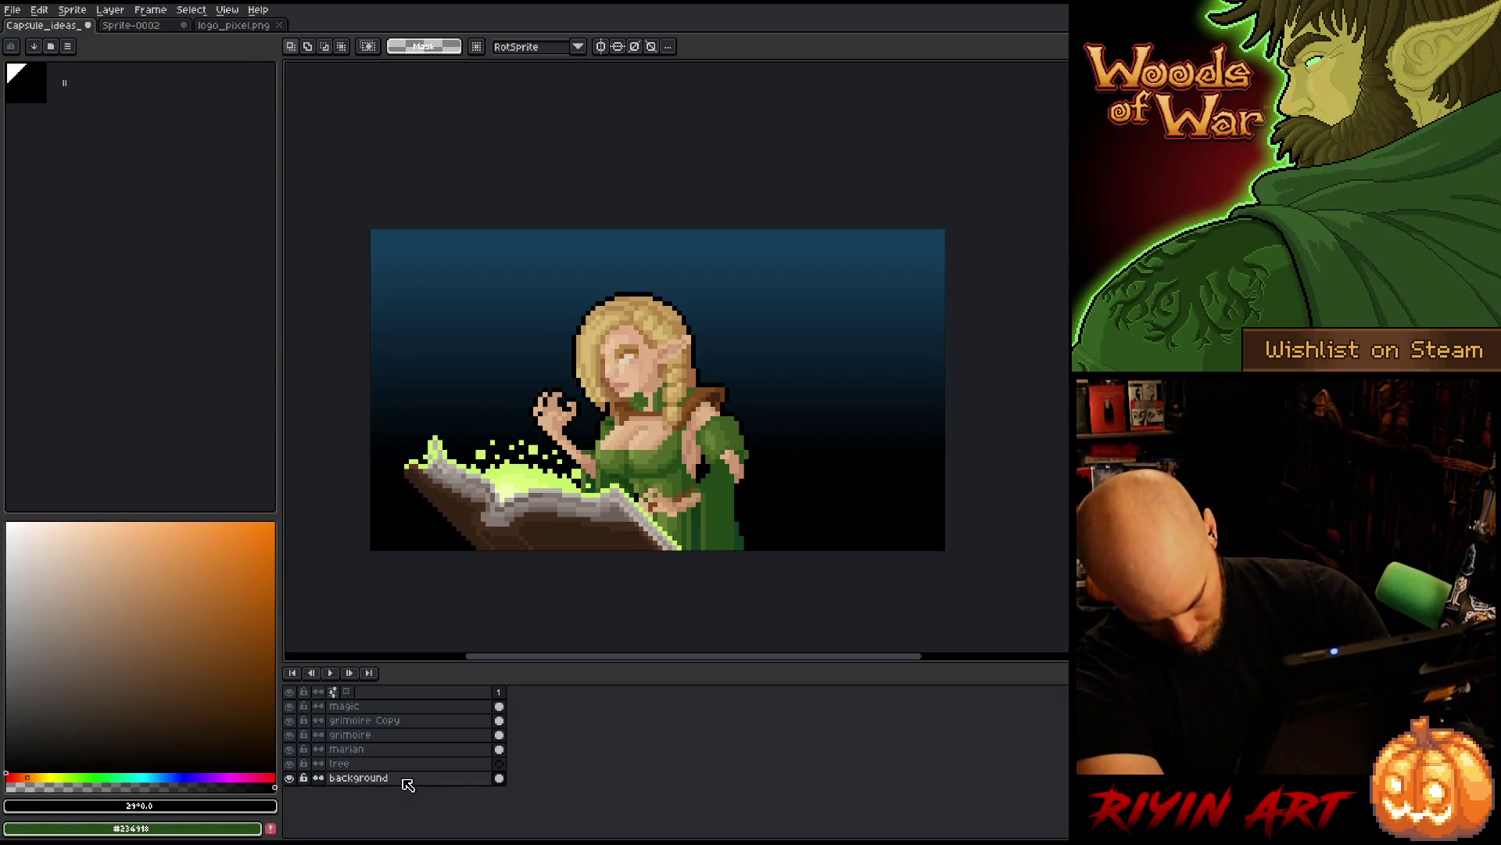
key("ctrl+z")
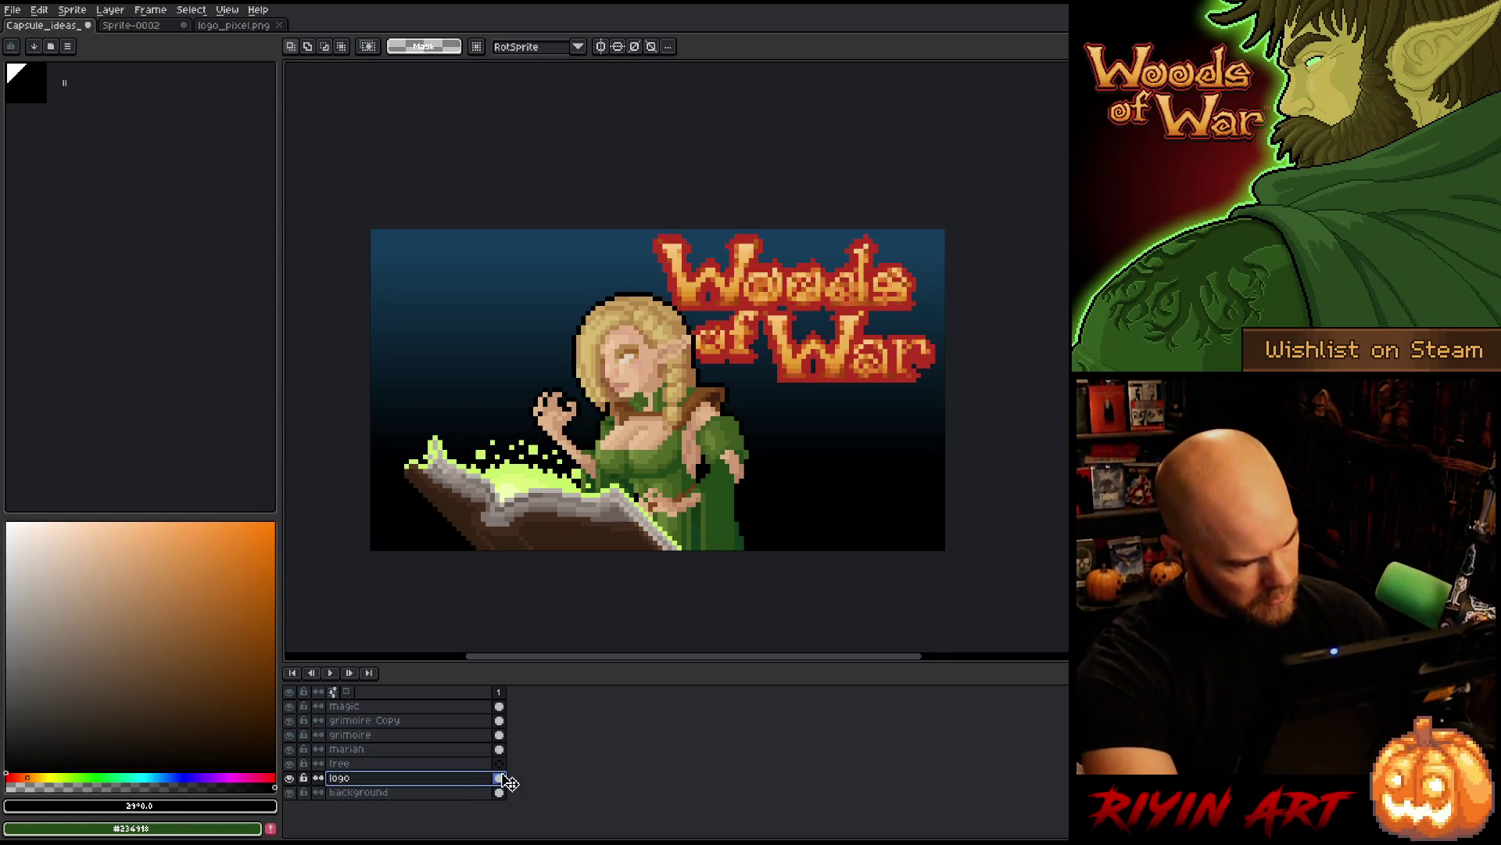
left_click(499, 777)
key("Delete")
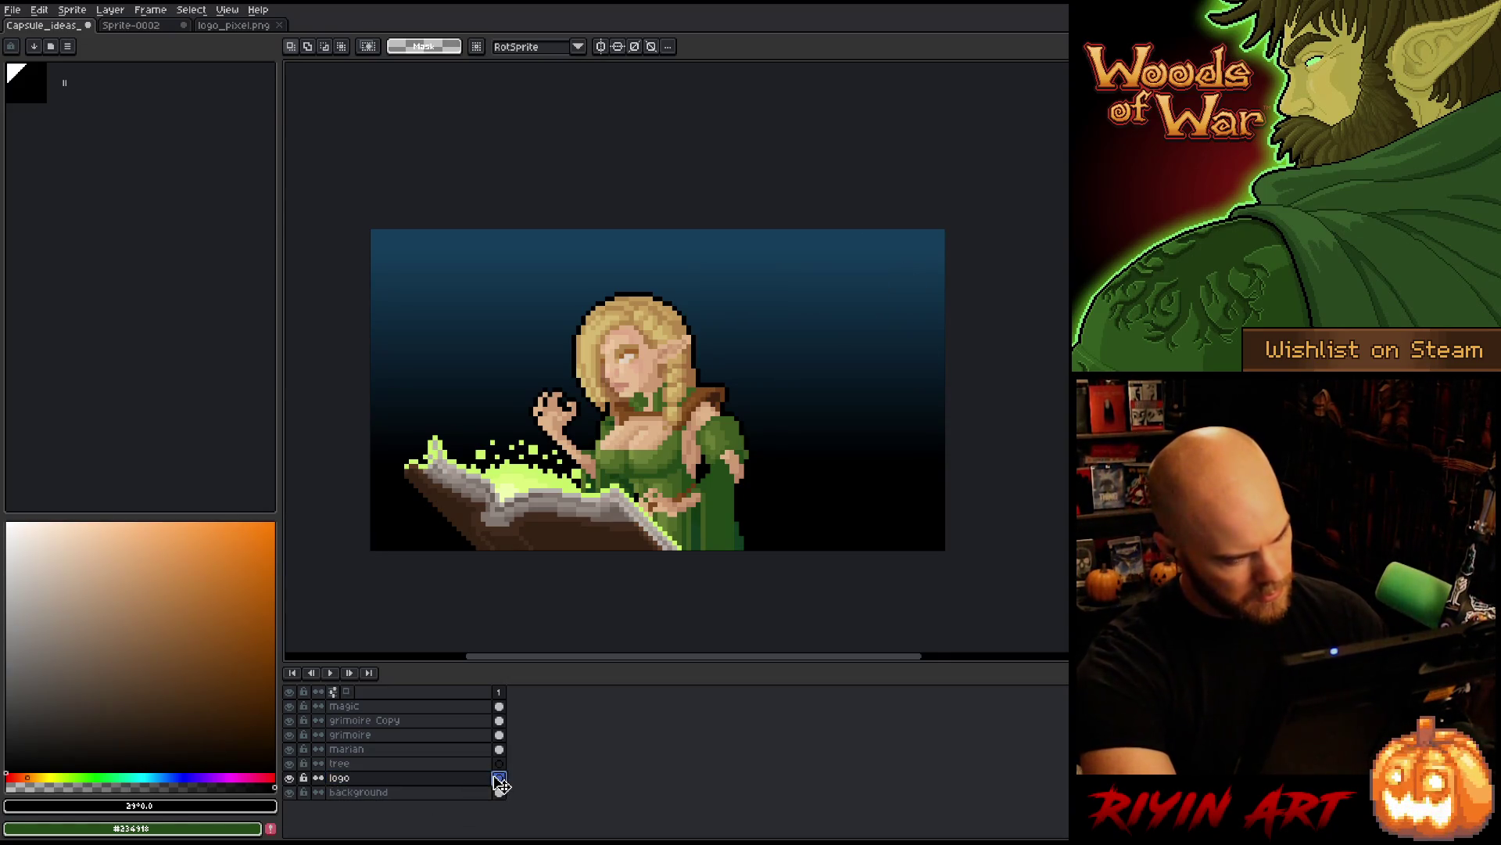
key("ctrl+v")
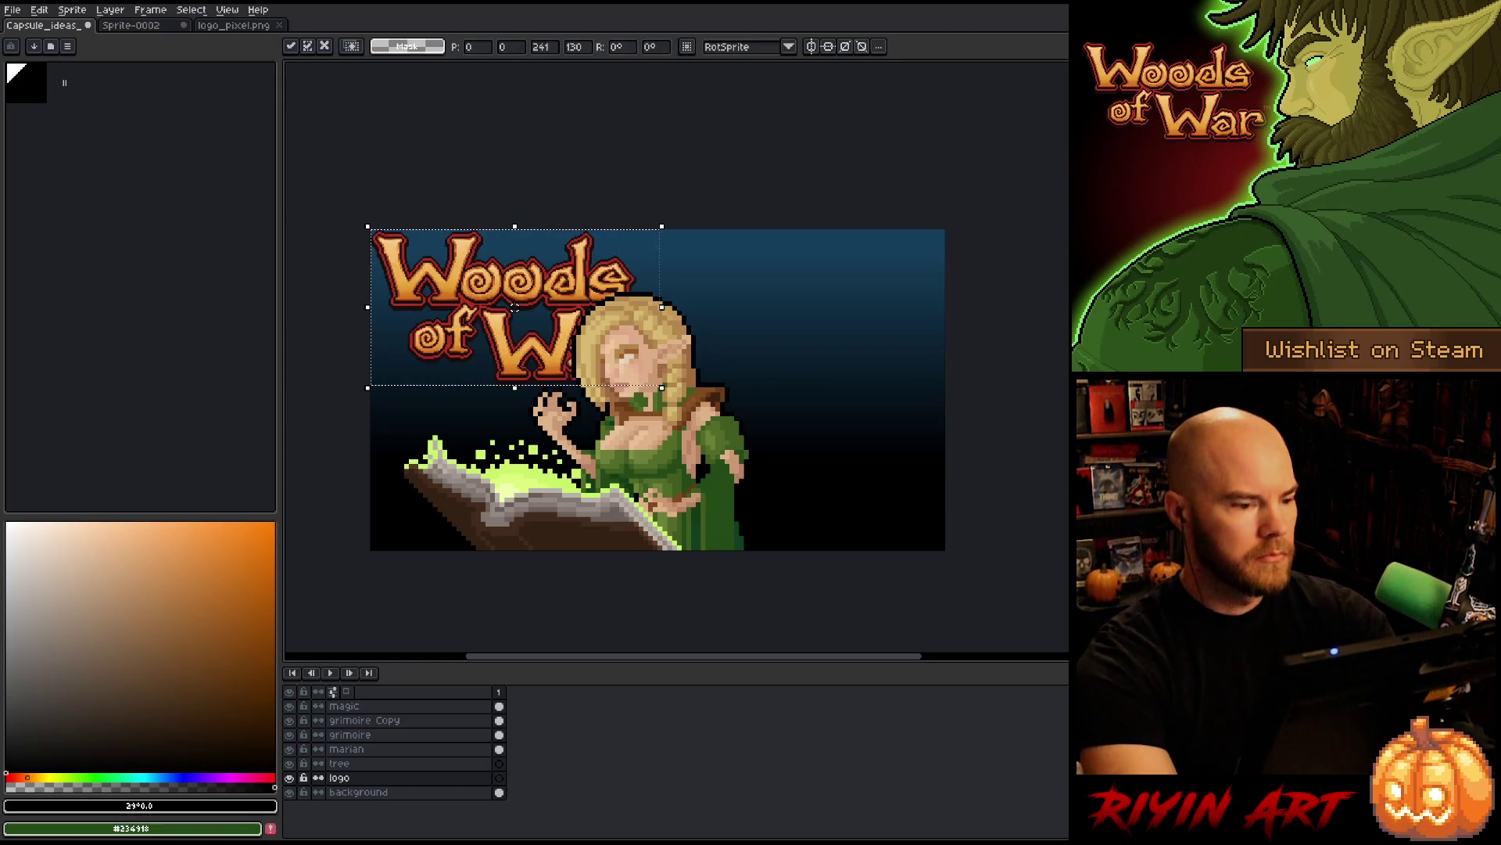
mouse_move(541, 265)
left_mouse_down()
mouse_move(837, 266)
mouse_move(821, 271)
left_mouse_up()
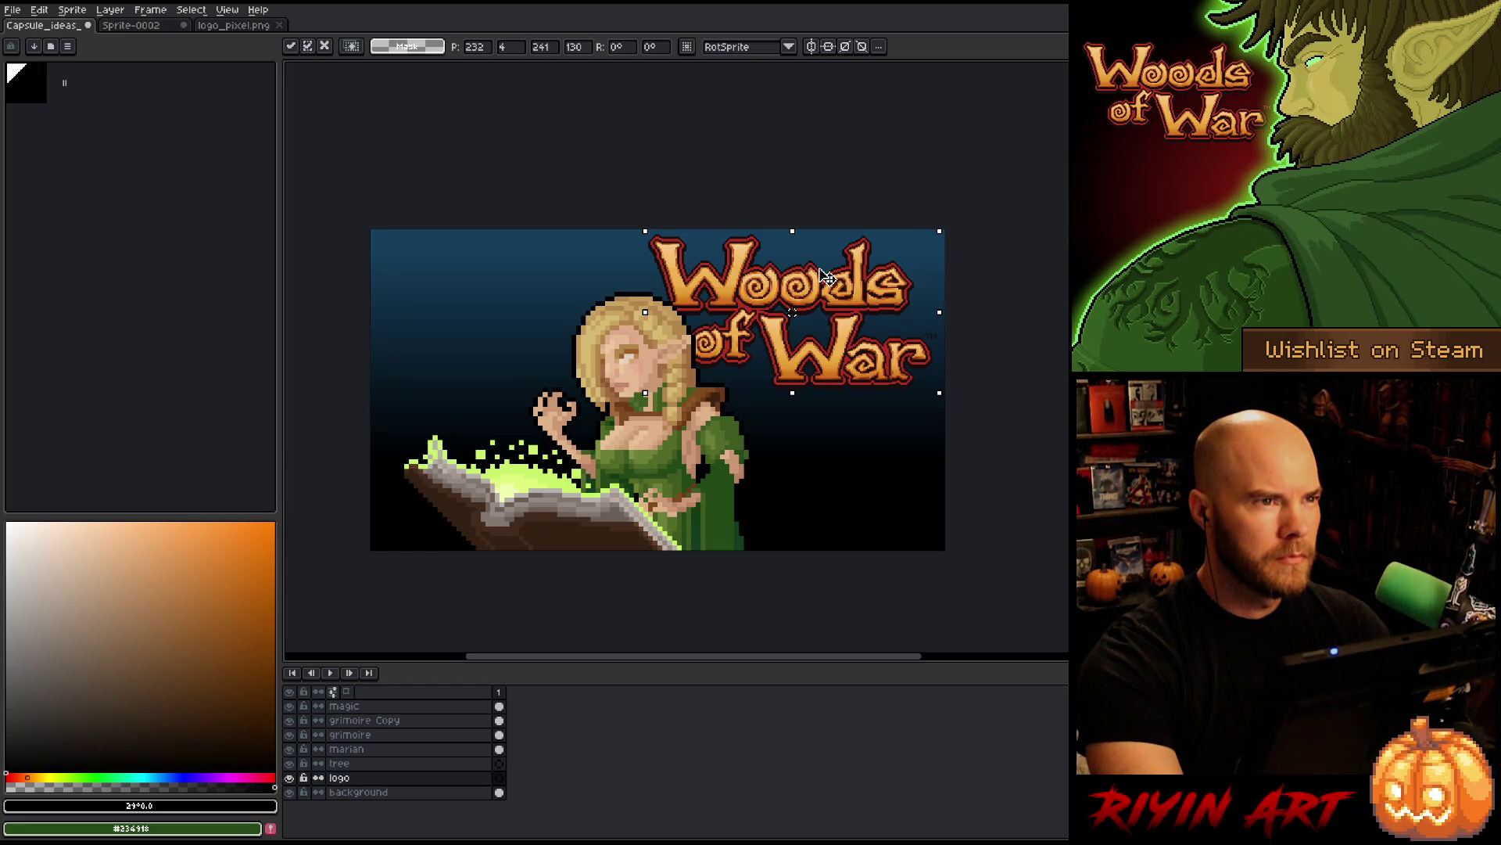
left_click_drag(827, 277, 827, 277)
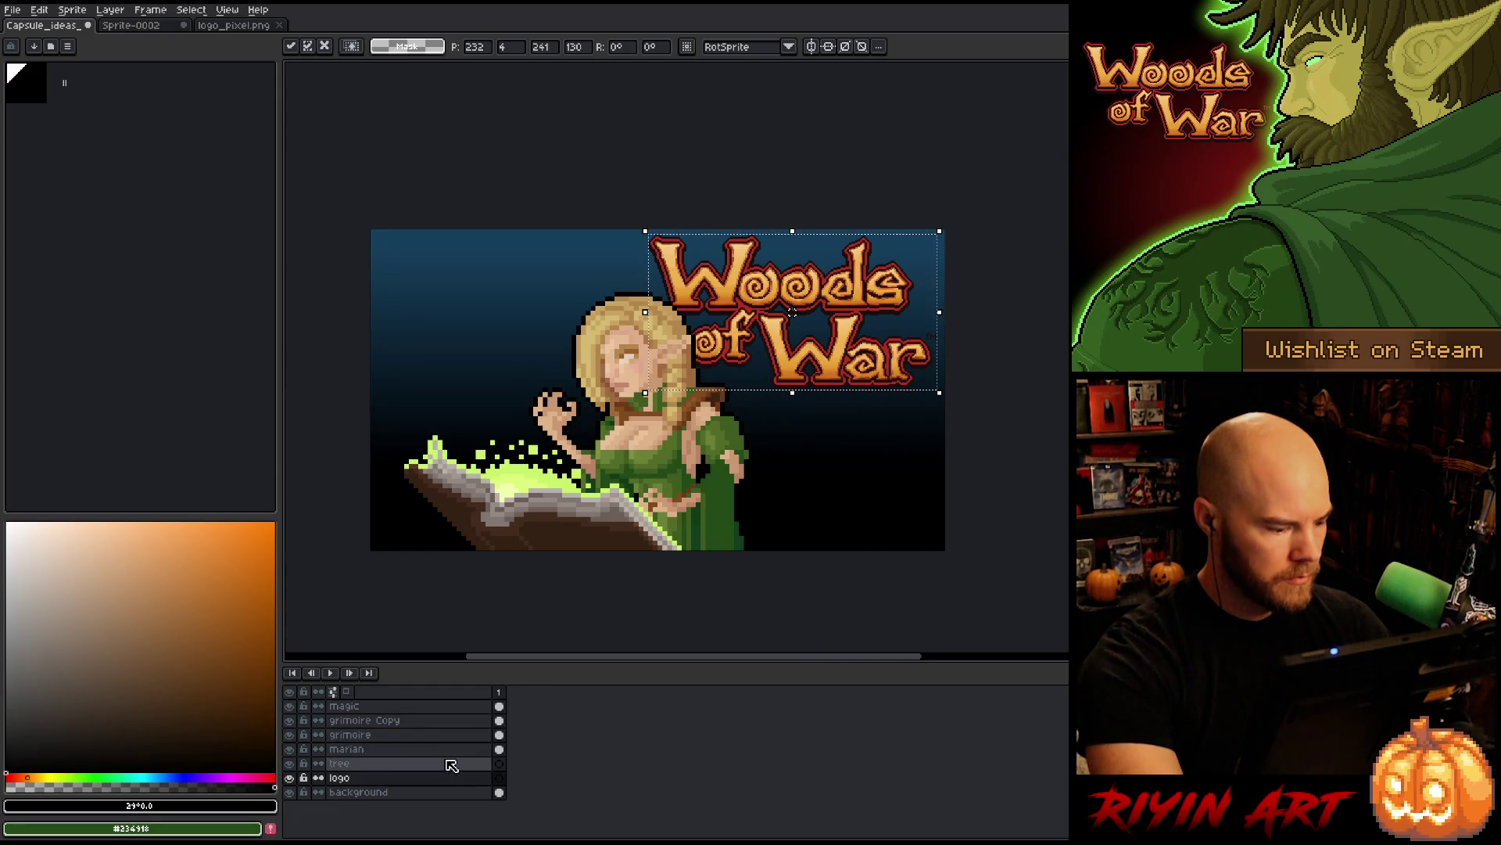
- Shift the magic, grimoire and marian layers slightly to the left
left_click_drag(447, 749, 438, 707)
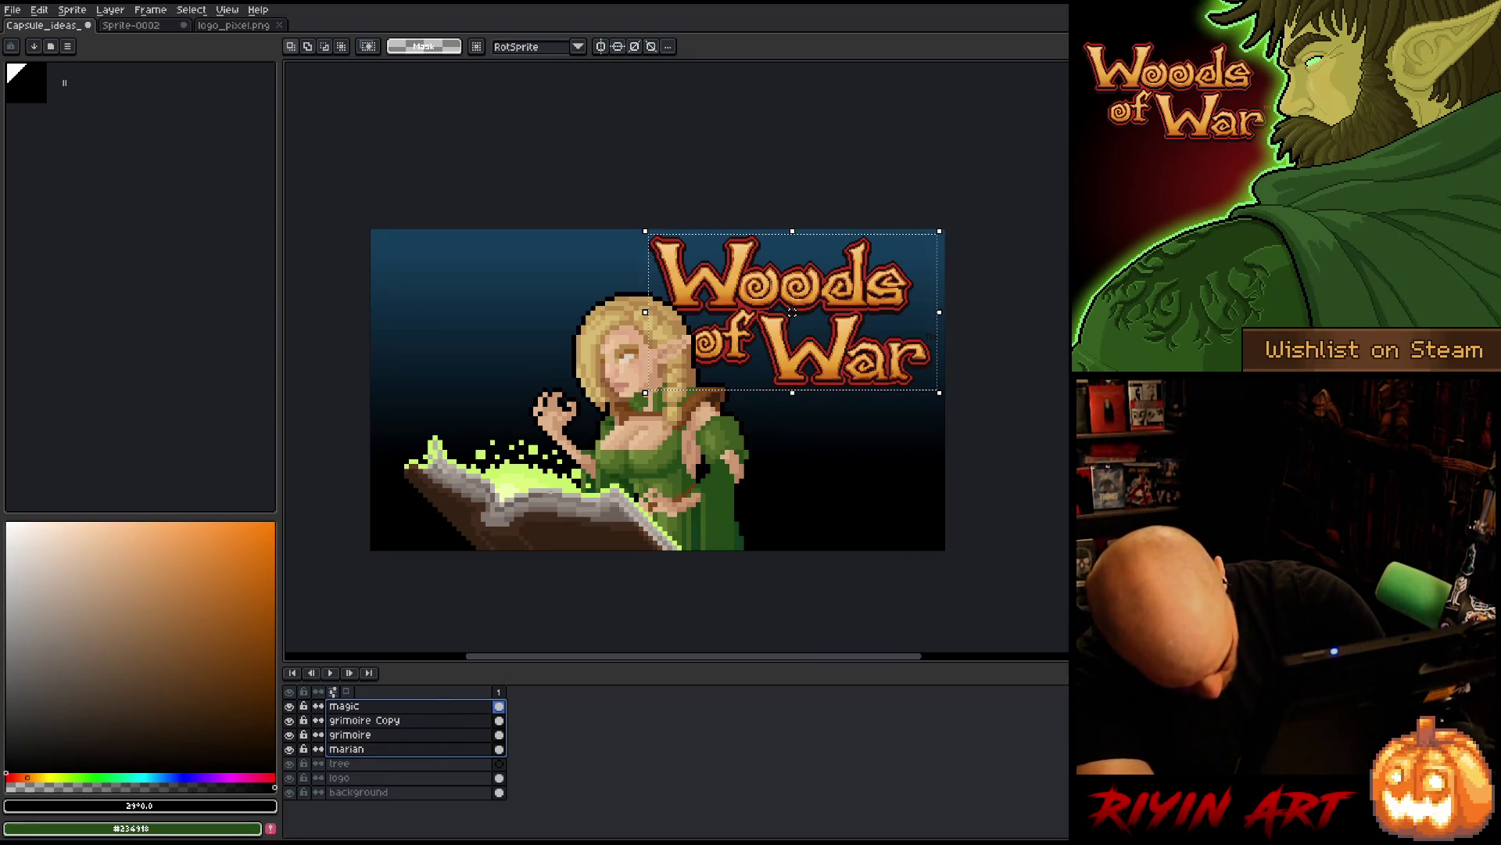
key("ctrl+d")
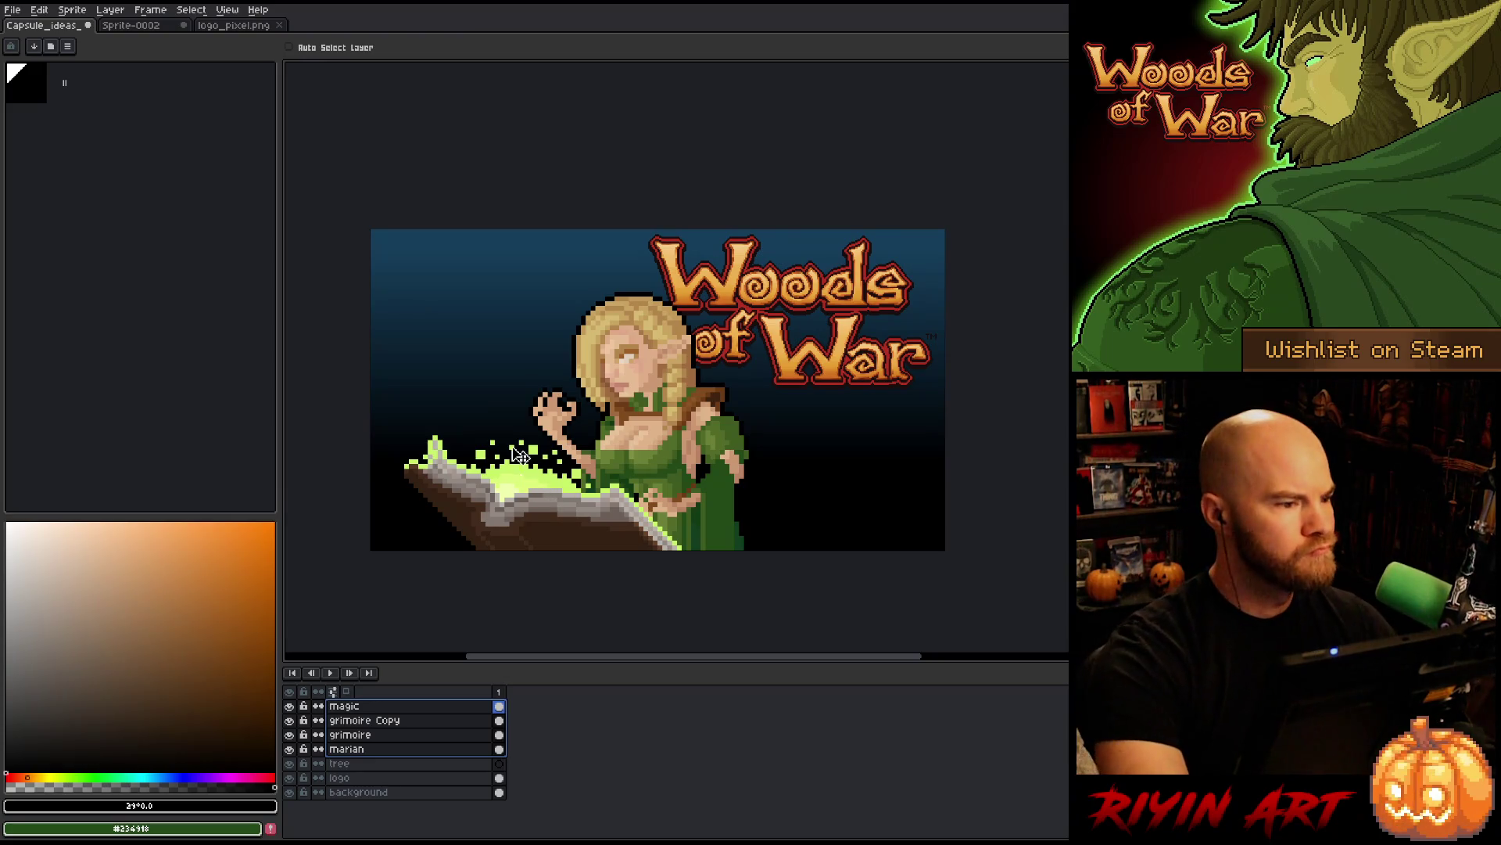
left_click_drag(669, 438, 657, 437)
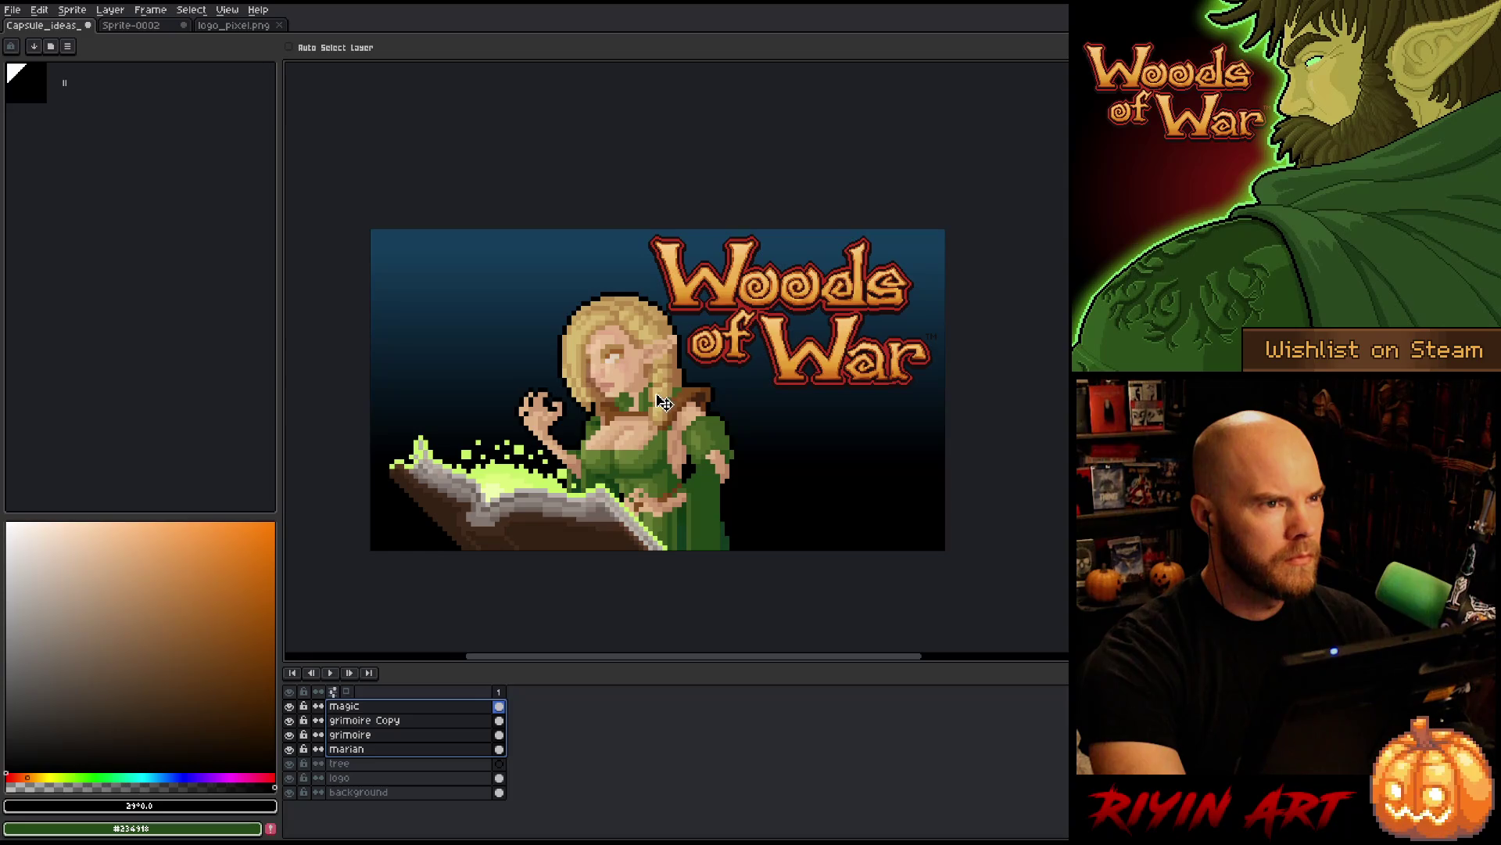
scroll(640, 345, "up", 1)
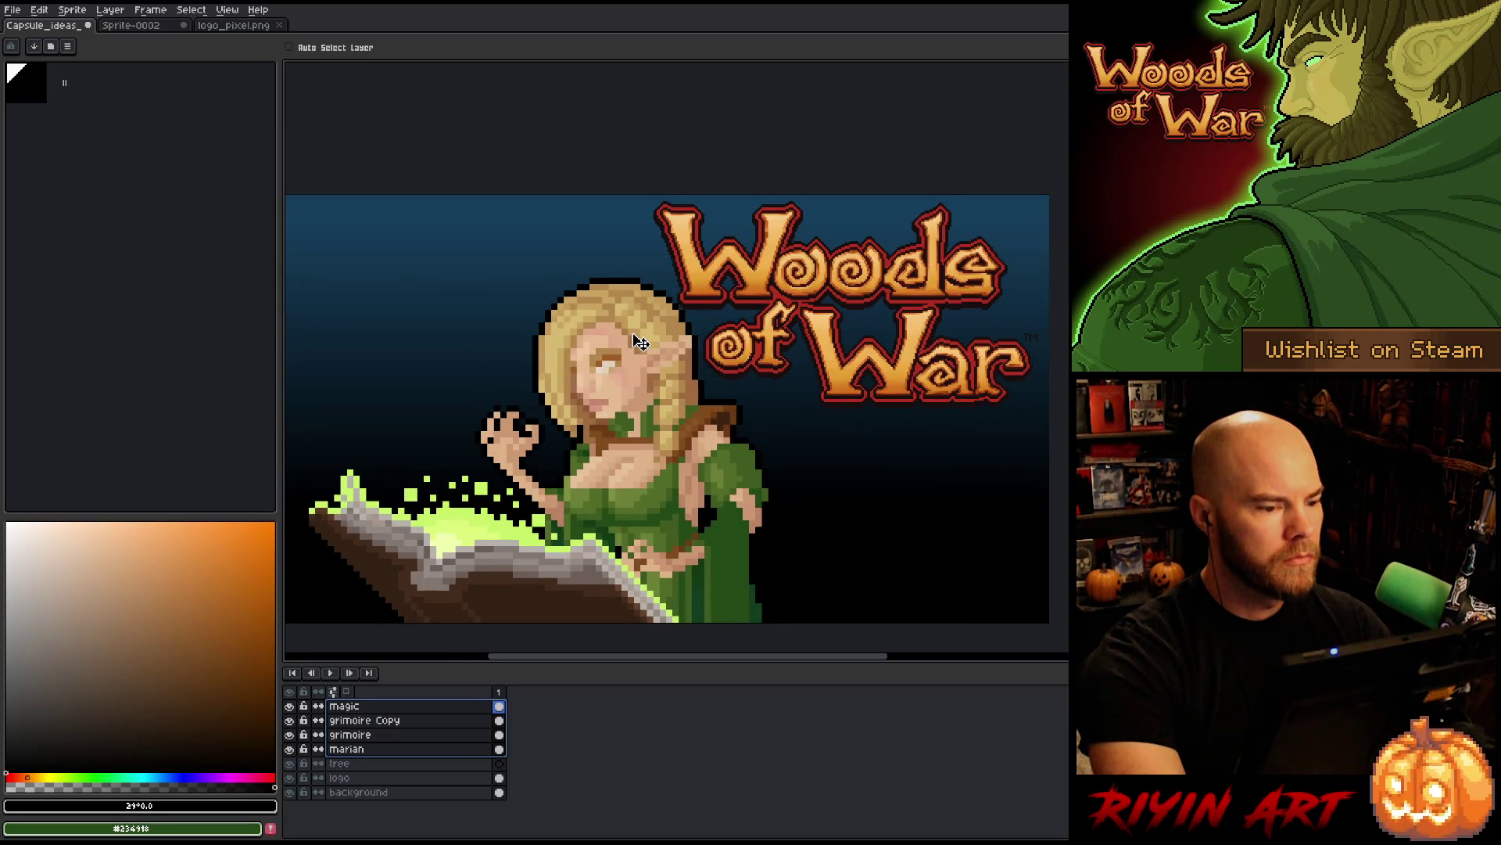
scroll(640, 345, "down", 1)
scroll(665, 430, "up", 1)
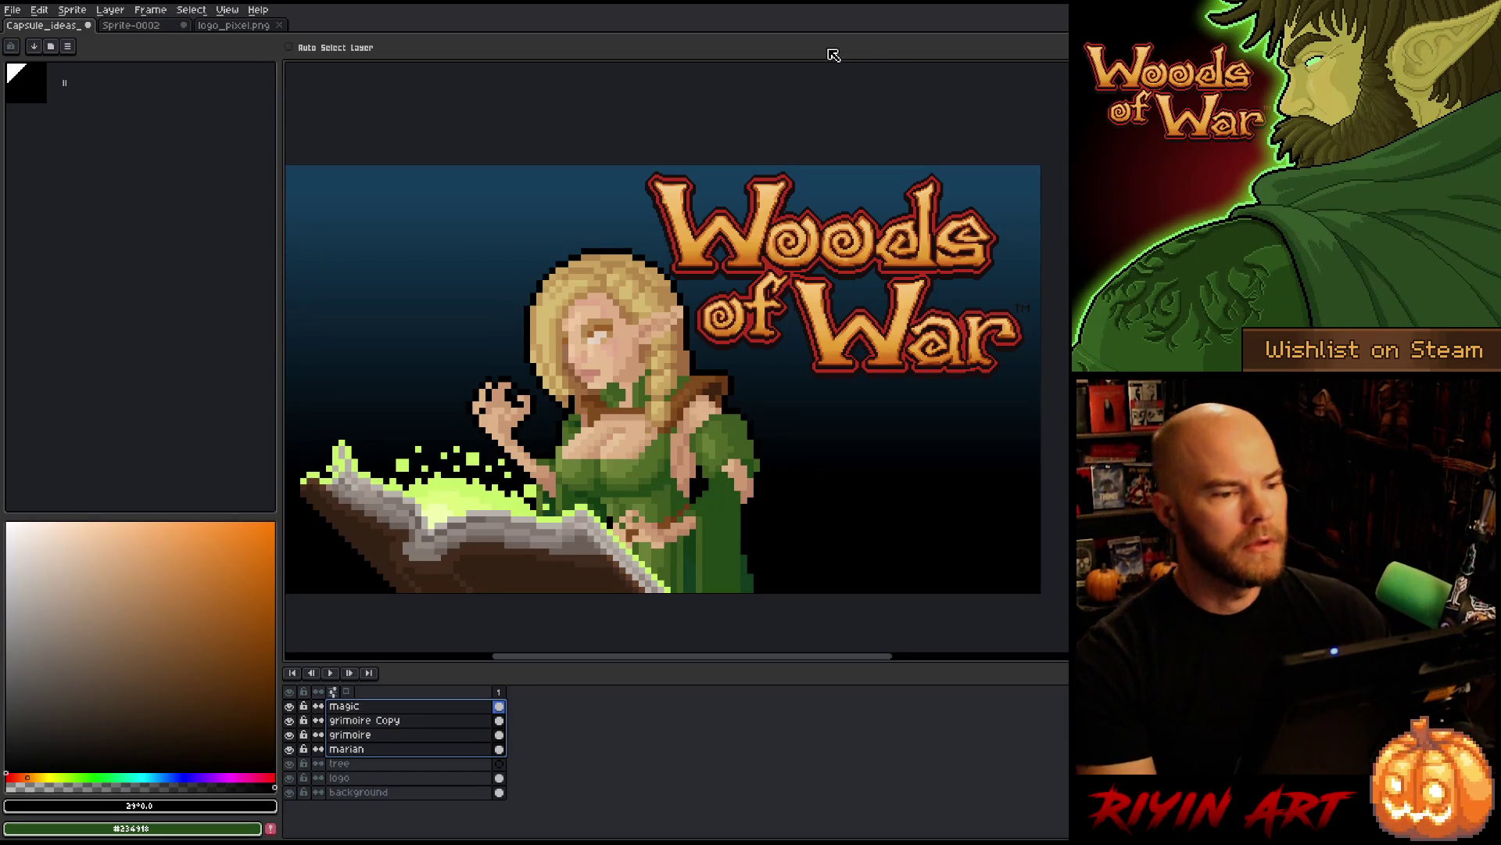
scroll(582, 344, "down", 1)
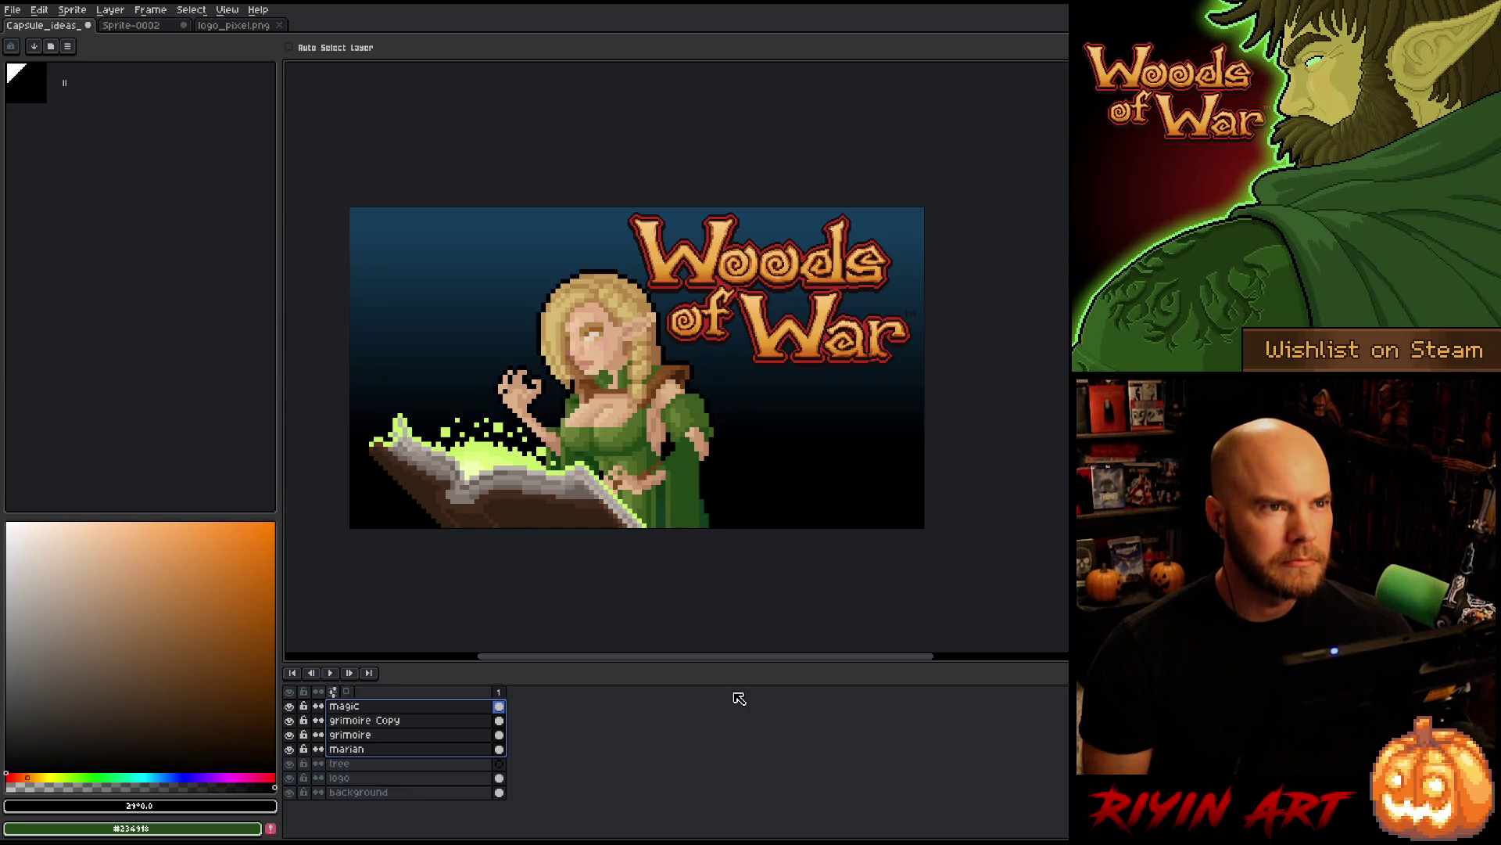
left_click(411, 794)
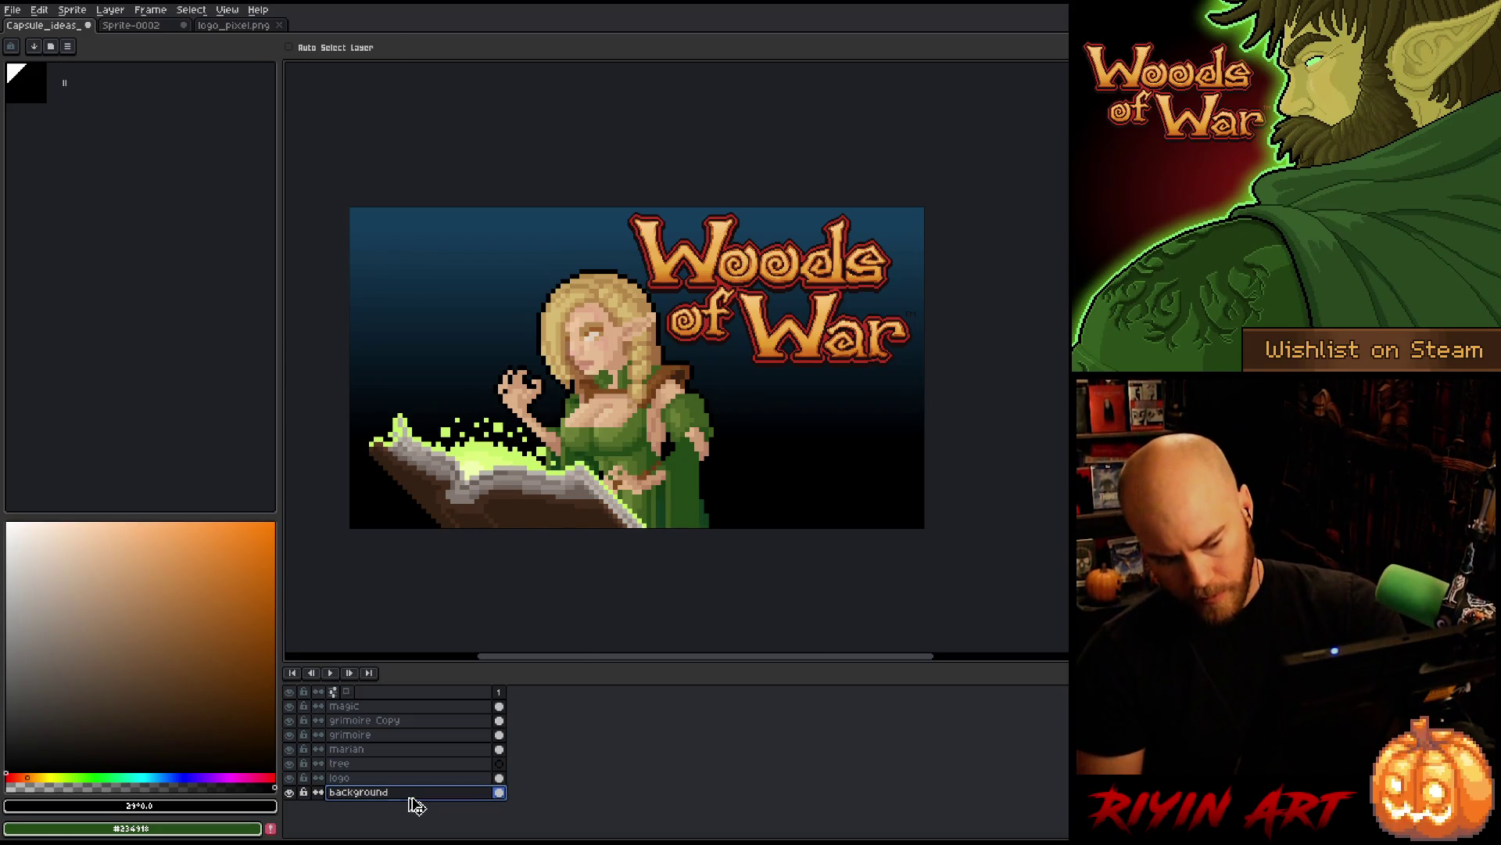
- Hue-shift the background gradient from blue to deep red and move it down
key("ctrl+u")
mouse_move(618, 687)
left_mouse_down()
mouse_move(602, 687)
mouse_move(752, 685)
mouse_move(713, 680)
left_mouse_up()
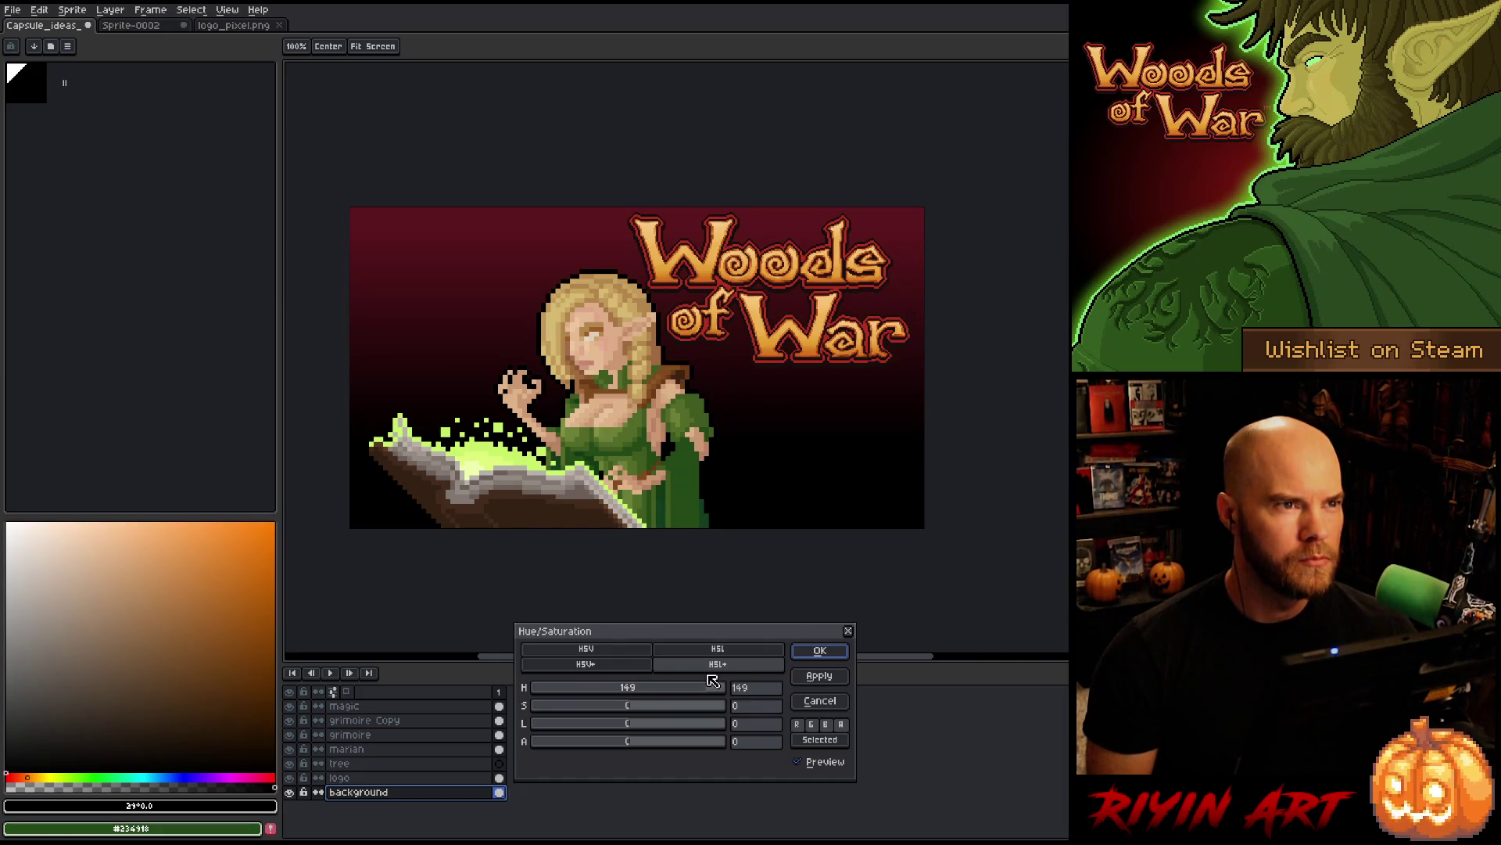
left_click(818, 651)
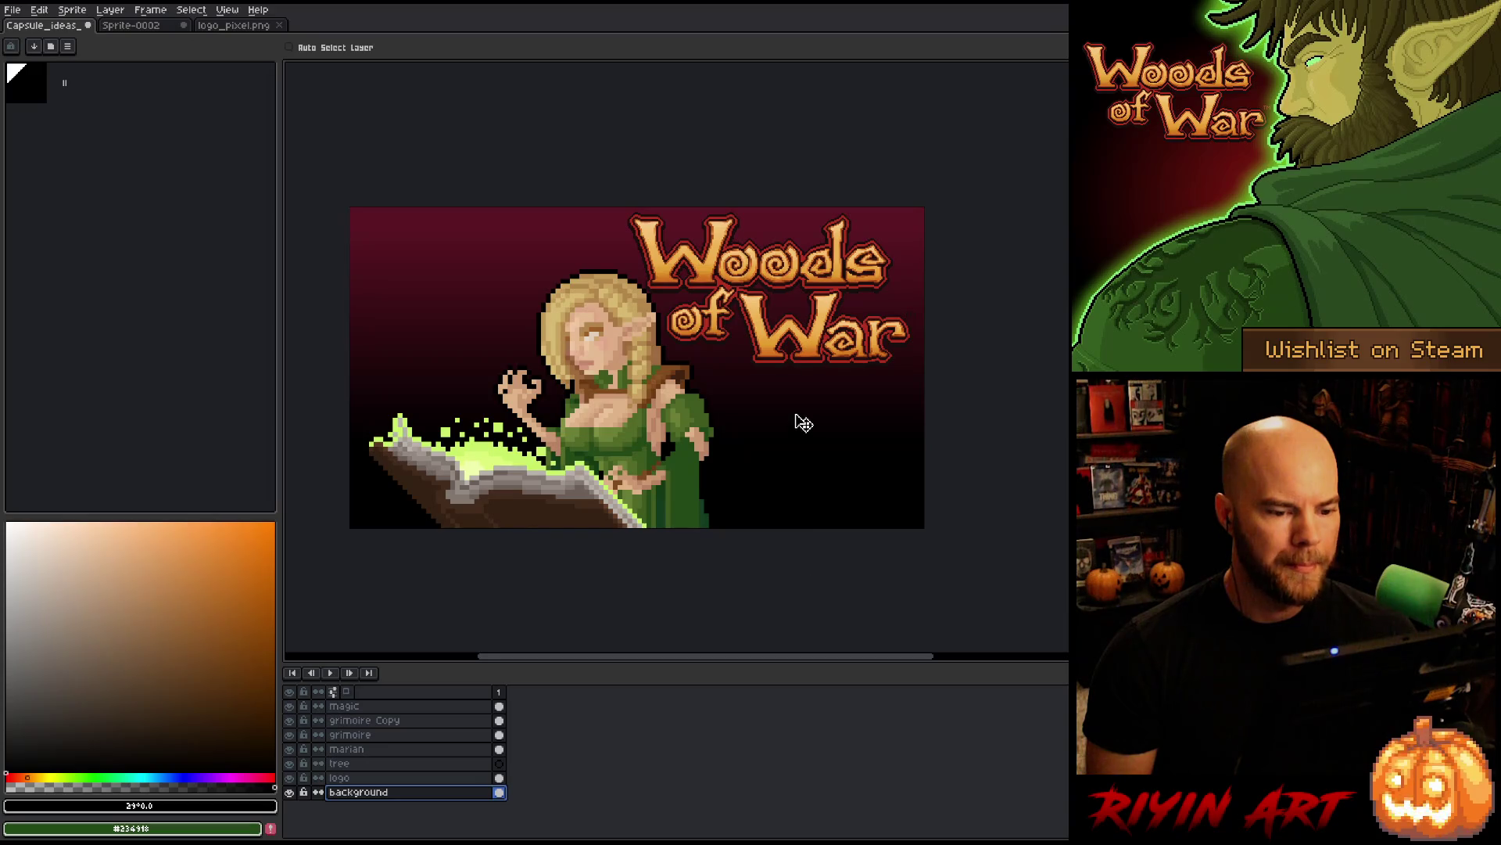
left_click_drag(803, 424, 804, 470)
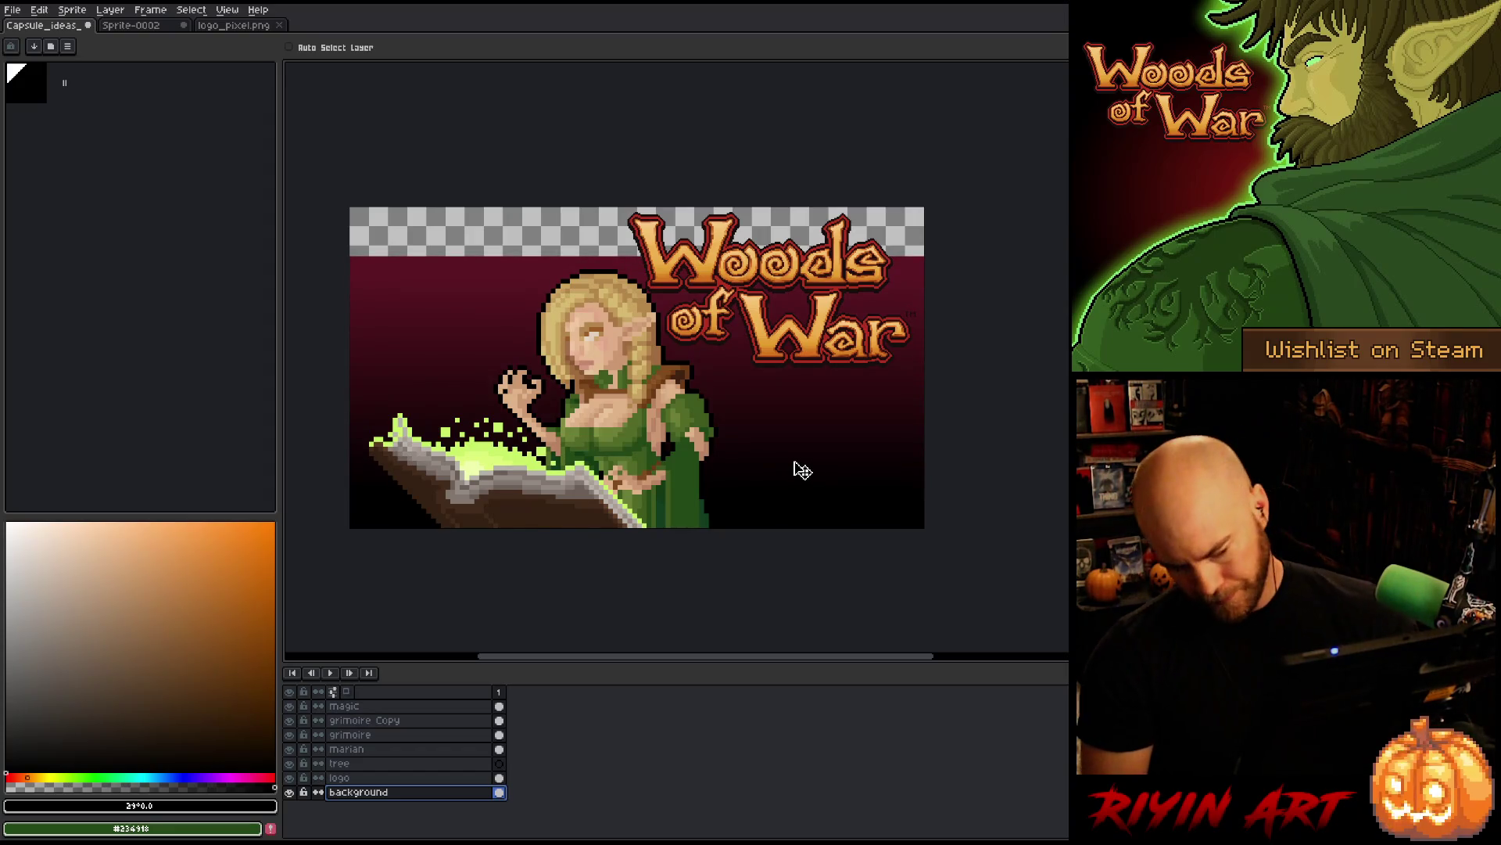
- Sample the maroon background colour and bucket-fill the empty top strip with it
key("i")
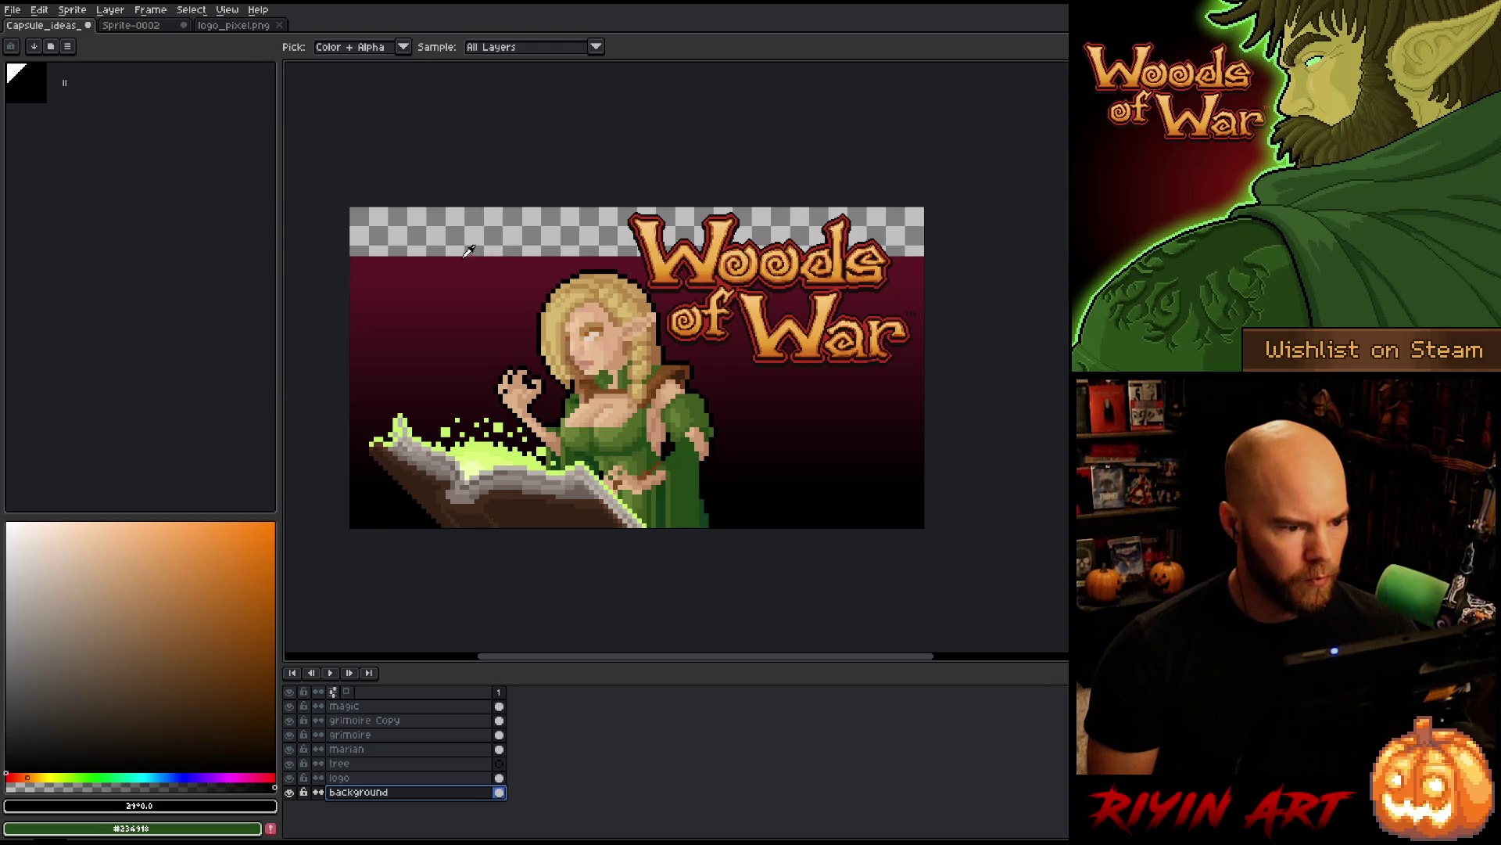
left_click(450, 256)
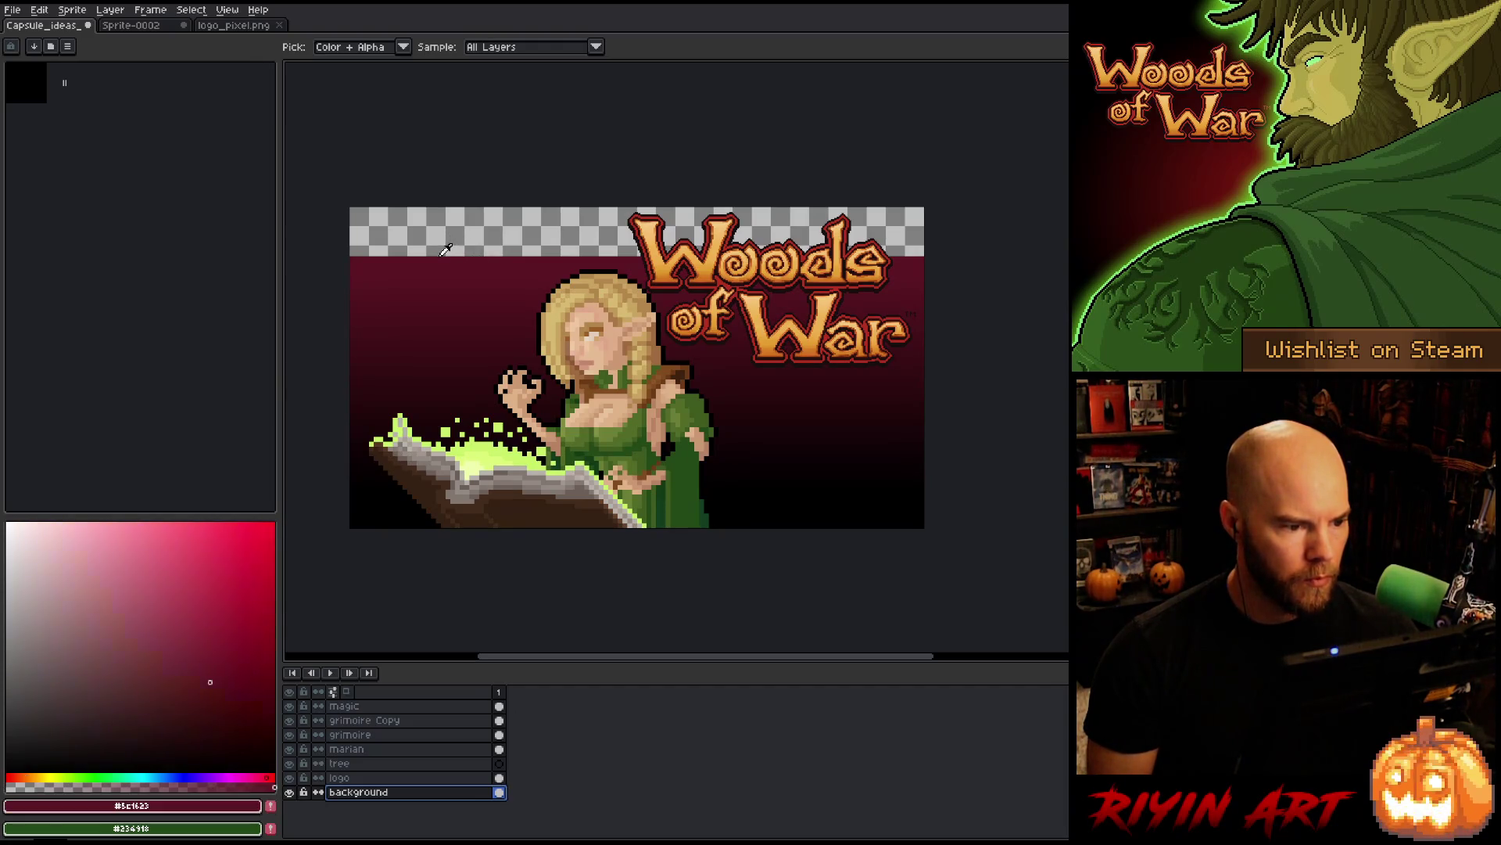
key("w")
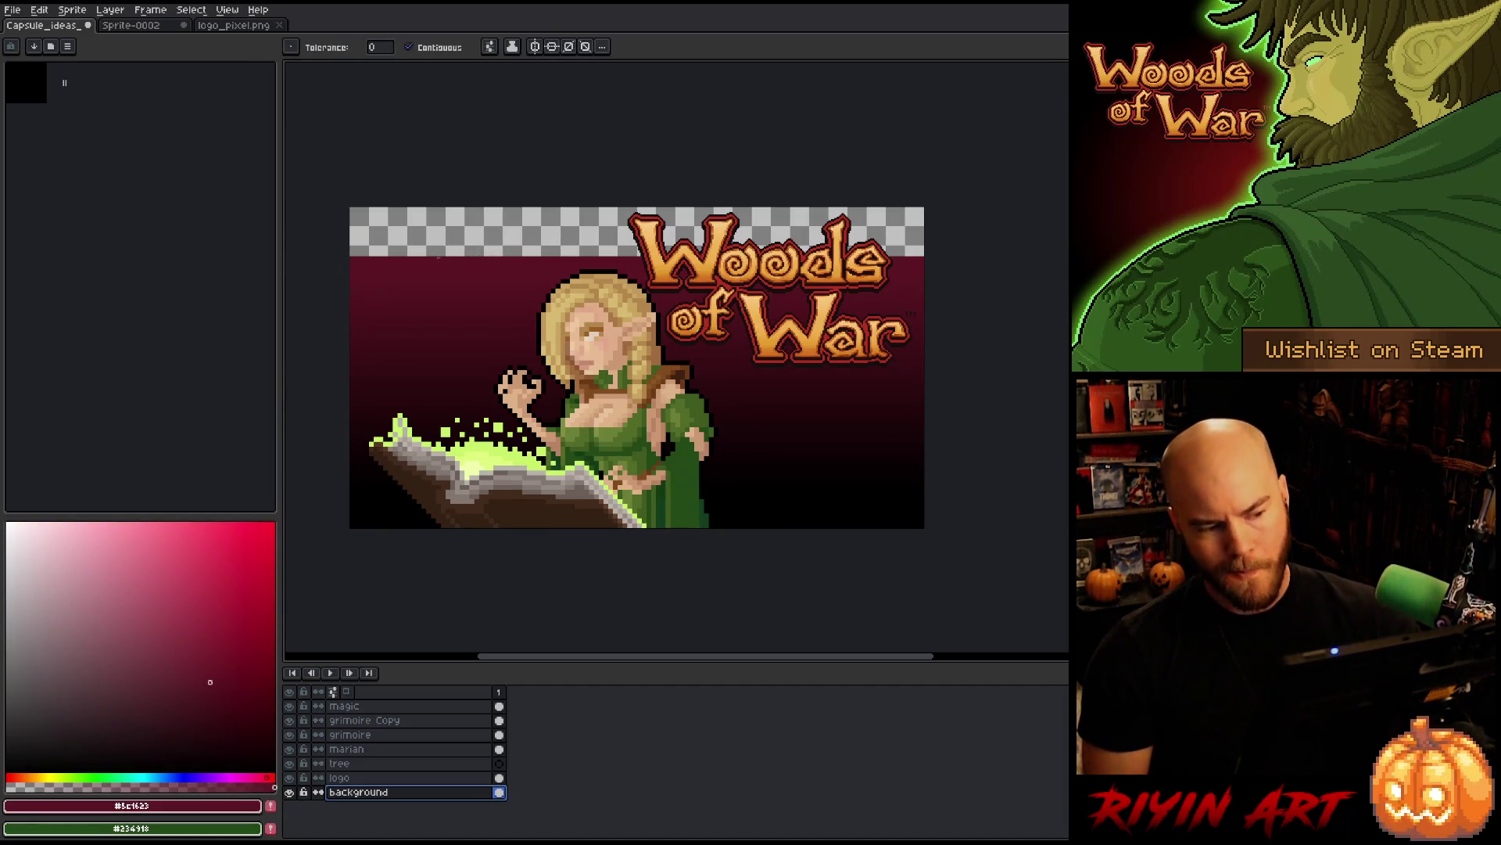
left_click(493, 209)
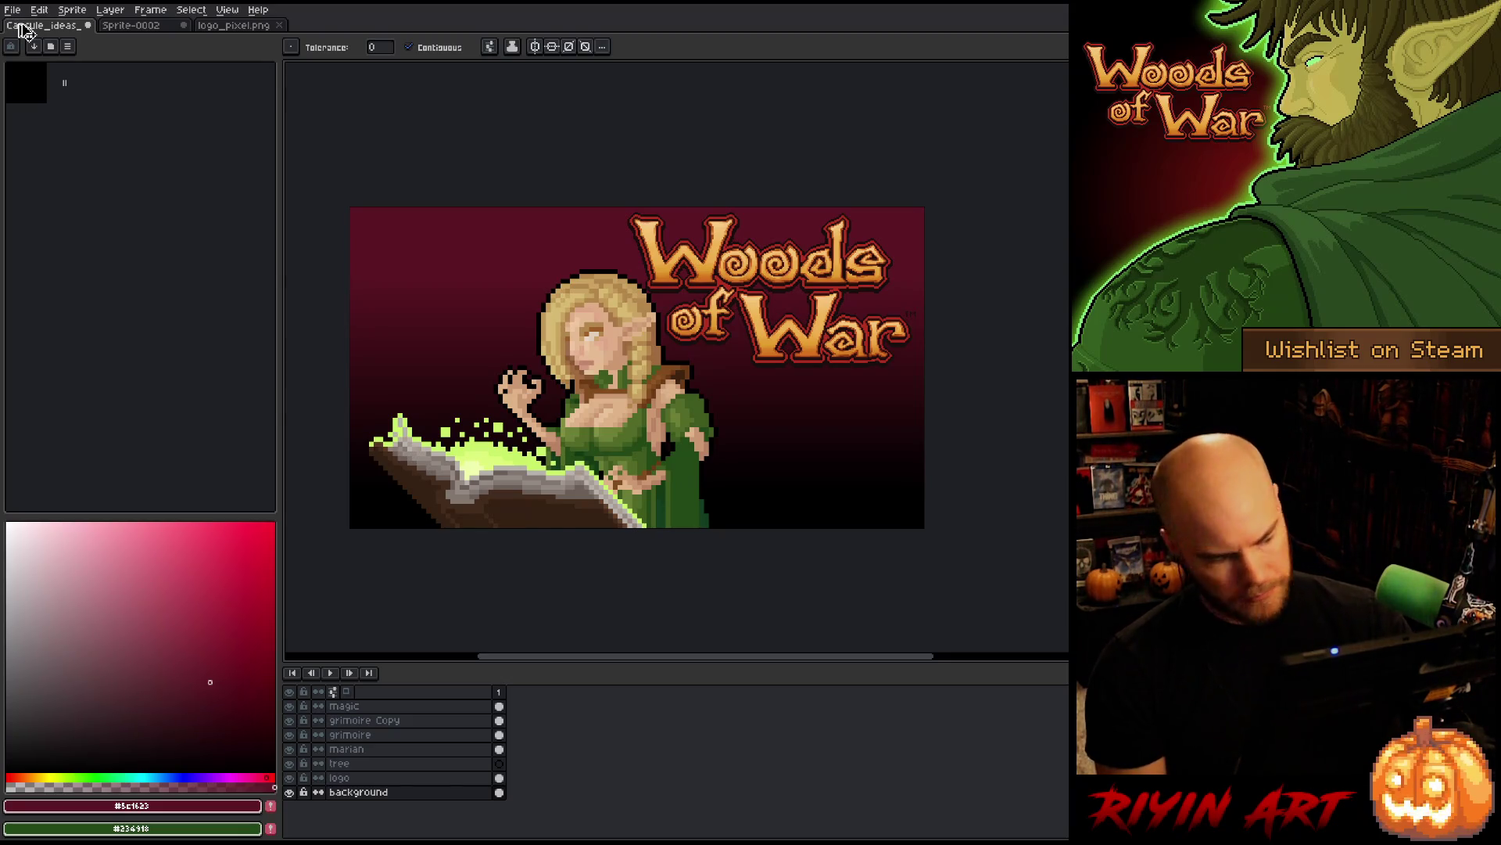
- Save the file, then cancel a Save As that would overwrite Capsule_ideas_v2.aseprite
key("ctrl+s")
left_click(12, 11)
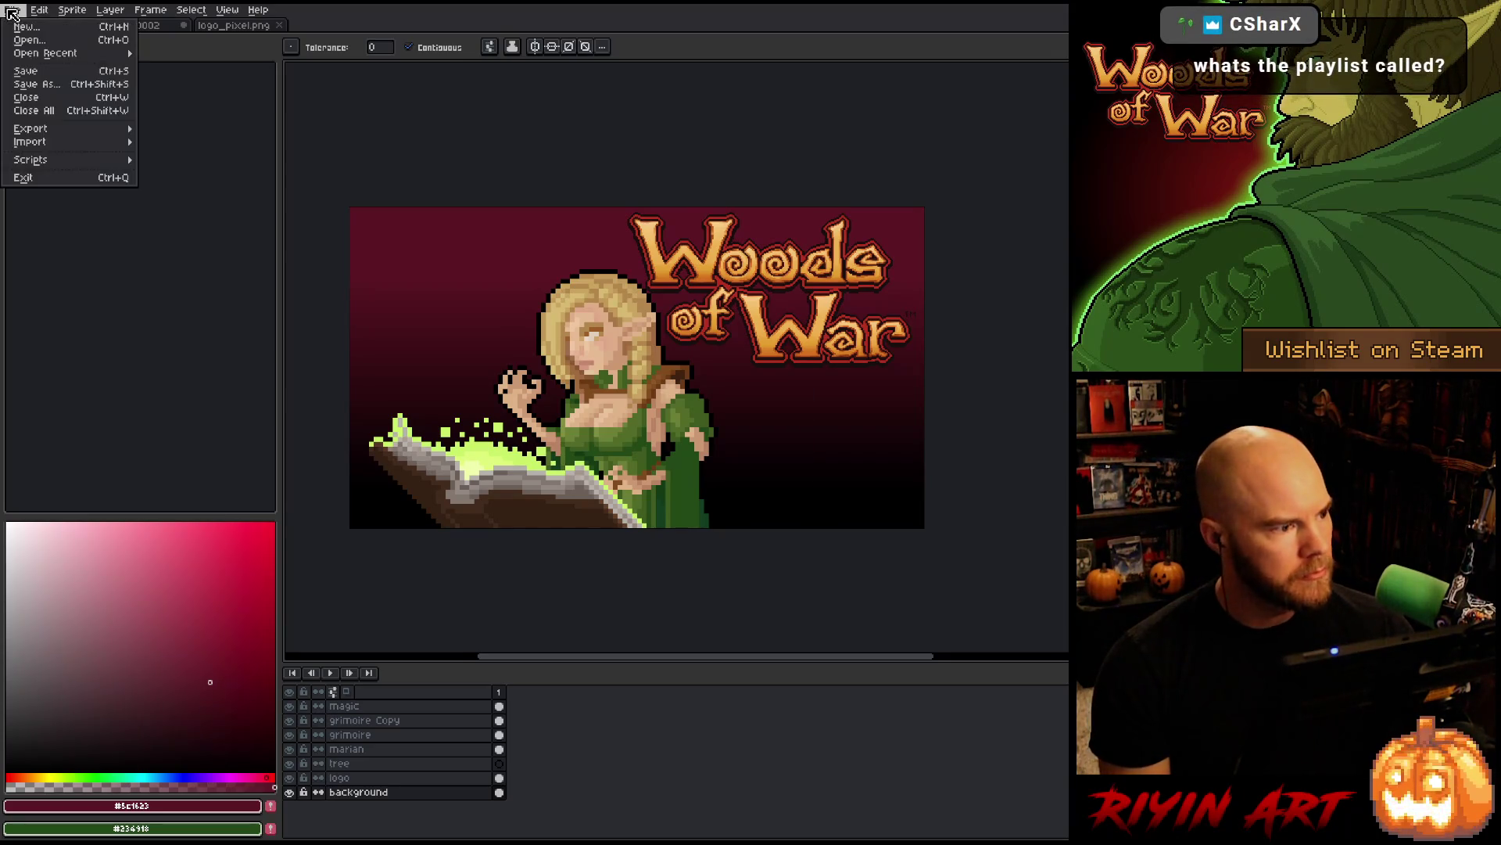
left_click(36, 83)
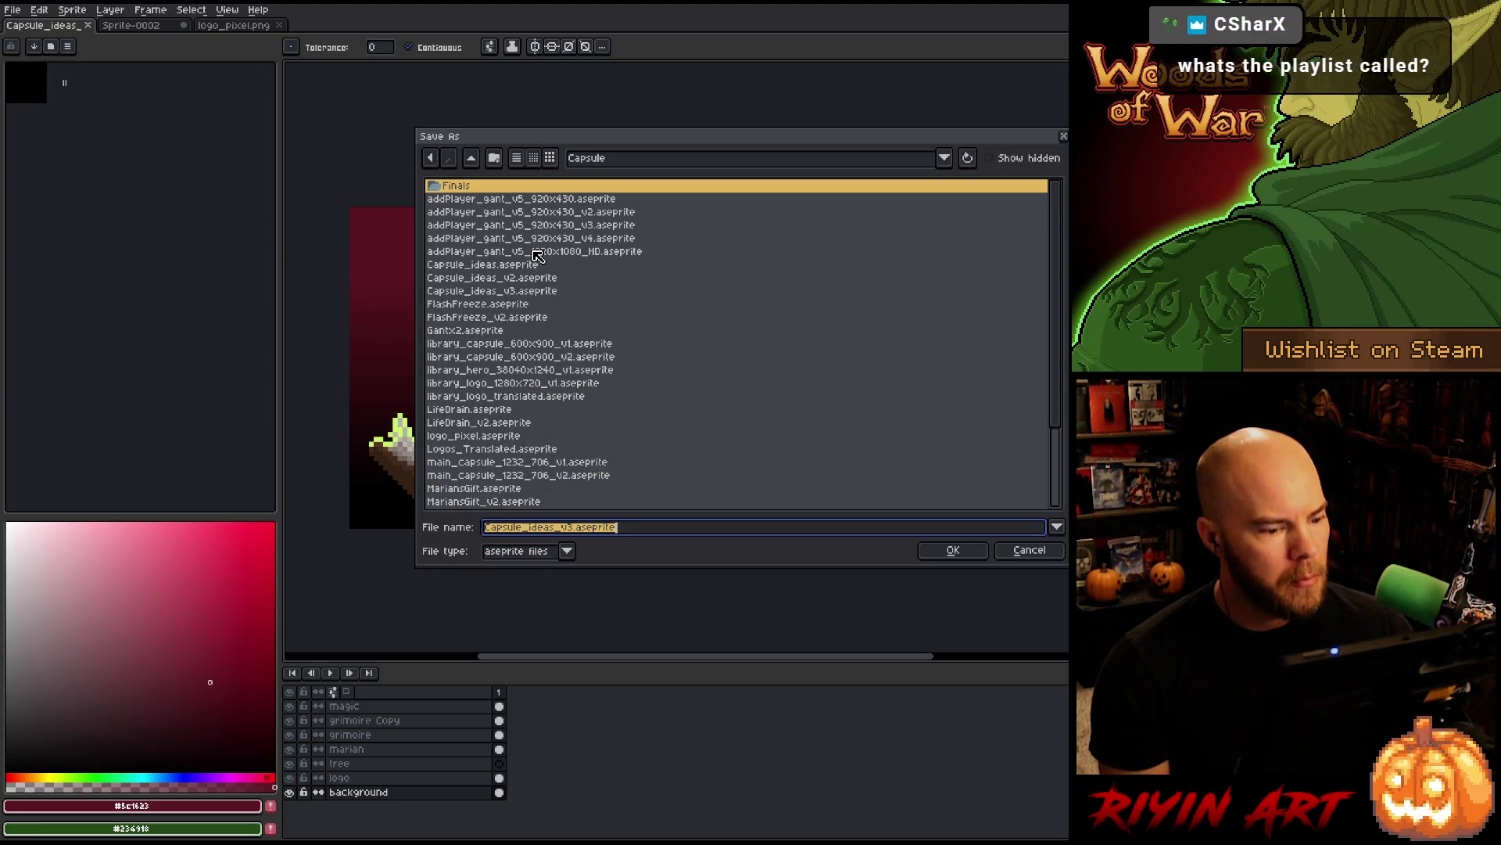
double_click(498, 277)
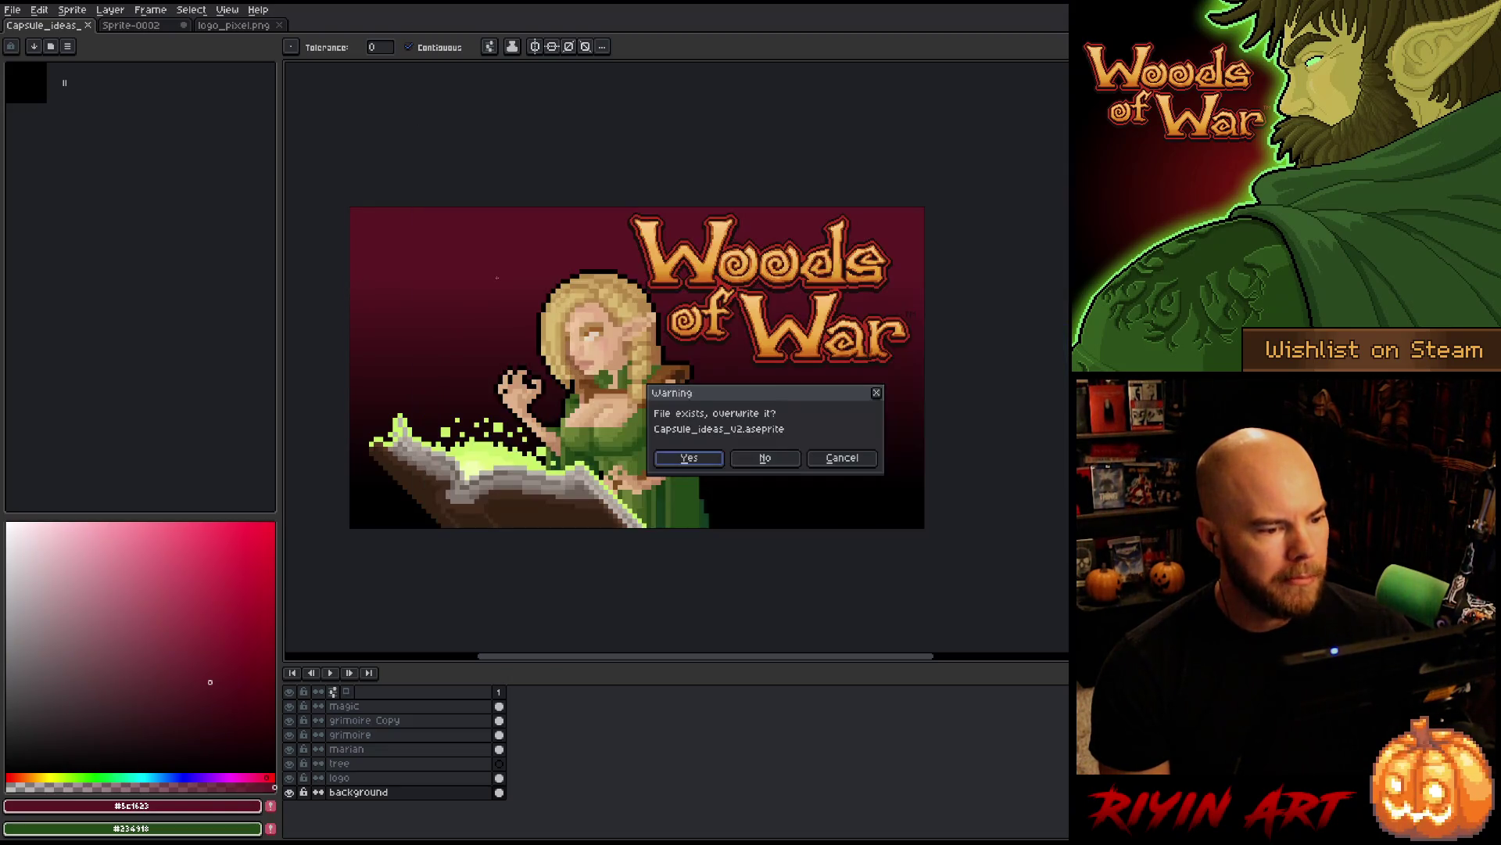
left_click(842, 458)
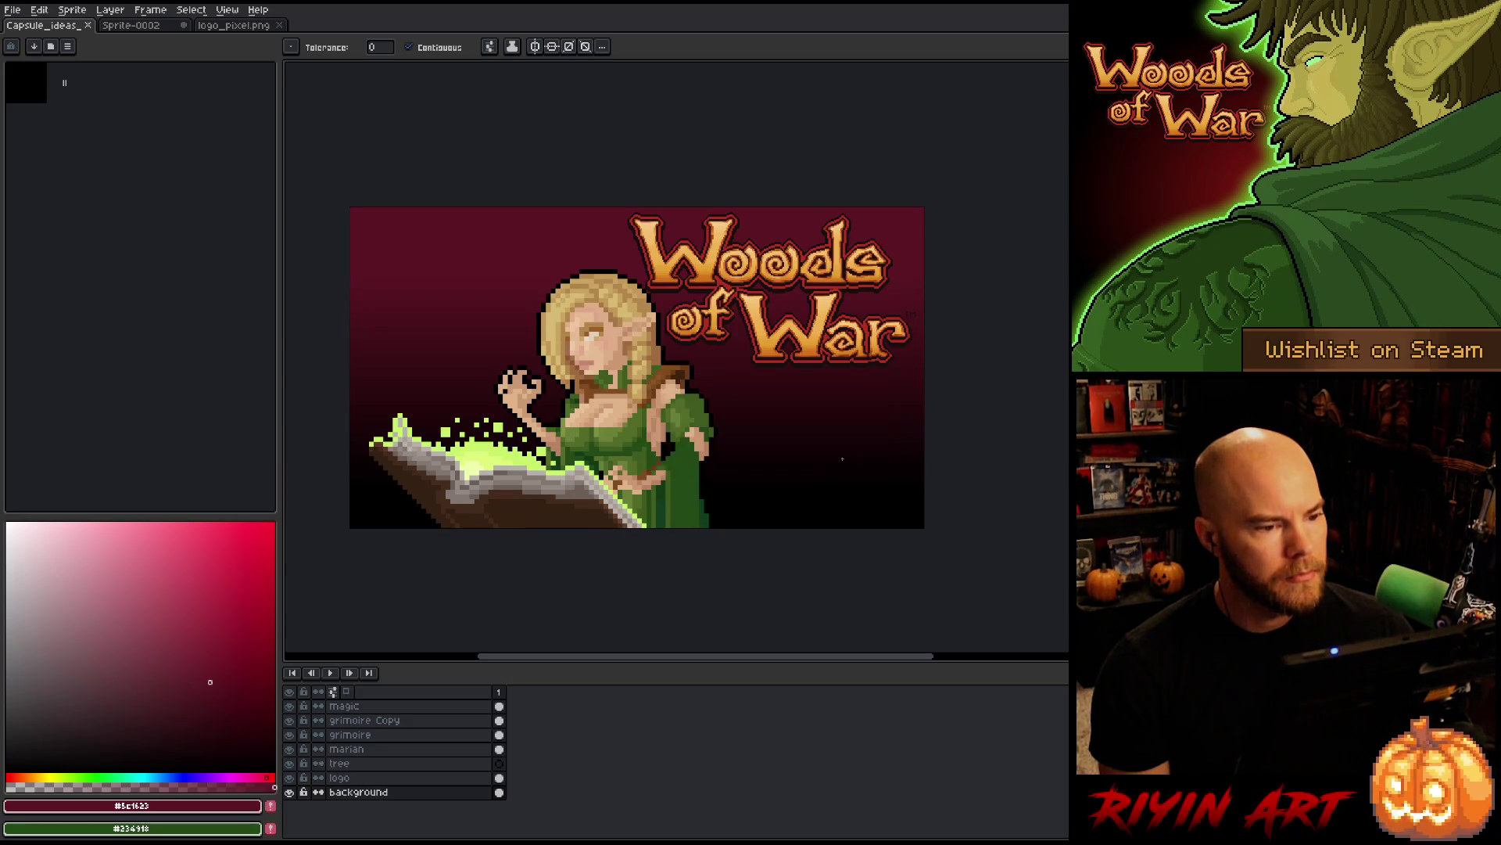
left_click(12, 9)
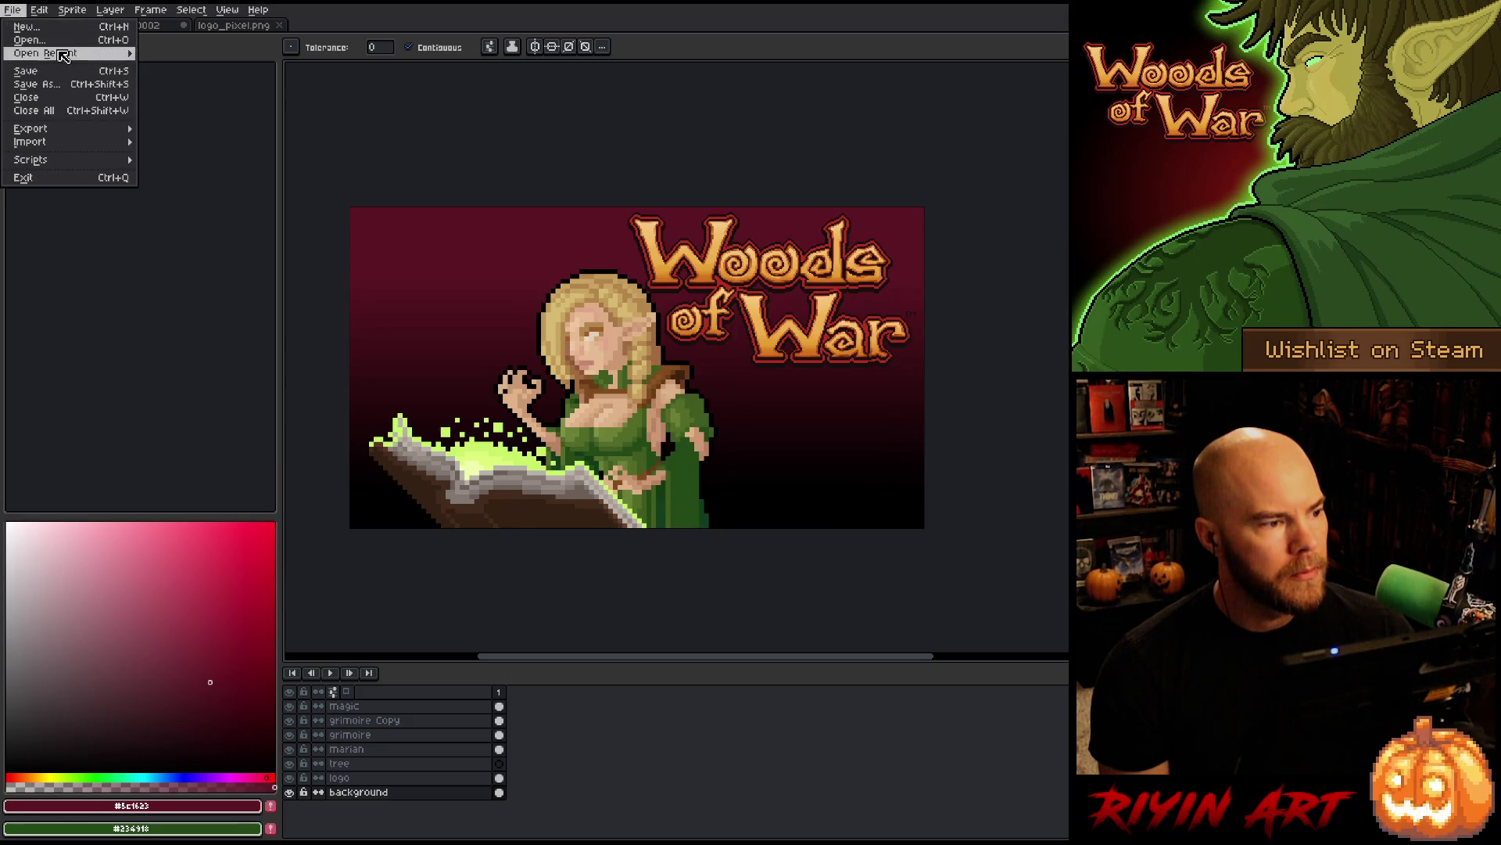
- Open Capsule_ideas_v2.aseprite in a lower view, closing logo_pixel.png and discarding Sprite-0002
mouse_move(47, 52)
left_click(219, 85)
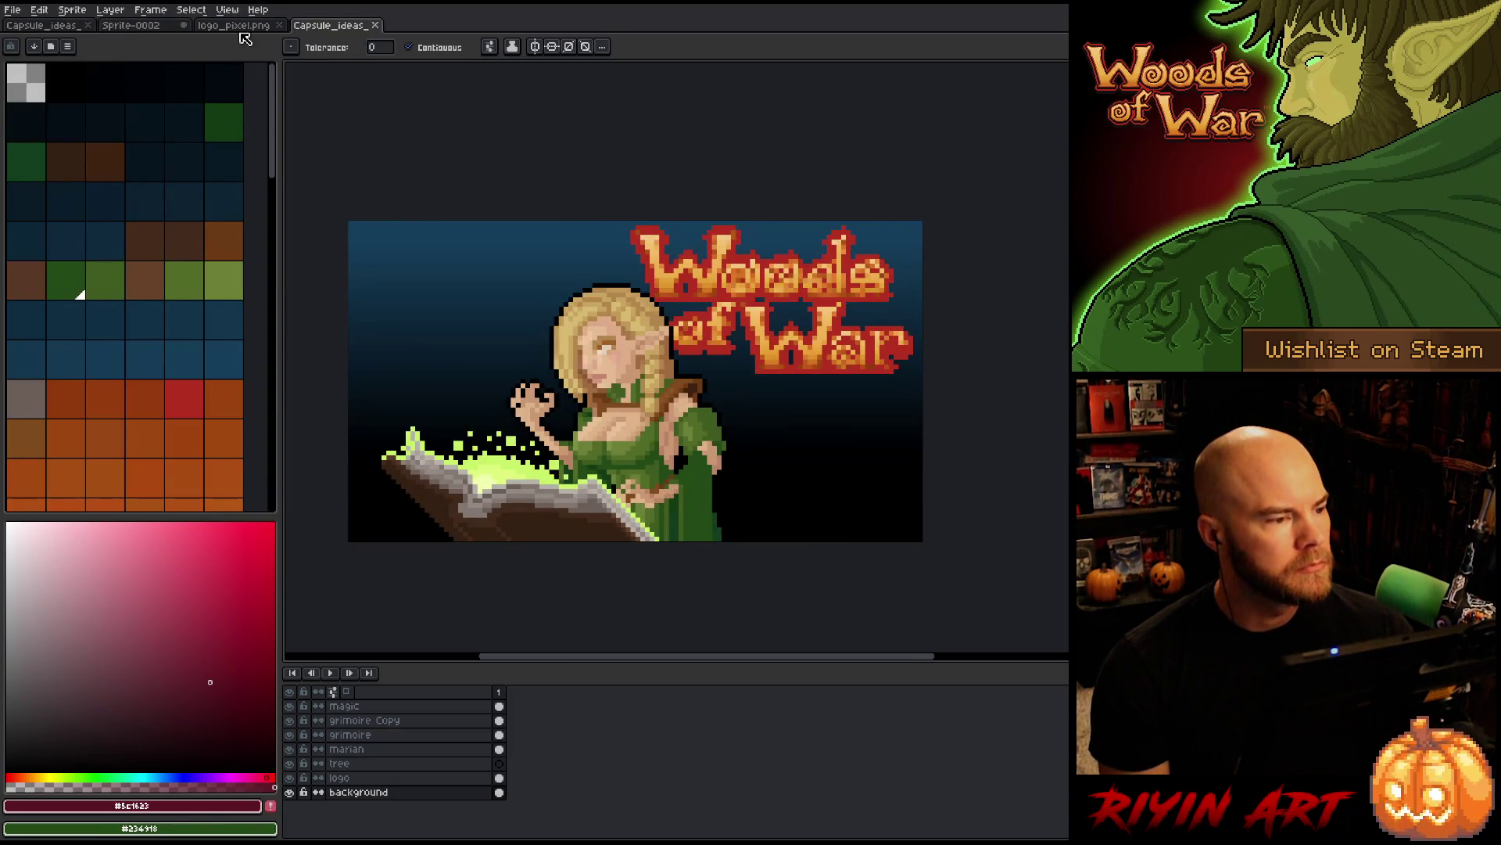
mouse_move(329, 26)
left_mouse_down()
mouse_move(594, 676)
mouse_move(600, 625)
left_mouse_up()
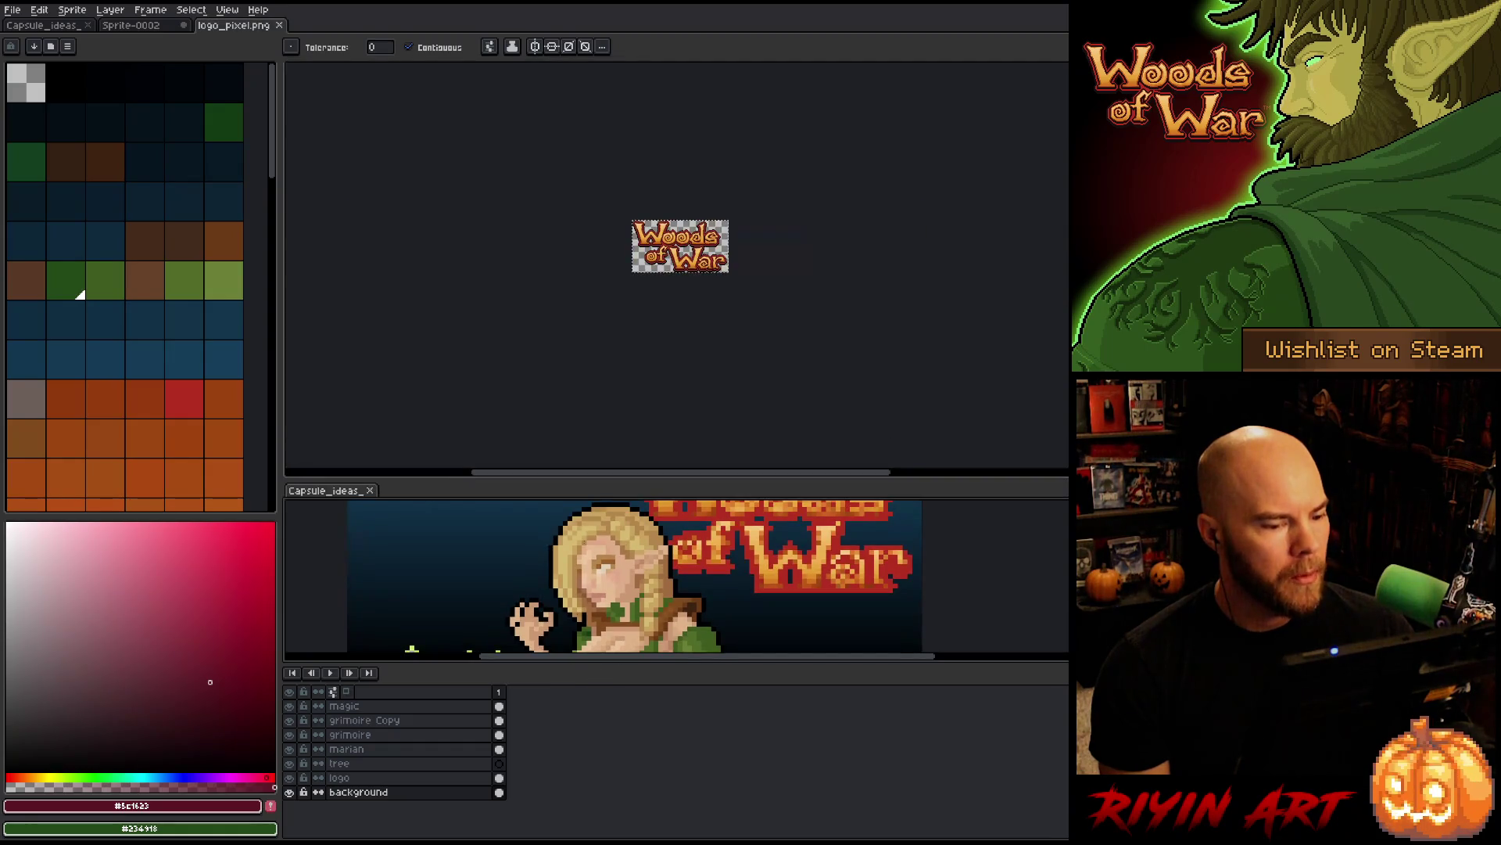
left_click(279, 25)
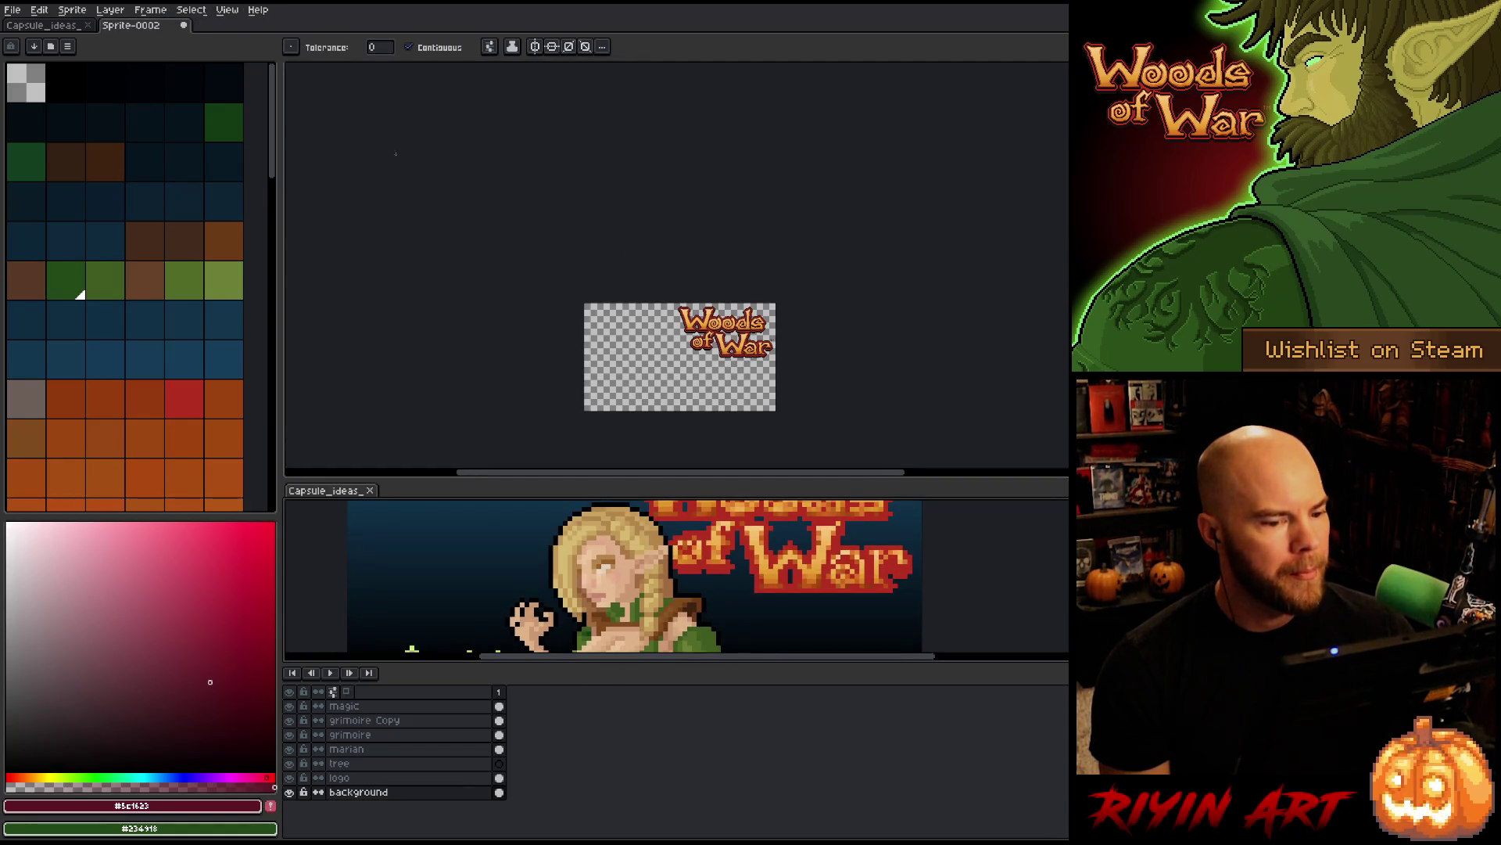
left_click(184, 25)
left_click(766, 458)
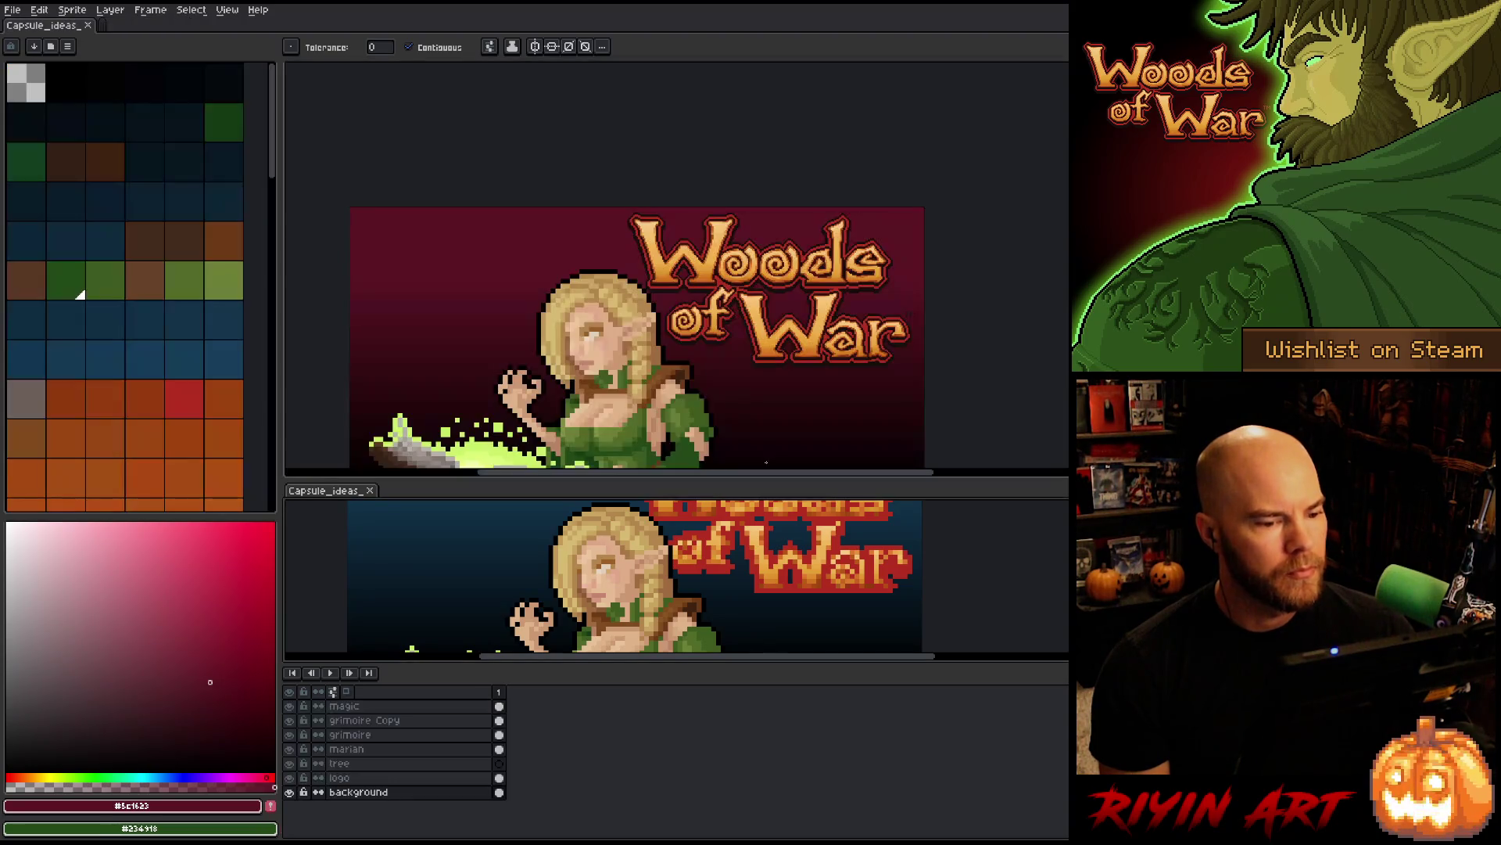
- Drag the view splitters and zoom out so the whole older capsule shows below
scroll(594, 266, "down", 3)
scroll(594, 266, "up", 4)
scroll(595, 266, "down", 3)
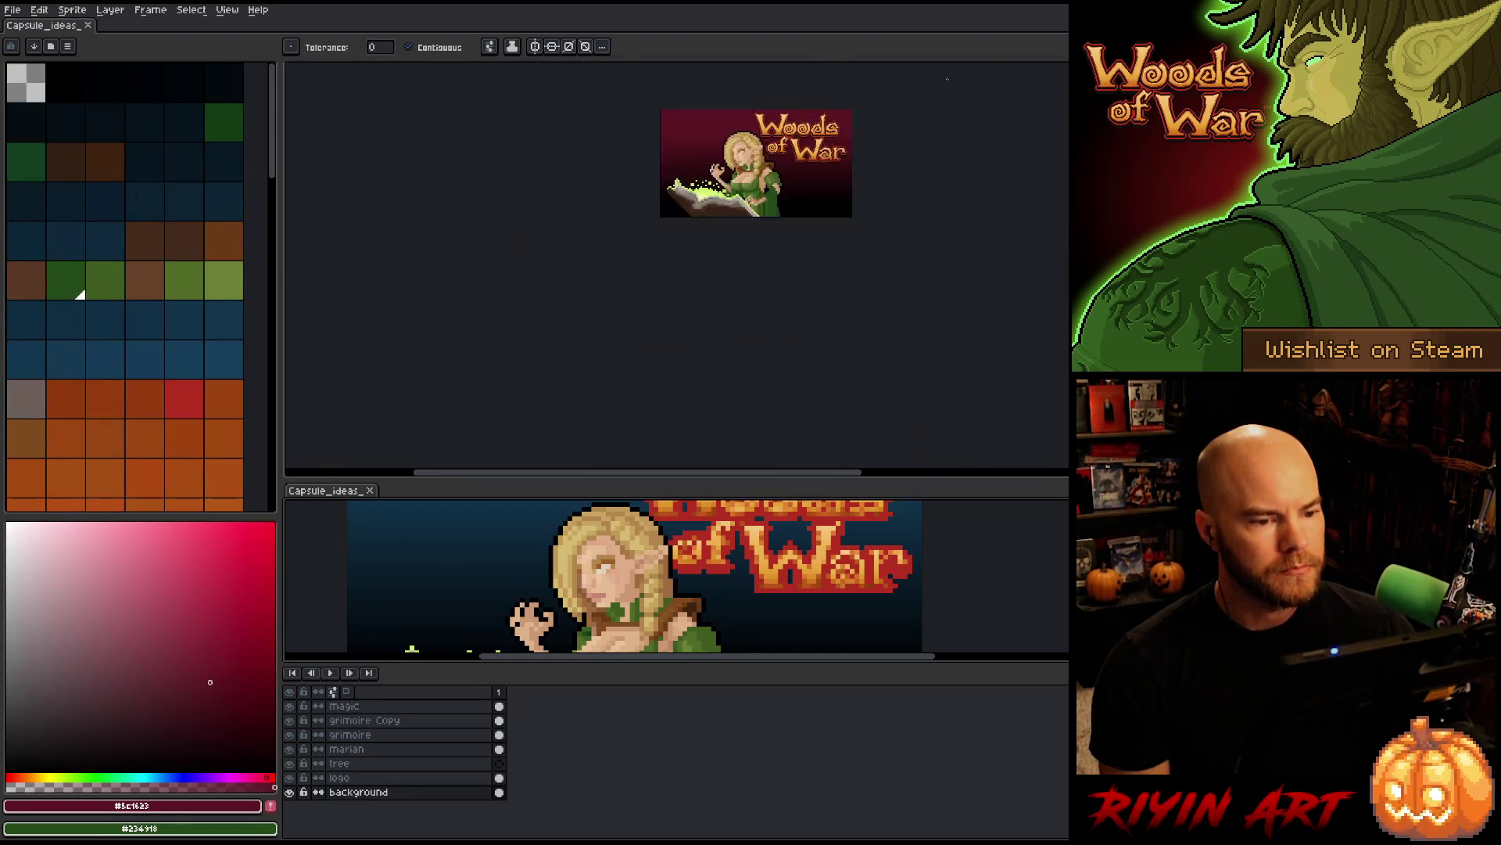
scroll(595, 266, "up", 2)
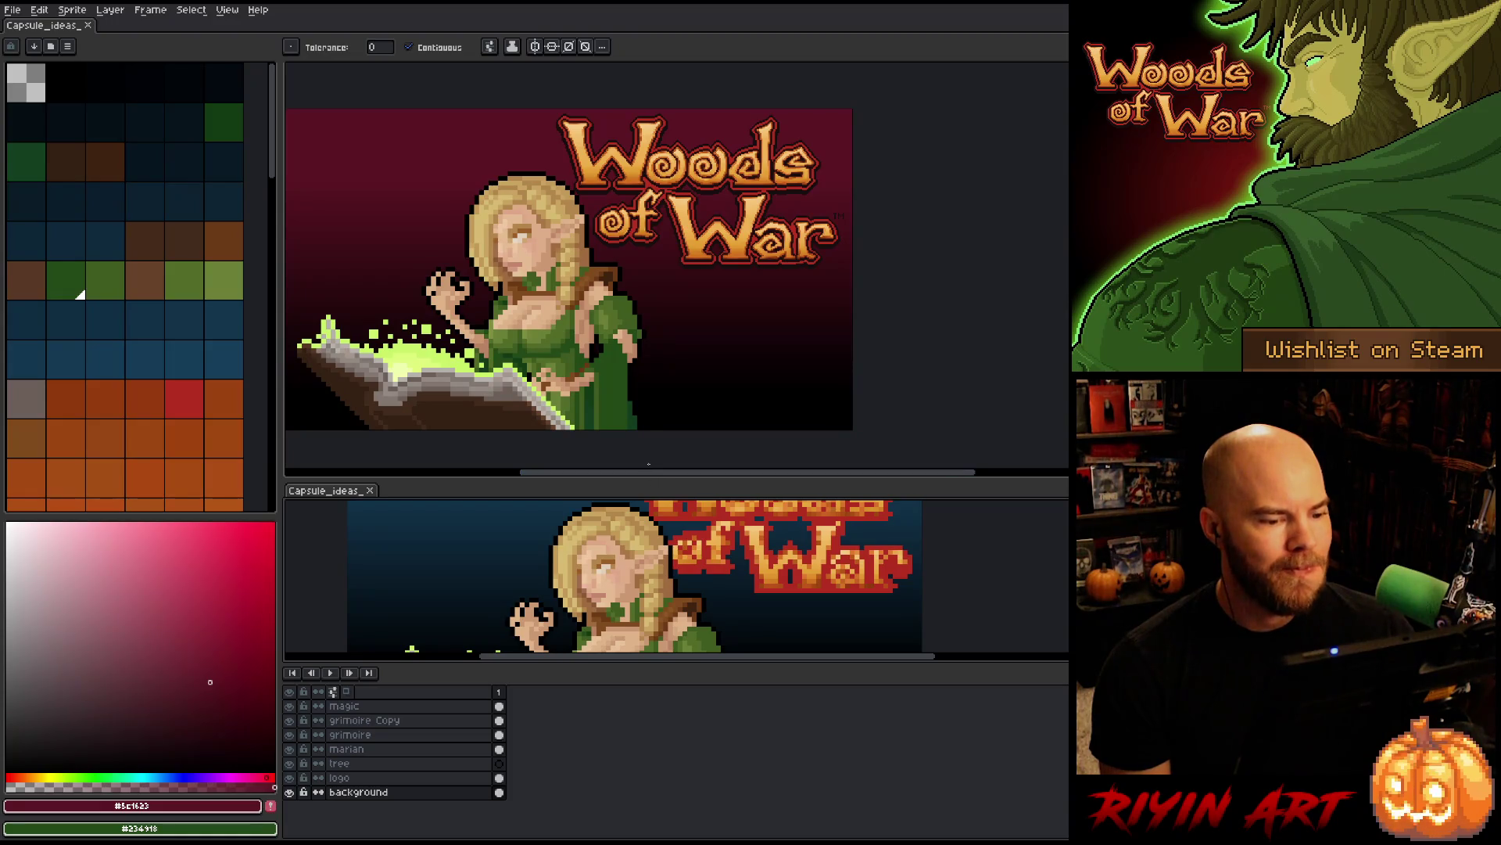
left_click_drag(655, 473, 606, 475)
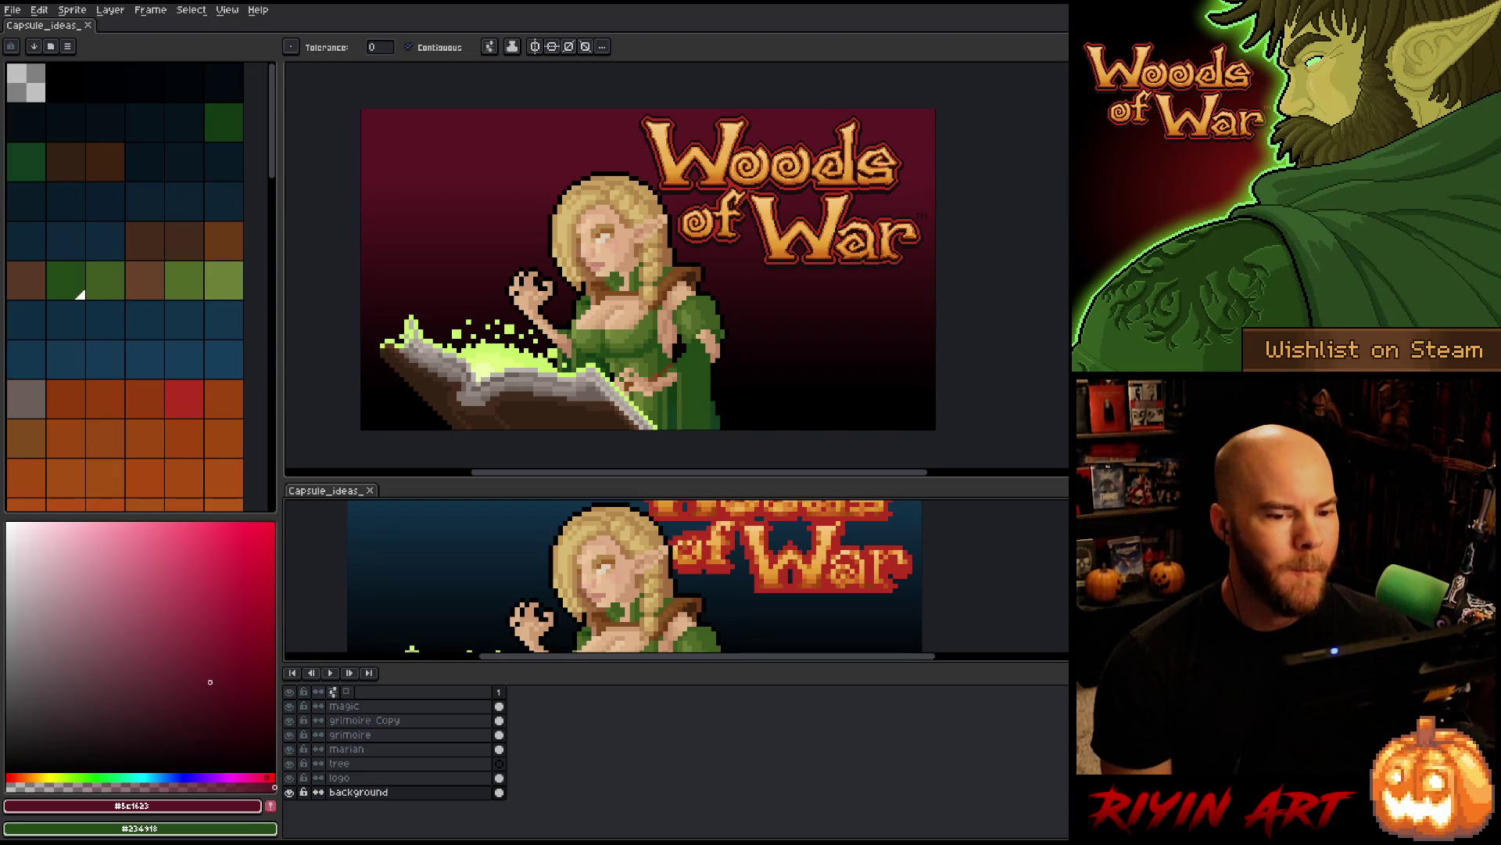
scroll(648, 266, "down", 3)
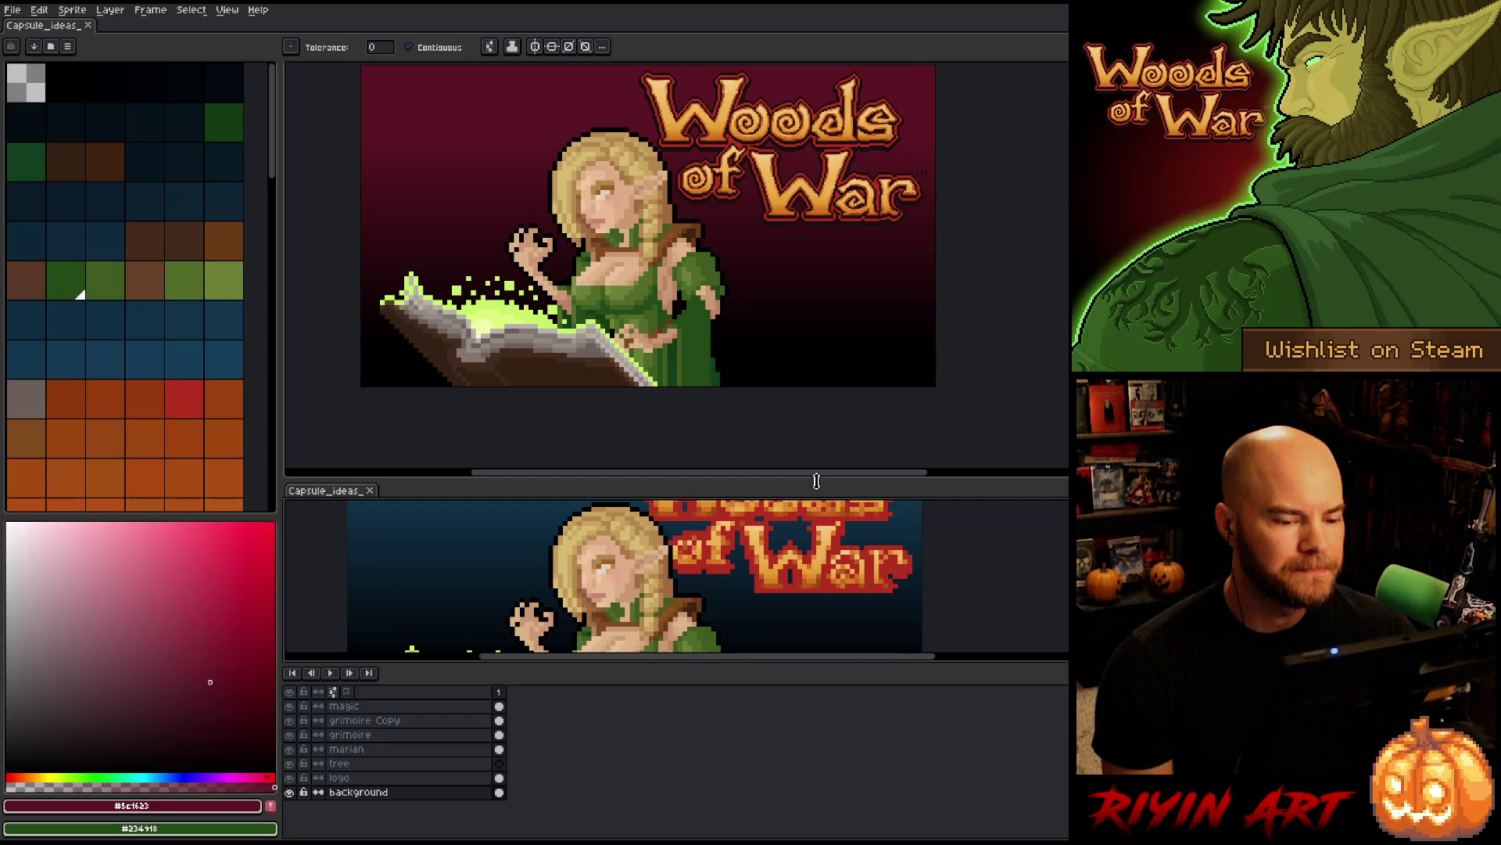
left_click_drag(817, 479, 808, 391)
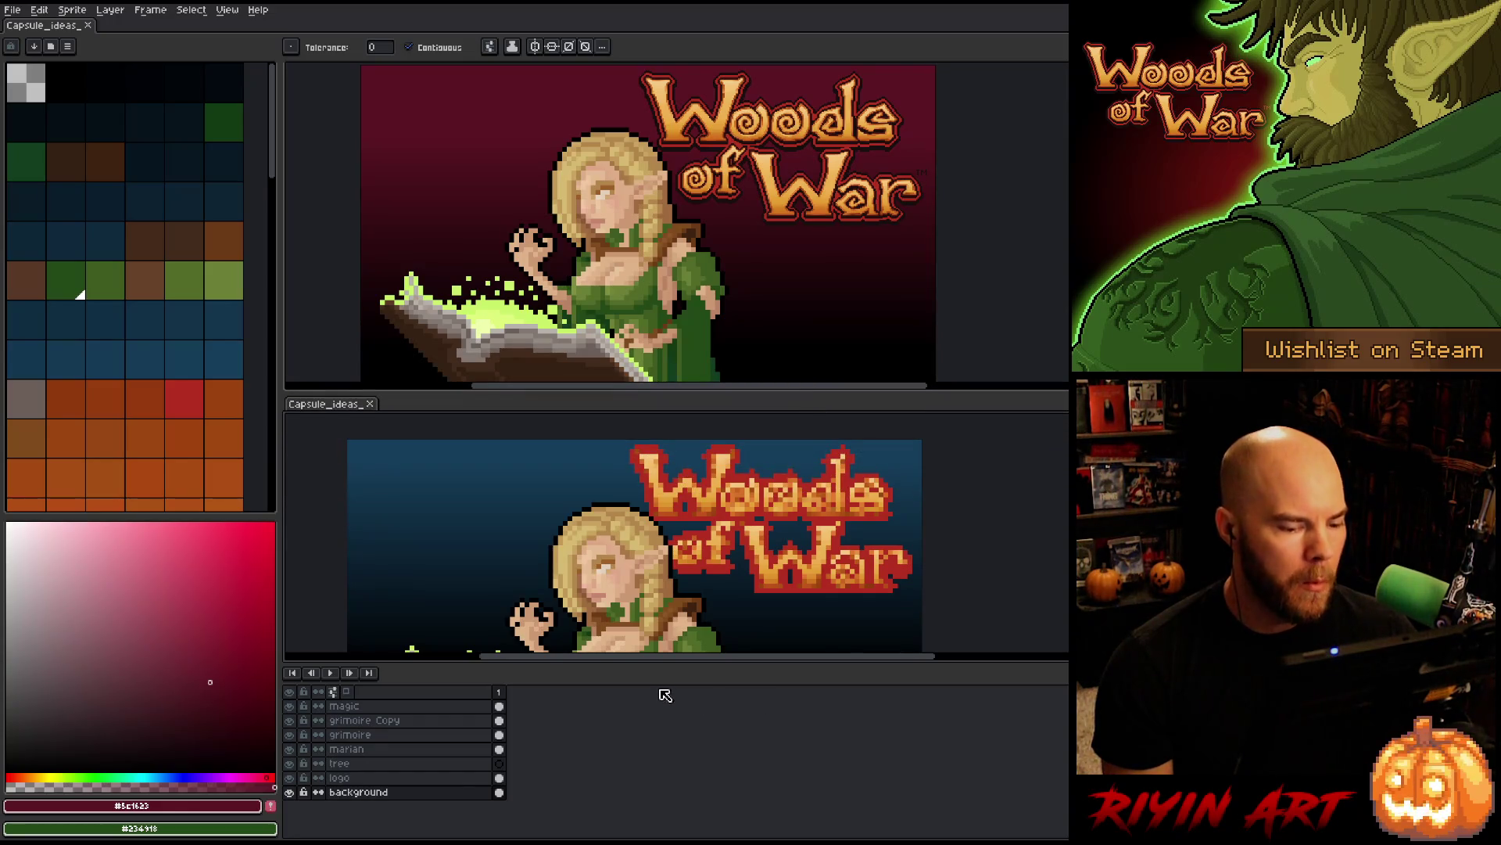
left_click_drag(655, 666, 645, 706)
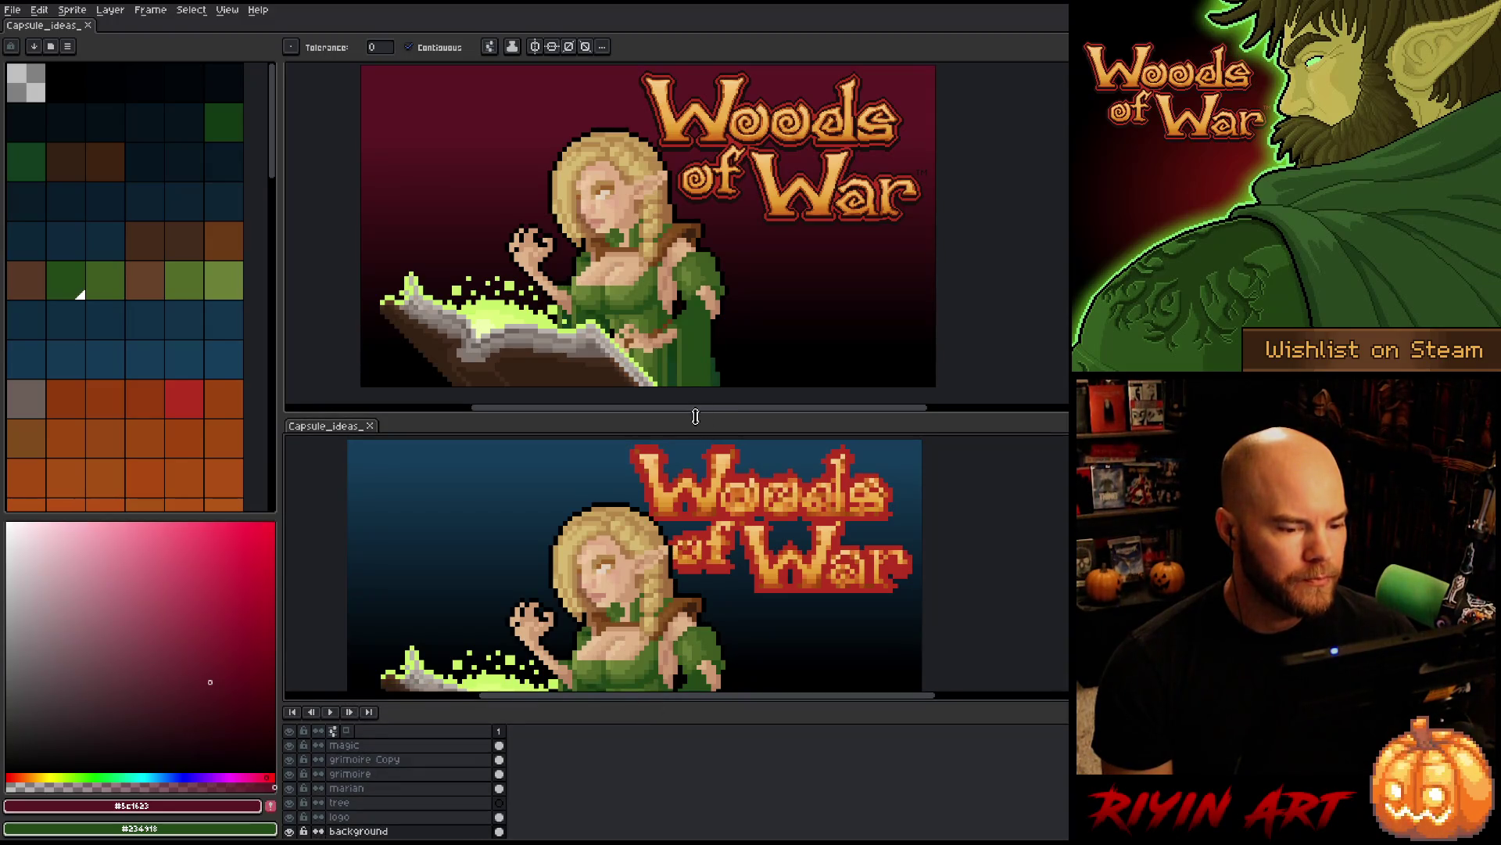
left_click_drag(689, 413, 693, 383)
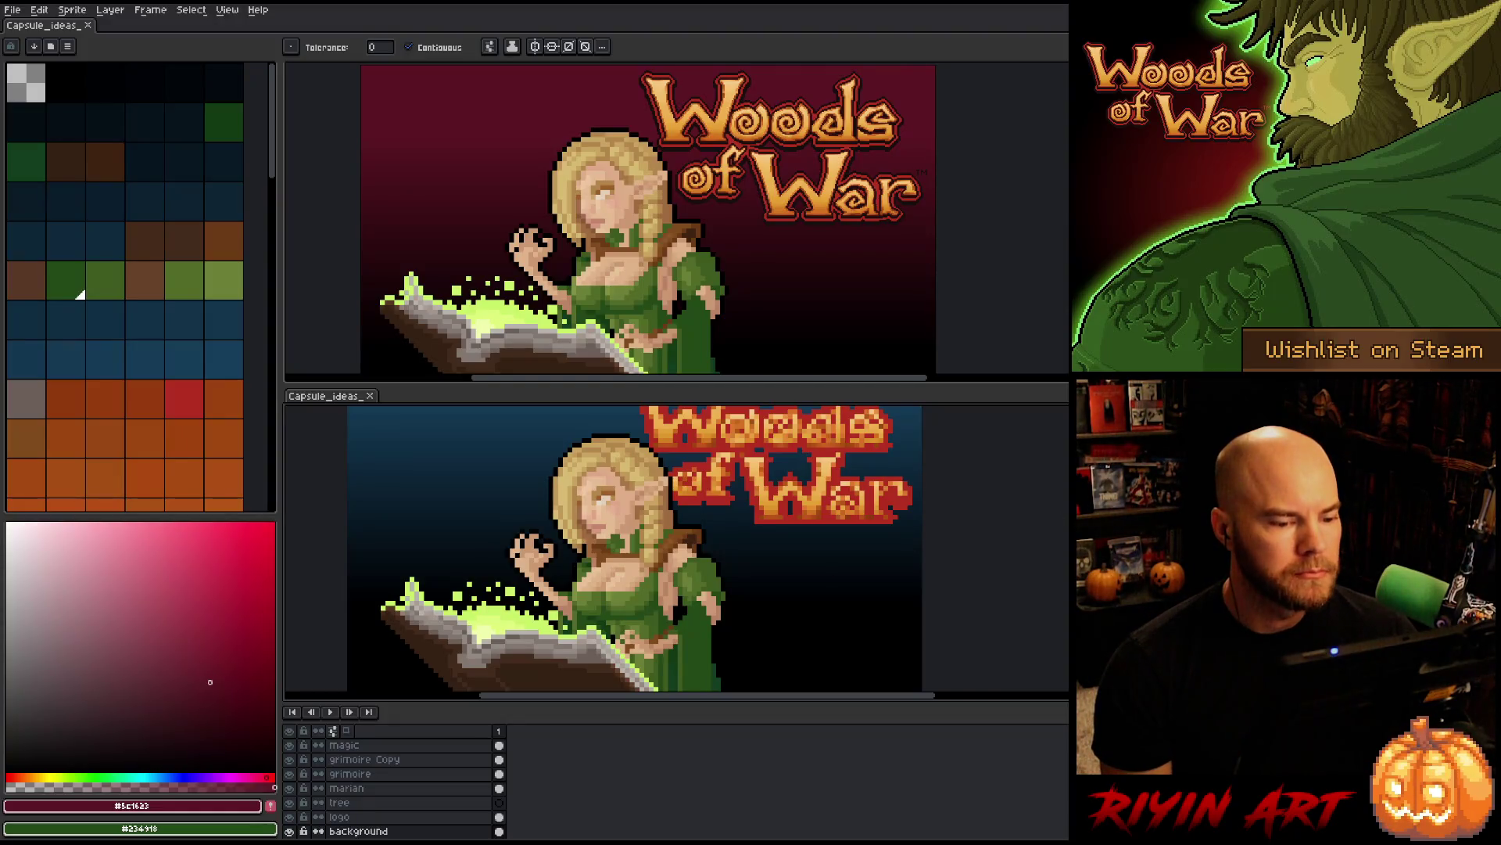
scroll(530, 513, "down", 1)
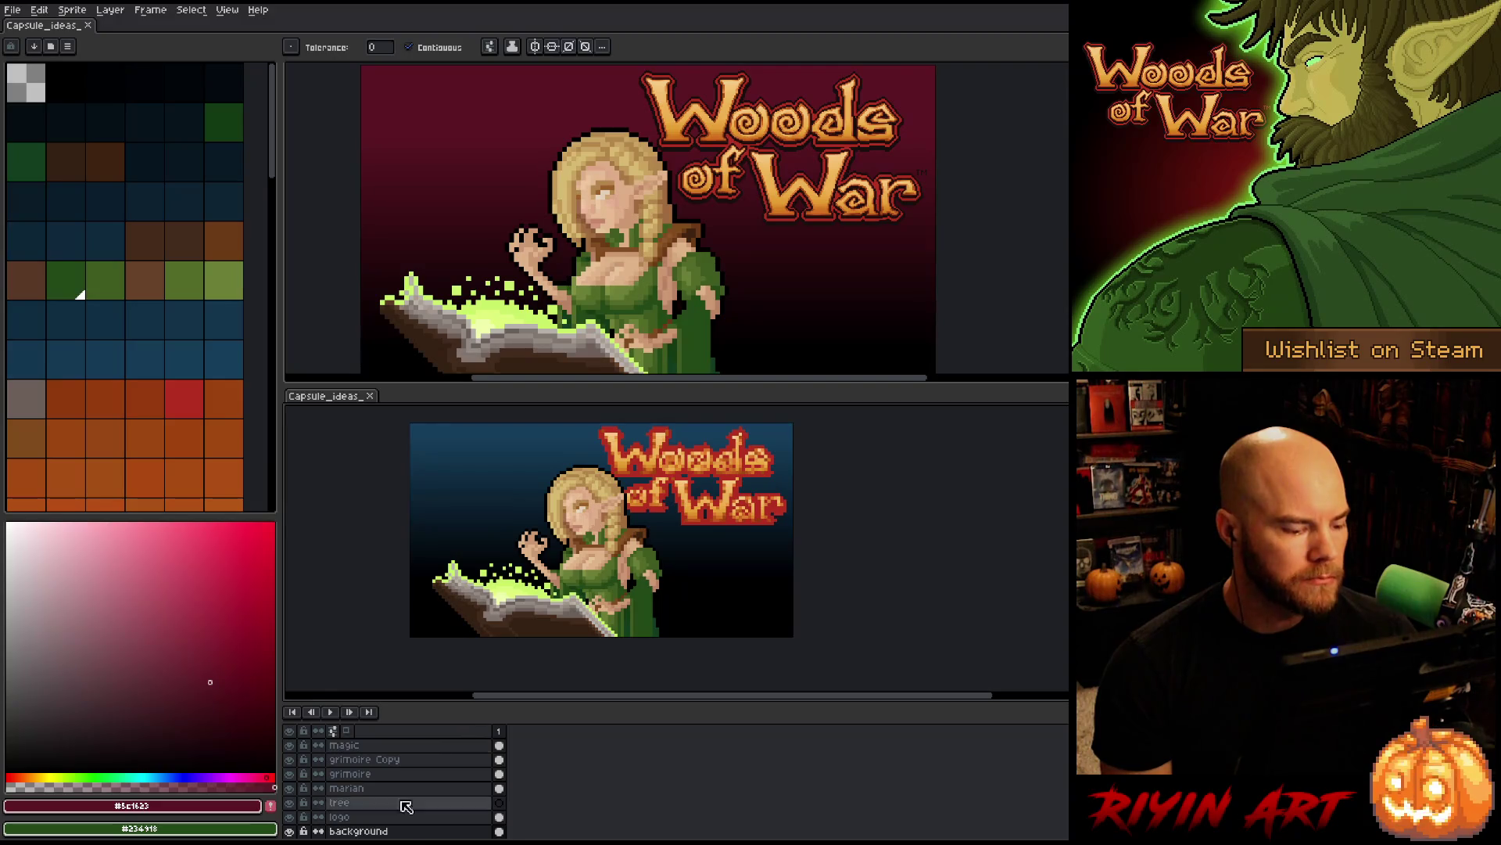
left_click(345, 821)
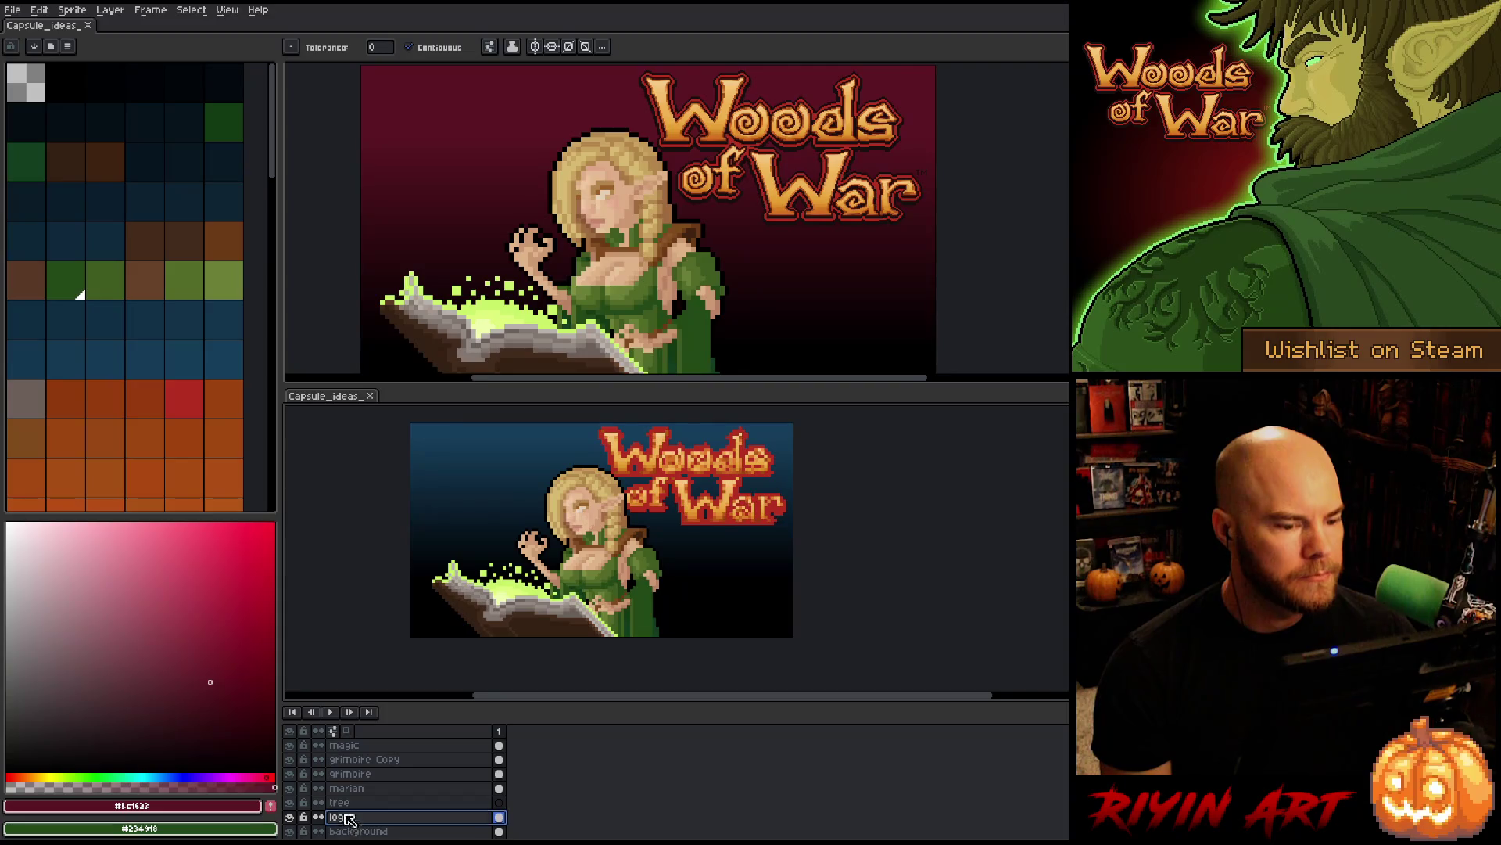
- Hue-shift the draft's background layer from blue to deep red, Hue about 130
left_click(382, 832)
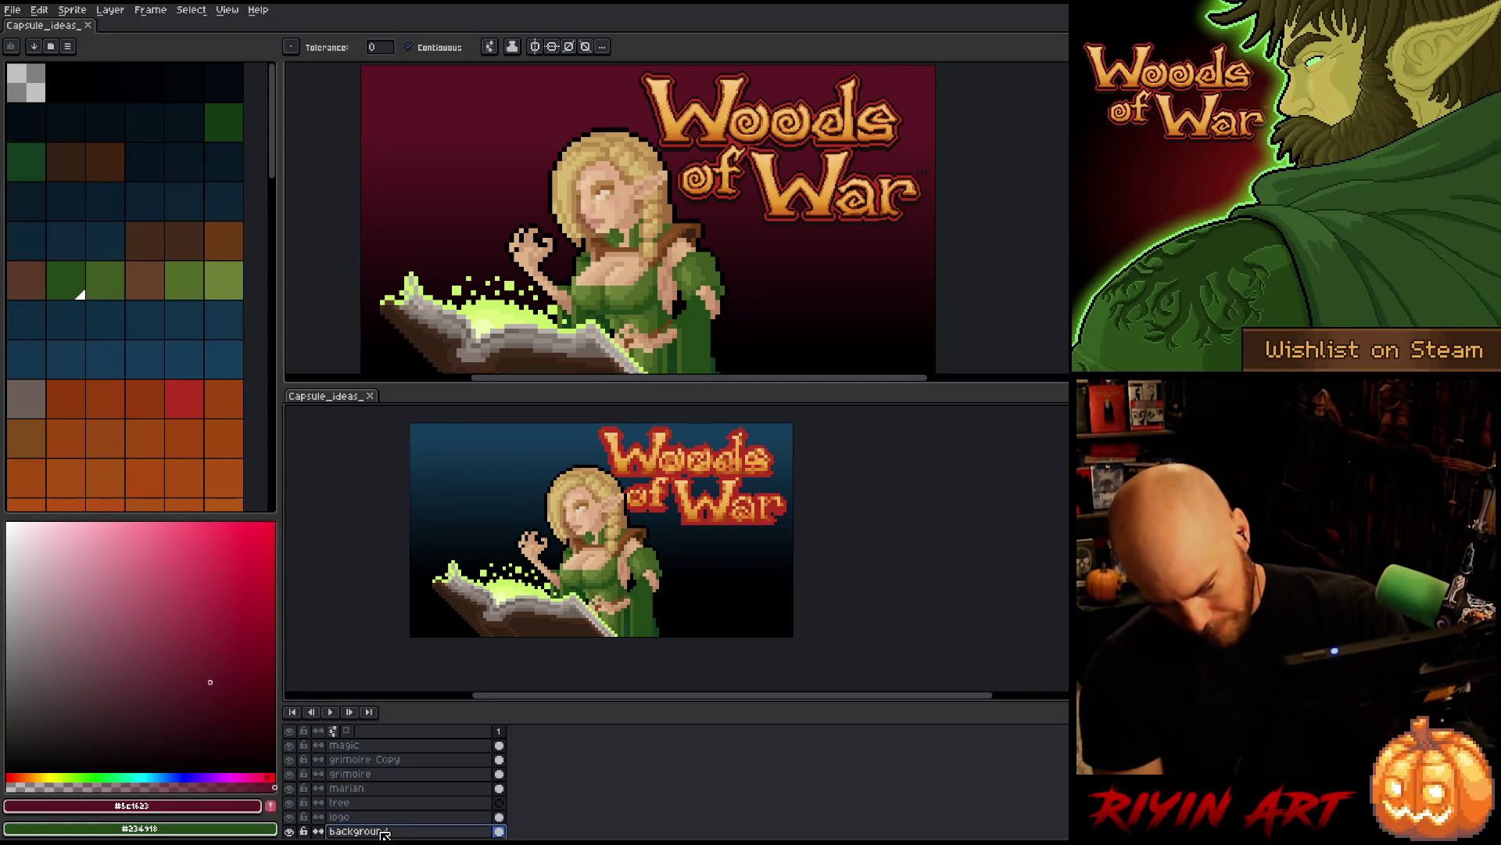
key("ctrl+u")
left_click_drag(604, 687, 714, 682)
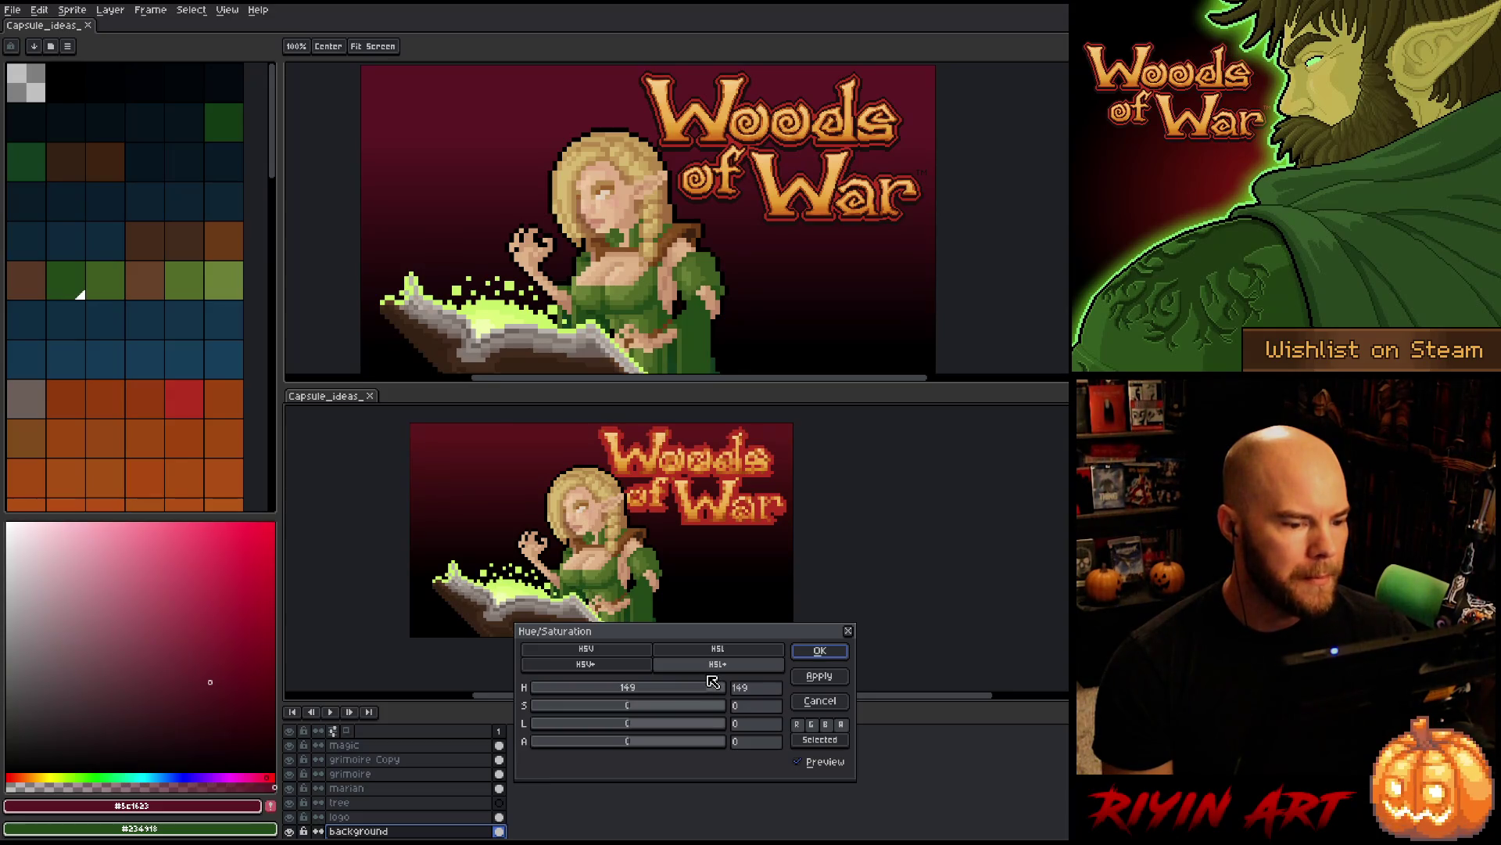
left_click(818, 653)
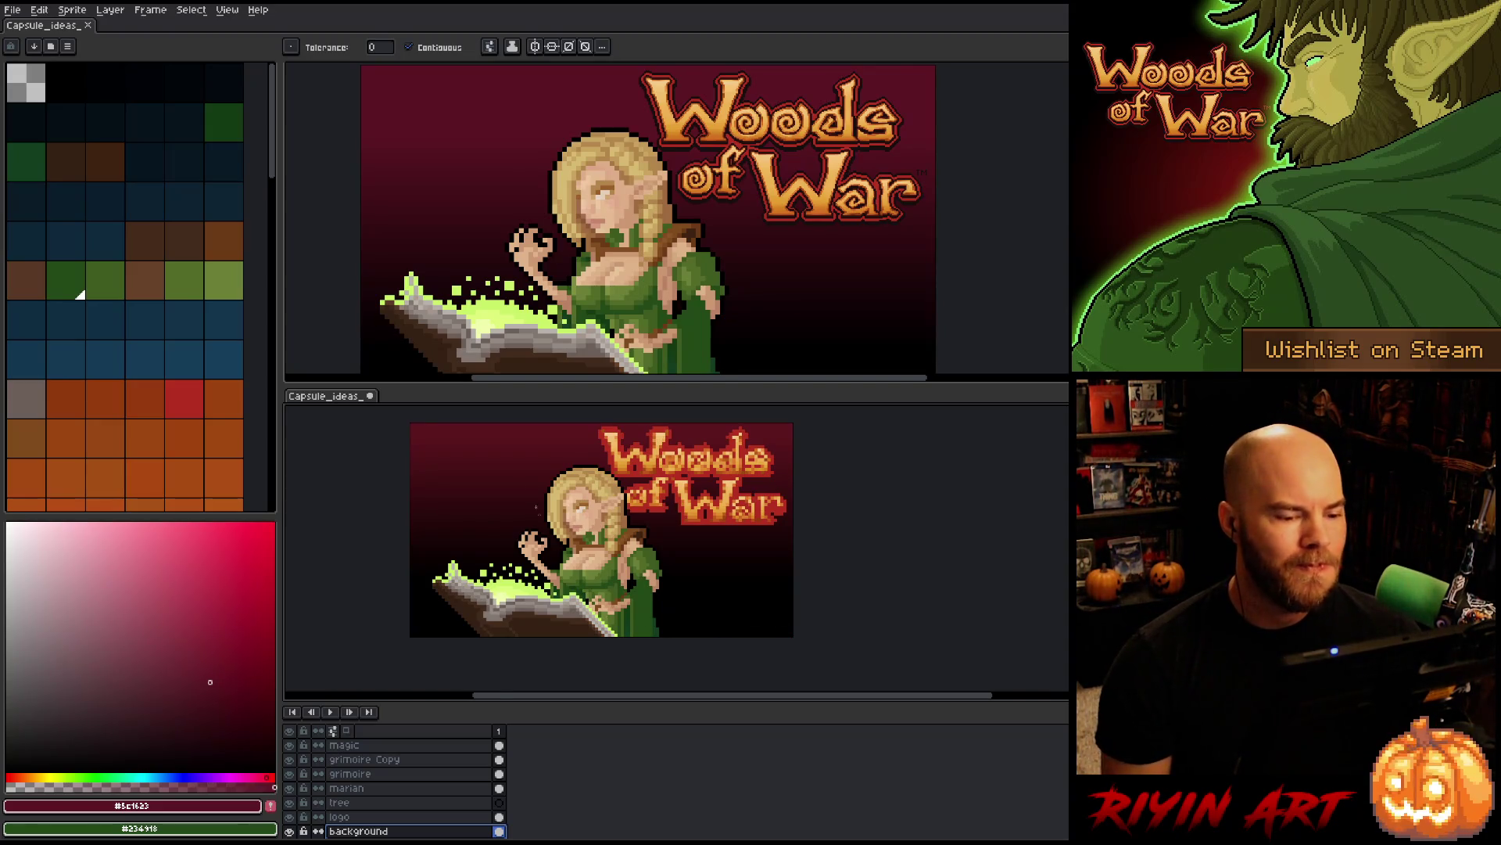
scroll(527, 462, "down", 1)
scroll(527, 462, "up", 2)
scroll(527, 463, "down", 1)
scroll(579, 516, "up", 1)
scroll(610, 547, "down", 1)
scroll(633, 567, "up", 1)
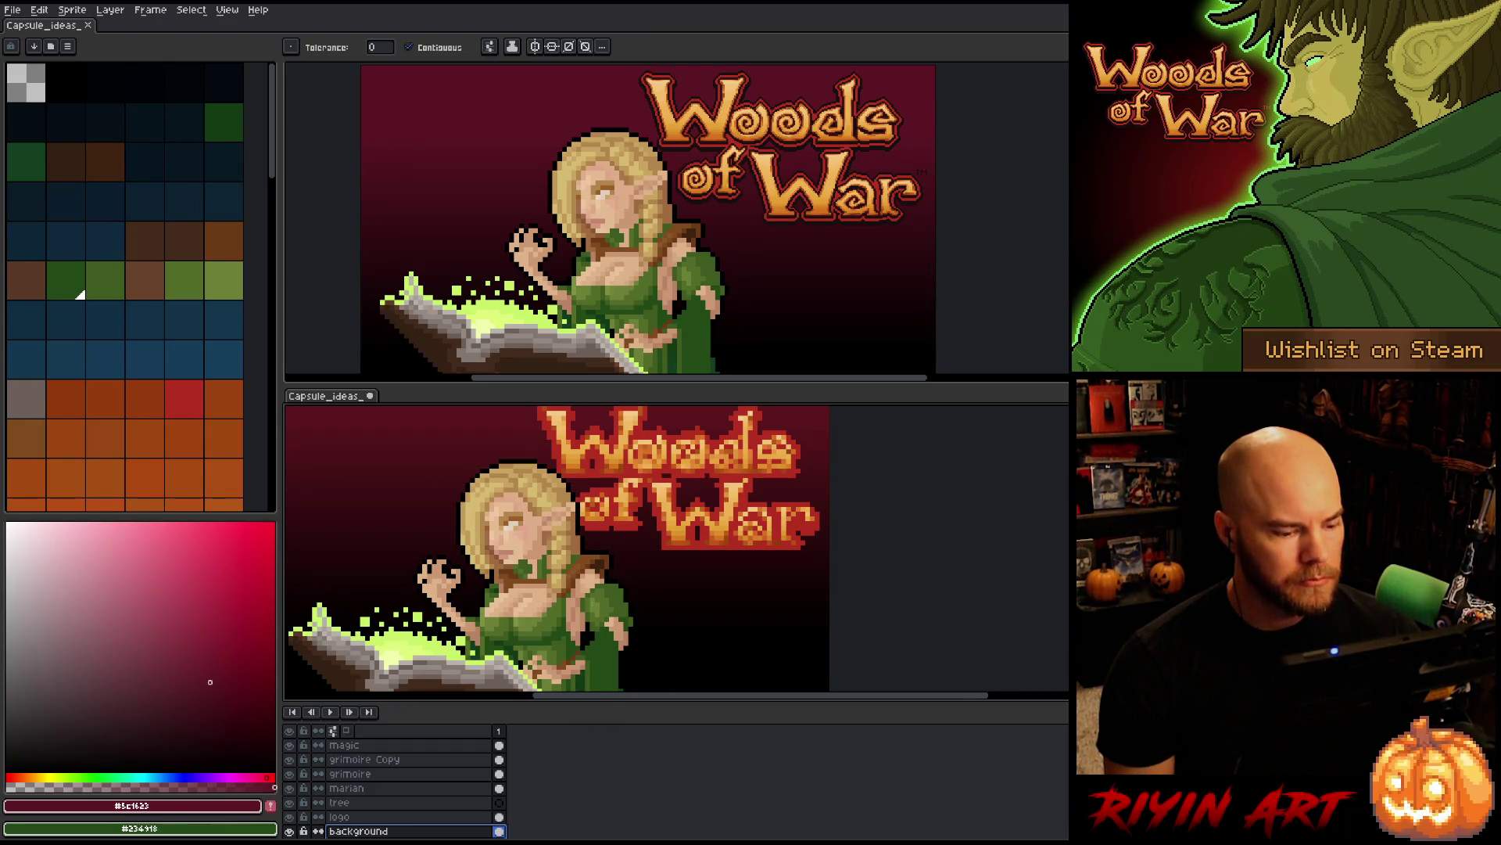
scroll(594, 587, "down", 1)
scroll(559, 561, "down", 2)
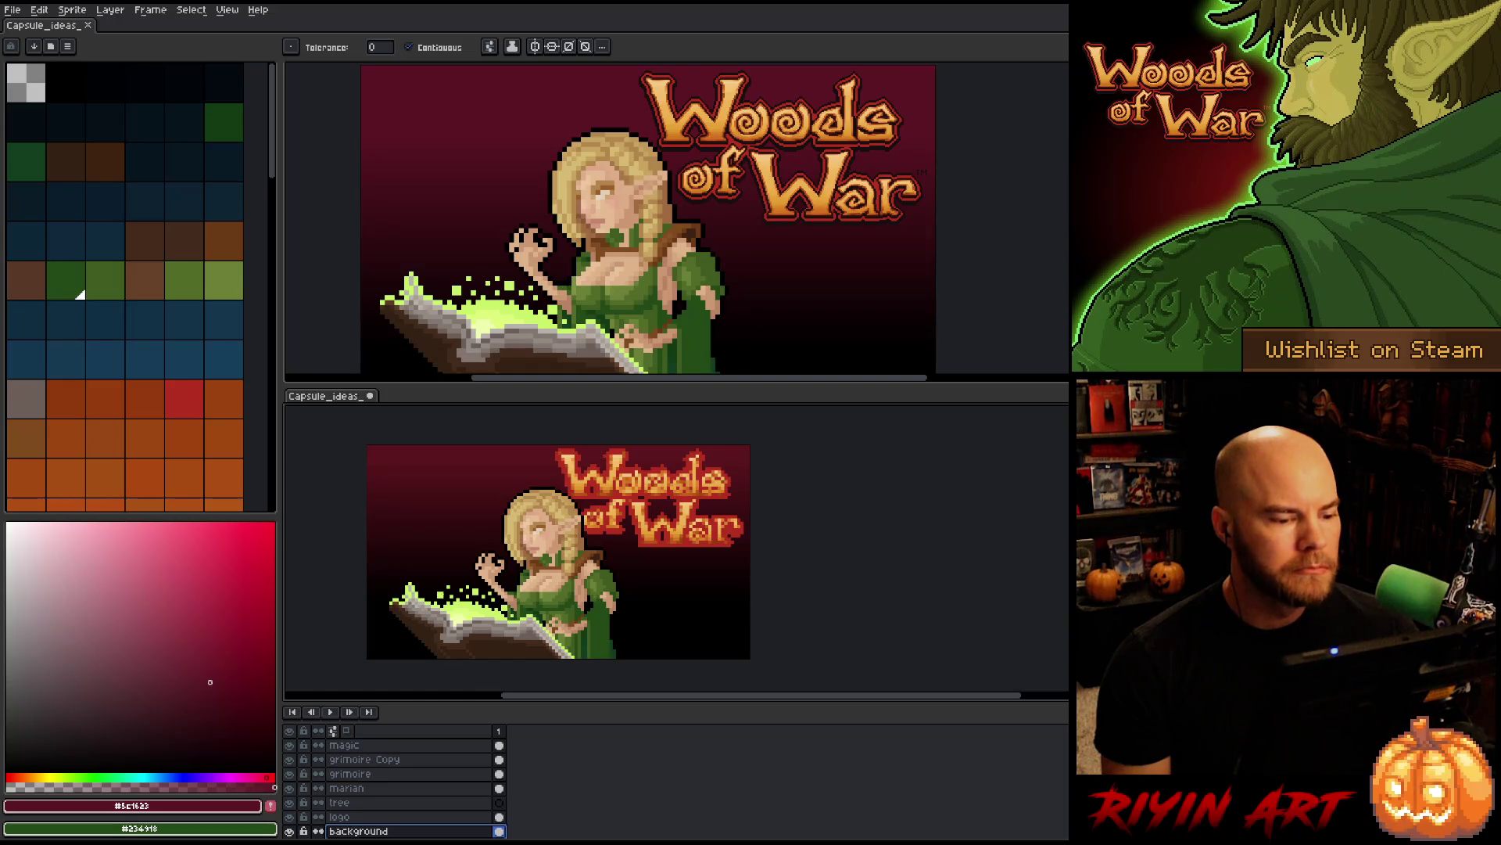
left_click(360, 804)
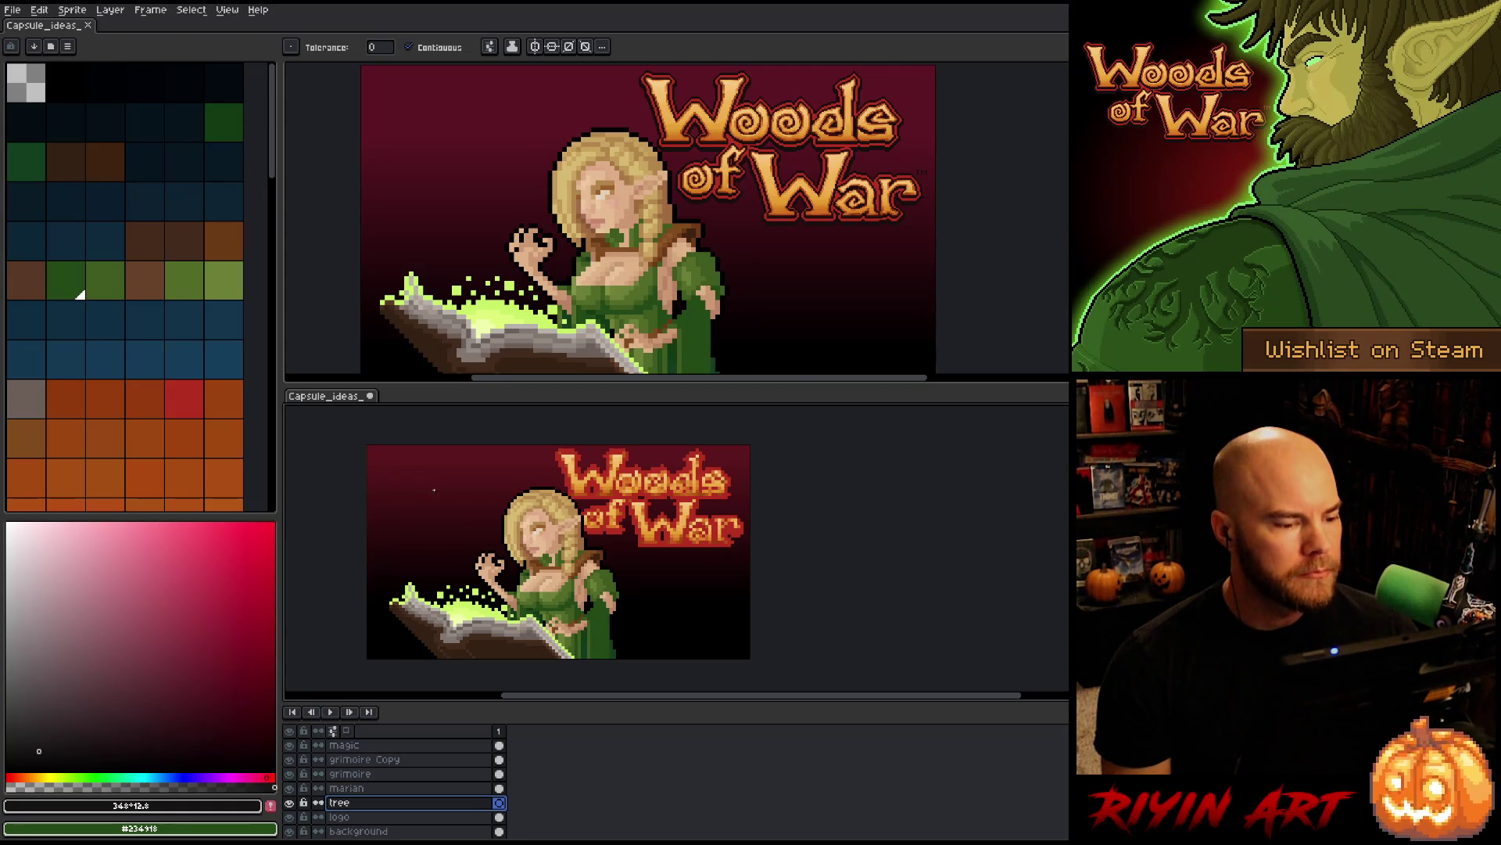
- Sketch dark brow strokes at the upper left of the tree layer with a 2px pencil
key("v")
key("b")
left_click_drag(406, 483, 454, 496)
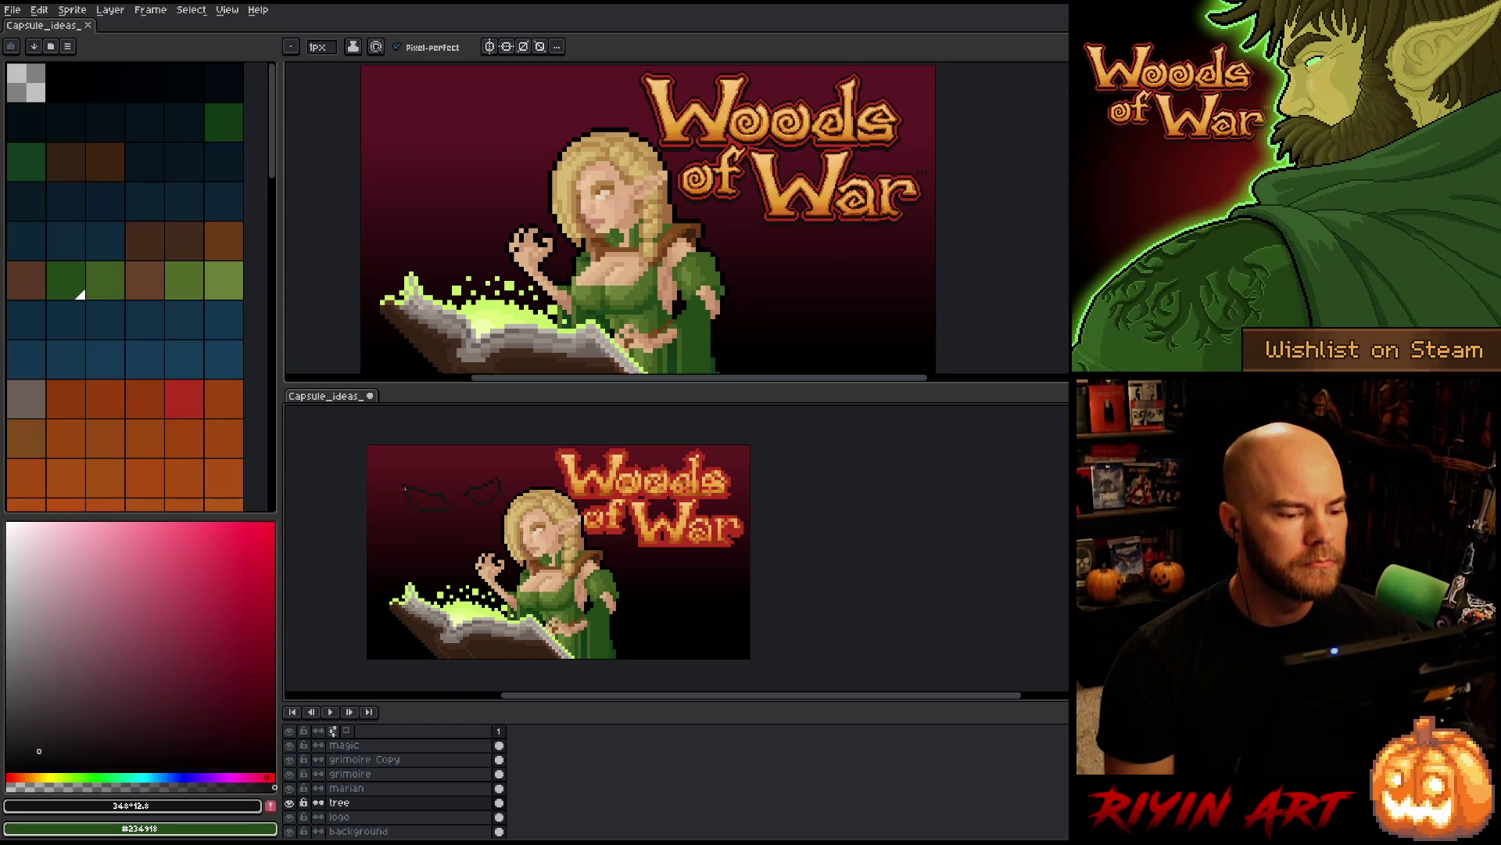
key("v")
left_click(471, 509, "ctrl")
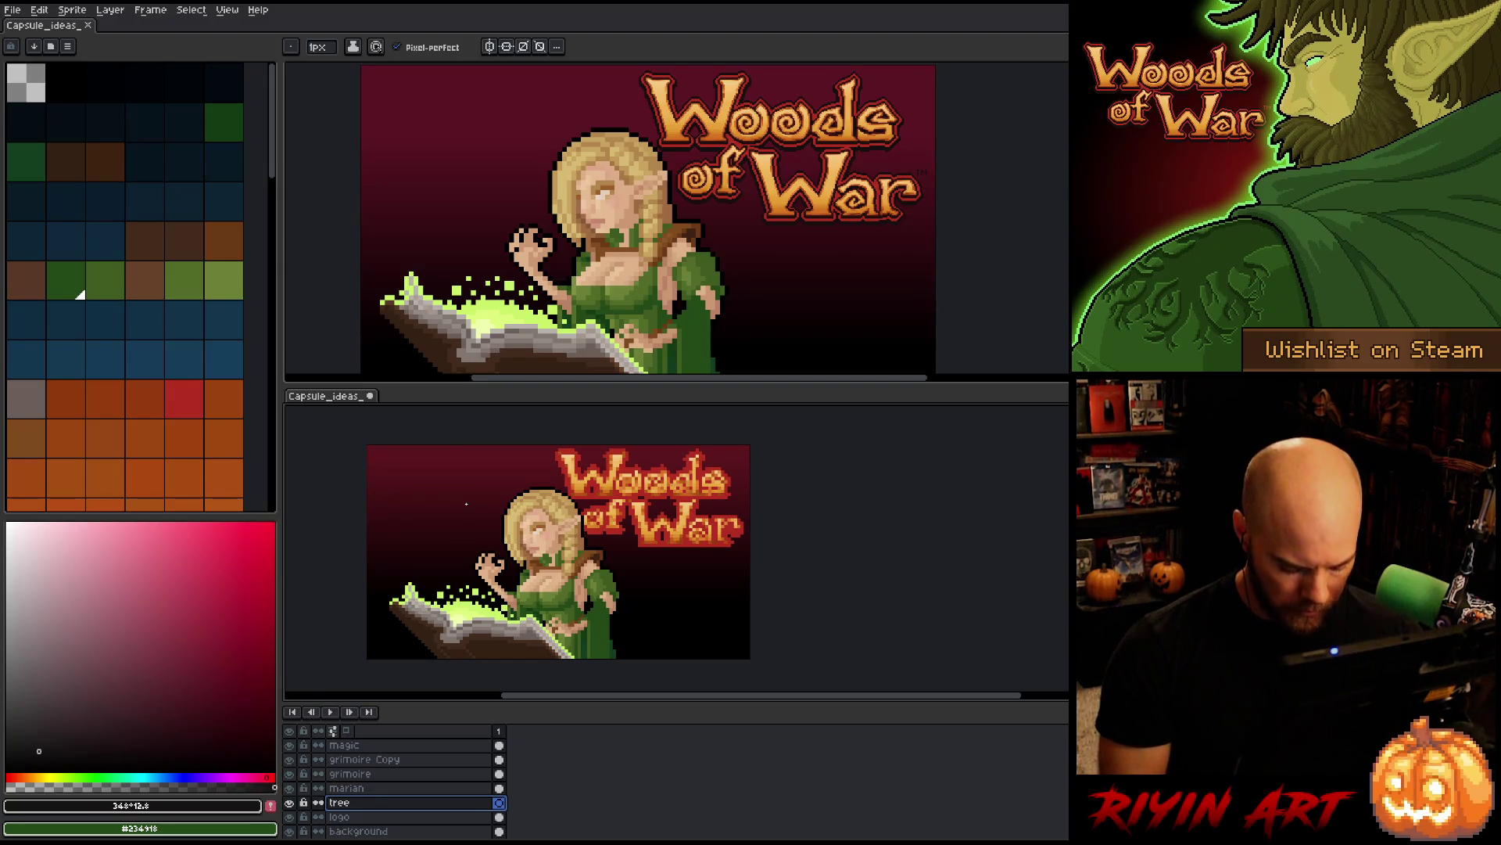
left_click(317, 51)
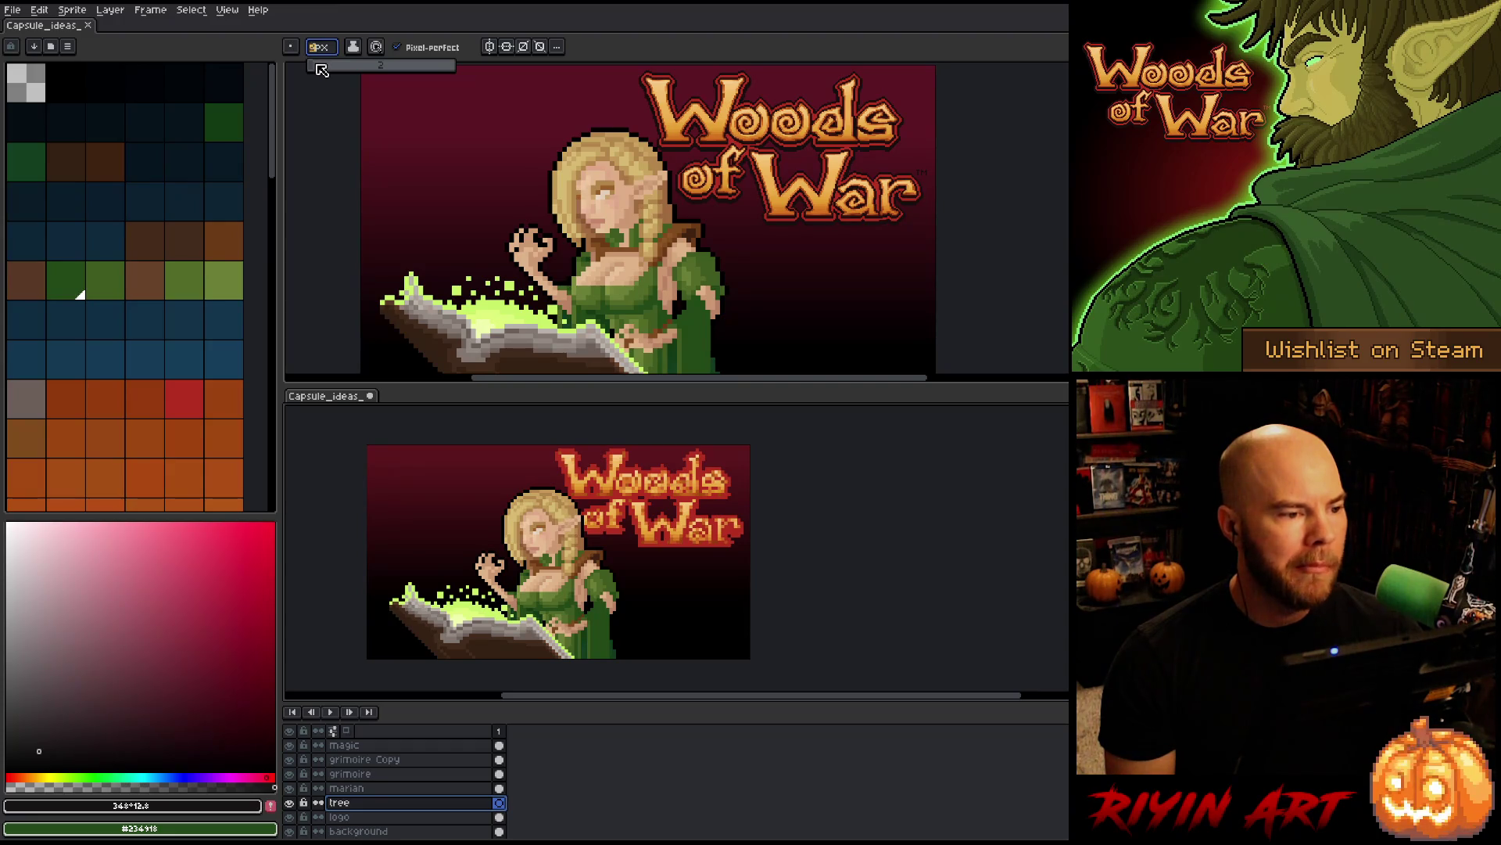
left_click_drag(396, 480, 499, 478)
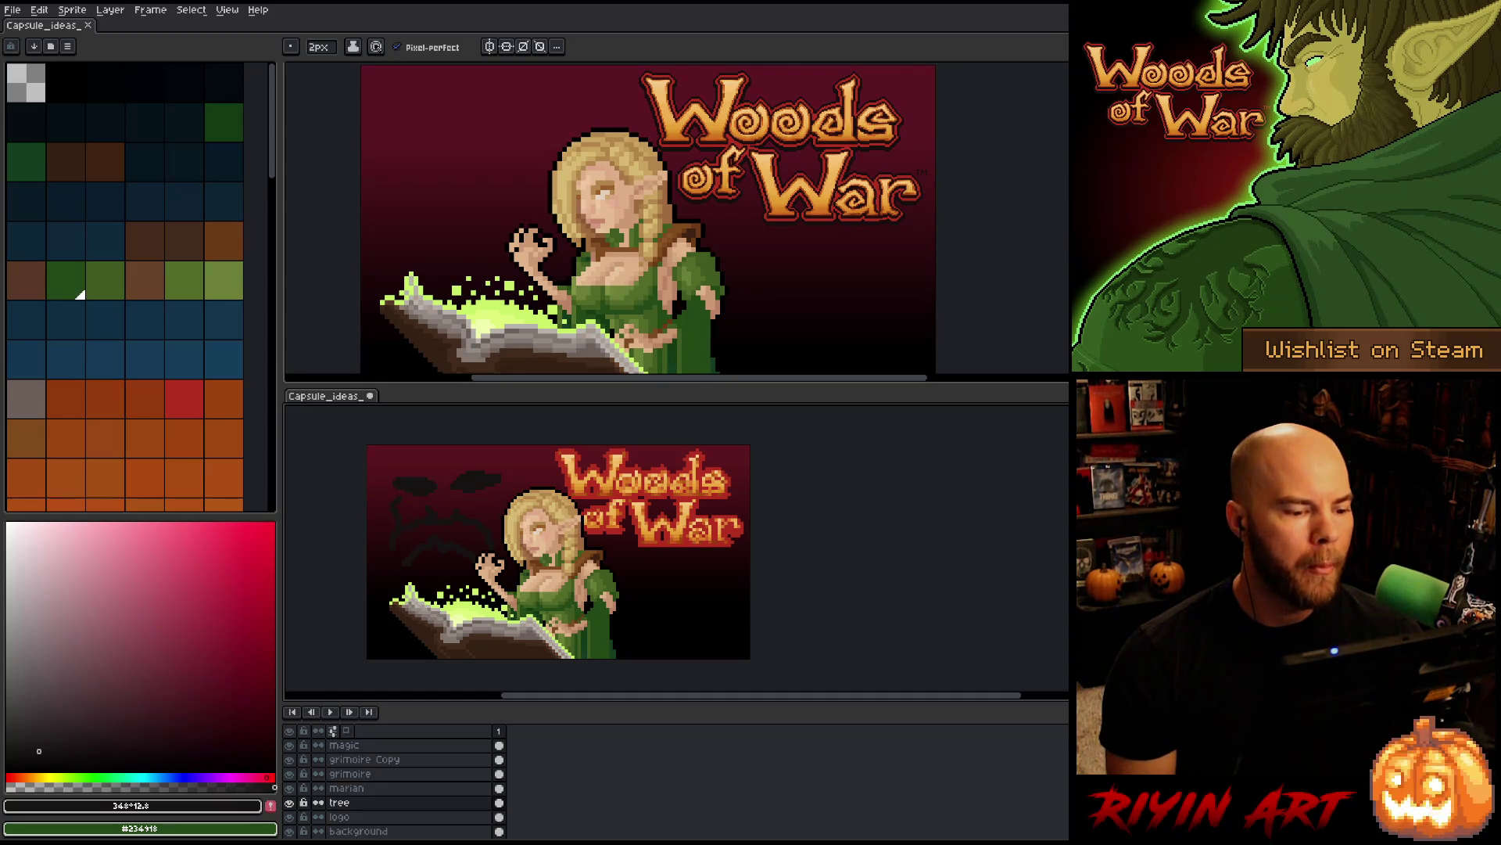
- Draw a dark vertical face stroke, then choose a dark grey-brown with an orange hue
mouse_move(454, 472)
left_mouse_down()
mouse_move(456, 450)
mouse_move(406, 452)
mouse_move(513, 447)
left_mouse_up()
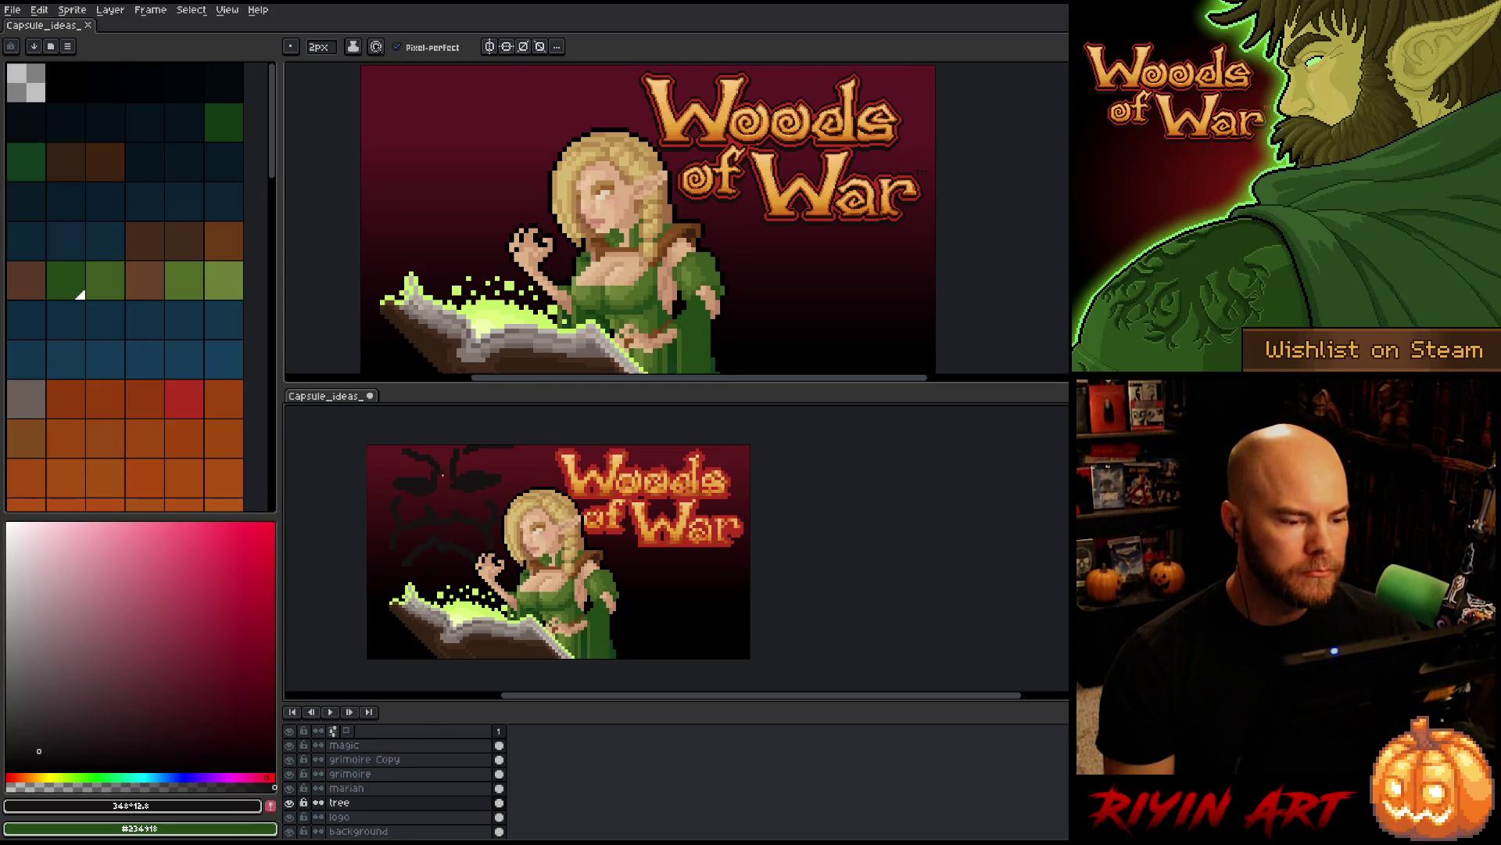
left_click(25, 777)
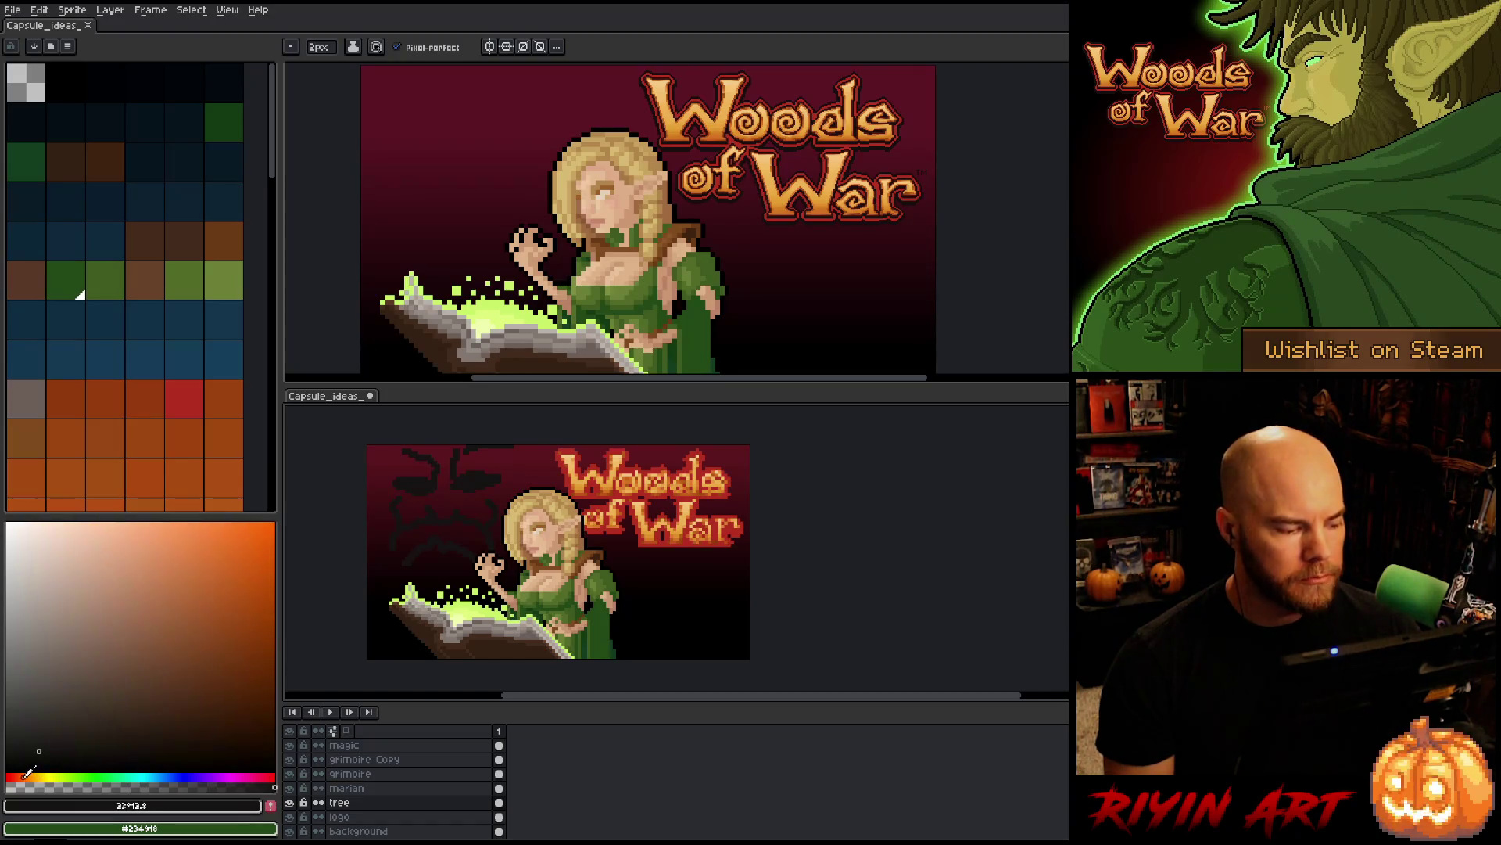
mouse_move(67, 649)
left_mouse_down()
mouse_move(50, 636)
mouse_move(60, 626)
left_mouse_up()
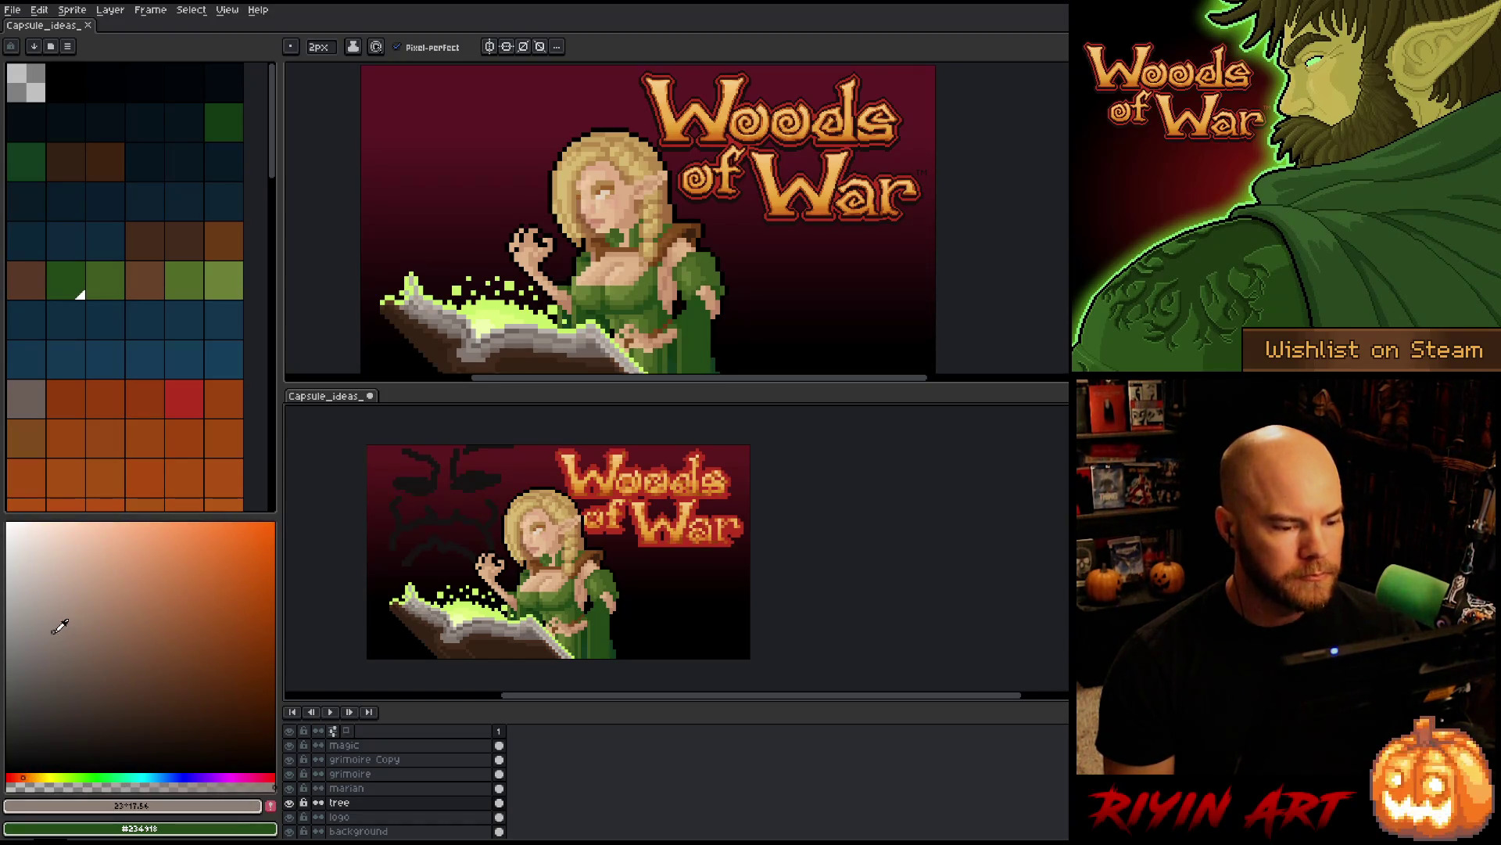
left_click(63, 683)
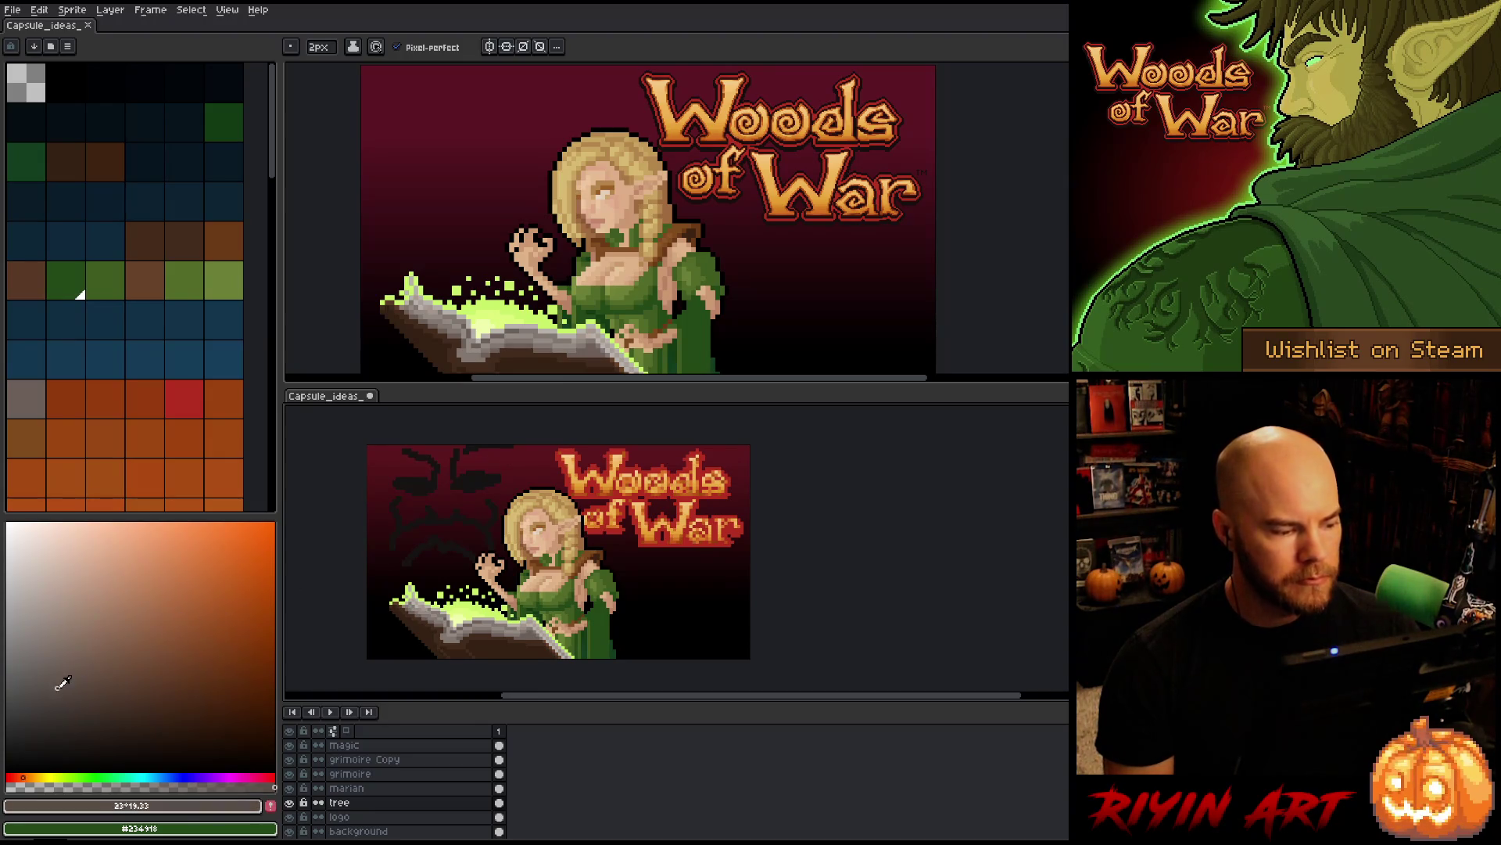
left_click(59, 694)
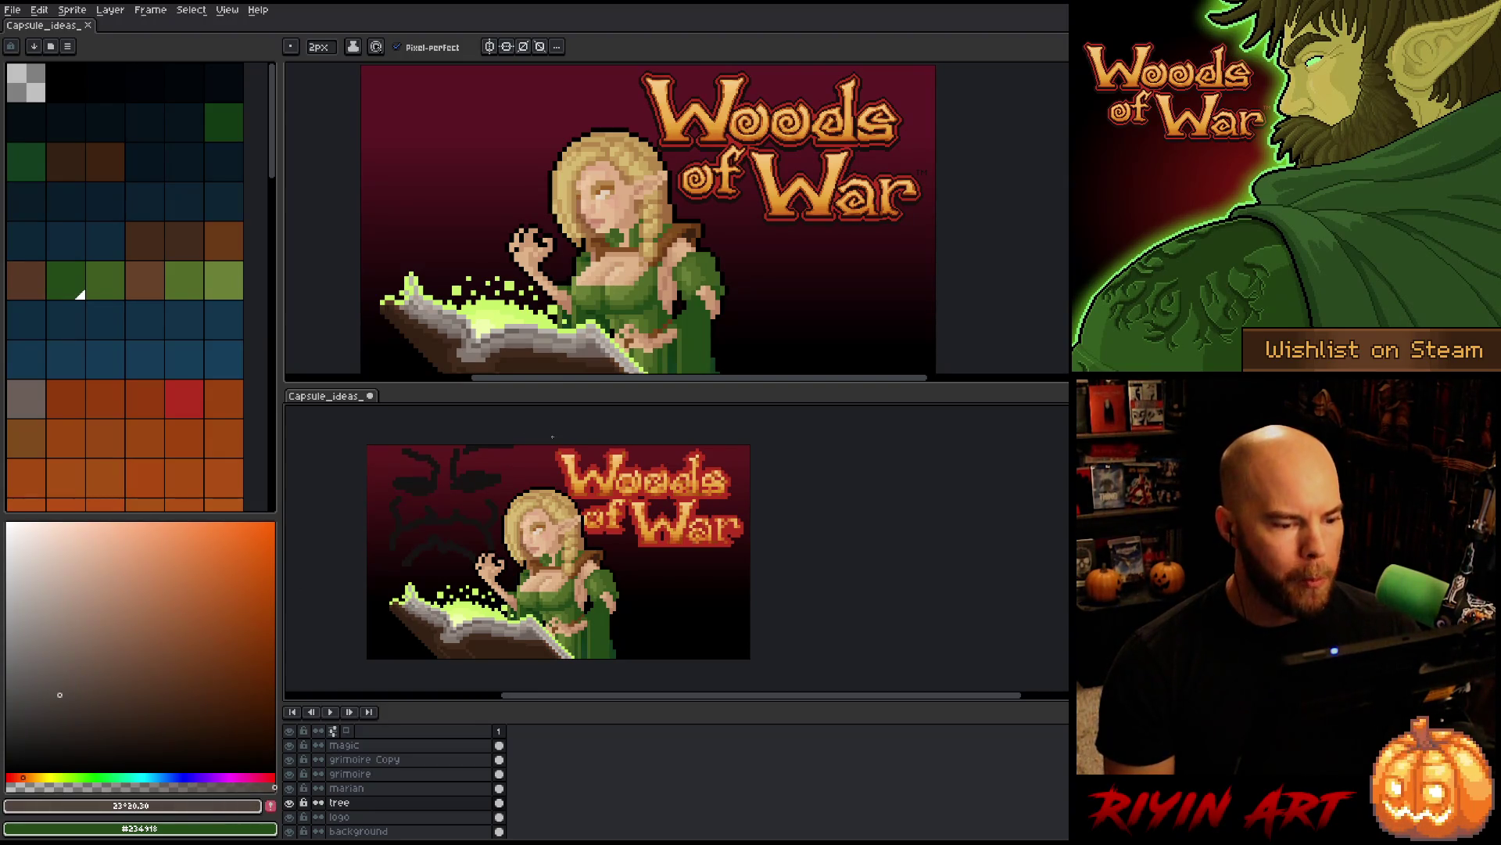
- Draw the tree's edge line left of the W and fill the tree area grey-brown
left_click_drag(575, 451, 576, 507)
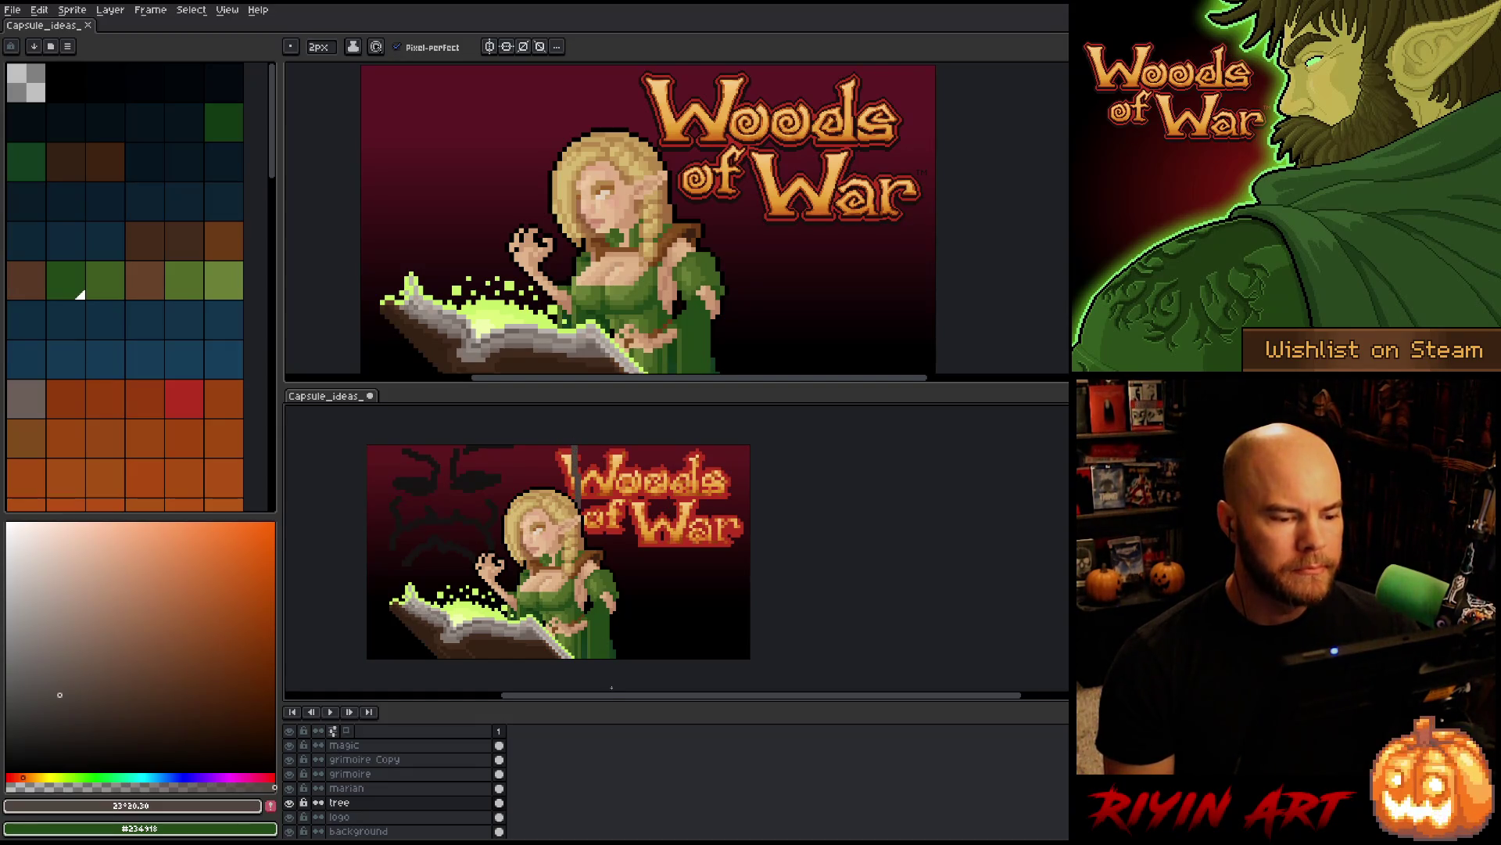
scroll(610, 687, "down", 1)
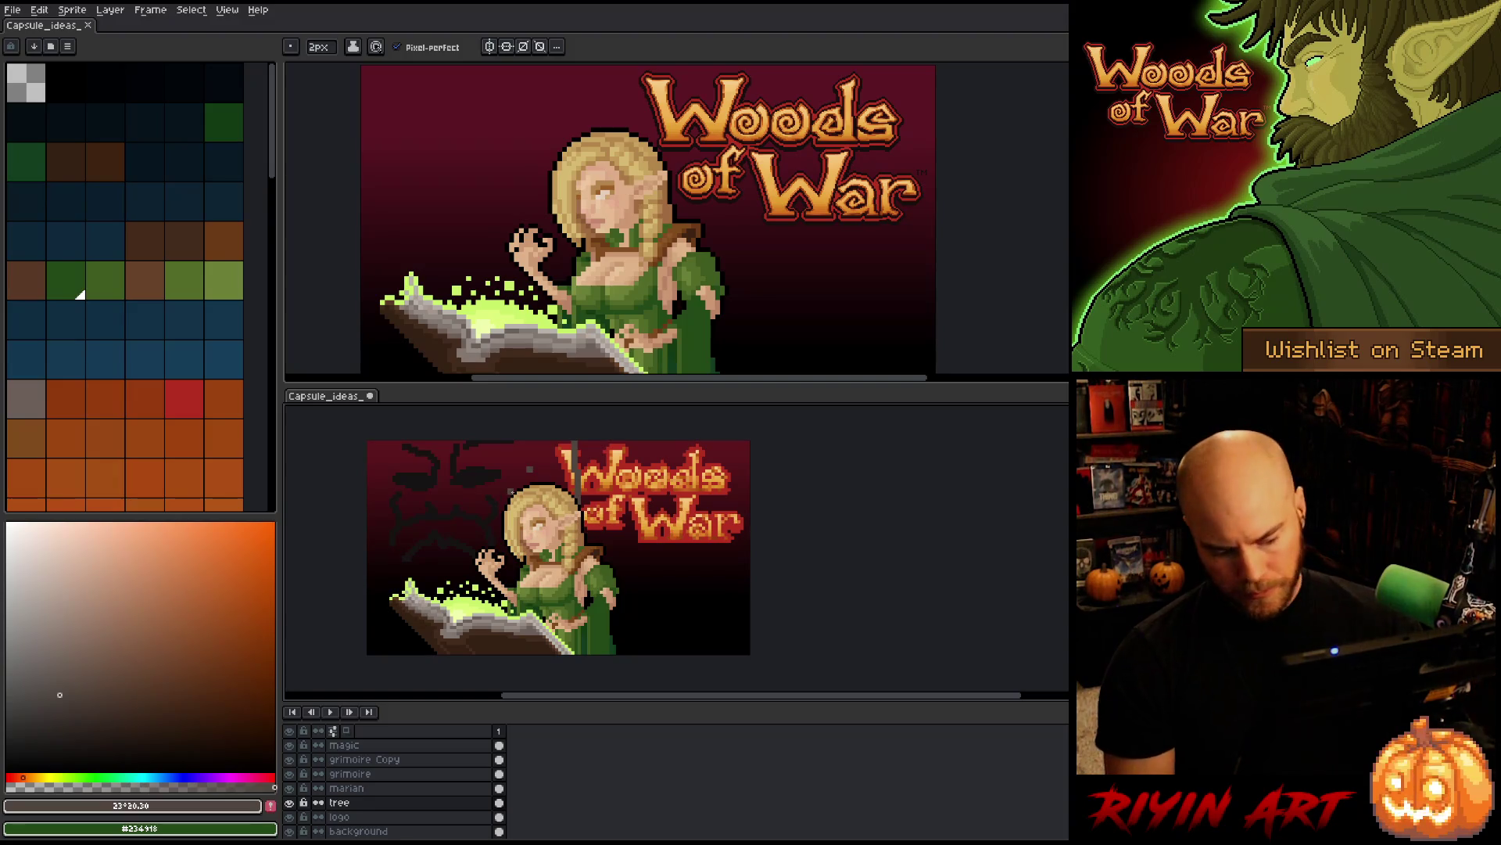
key("g")
left_click(524, 460)
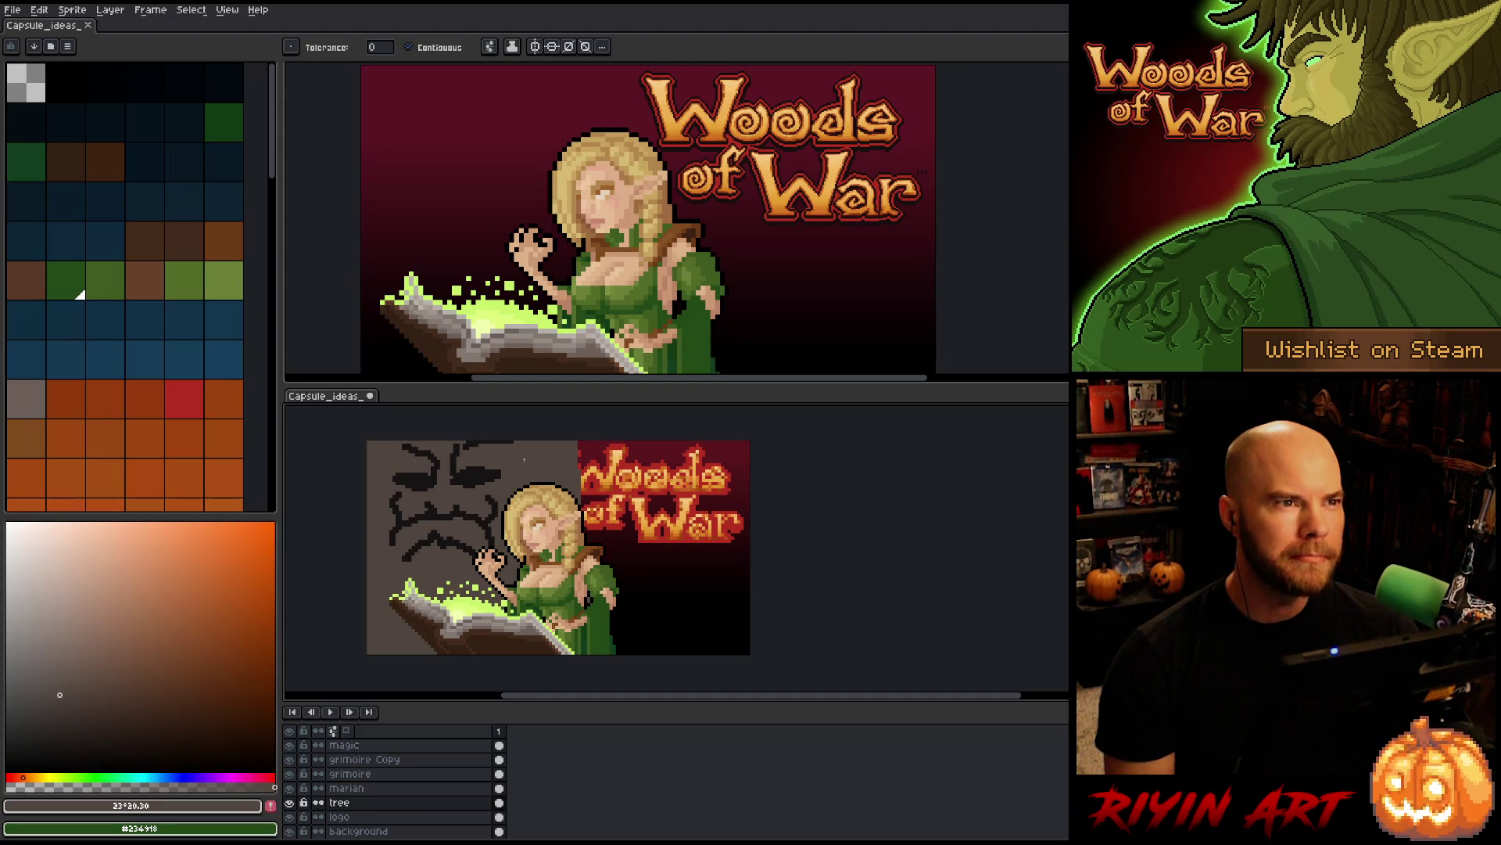
- Move the logo layer above the tree layer, then make the tree layer active again
left_click(397, 818)
left_click_drag(397, 817, 395, 806)
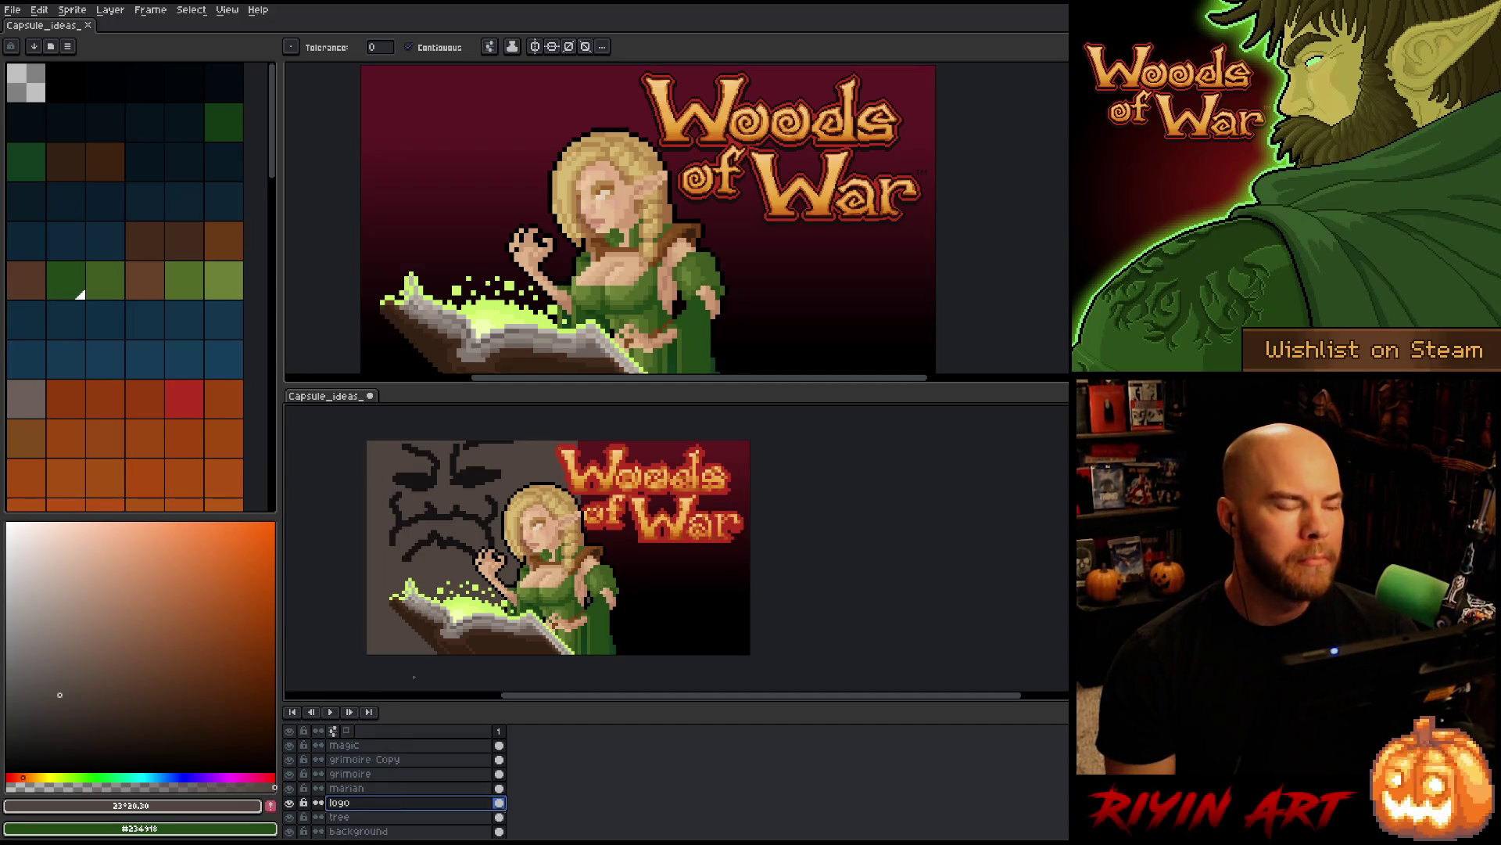
left_click(395, 817)
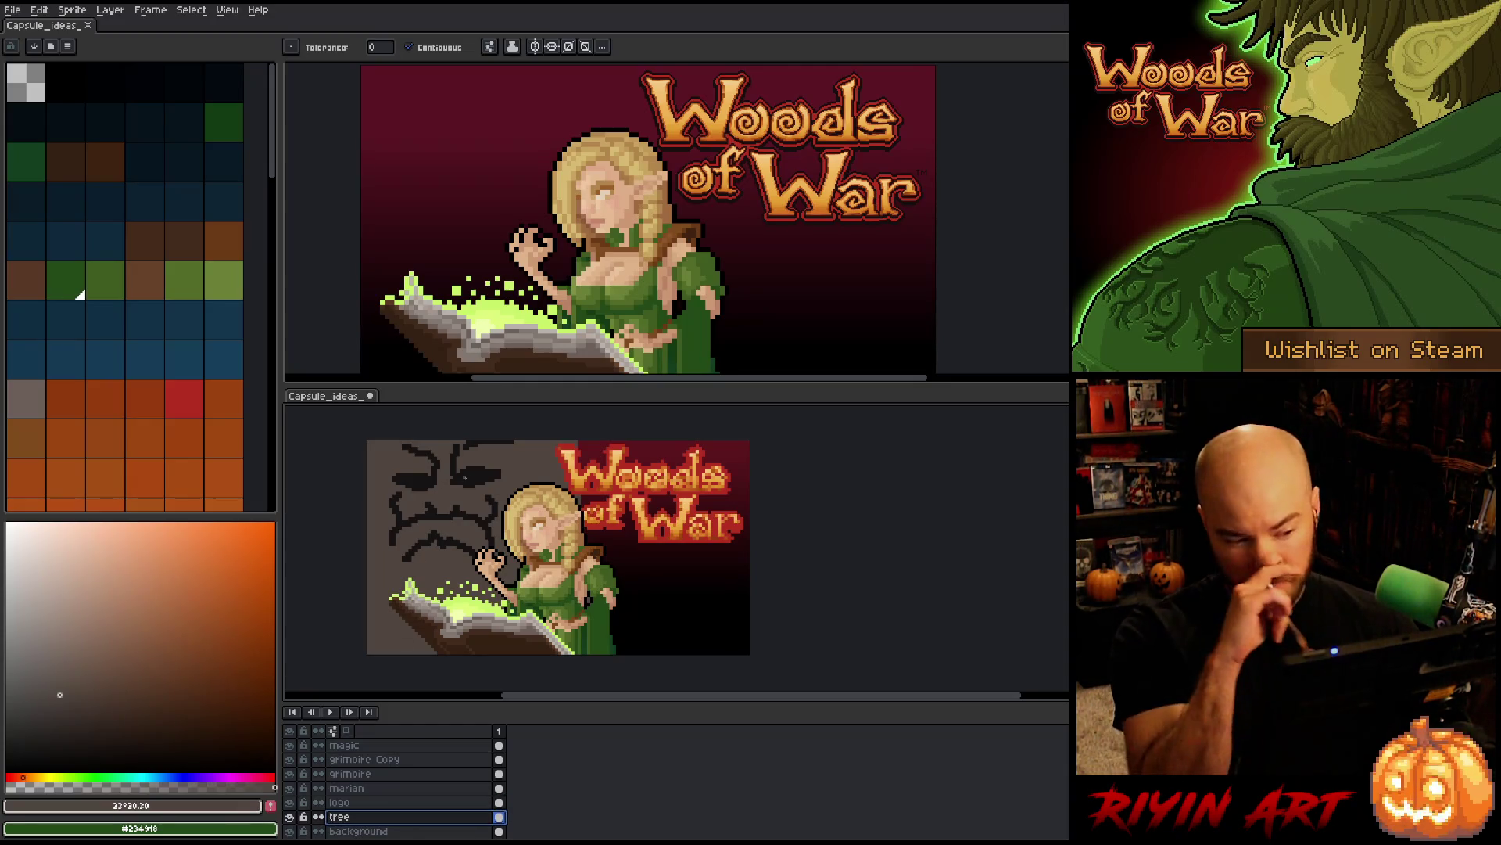
- Eyedrop the dark outline colour and draw a brow line across the tree face
key("i")
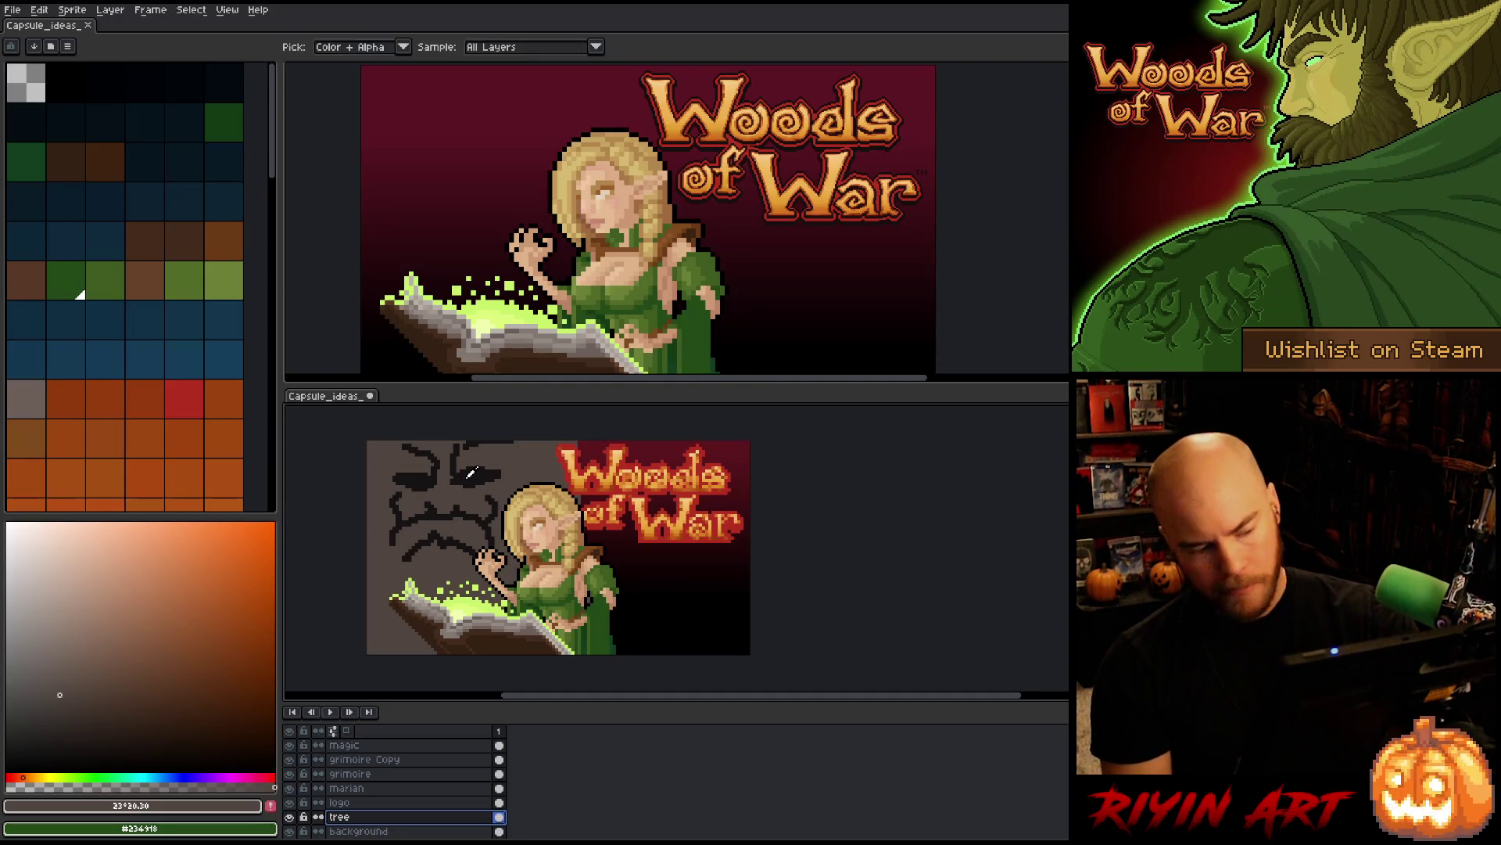
left_click(484, 467)
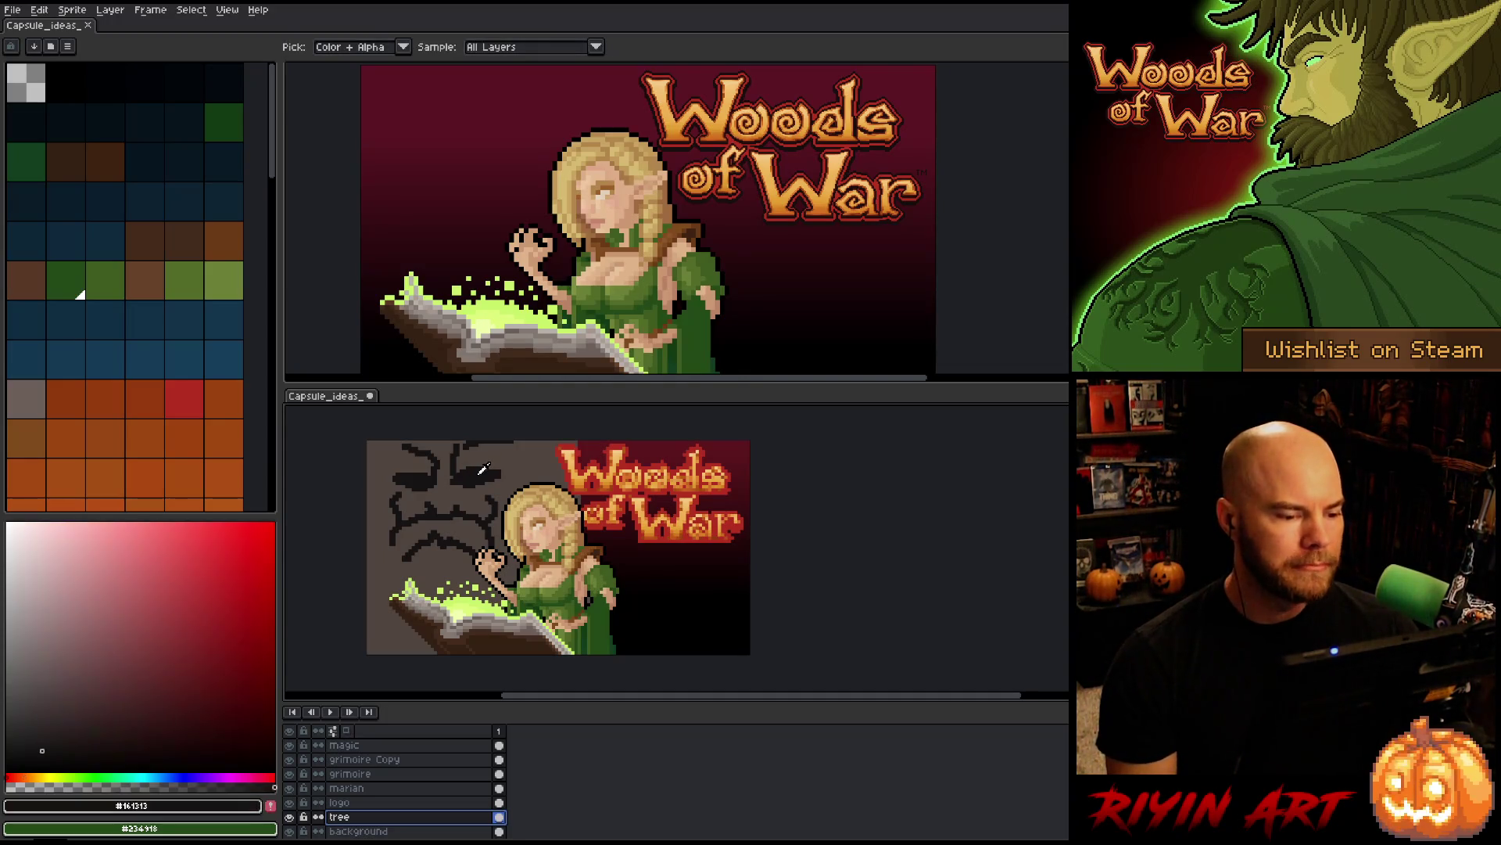
key("b")
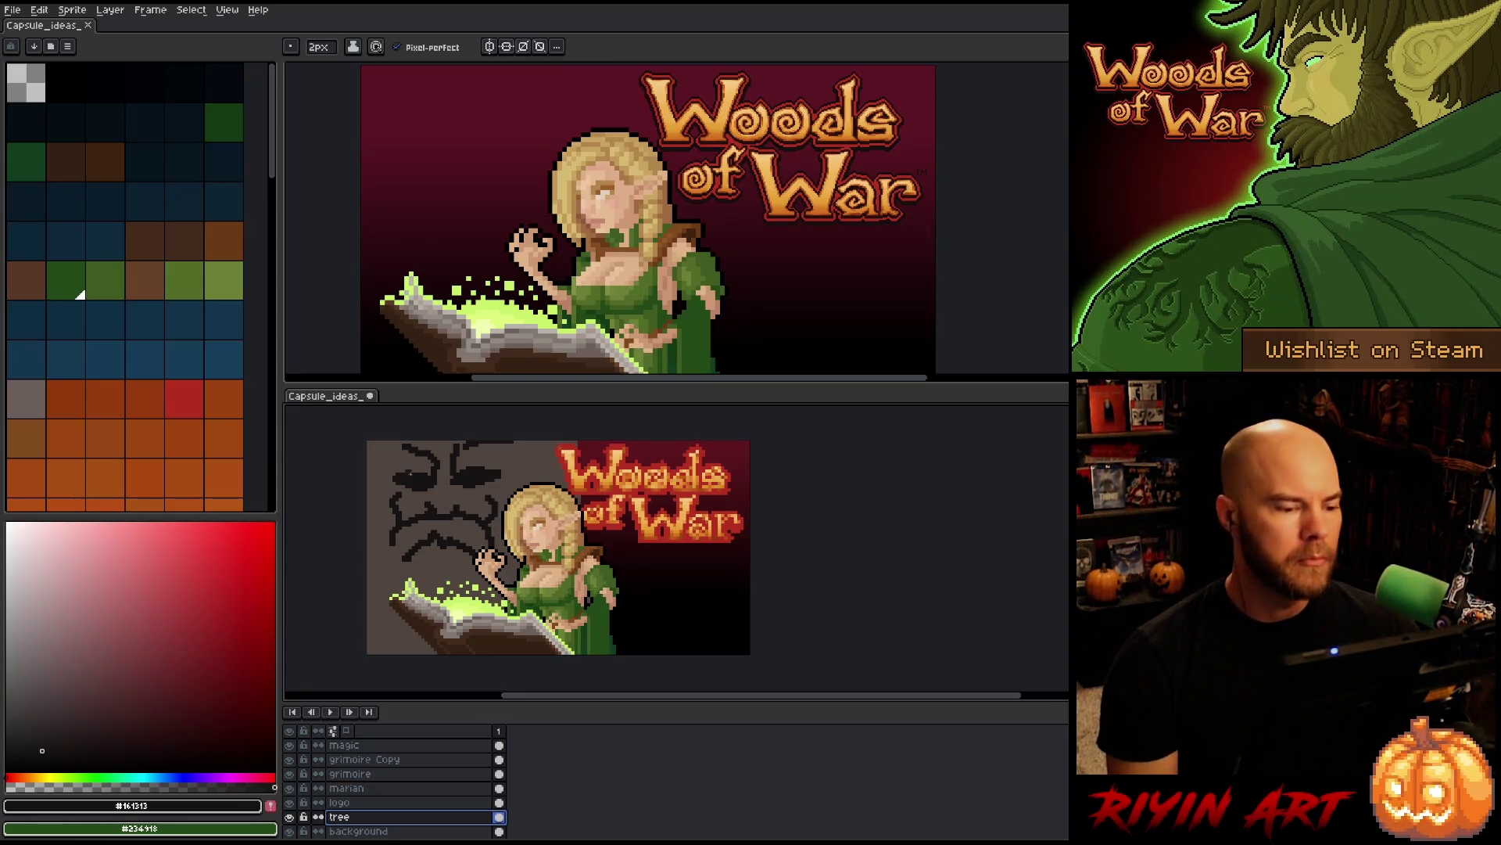
left_click_drag(430, 475, 389, 474)
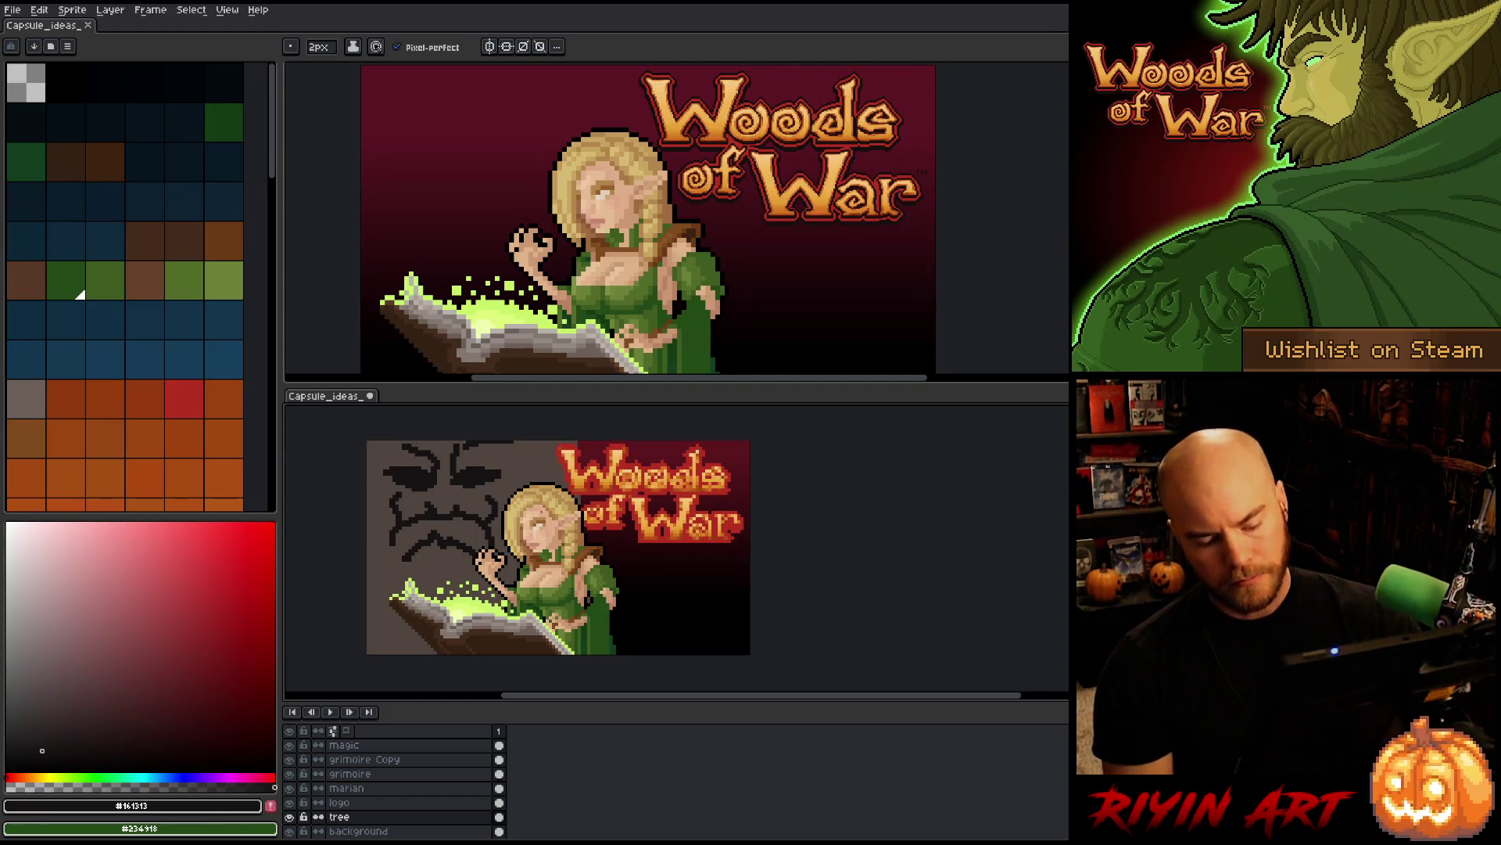
- Select the tree face, enlarge it, shift it slightly up-left, then commit and deselect
key("m")
left_click_drag(517, 580, 366, 439)
left_click_drag(467, 540, 555, 503)
mouse_move(373, 567)
left_mouse_down()
mouse_move(295, 623)
mouse_move(349, 590)
left_mouse_up()
mouse_move(510, 523)
left_mouse_down()
mouse_move(496, 514)
mouse_move(509, 525)
left_mouse_up()
left_click_drag(557, 584, 556, 575)
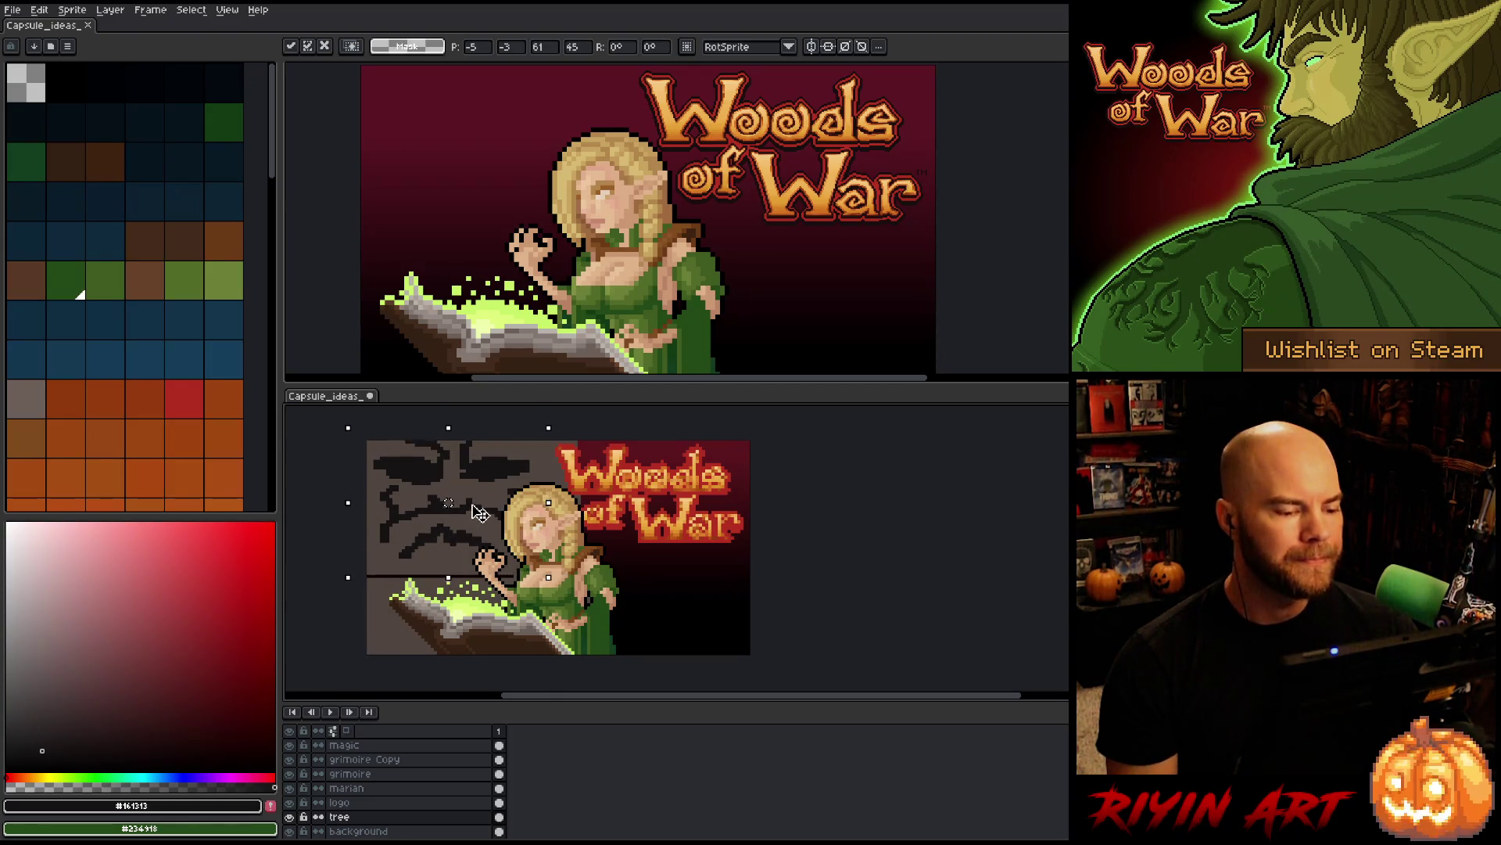
left_click_drag(473, 506, 475, 502)
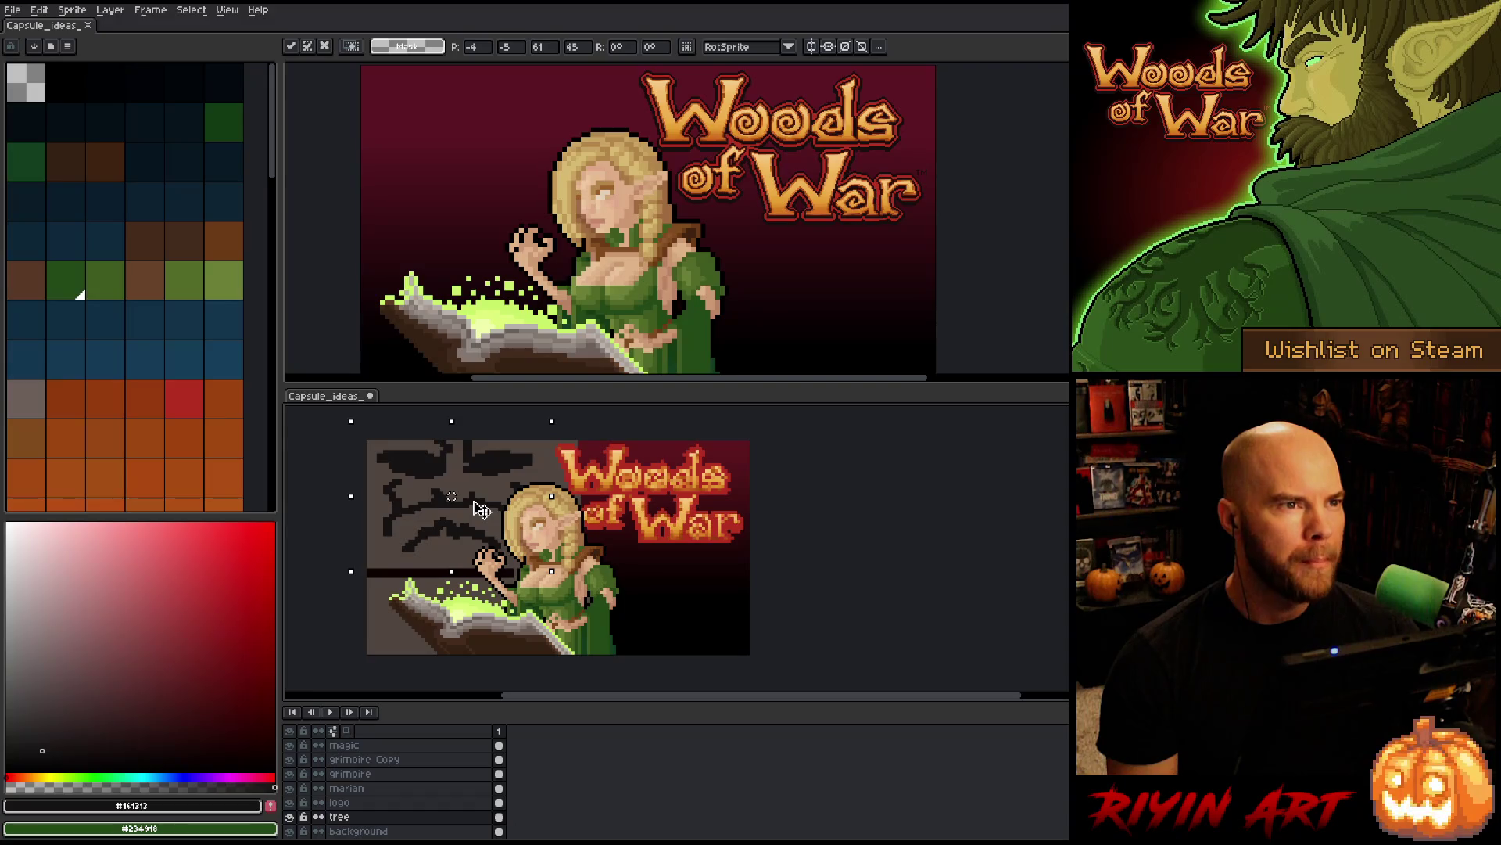
left_click_drag(474, 502, 478, 507)
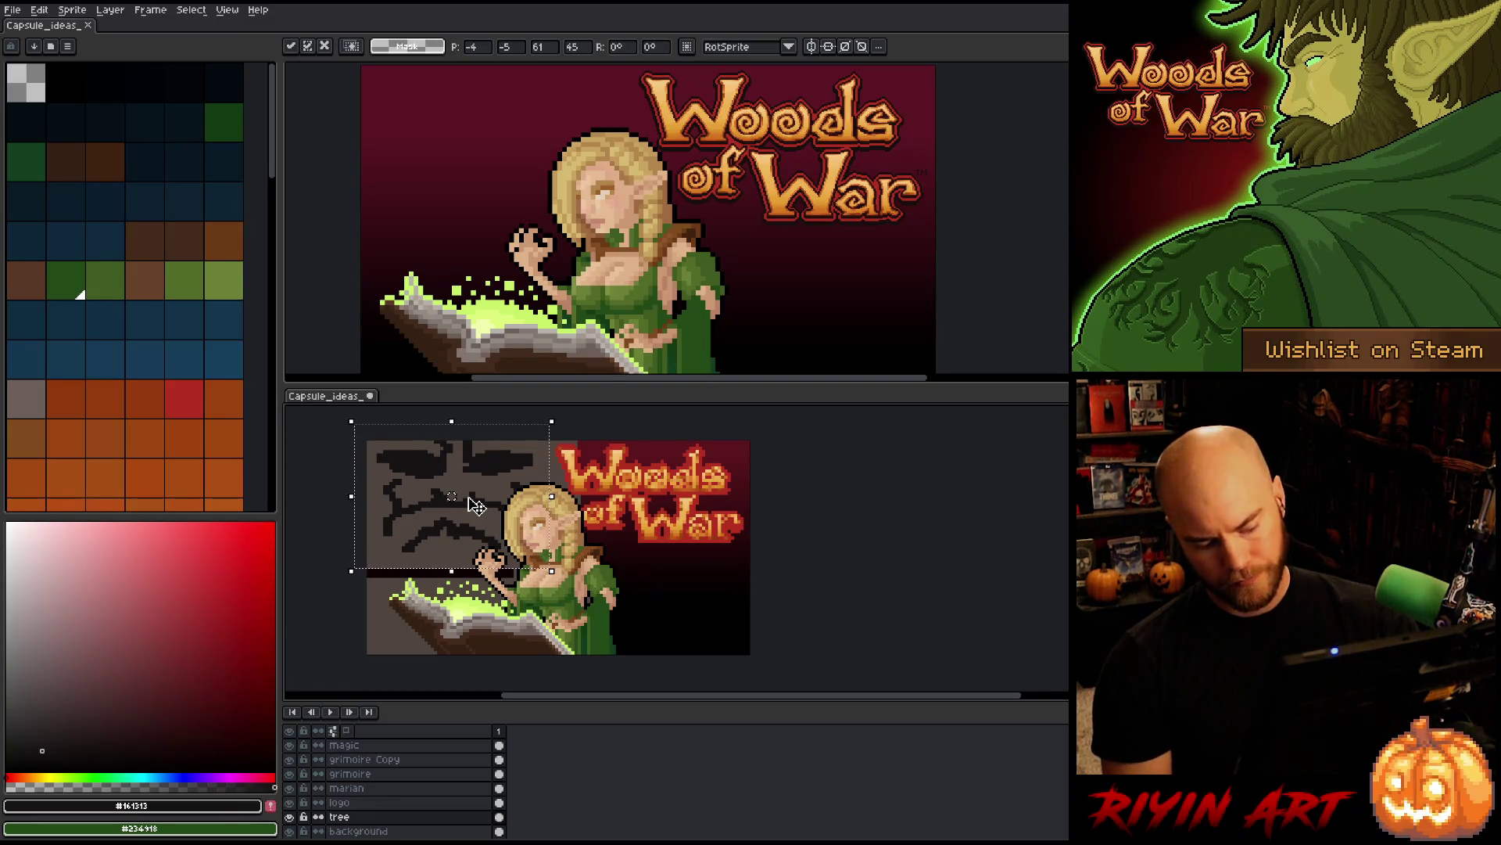
key("ctrl+d")
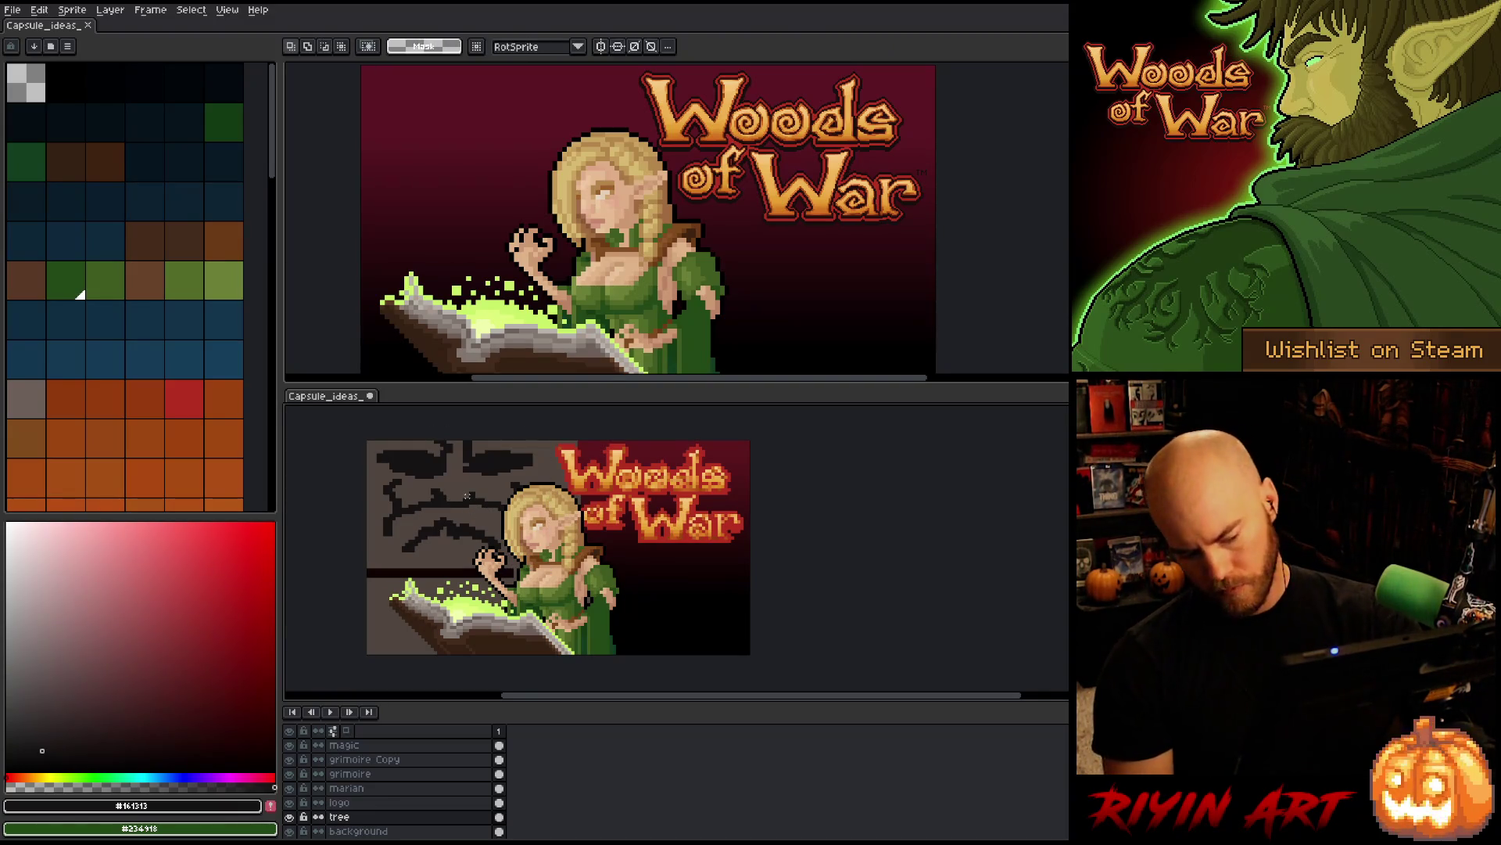
- Draw two dark curling branch lines below the tree face in the outline colour
key("i")
left_click(456, 474)
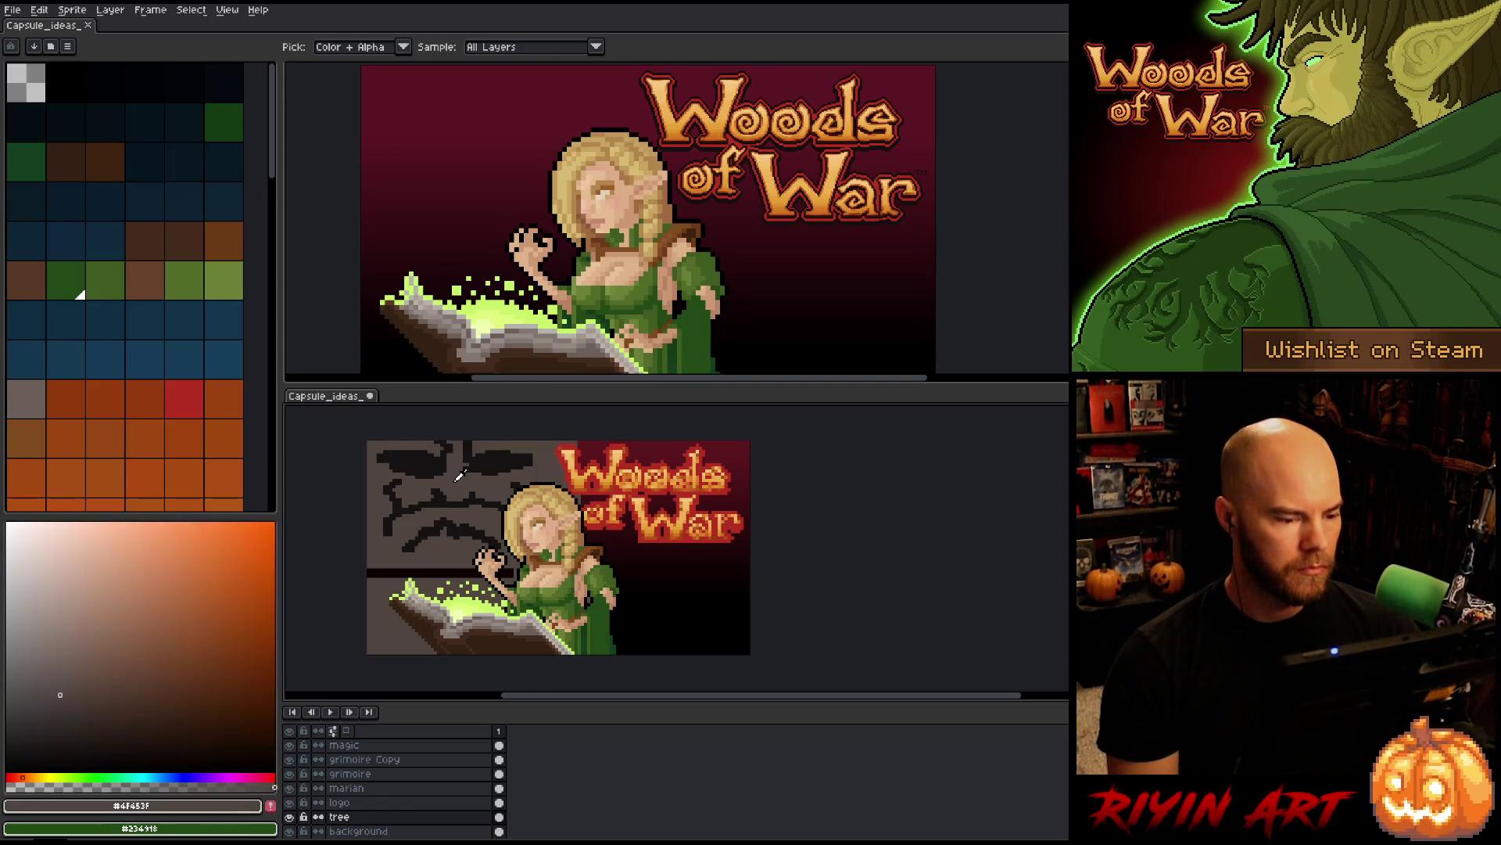
key("g")
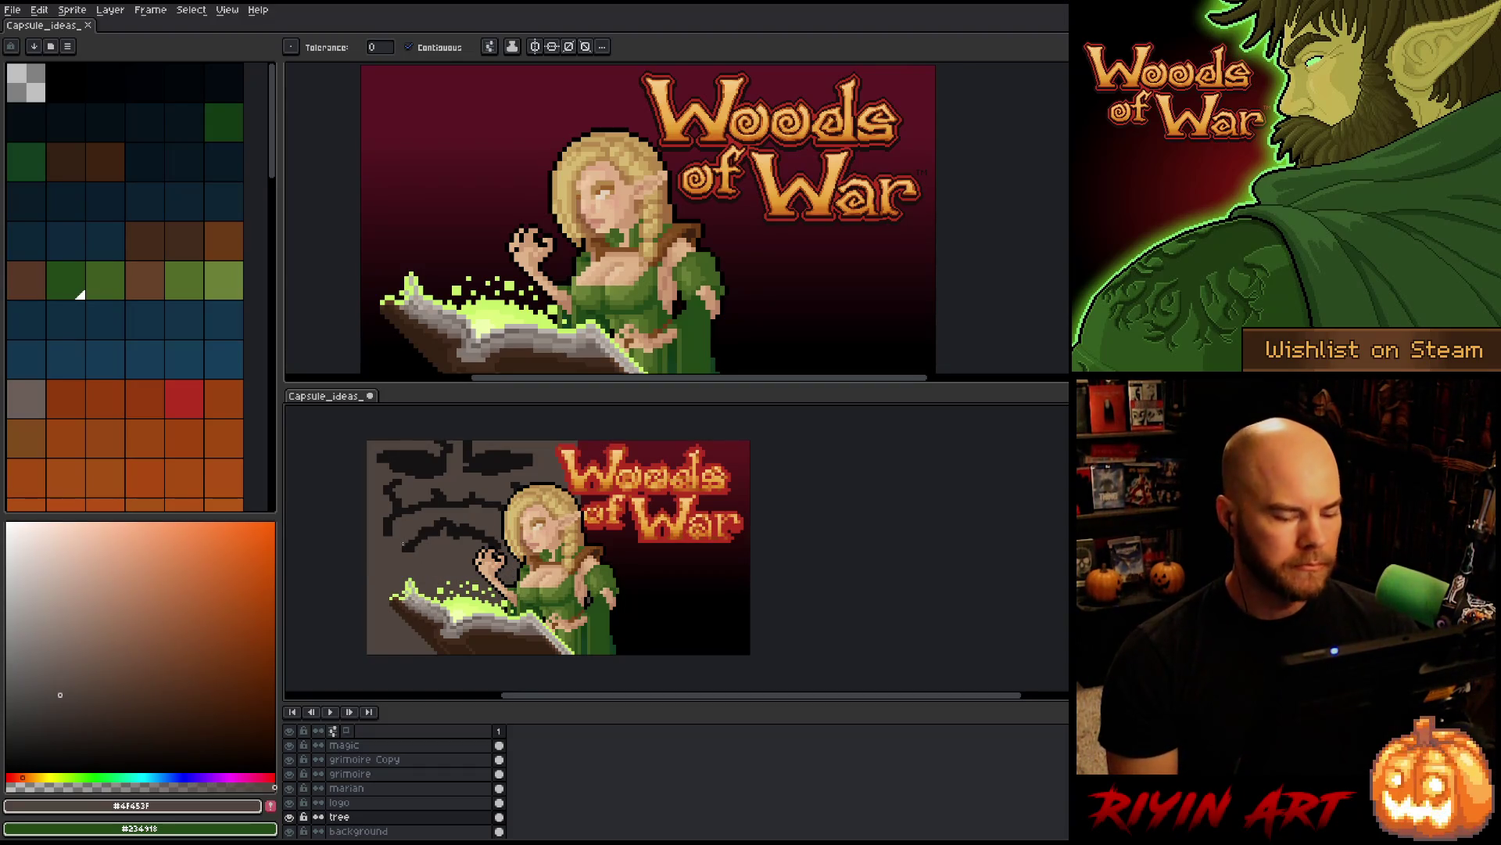
key("i")
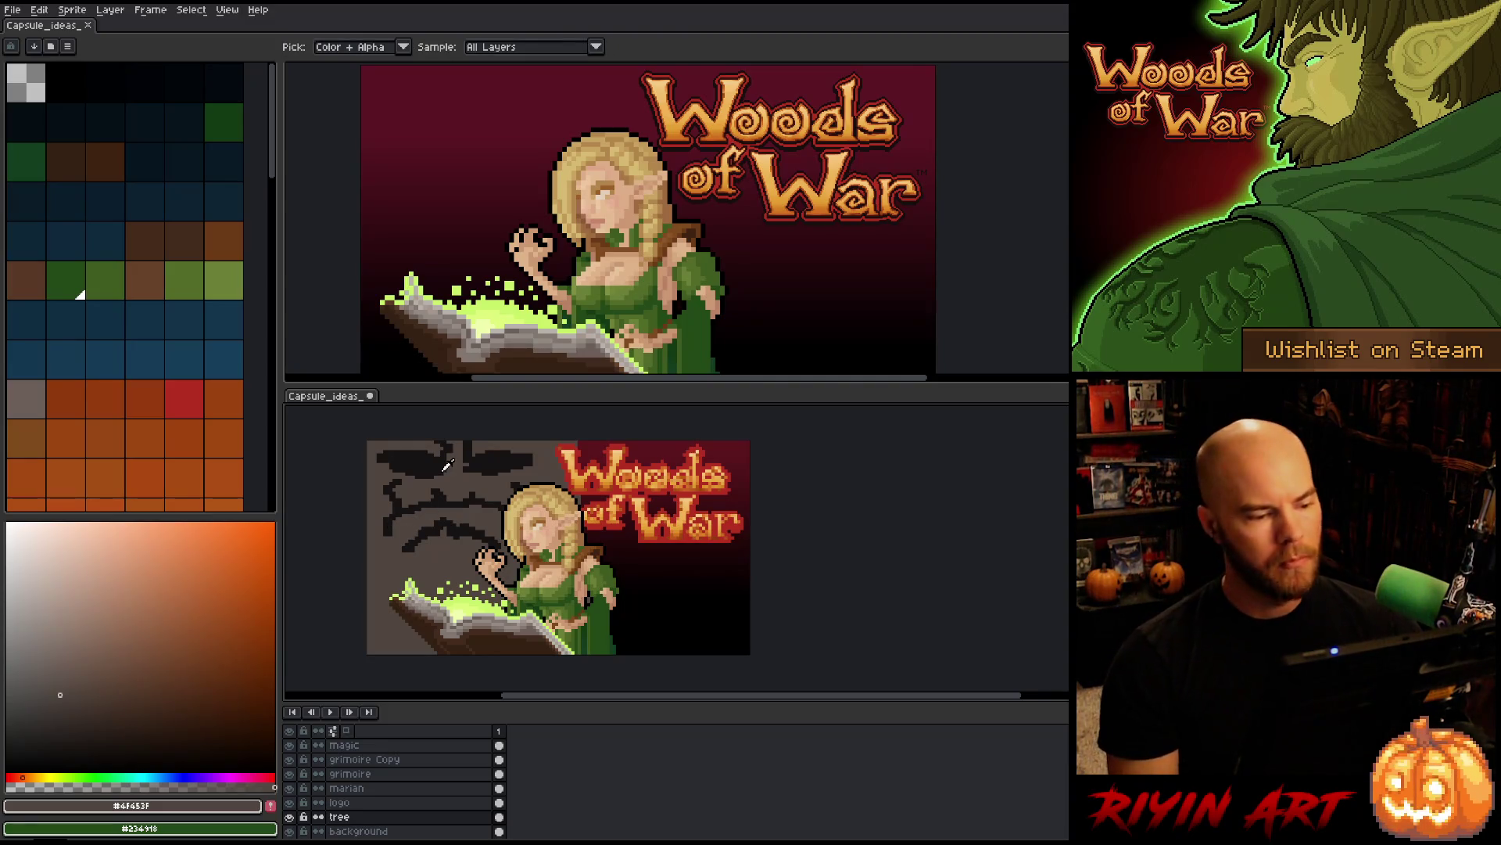
left_click(445, 468)
key("b")
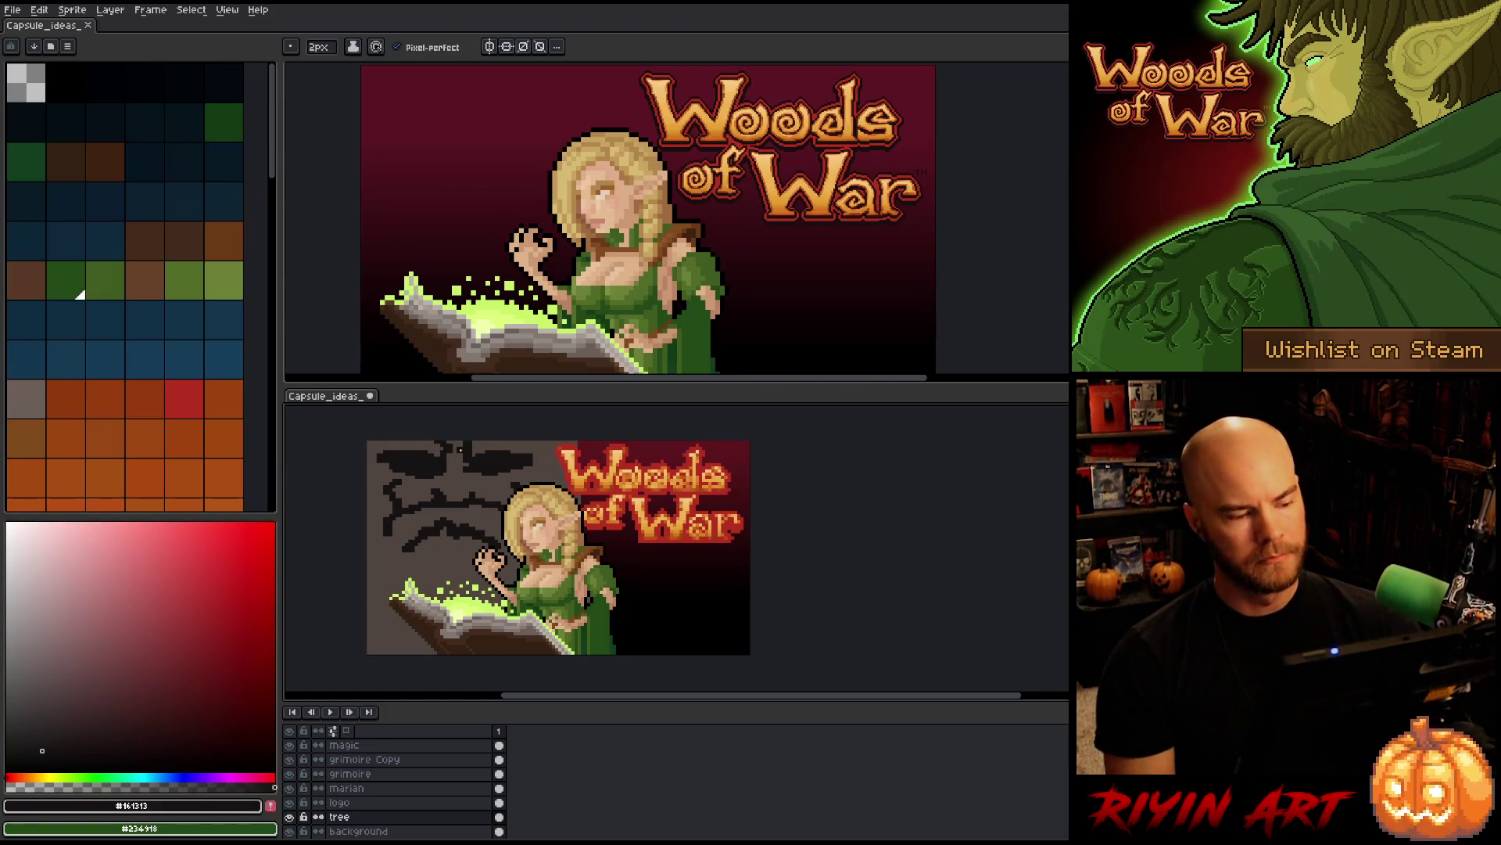
left_click_drag(409, 548, 395, 597)
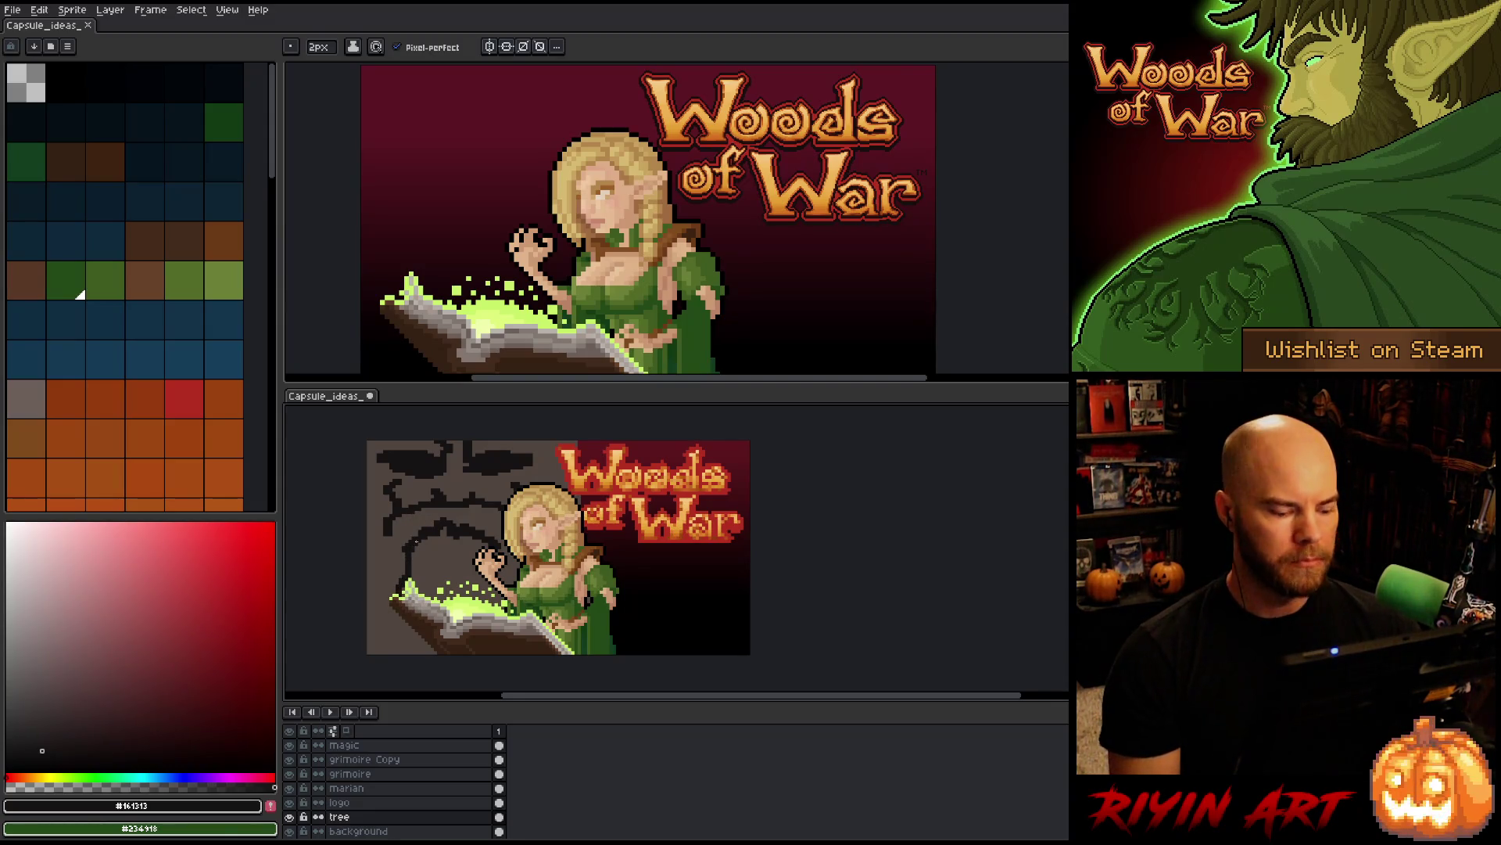
mouse_move(409, 551)
left_mouse_down()
mouse_move(402, 569)
mouse_move(376, 556)
mouse_move(386, 652)
left_mouse_up()
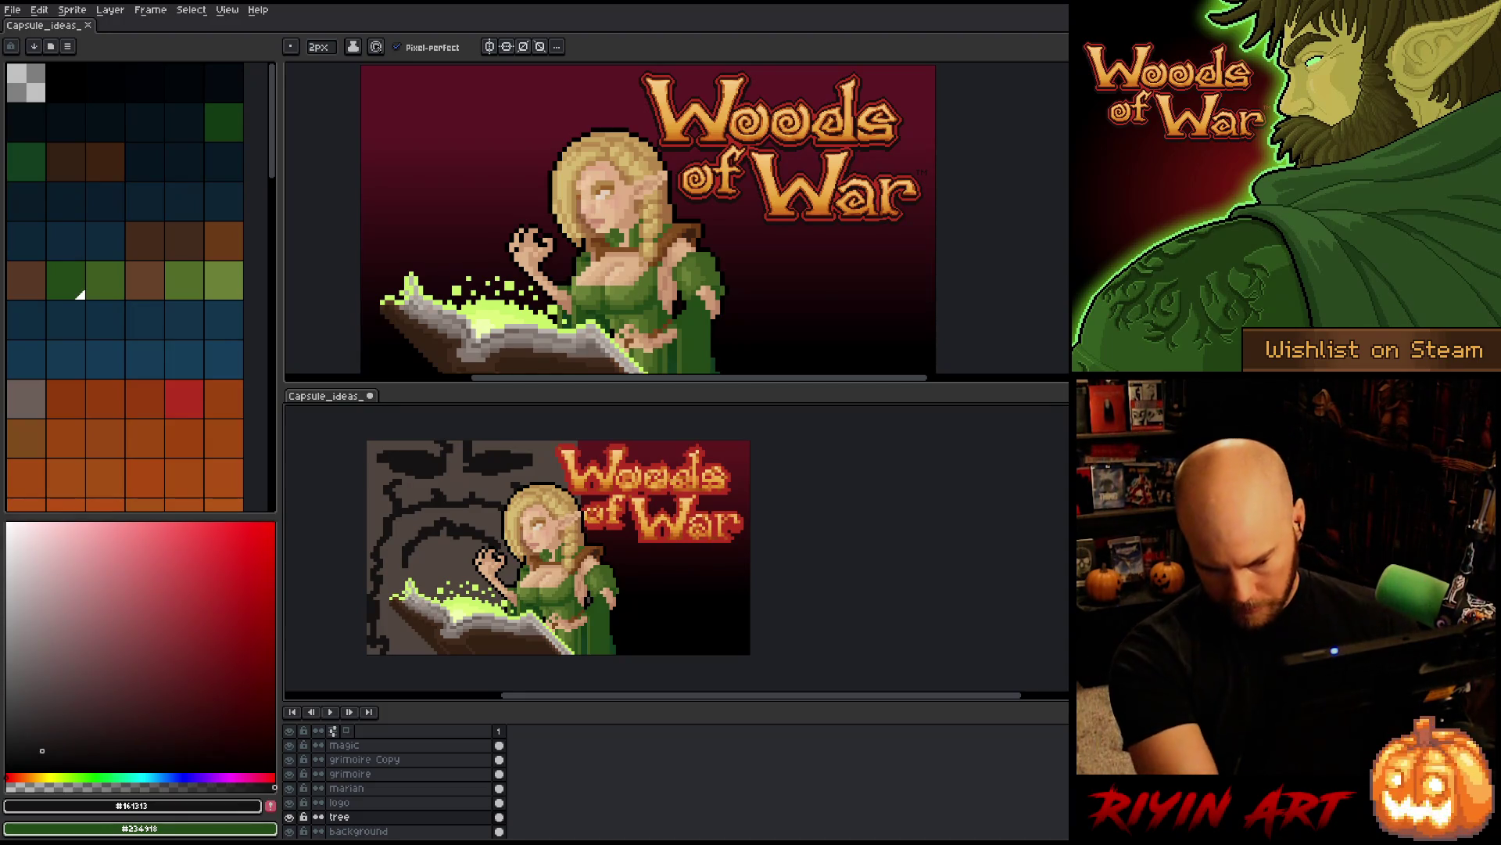
- Pick the grey-brown tree colour, then shift the whole tree layer a few pixels right
key("i")
left_click(558, 458)
key("b")
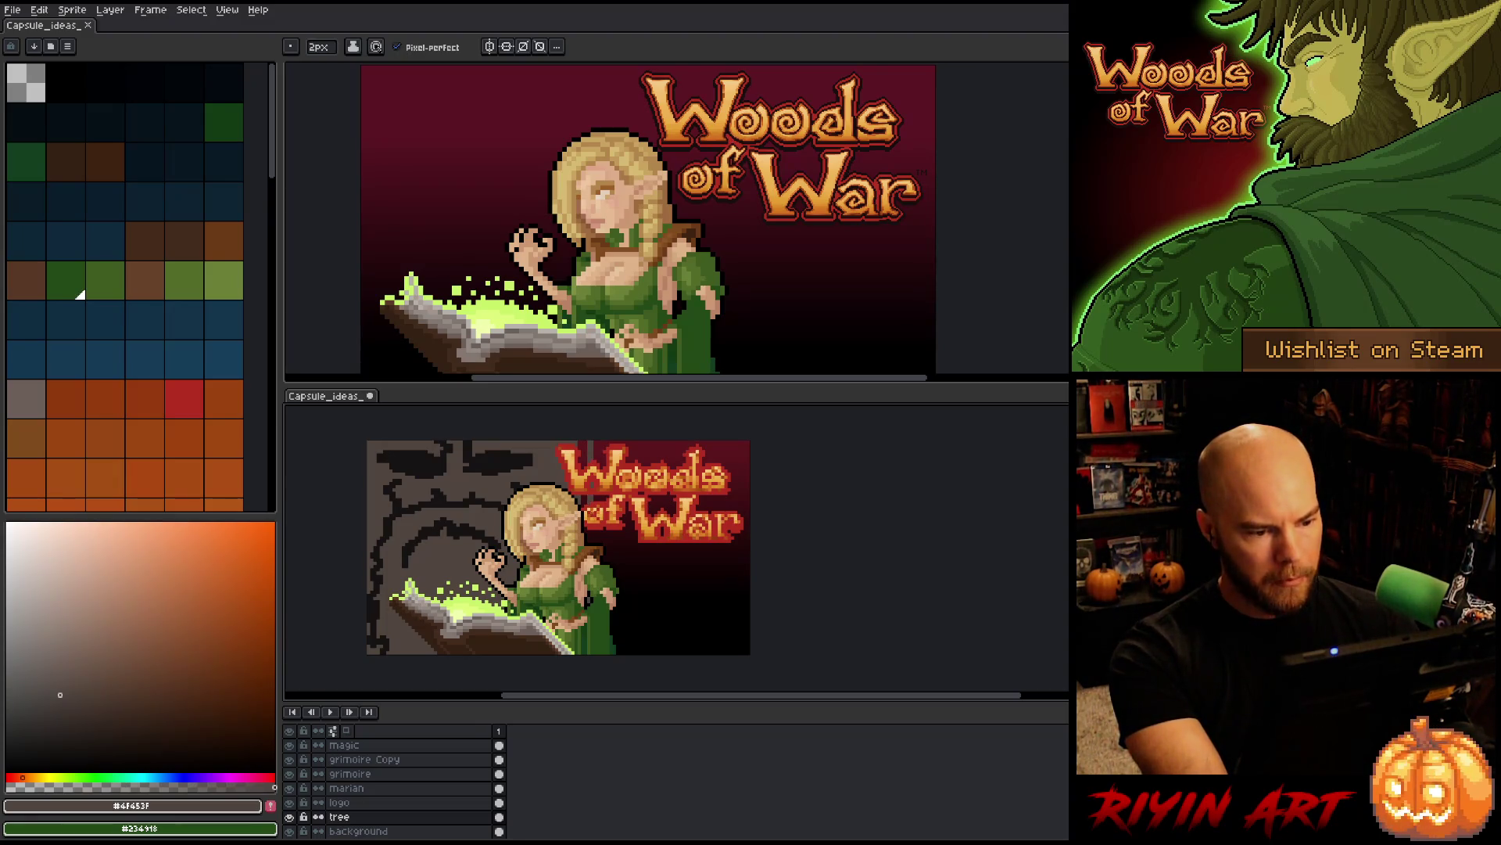
scroll(619, 688, "down", 1)
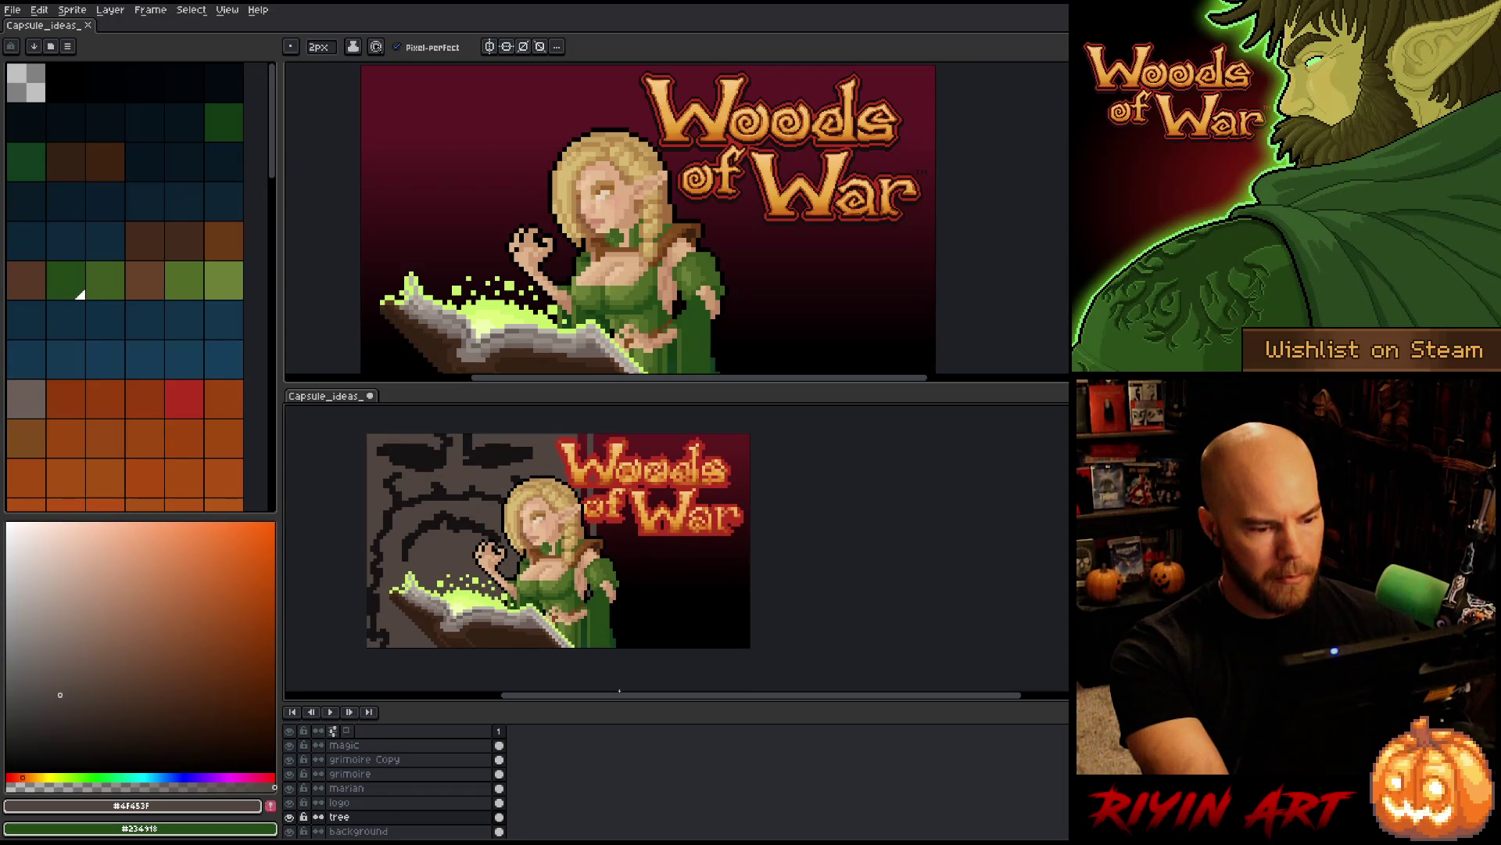
key("g")
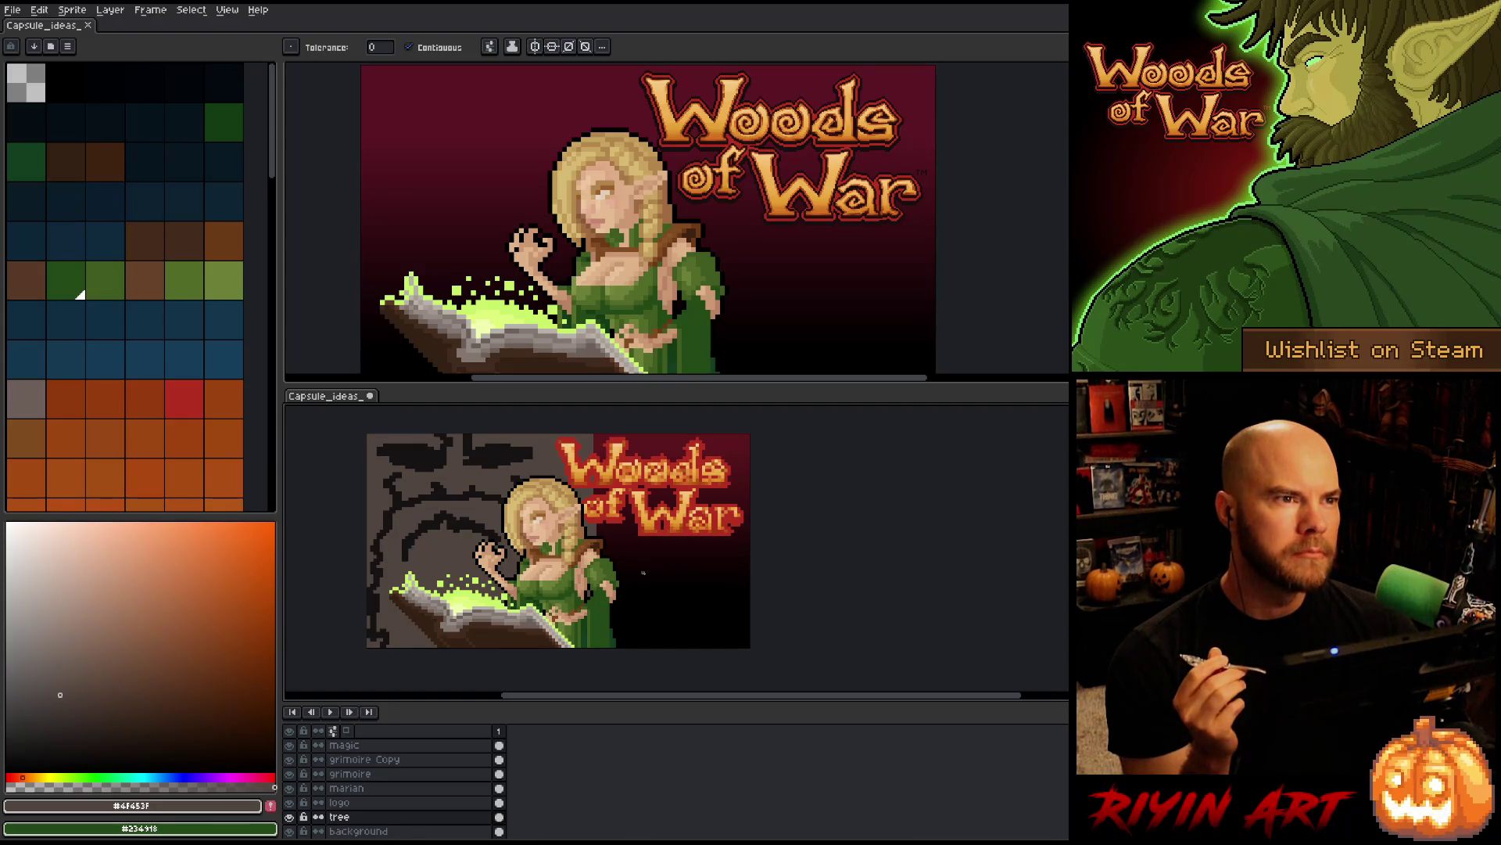
key("v")
left_click_drag(483, 487, 485, 487)
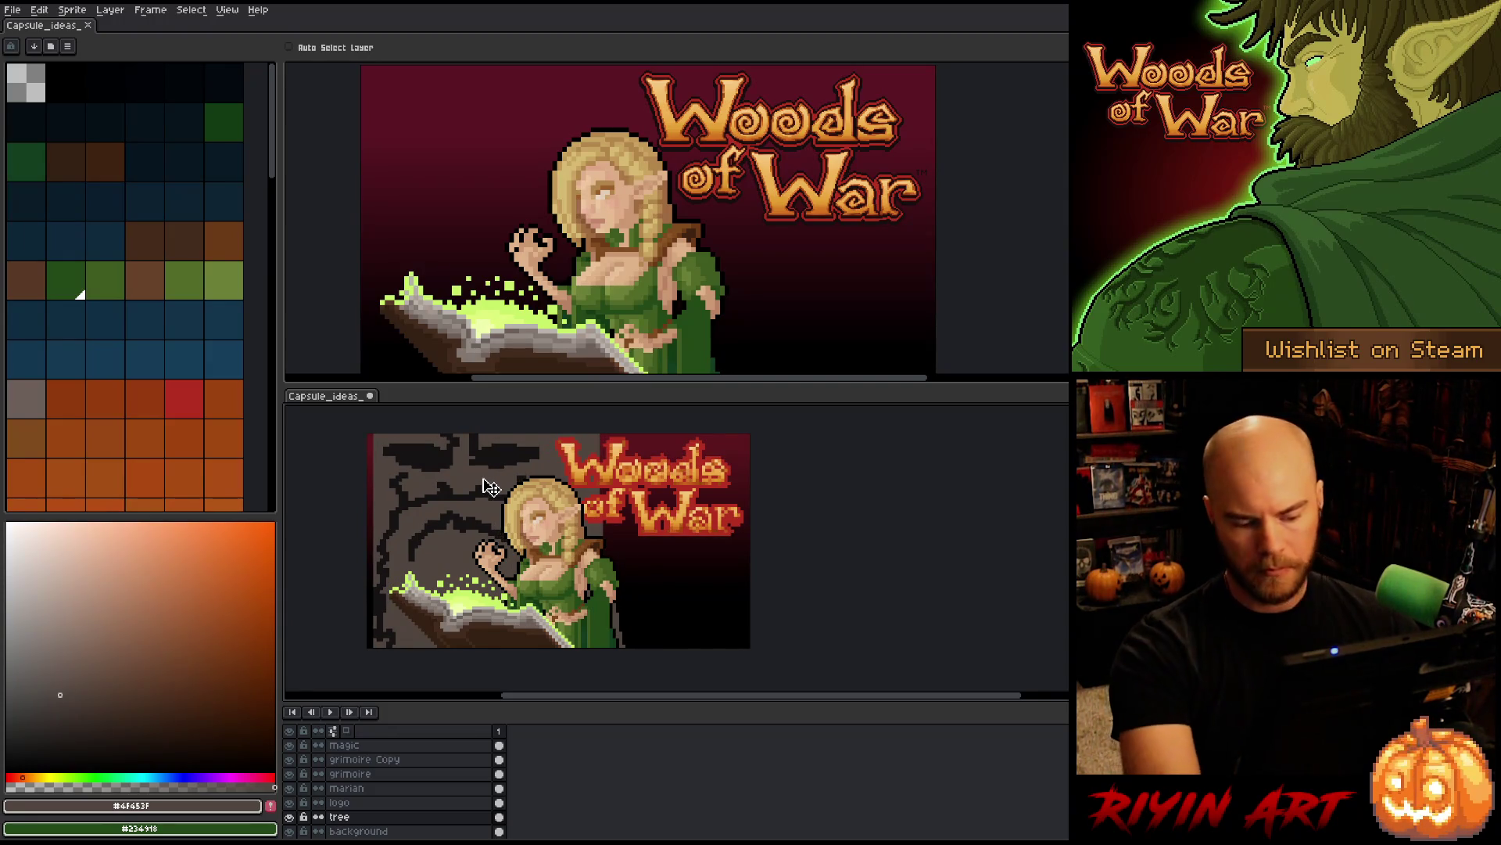
- Select the Woods of War logo, move it several pixels right, commit and deselect
key("m")
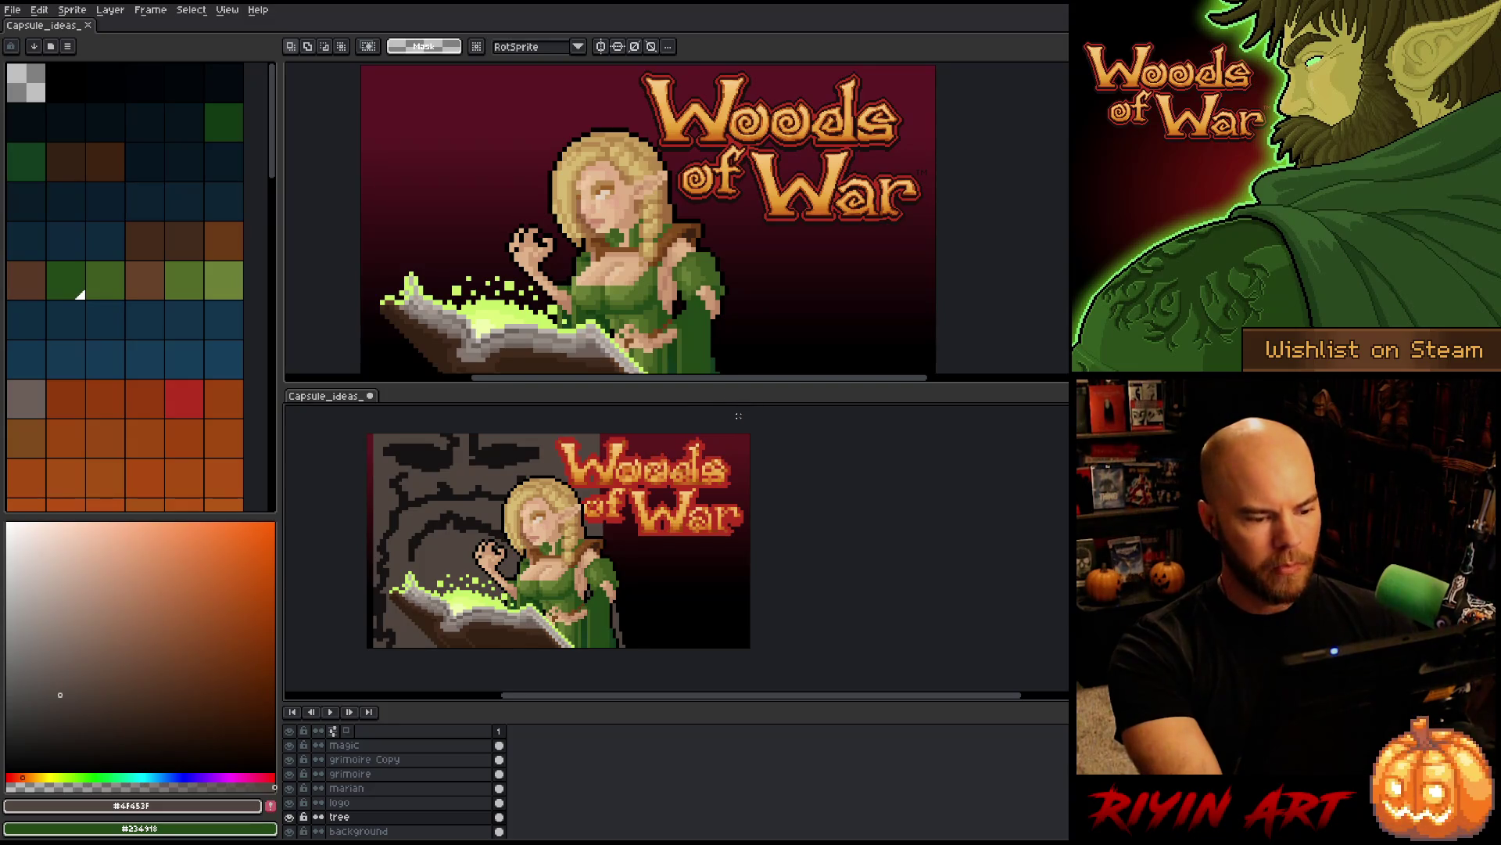
scroll(780, 425, "down", 1)
left_click_drag(753, 616, 581, 395)
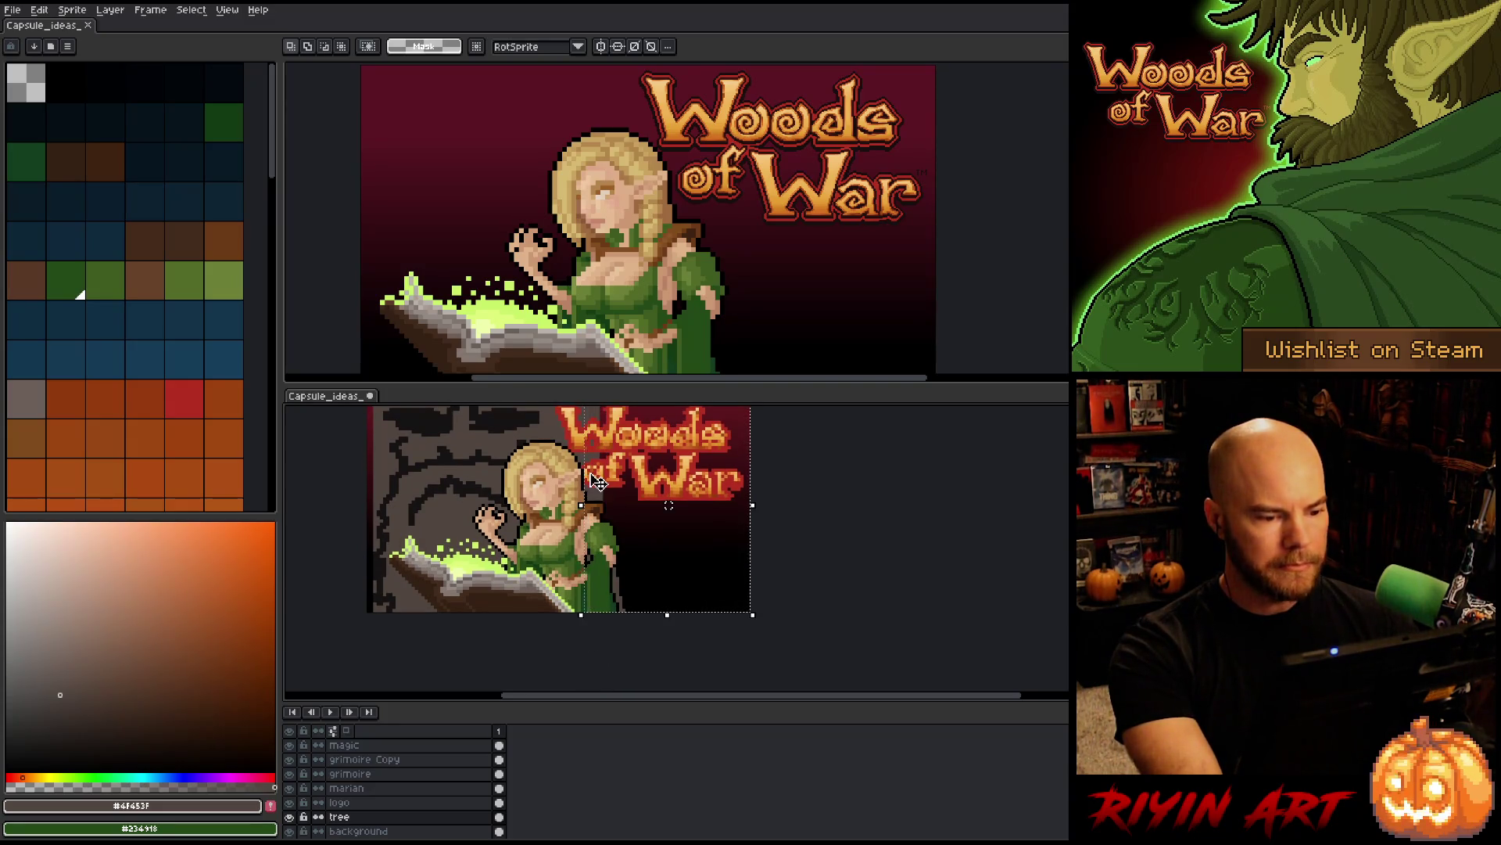
left_click(604, 478)
left_click_drag(605, 478, 629, 486)
scroll(694, 505, "down", 2)
scroll(682, 576, "up", 1)
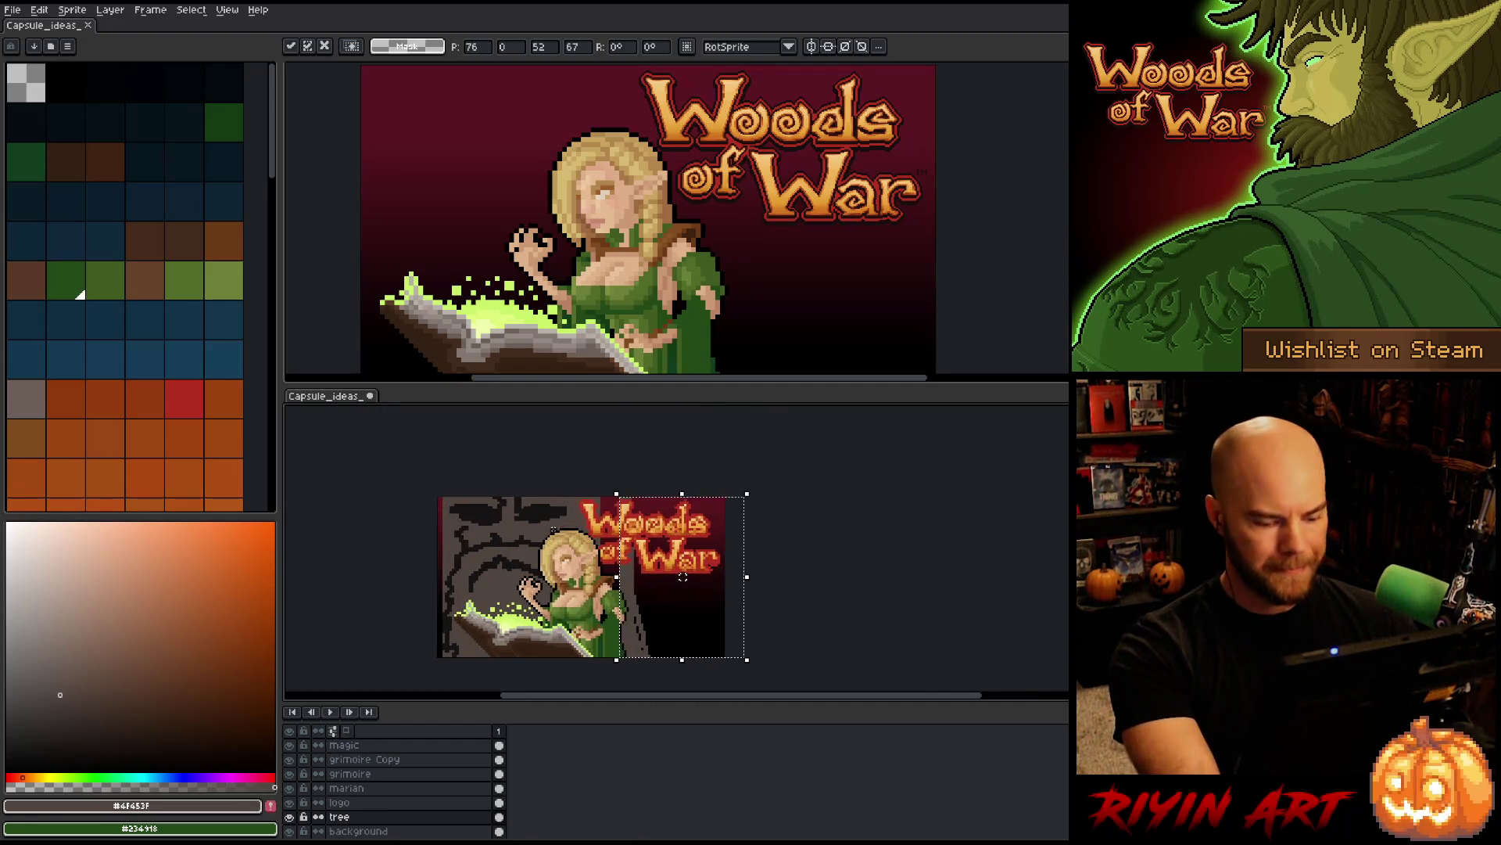
key("b")
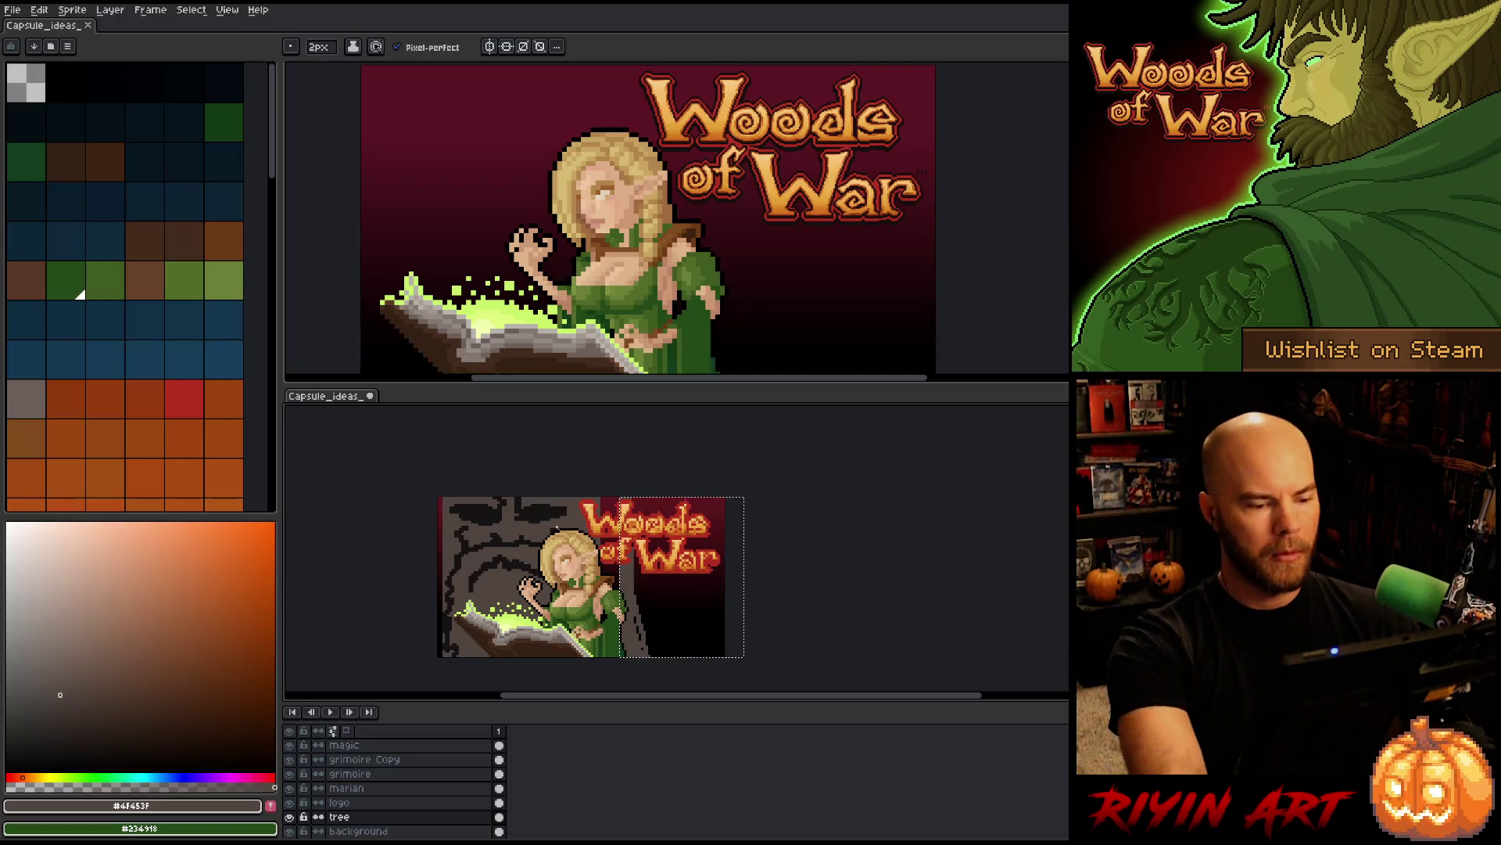
key("ctrl+d")
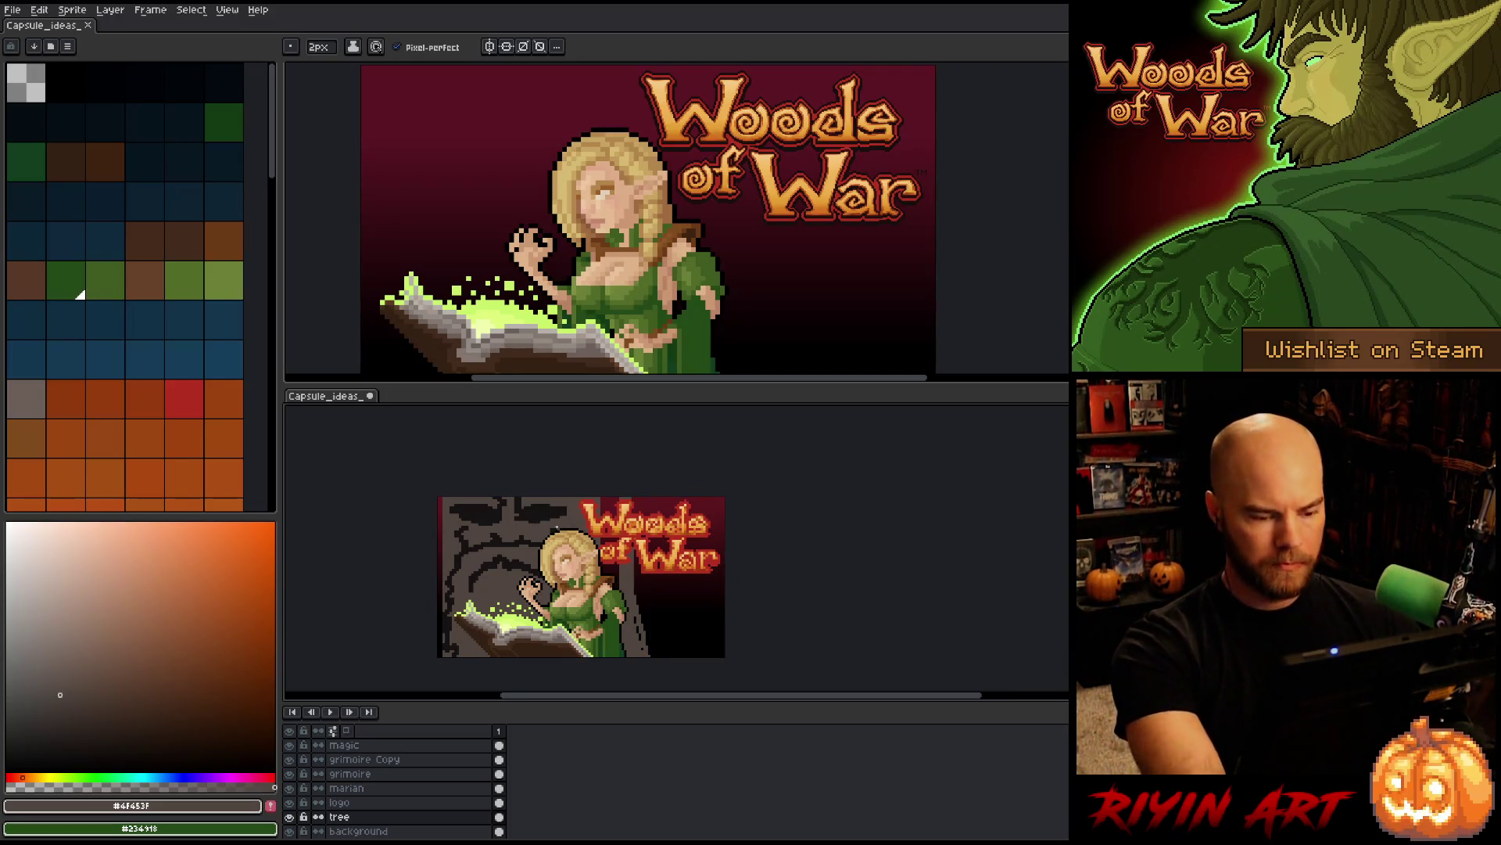
- Marquee-select the right side of the logo, then clear the selection
key("e")
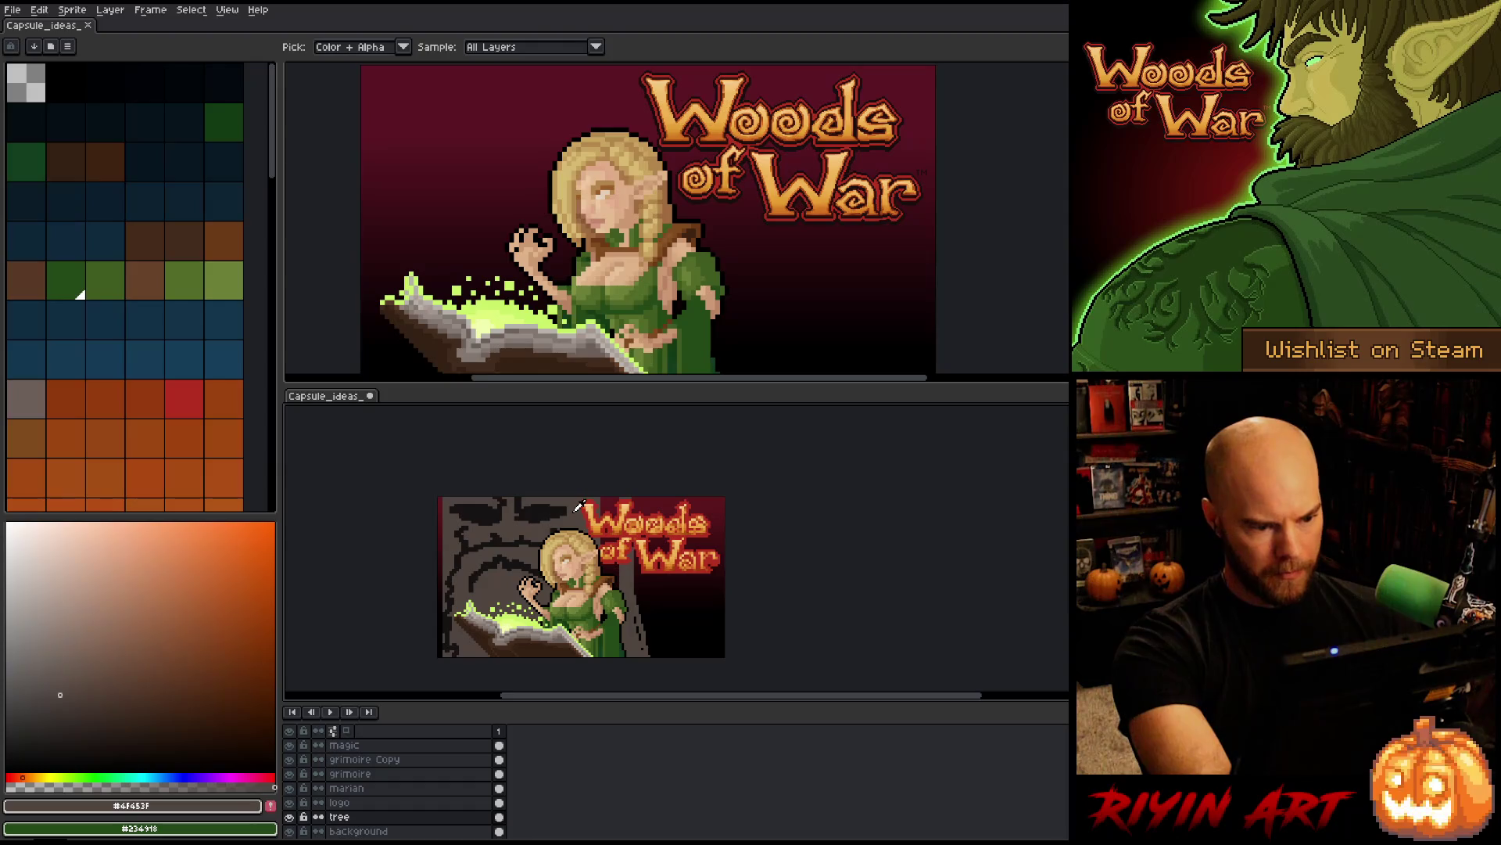
key("g")
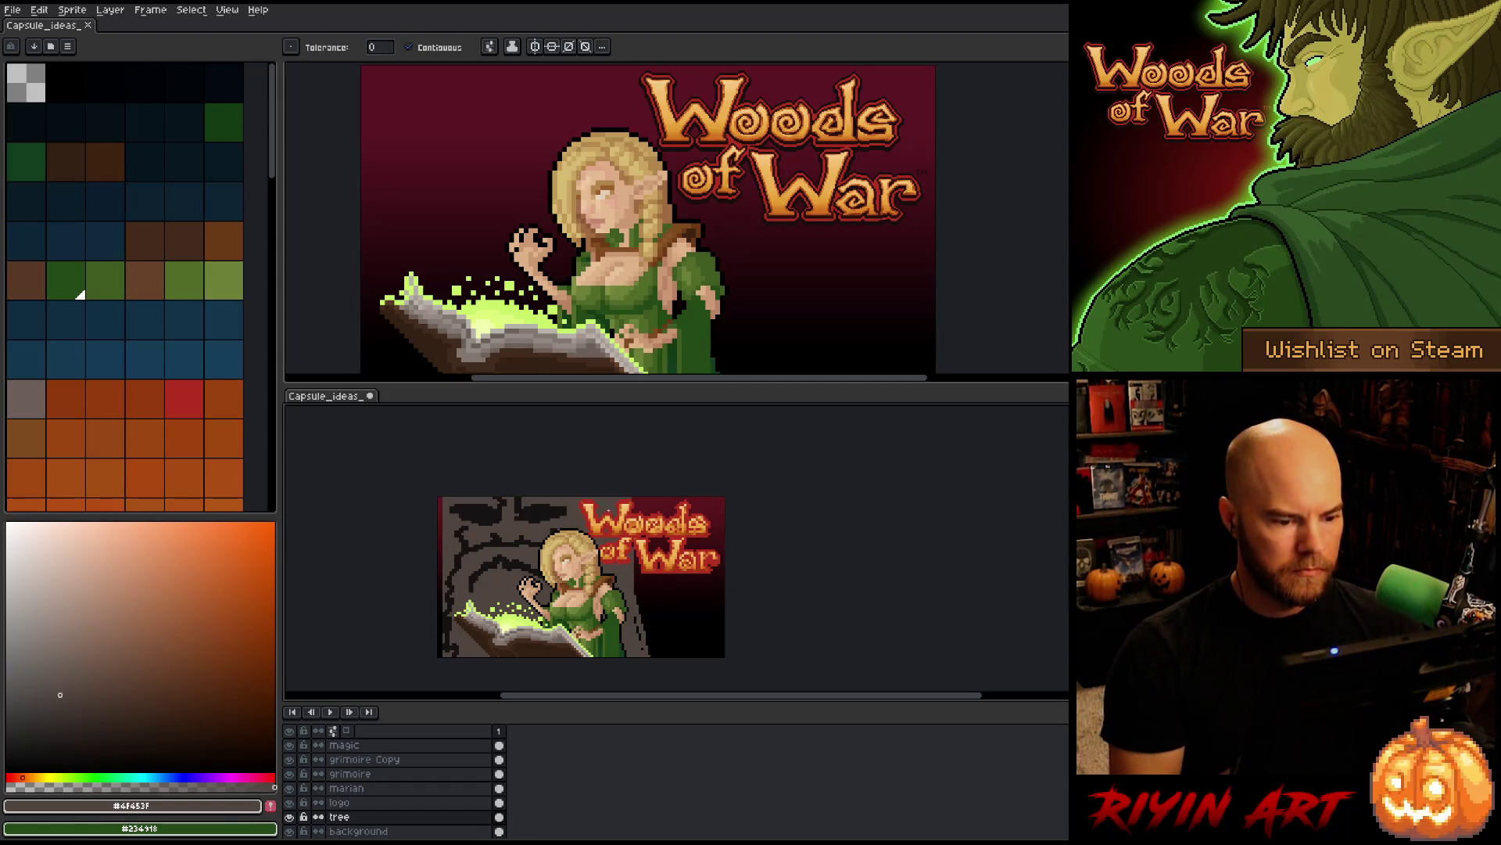
key("b")
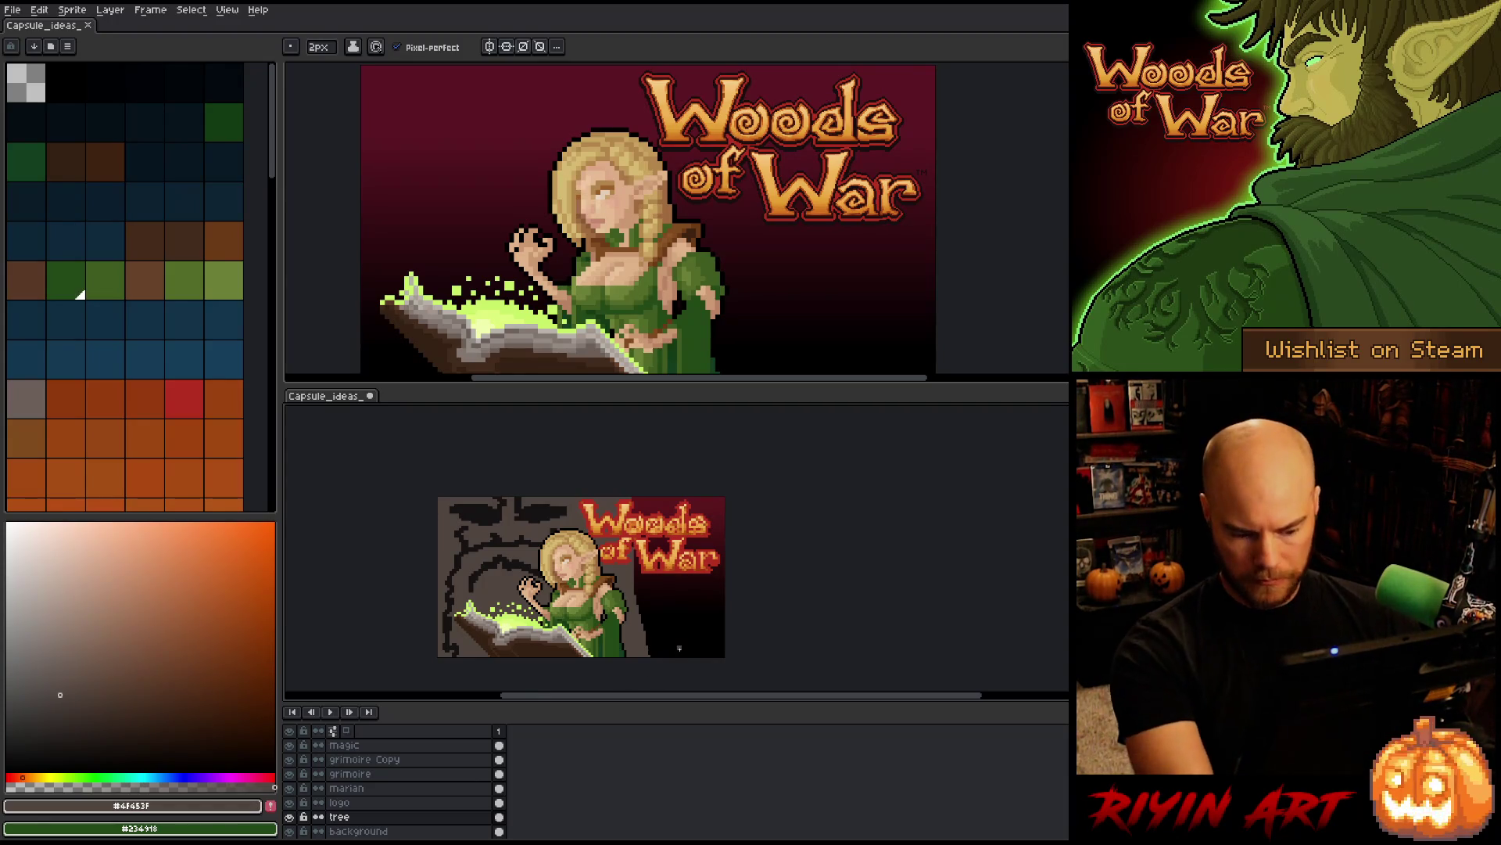
key("m")
scroll(704, 547, "down", 1)
left_click_drag(611, 455, 727, 629)
left_click(833, 553)
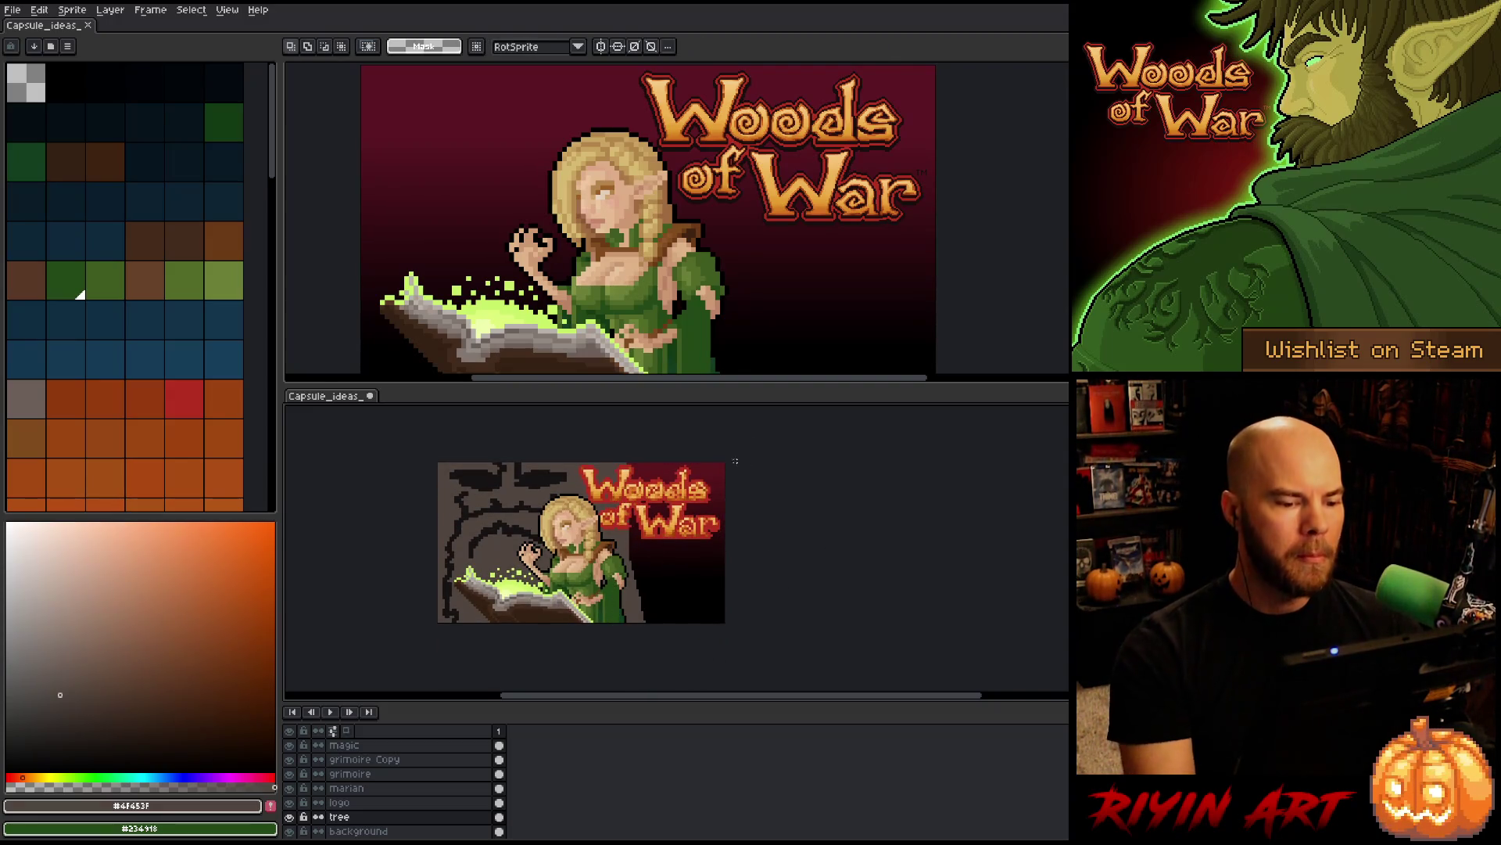
scroll(602, 568, "up", 2)
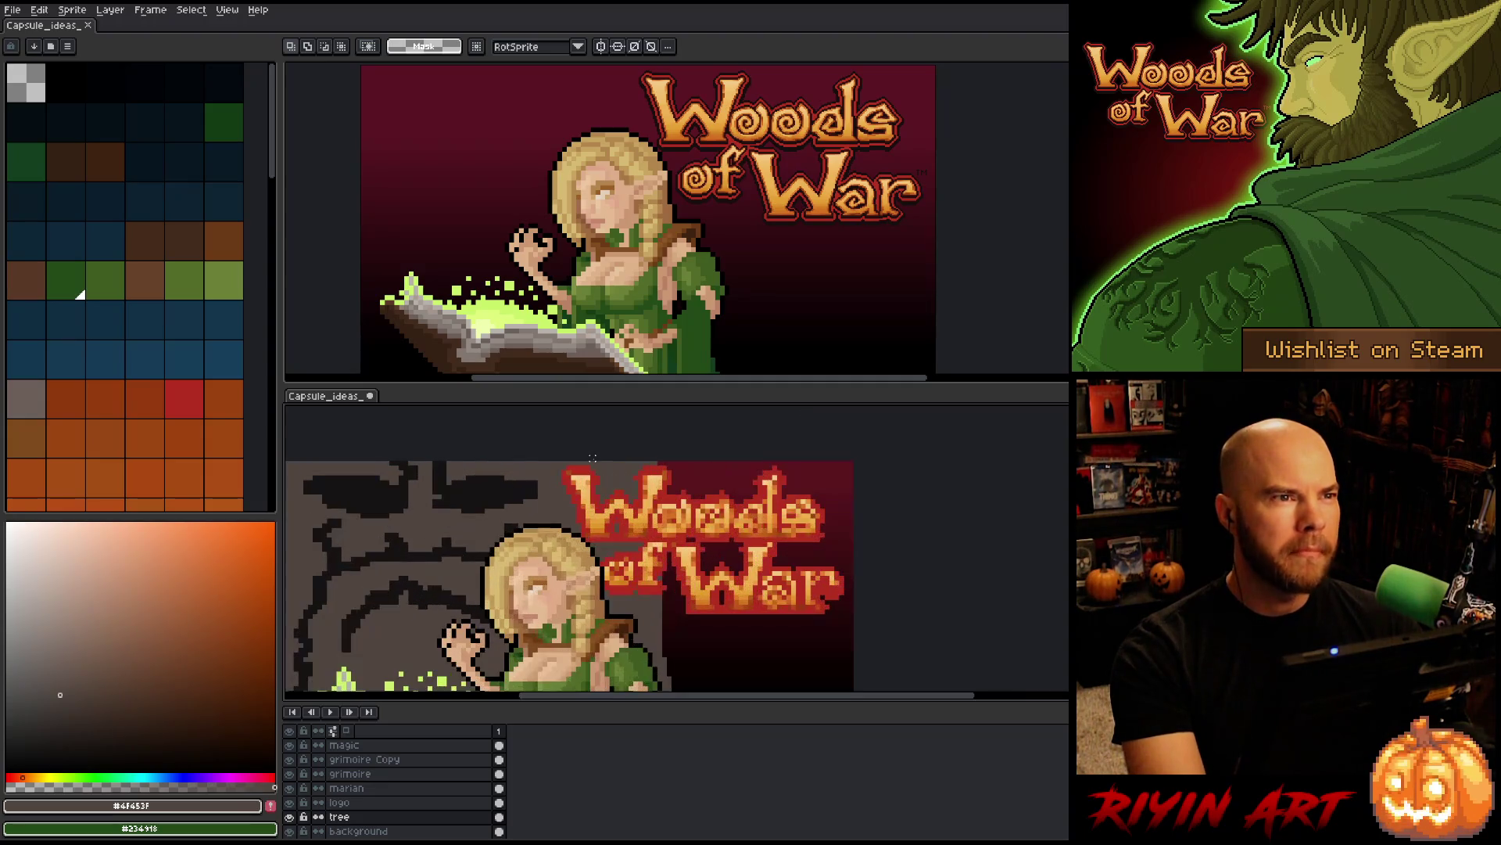
scroll(603, 568, "down", 1)
key("space")
mouse_move(603, 568)
left_mouse_down()
mouse_move(596, 516)
mouse_move(590, 546)
left_mouse_up()
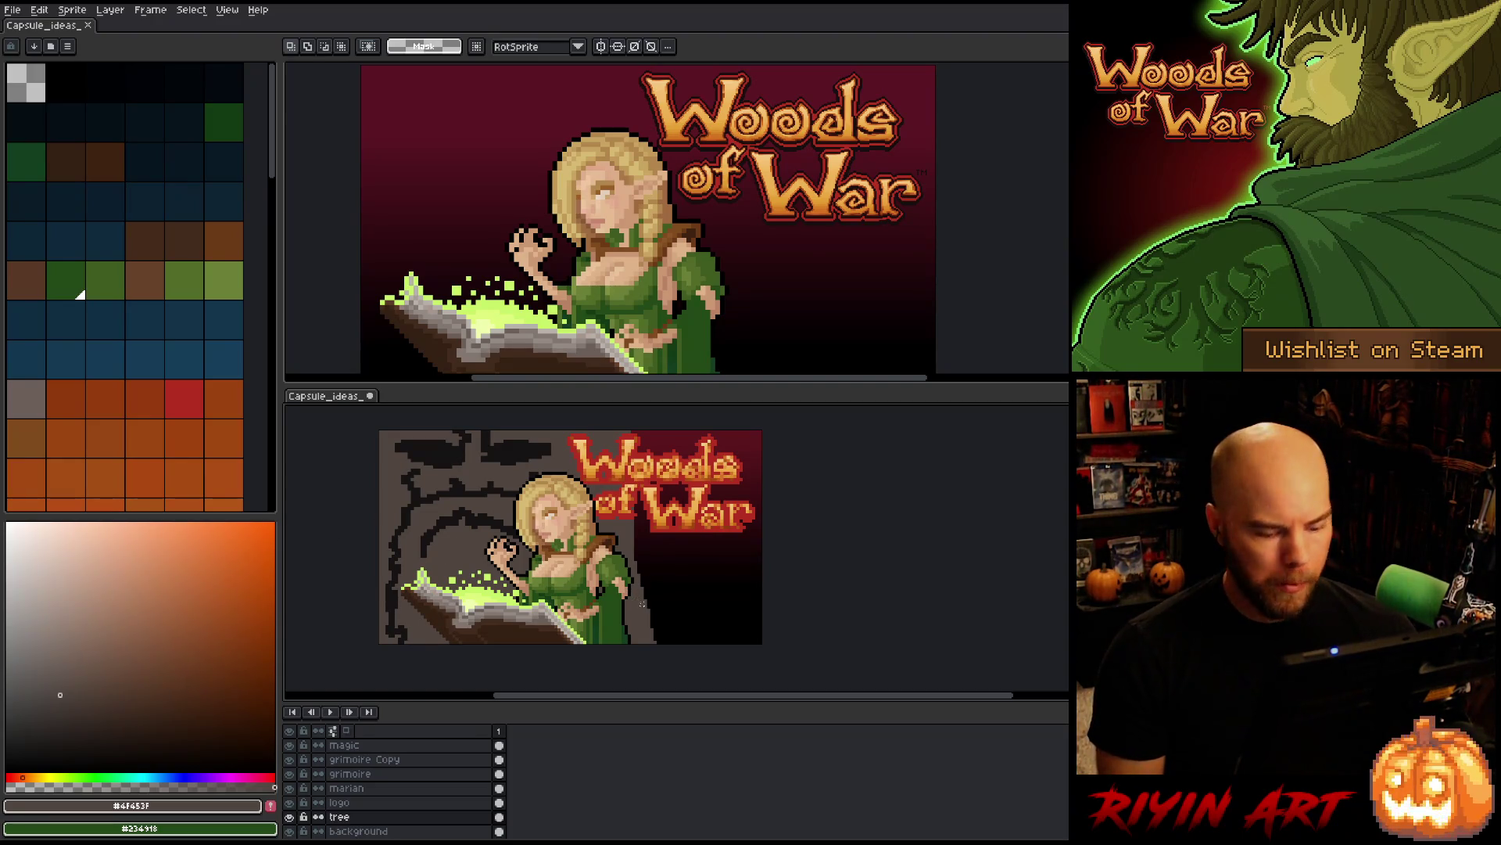
key("i")
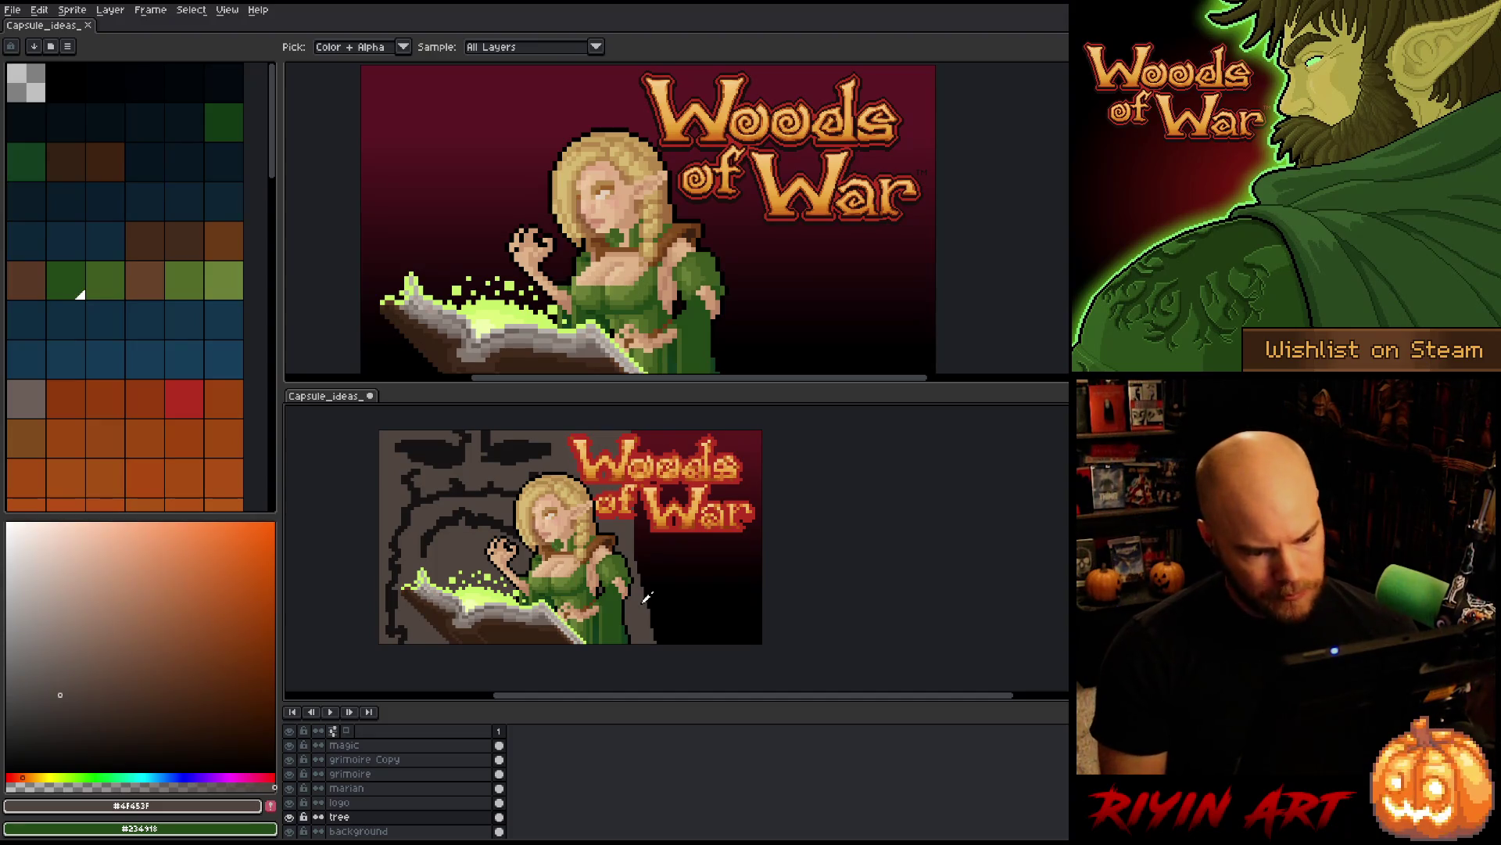
- Draw a grey curling root beside the dress at lower right, redrawing the curl after undos
key("b")
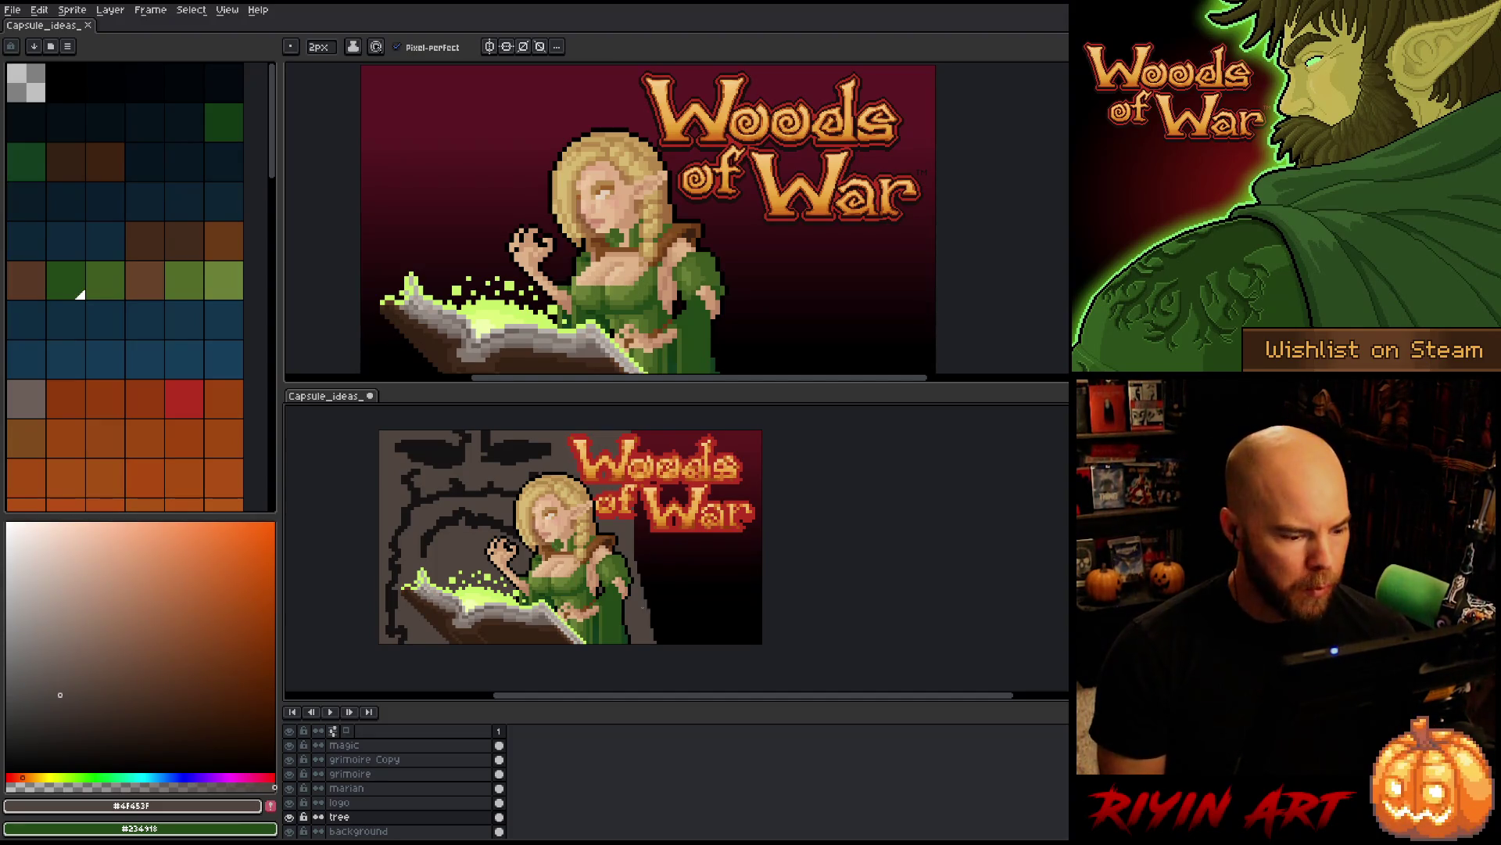
mouse_move(651, 625)
left_mouse_down()
mouse_move(698, 619)
mouse_move(715, 590)
mouse_move(710, 563)
mouse_move(688, 560)
mouse_move(682, 581)
mouse_move(710, 558)
mouse_move(745, 589)
left_mouse_up()
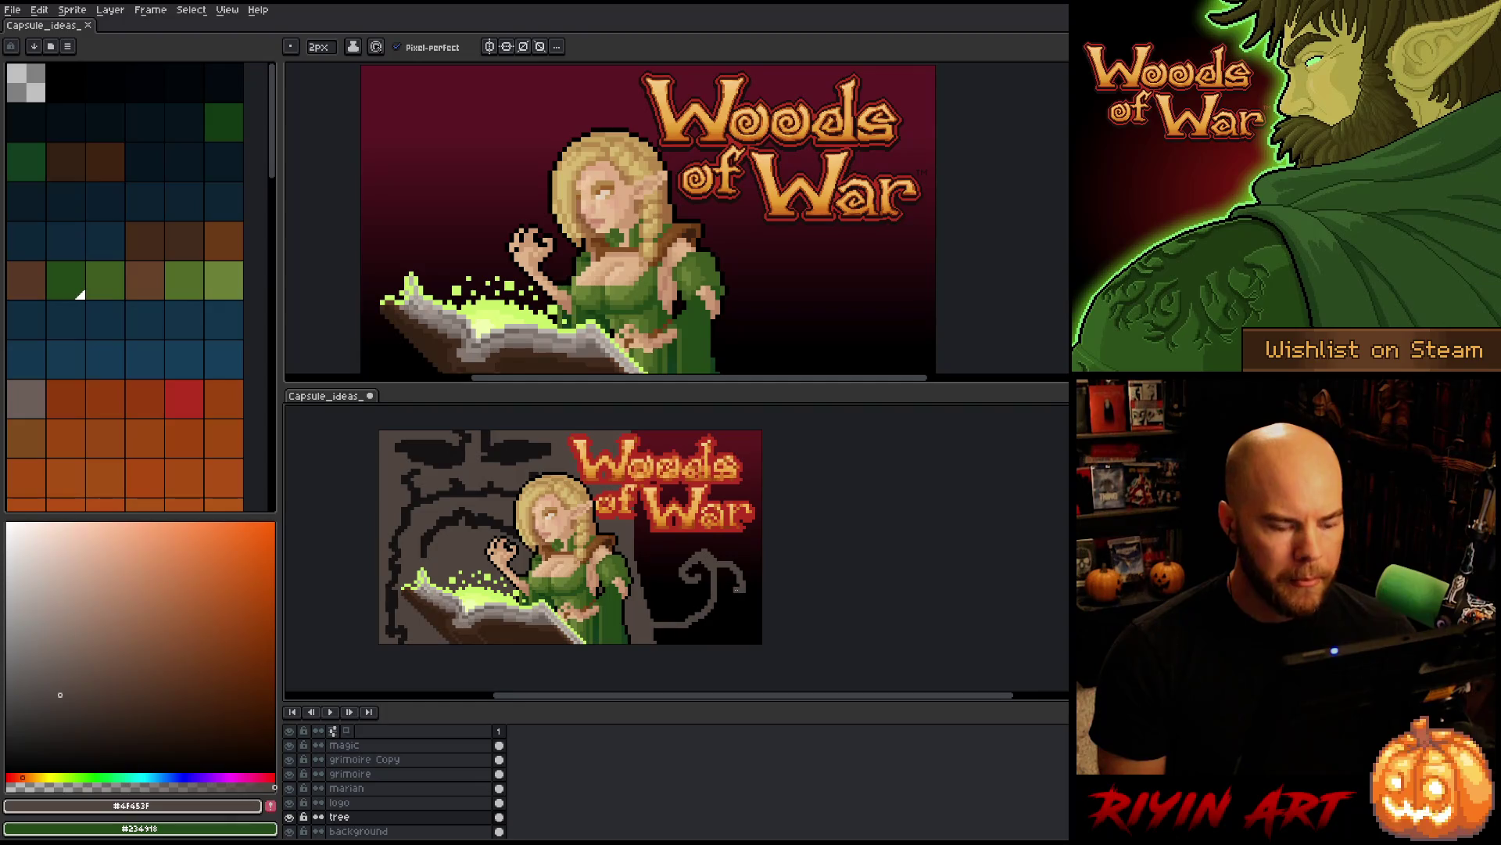
key("ctrl+z")
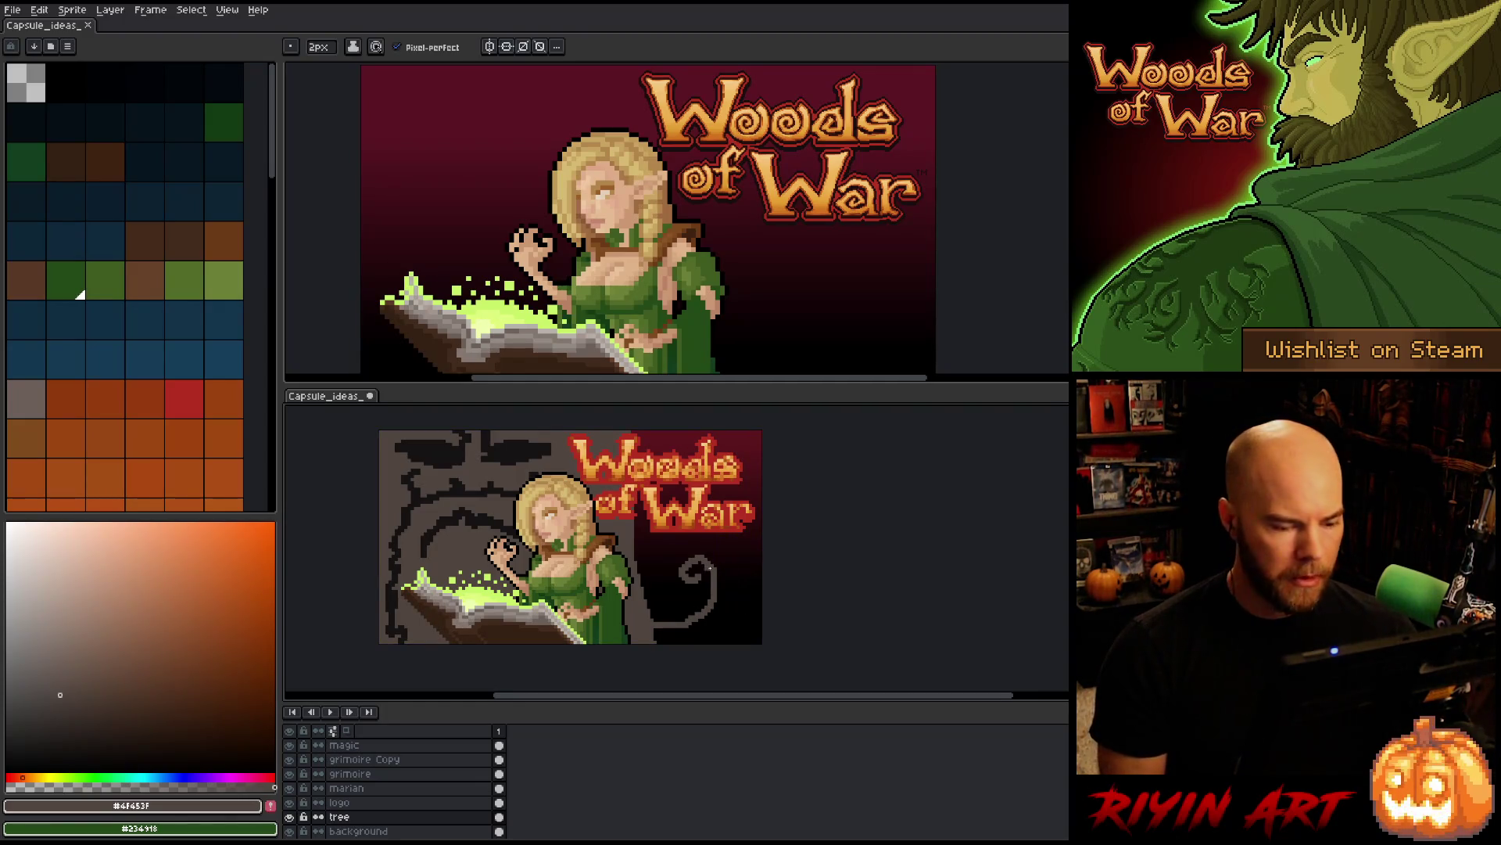
mouse_move(706, 557)
left_mouse_down()
mouse_move(728, 581)
mouse_move(725, 615)
mouse_move(651, 640)
mouse_move(700, 625)
mouse_move(693, 639)
left_mouse_up()
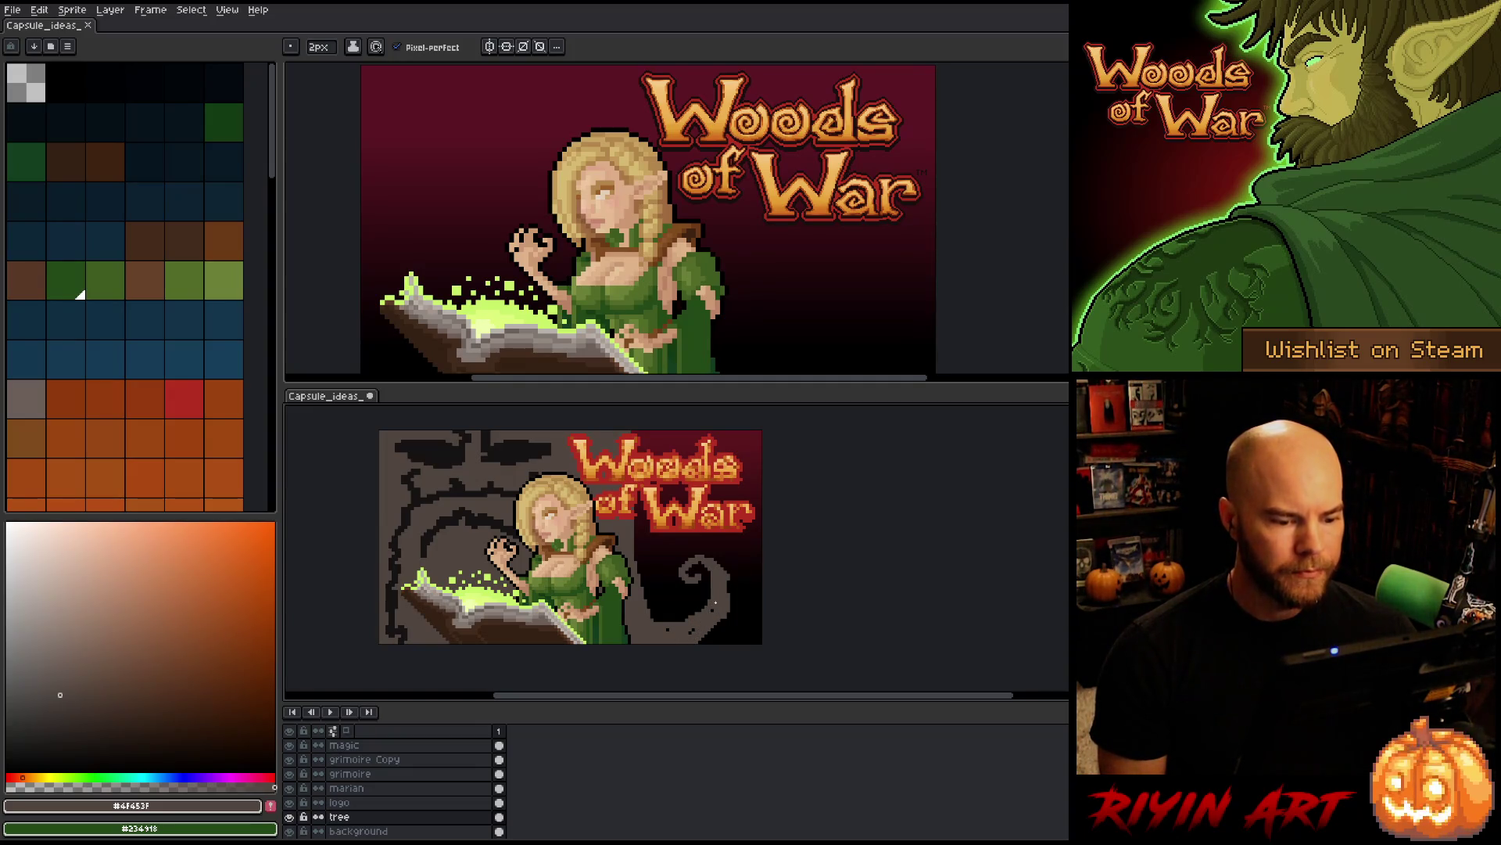
key("ctrl+z")
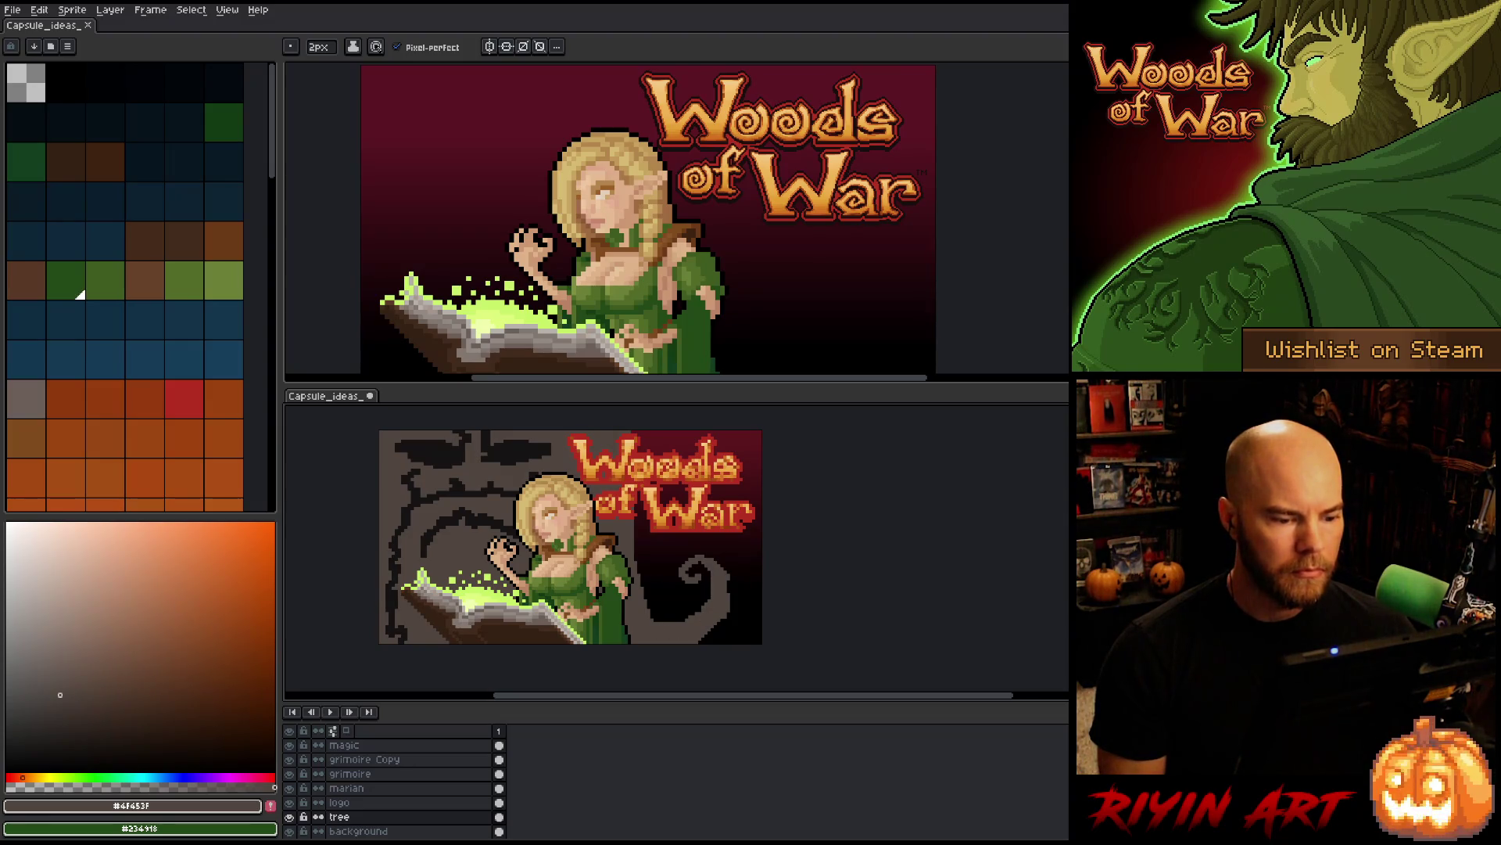
- Reposition the curl, darken its underside, and extend its tail up and left
key("m")
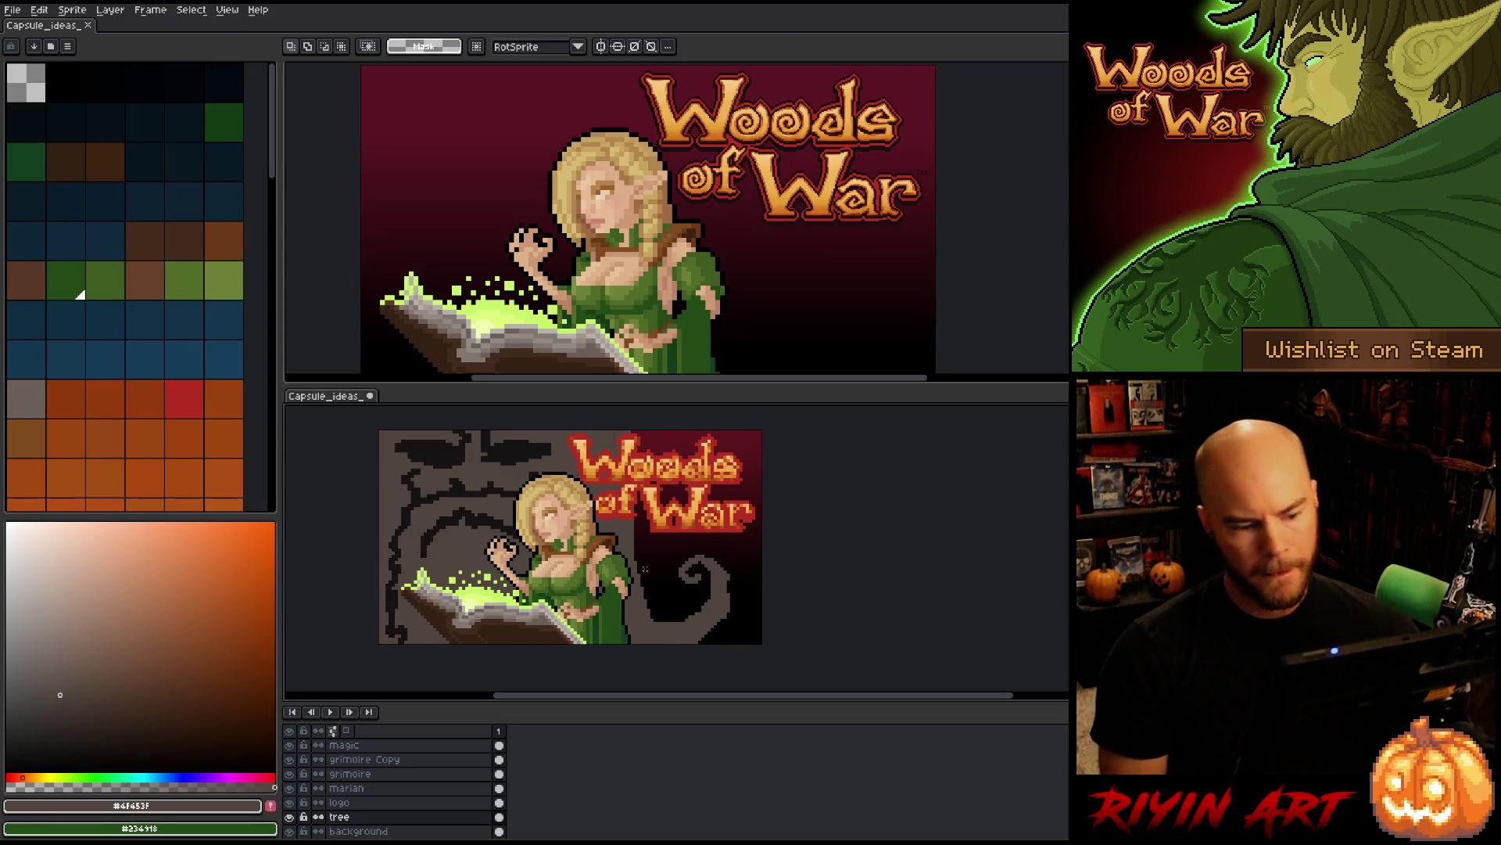
mouse_move(764, 546)
left_mouse_down()
mouse_move(671, 598)
mouse_move(637, 645)
mouse_move(670, 643)
left_mouse_up()
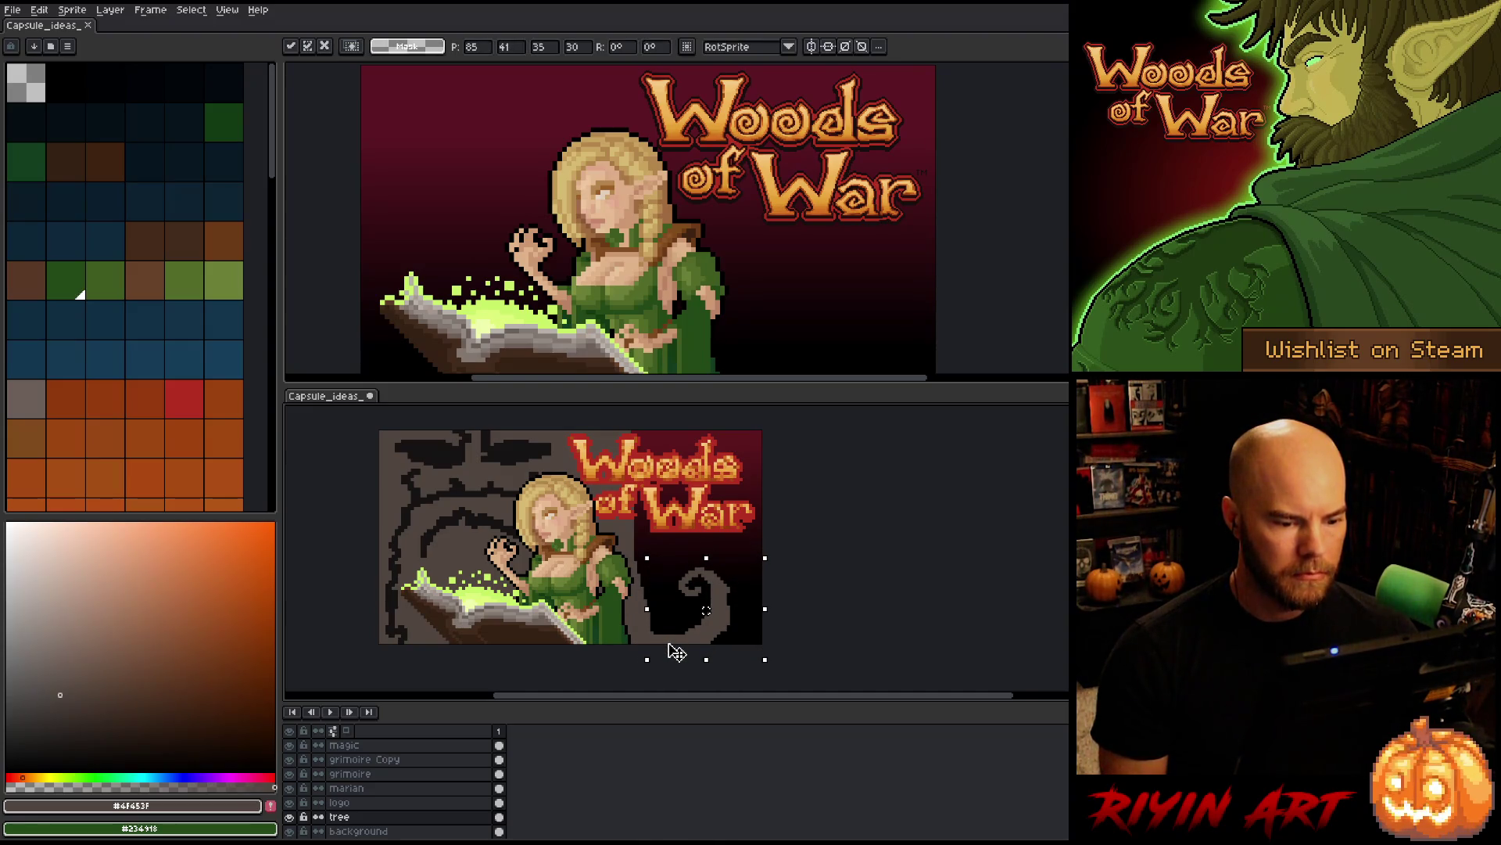
left_click(817, 585)
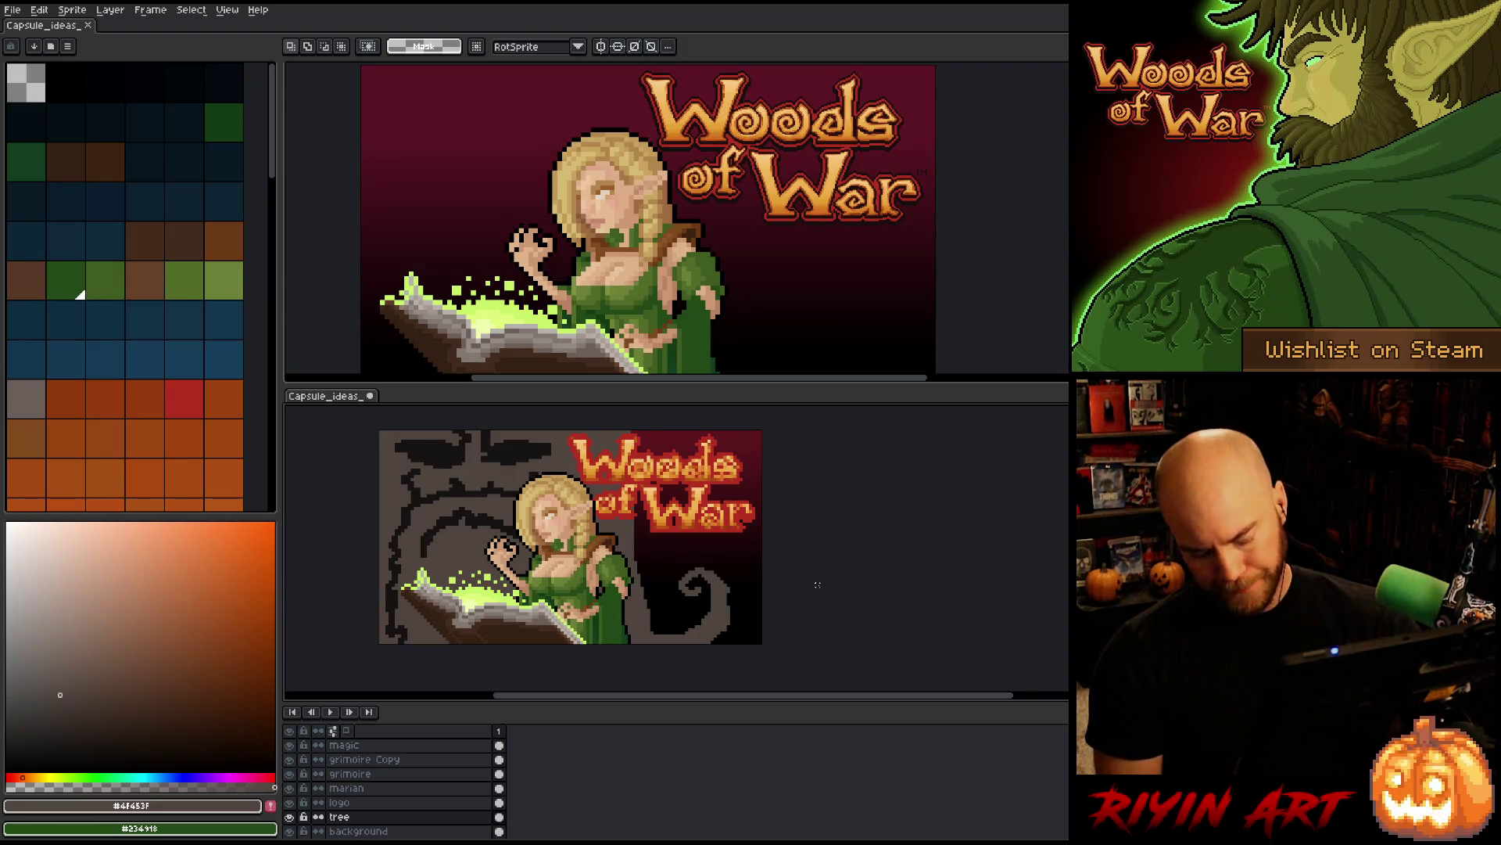
key("b")
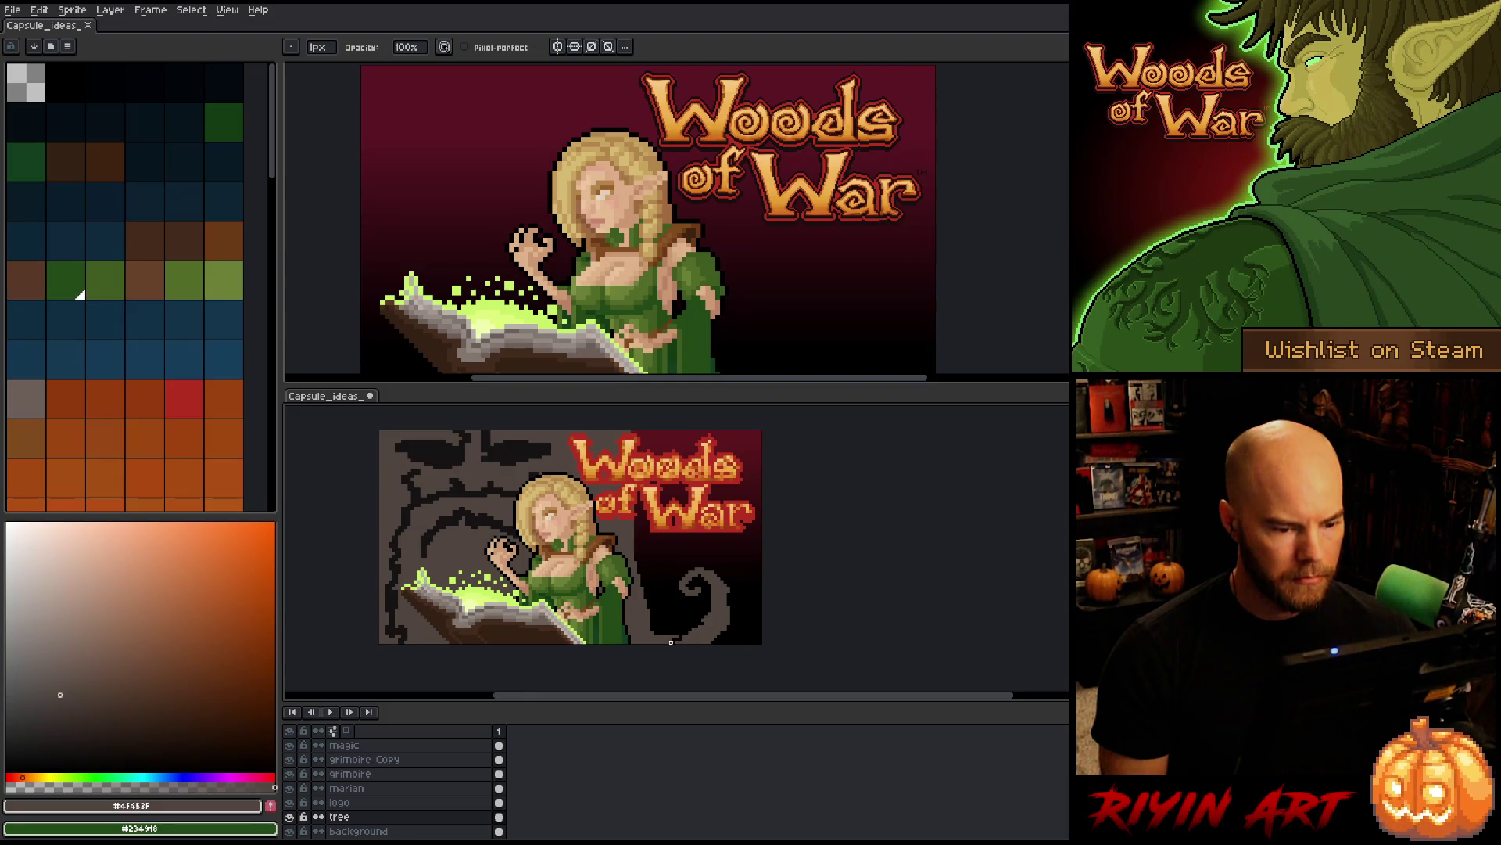
left_click_drag(677, 633, 655, 638)
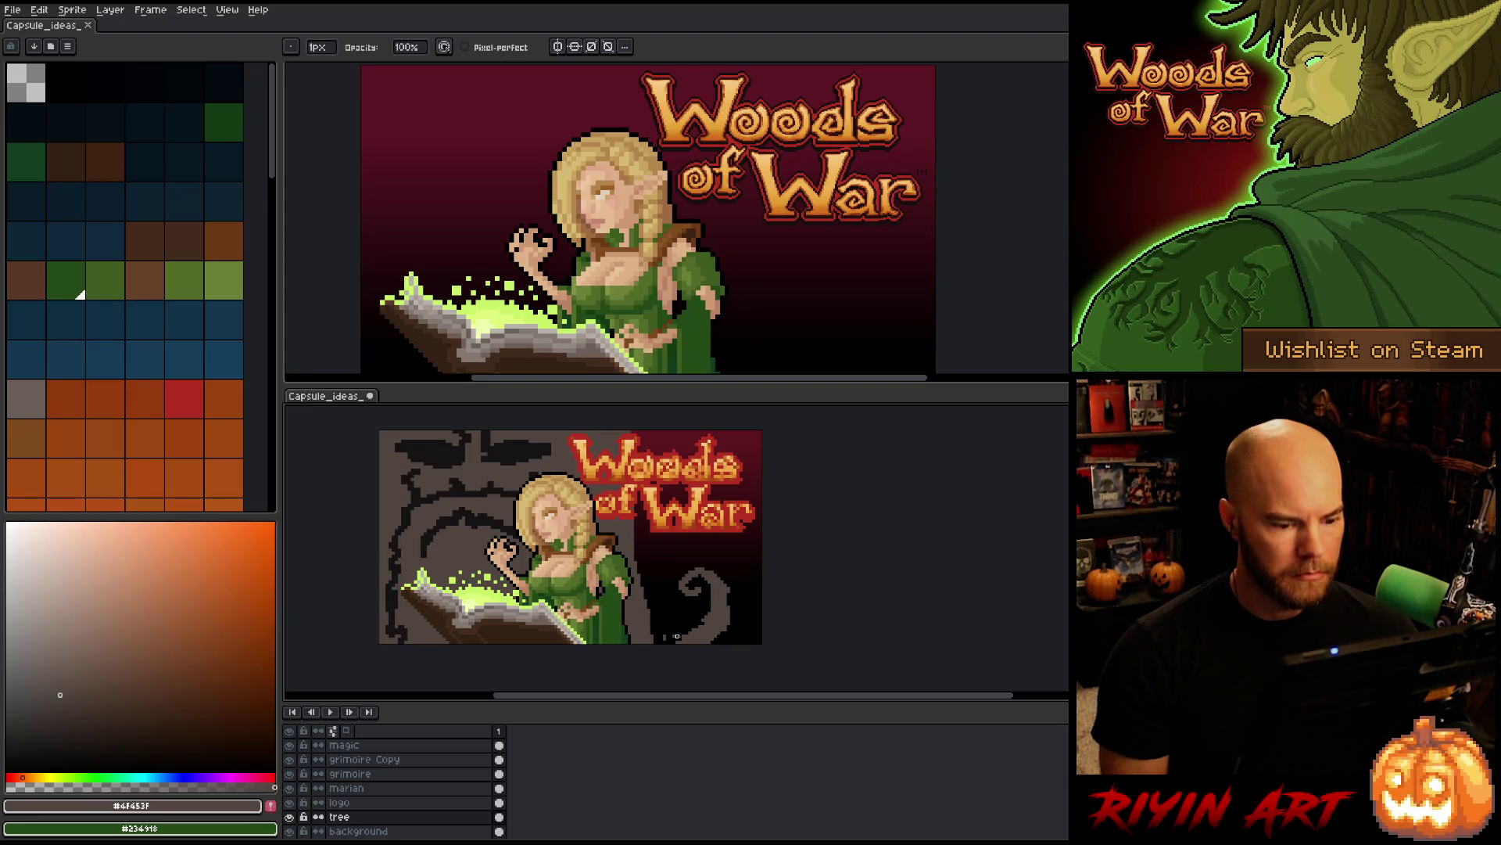
key("e")
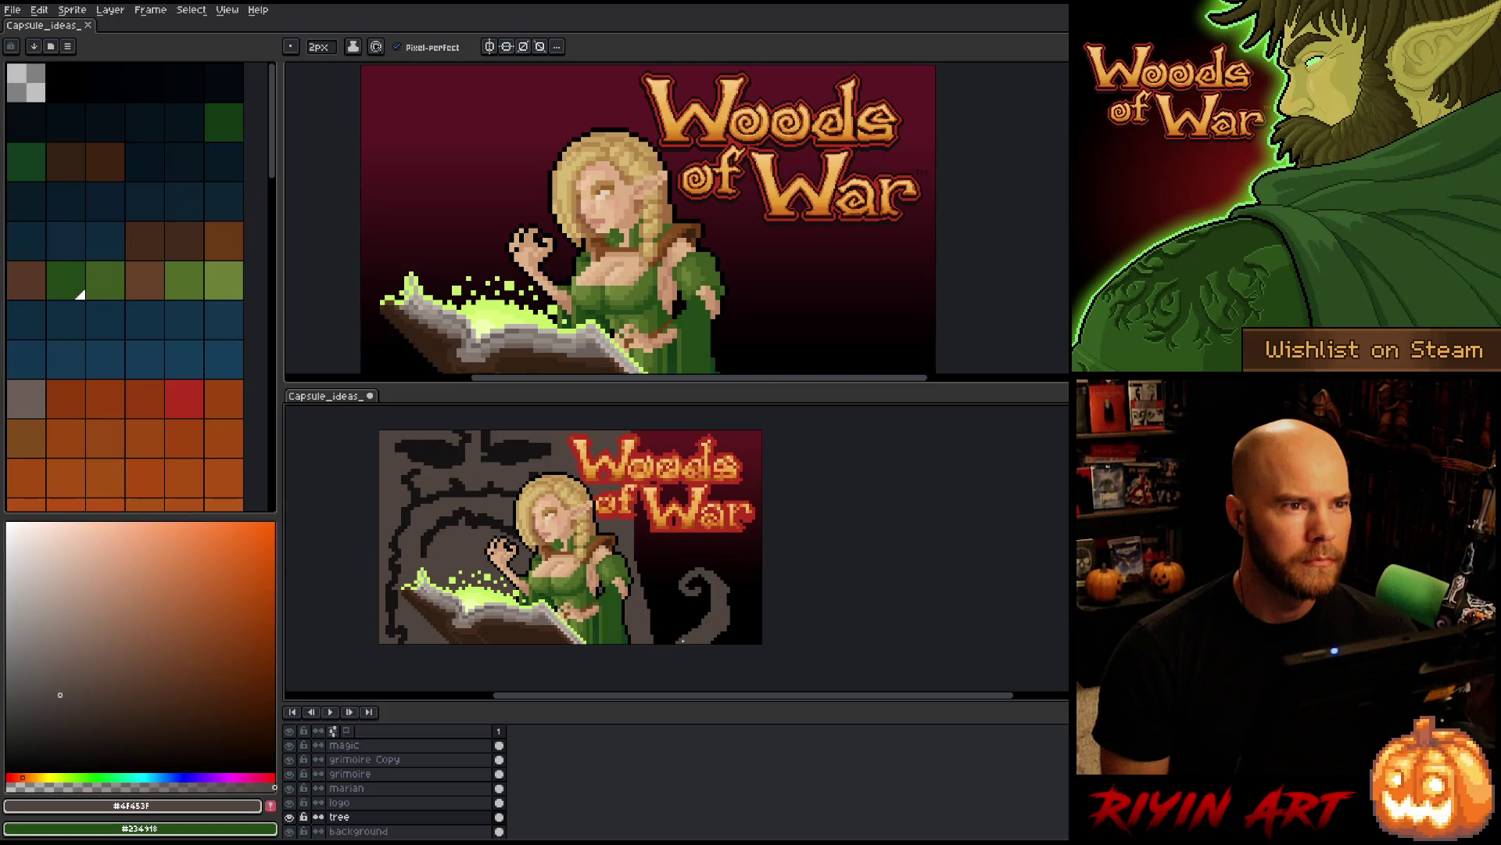
left_click_drag(687, 639, 646, 613)
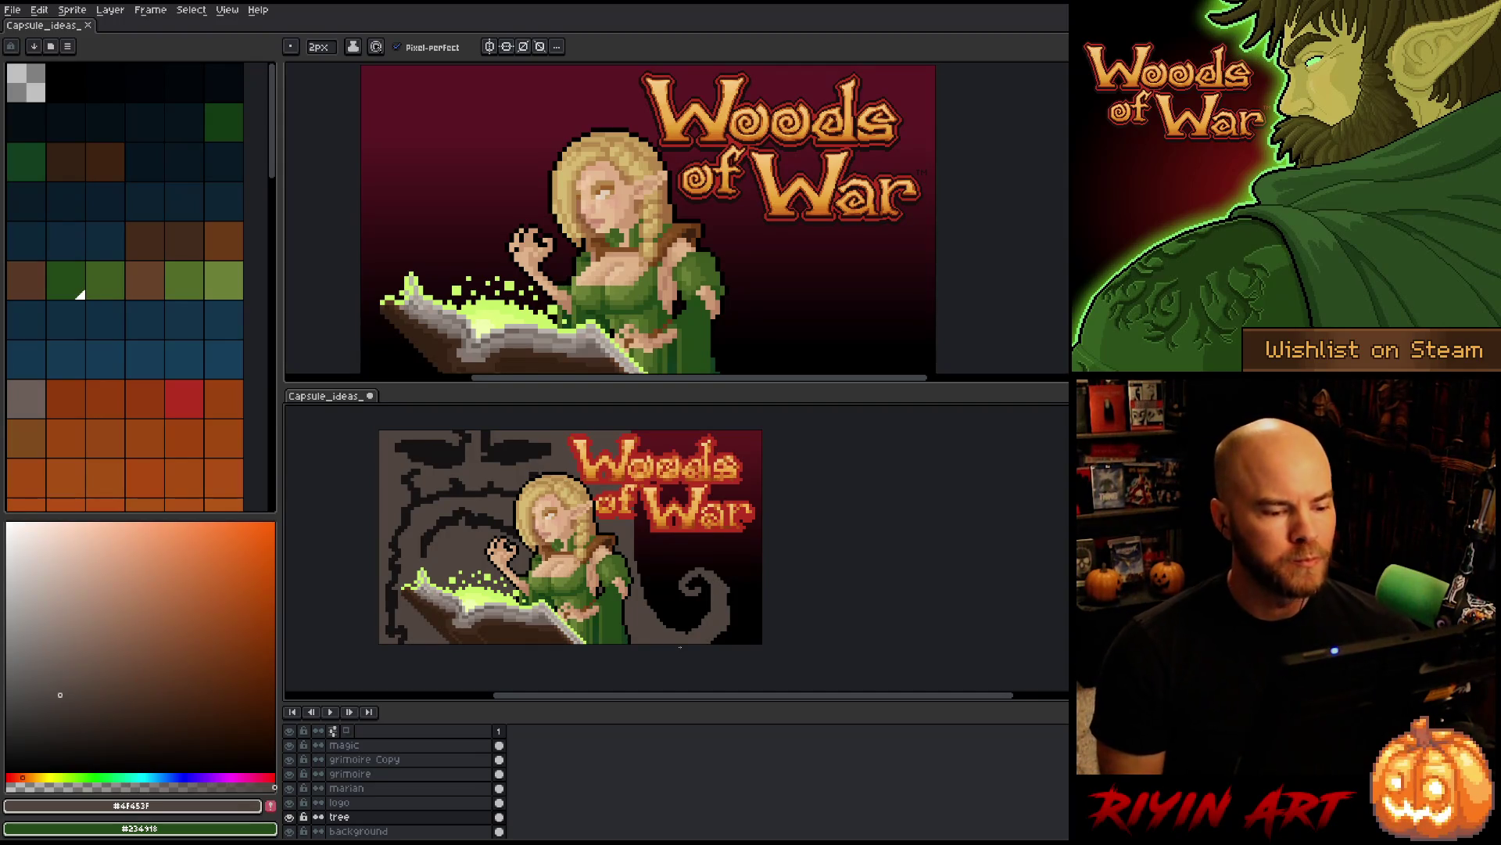
- Shift a narrow vertical strip of the picture 2 px left and confirm
key("m")
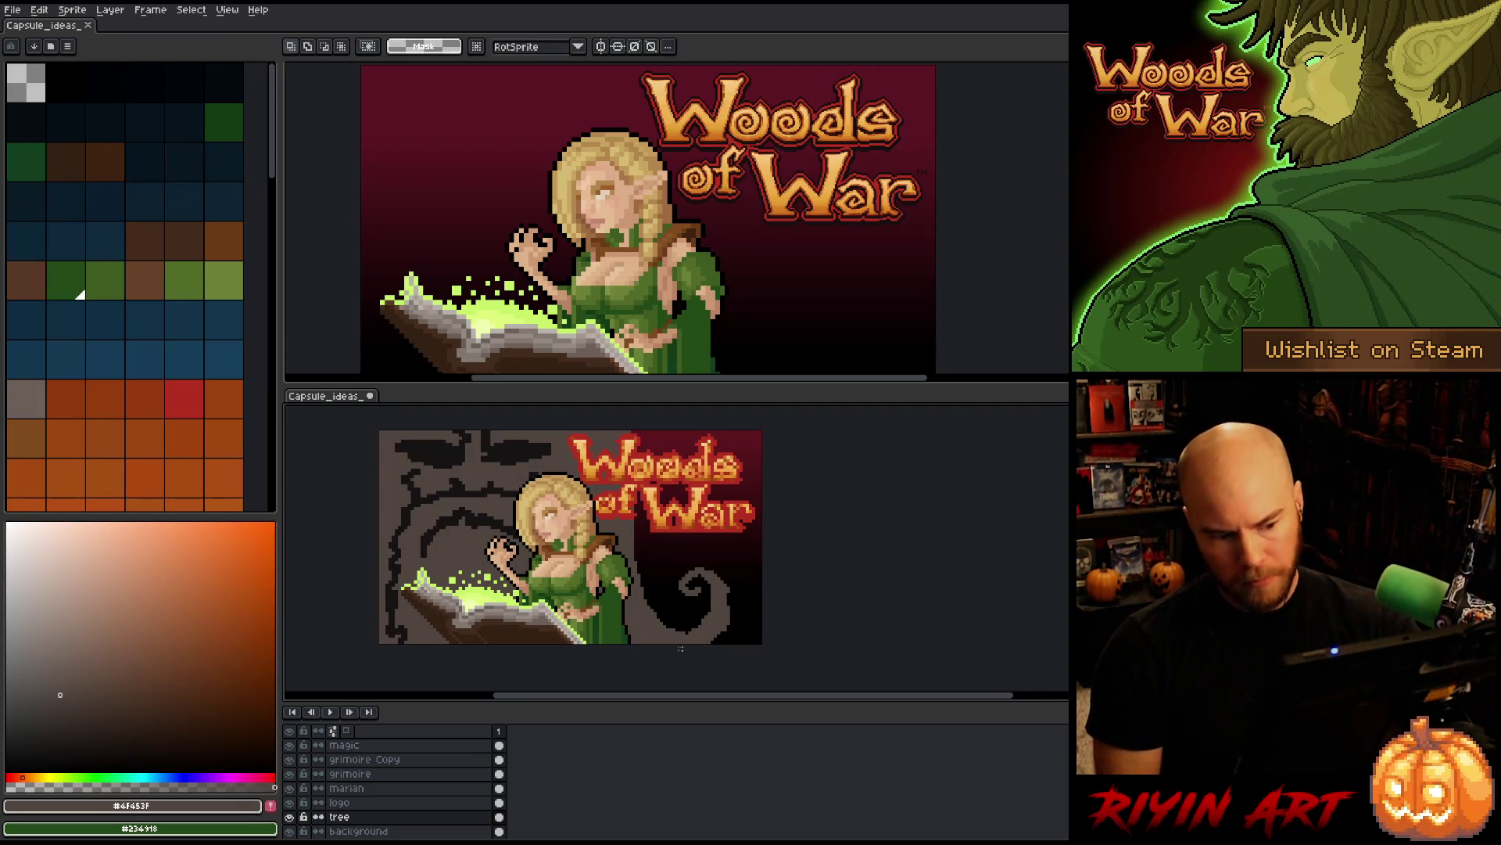
left_click_drag(652, 427, 642, 670)
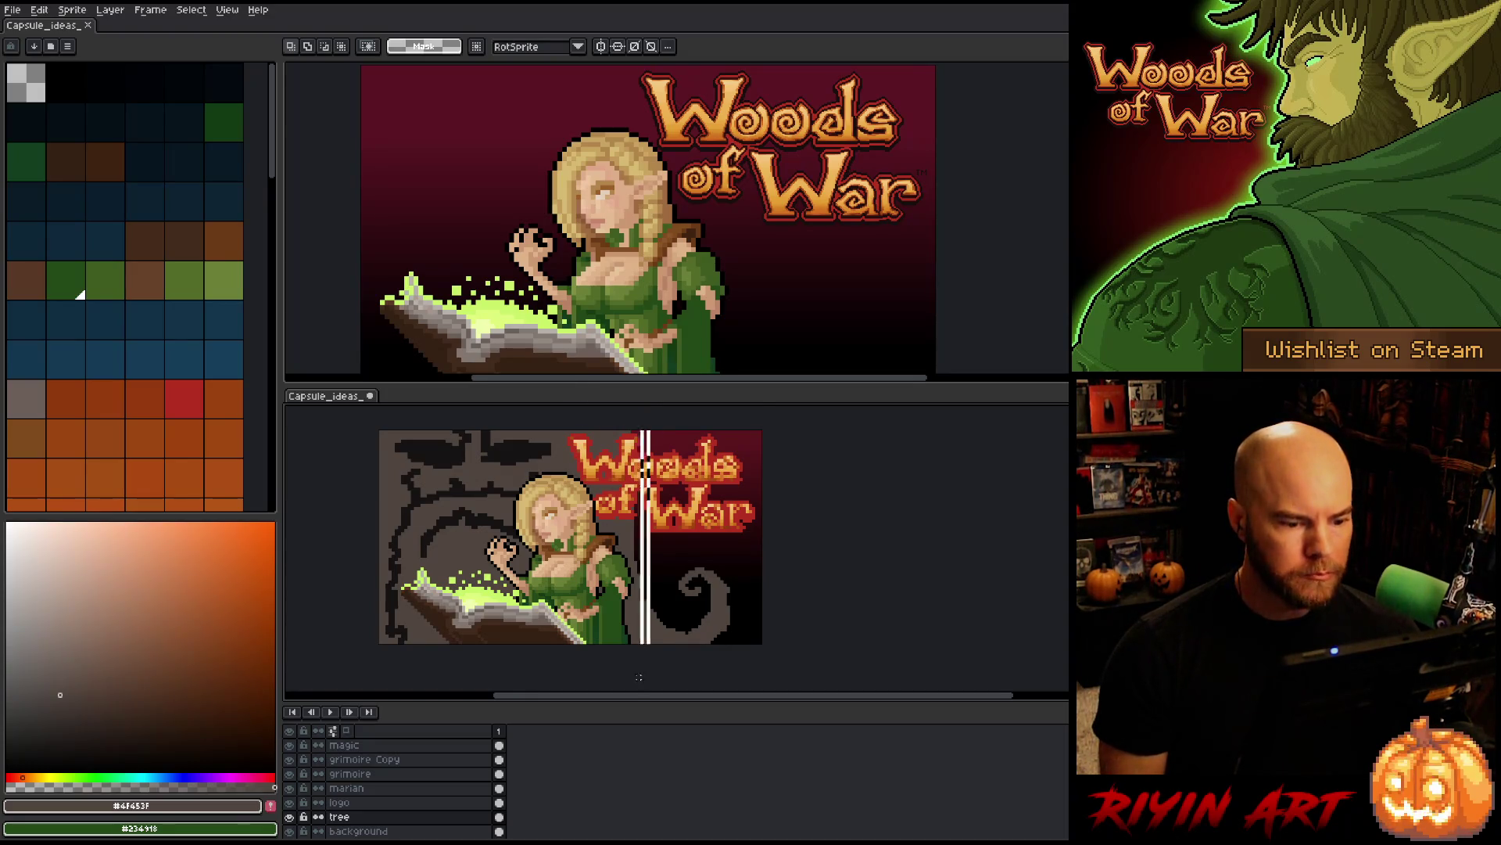
scroll(642, 670, "down", 2)
left_click(622, 500)
left_click_drag(622, 501, 609, 501)
scroll(670, 495, "down", 1)
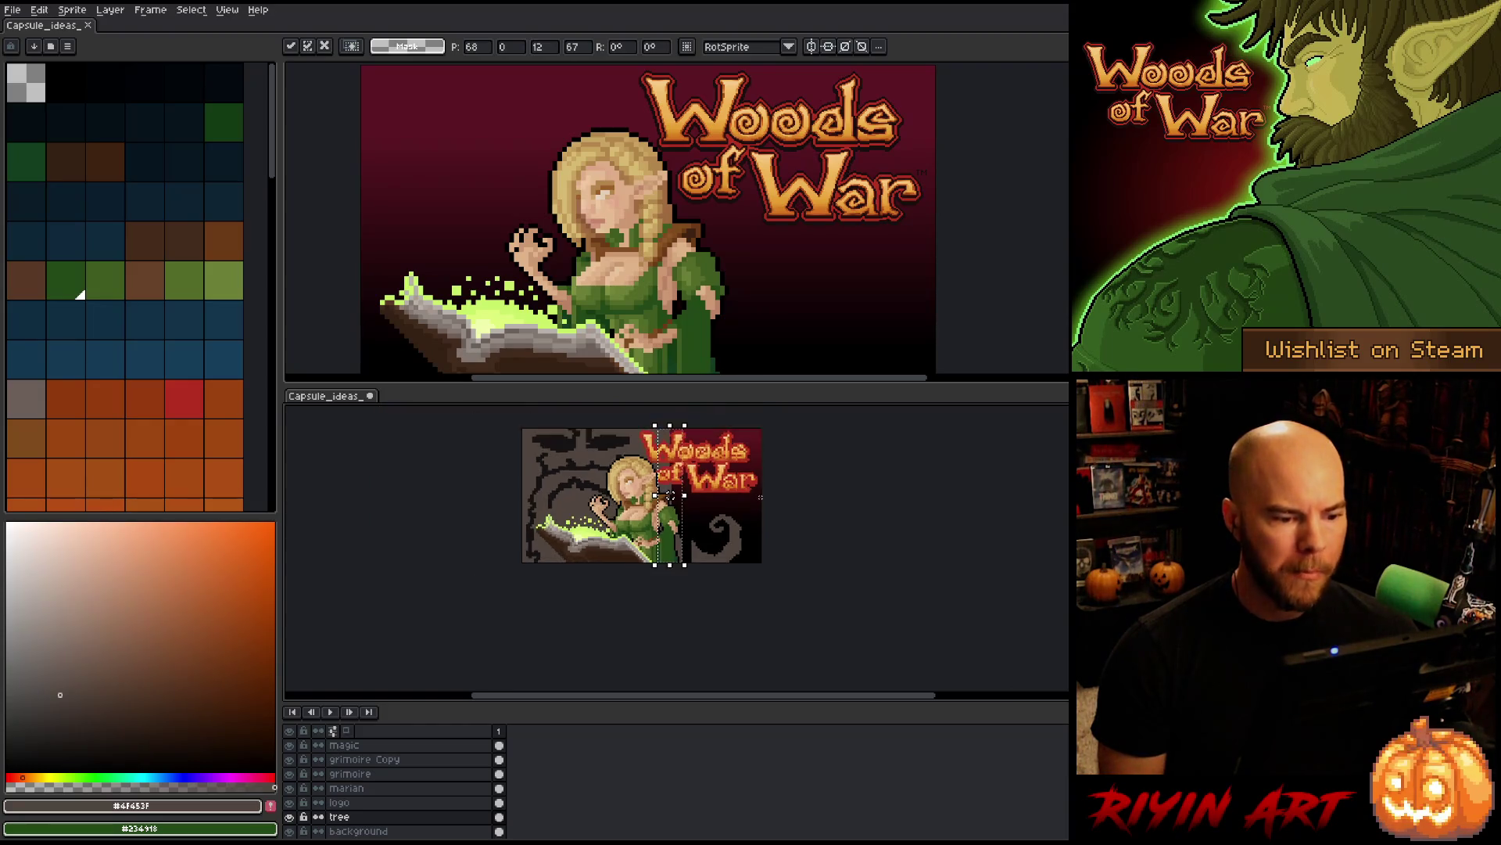
scroll(670, 495, "up", 1)
key("Return")
key("b")
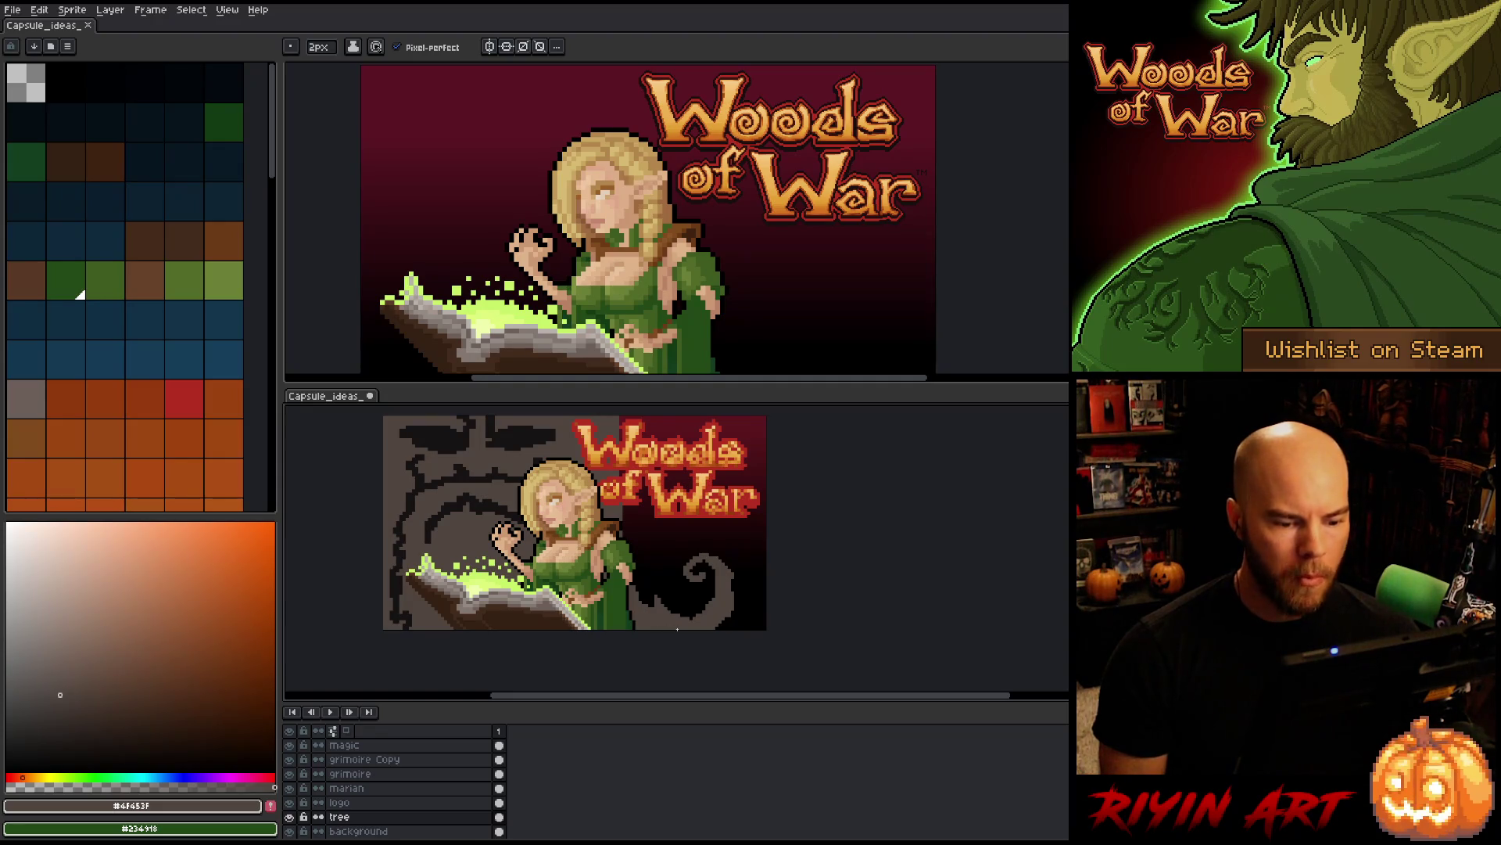
- Draw a thin 1px darker line along the curling root's tail
key("e")
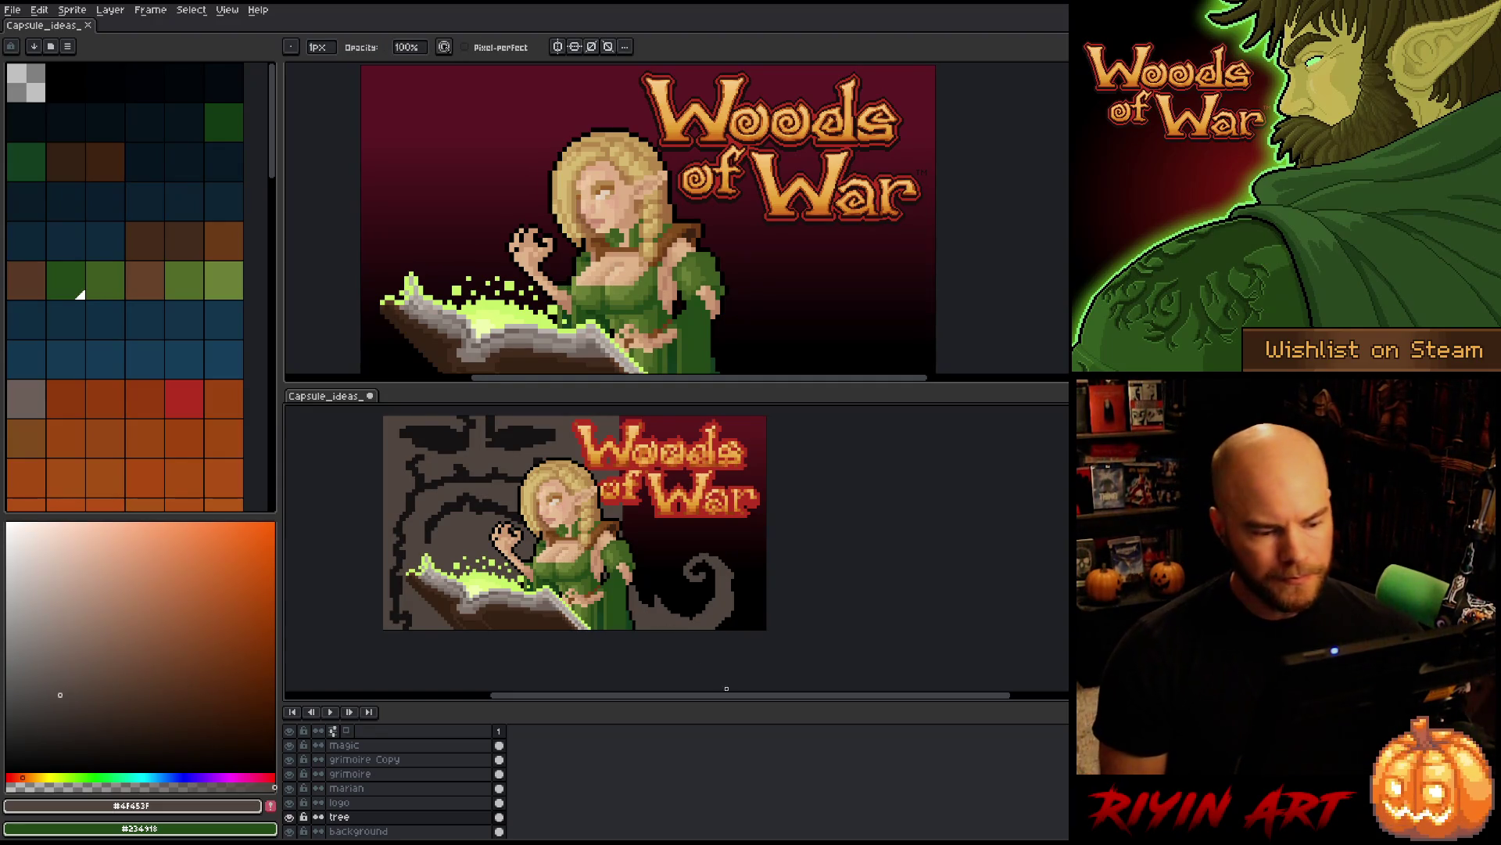
left_click_drag(643, 598, 691, 615)
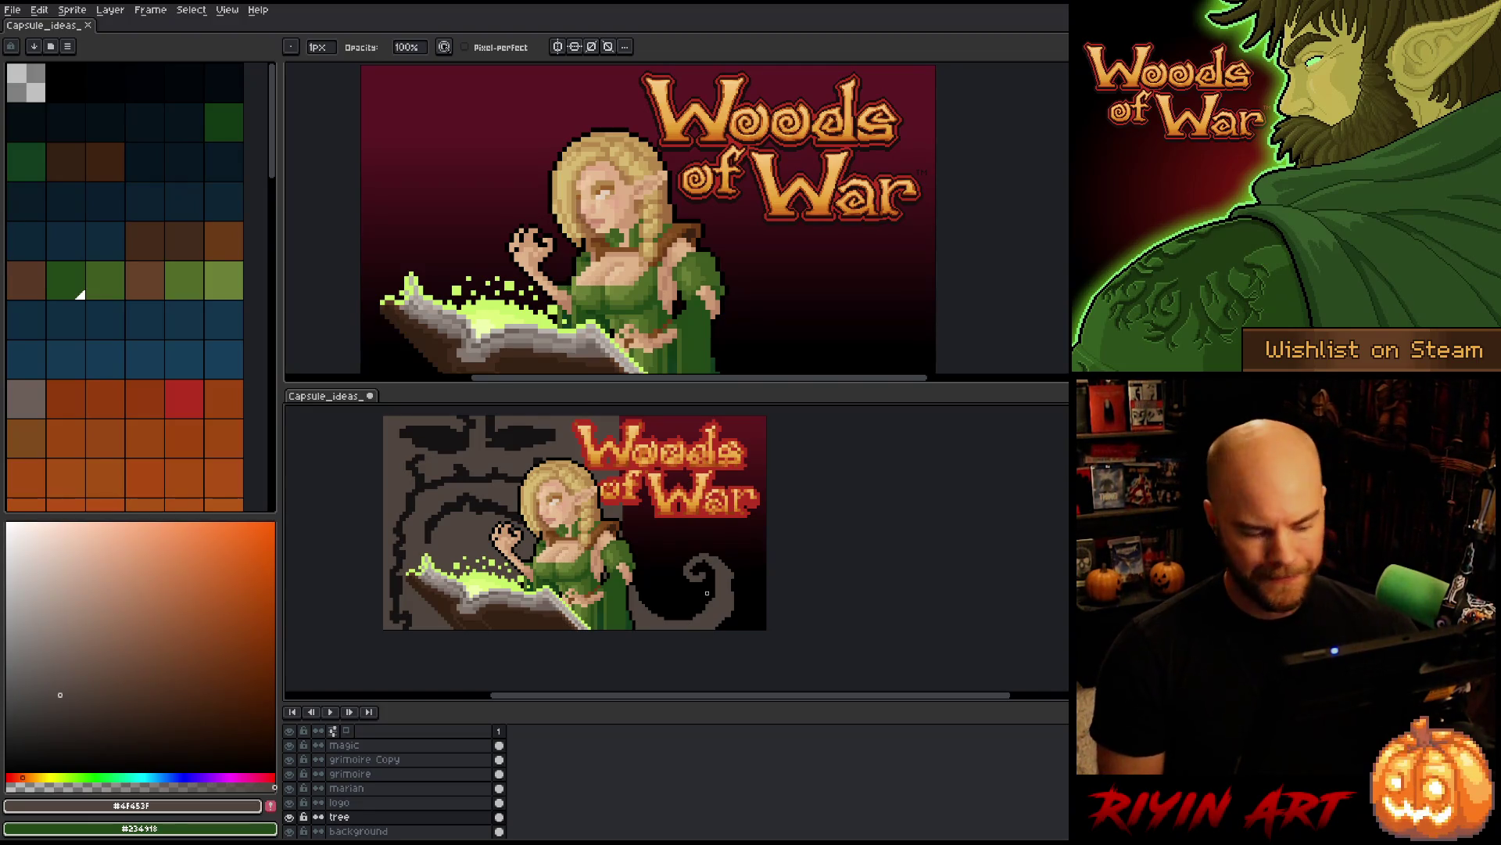
key("e")
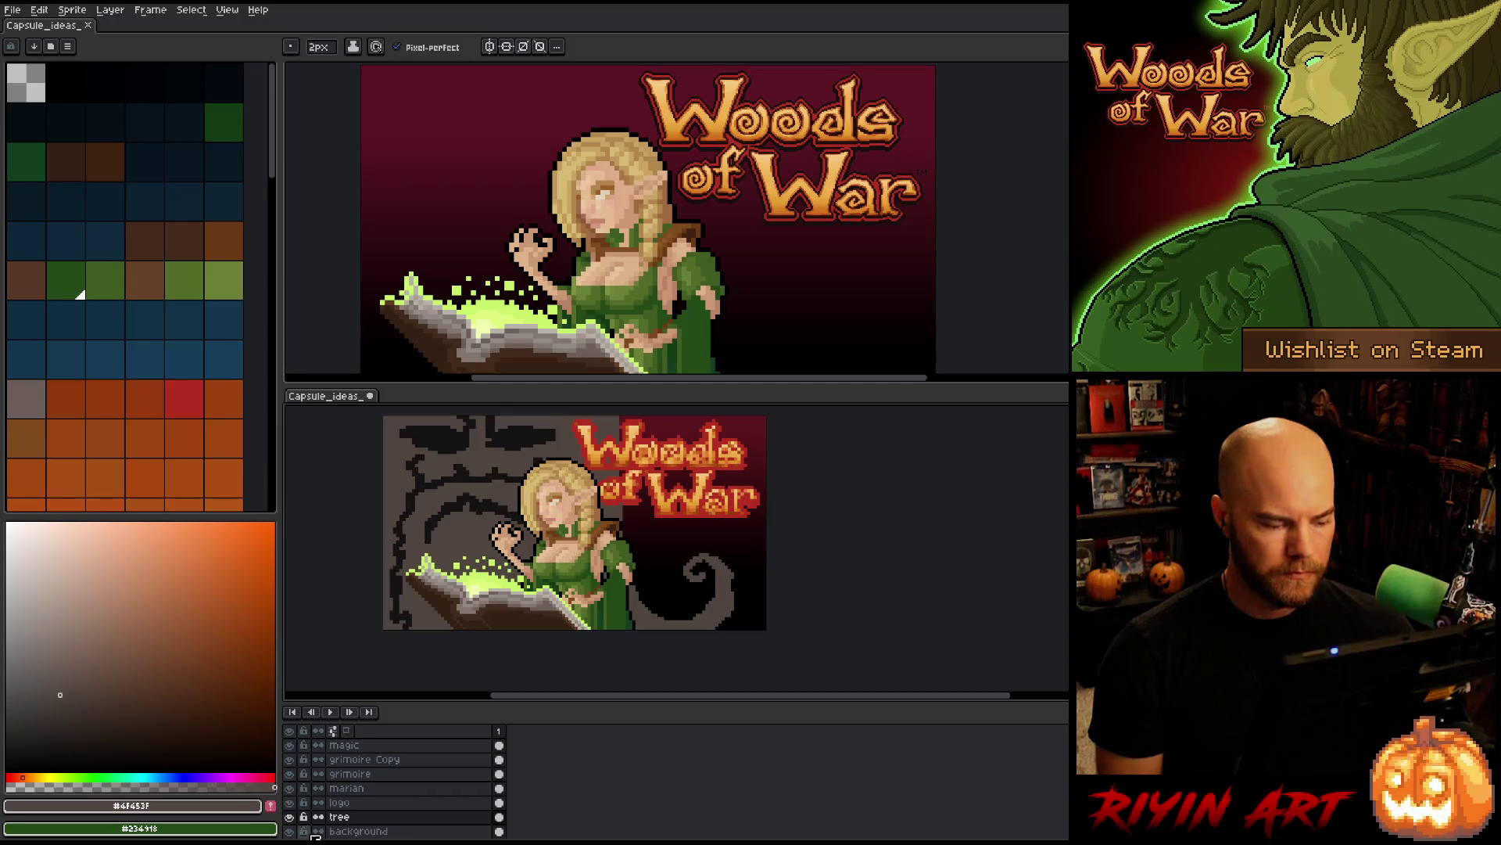
- Sketch trial grey curls on a new layer with the tree hidden, then undo them all
key("shift+n")
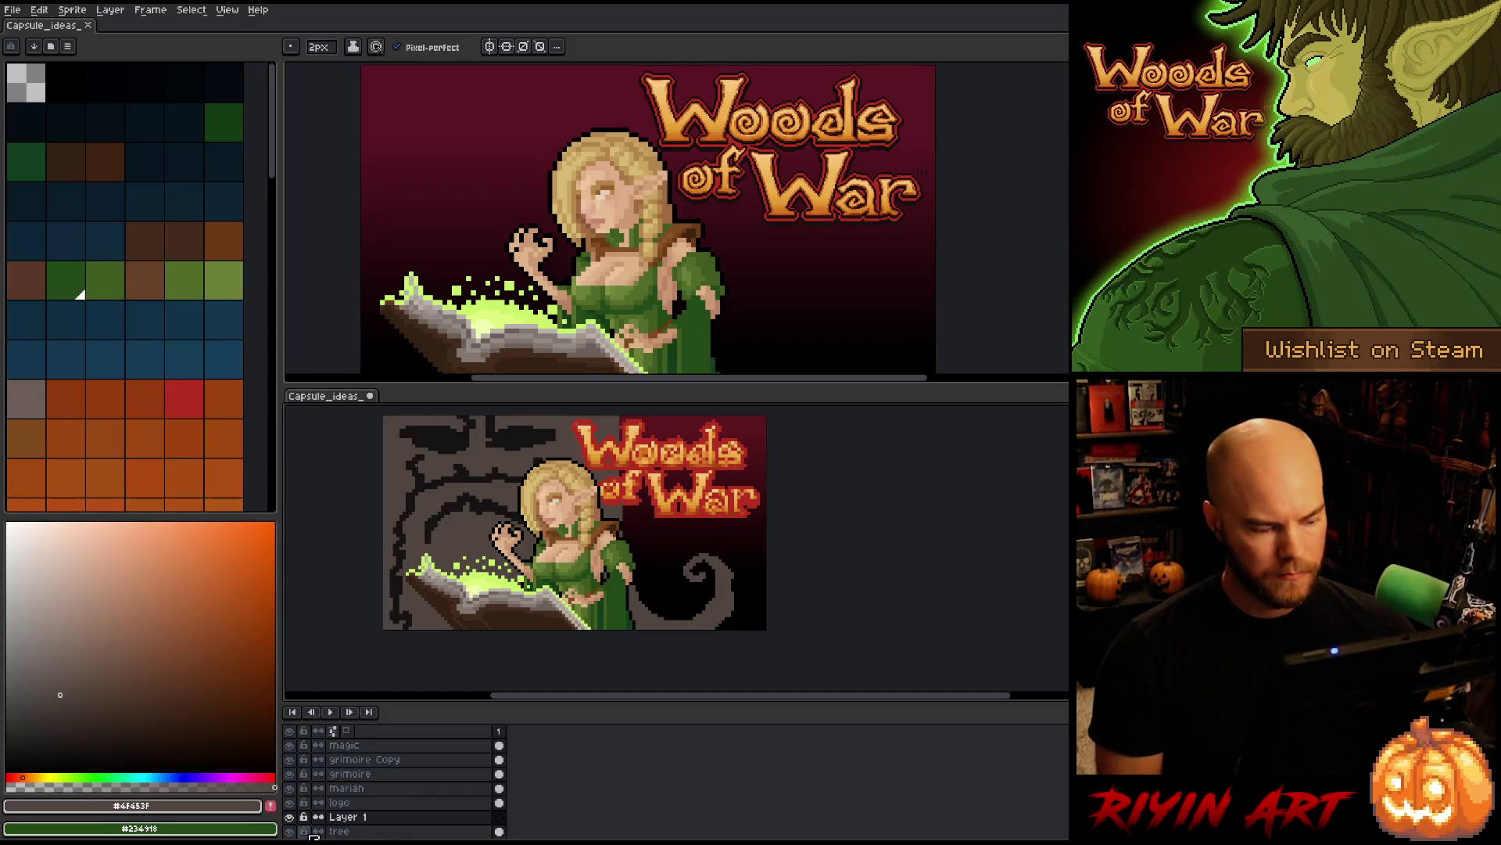
left_click(290, 831)
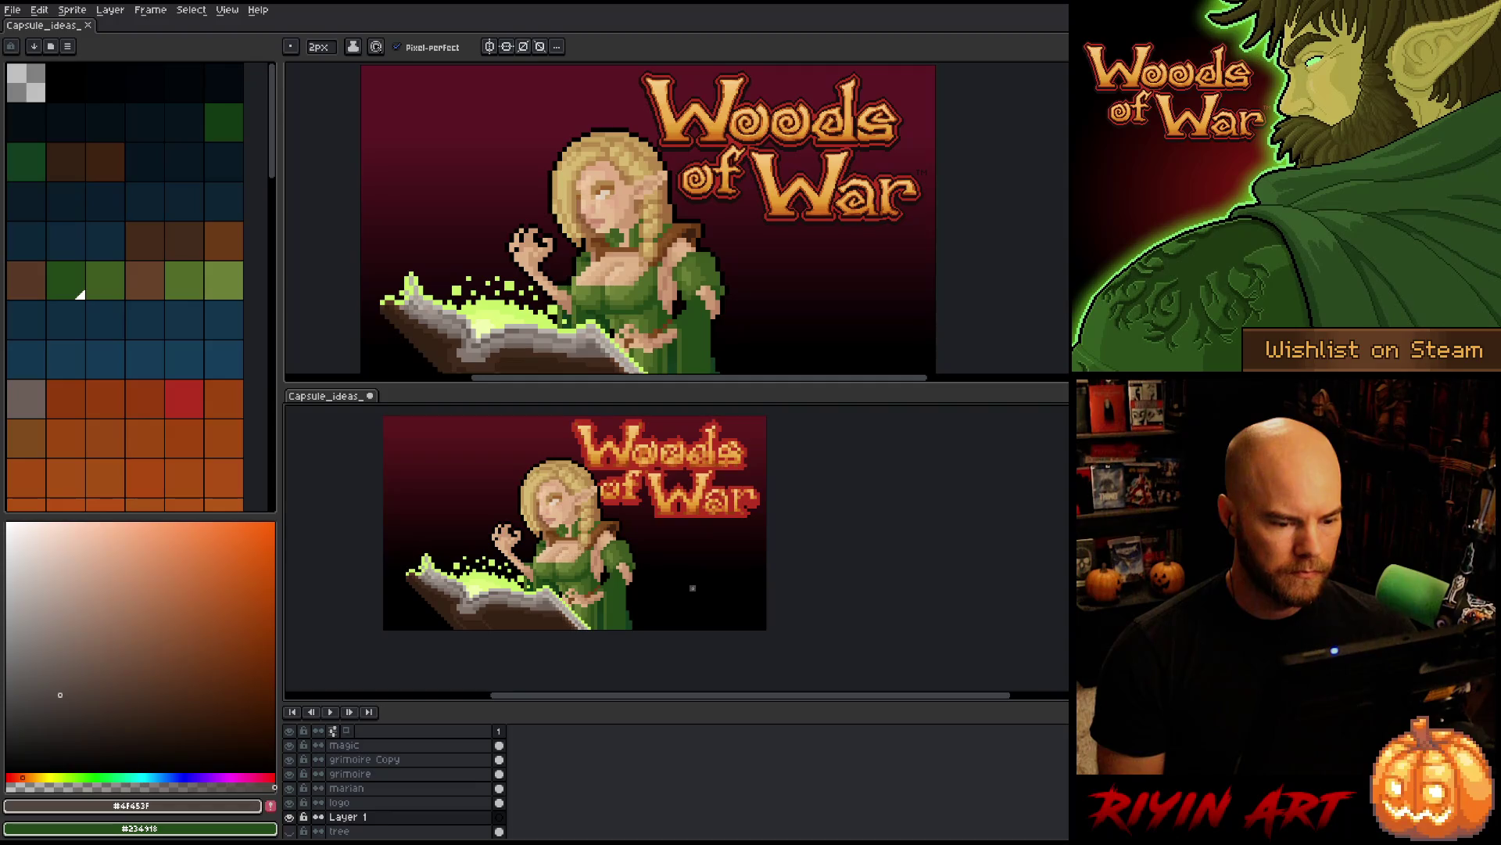
mouse_move(688, 581)
left_mouse_down()
mouse_move(675, 568)
mouse_move(701, 554)
mouse_move(726, 574)
mouse_move(682, 607)
mouse_move(638, 559)
left_mouse_up()
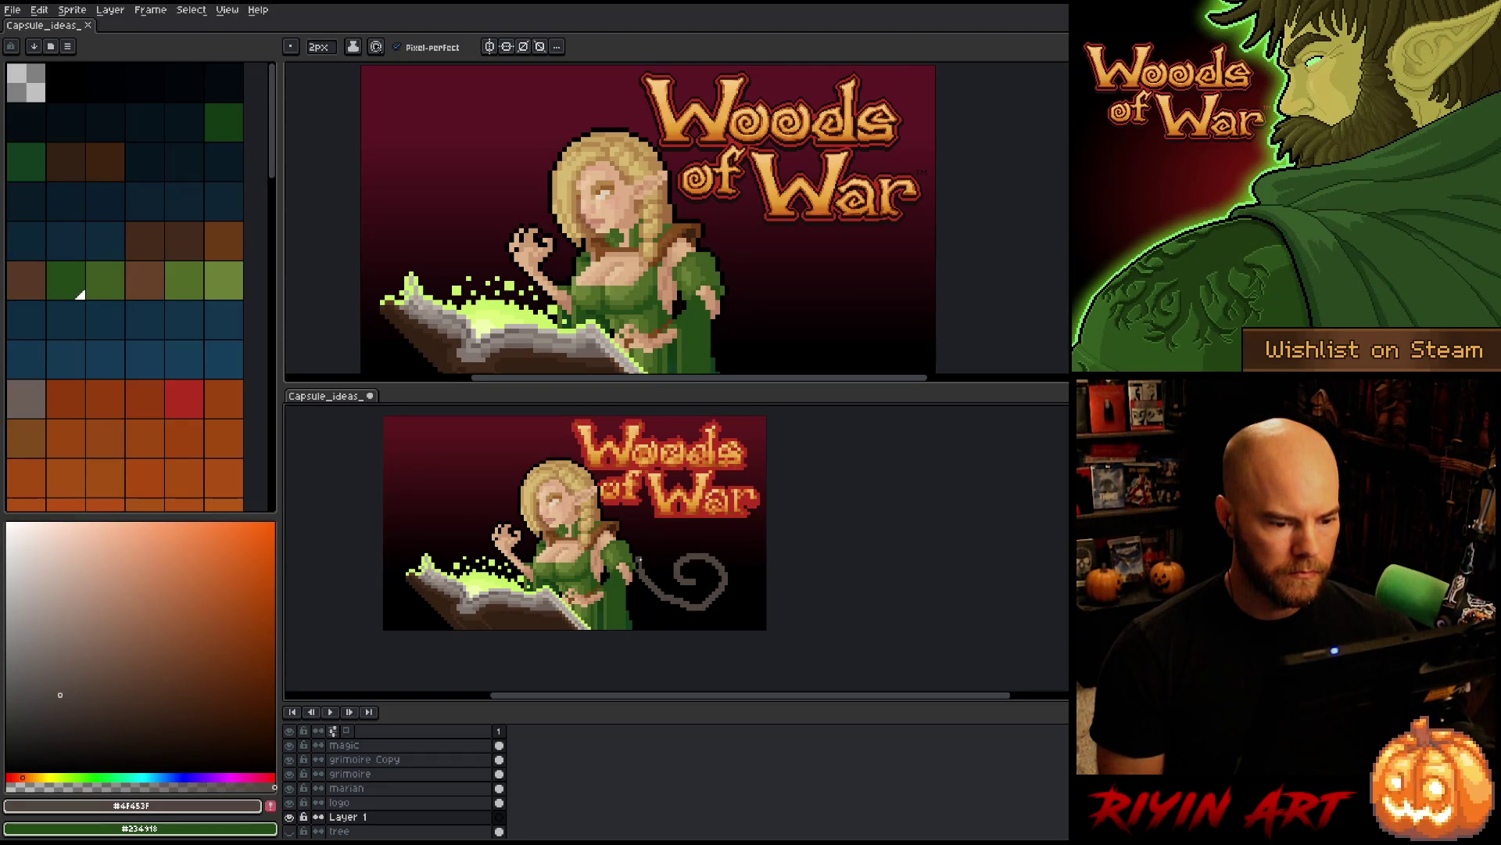
key("ctrl+z")
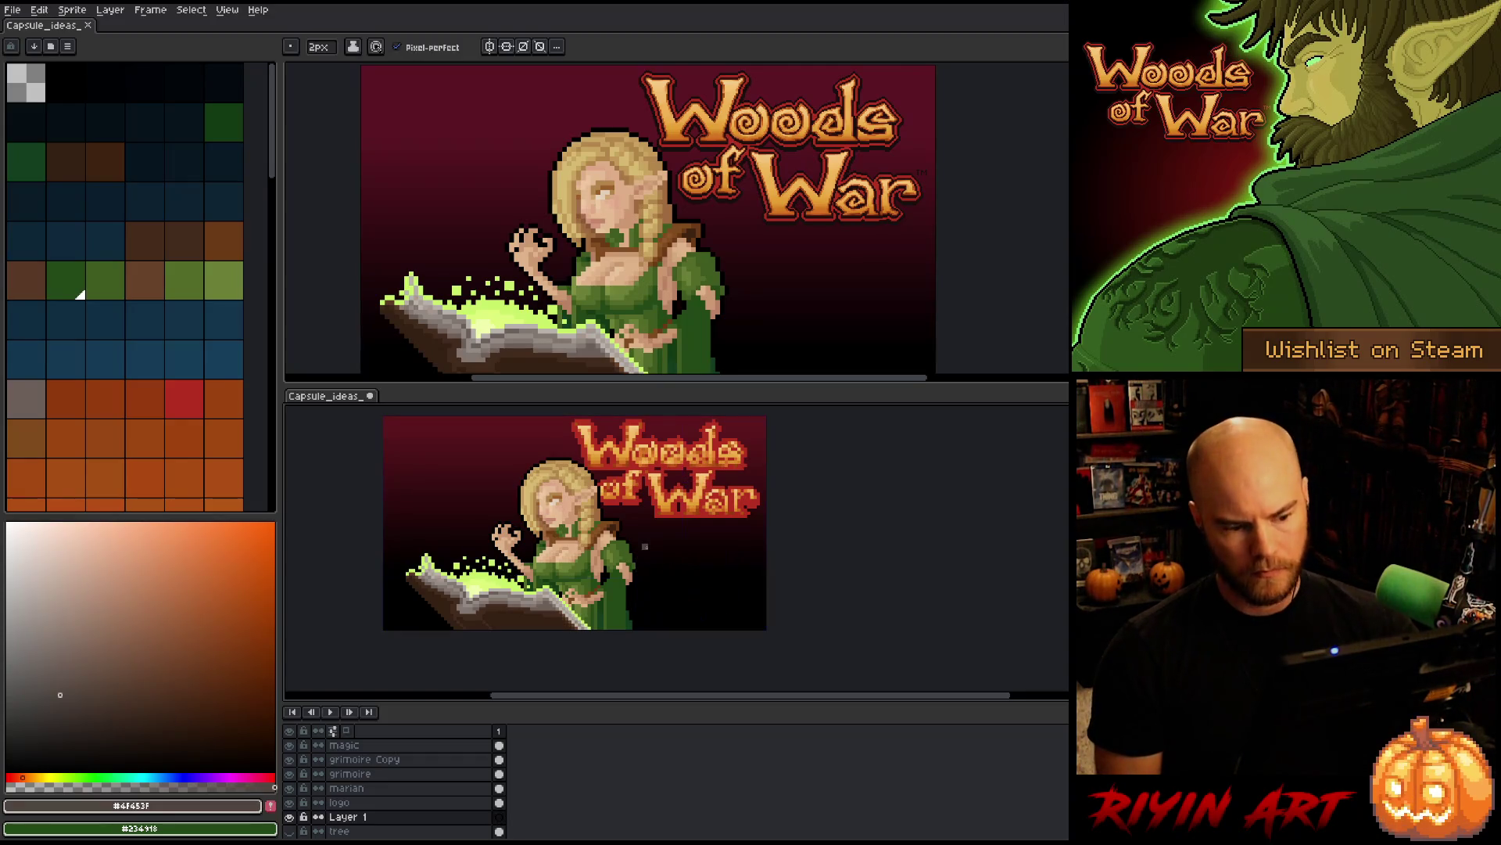
mouse_move(698, 587)
left_mouse_down()
mouse_move(683, 571)
mouse_move(711, 559)
mouse_move(716, 601)
mouse_move(674, 602)
mouse_move(657, 575)
mouse_move(731, 541)
mouse_move(737, 618)
left_mouse_up()
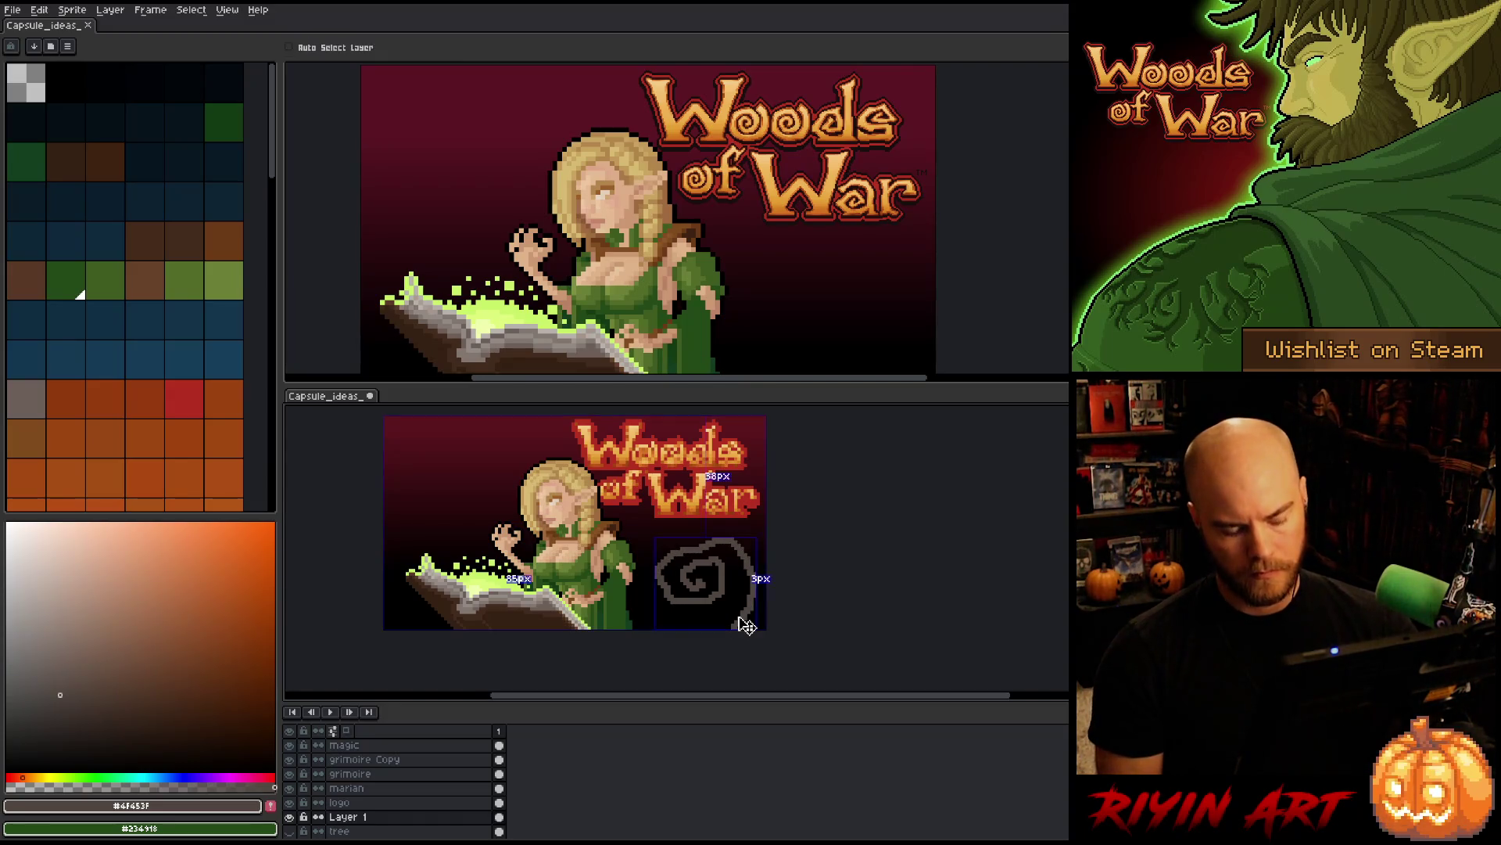
key("ctrl+z")
key("ctrl+z")
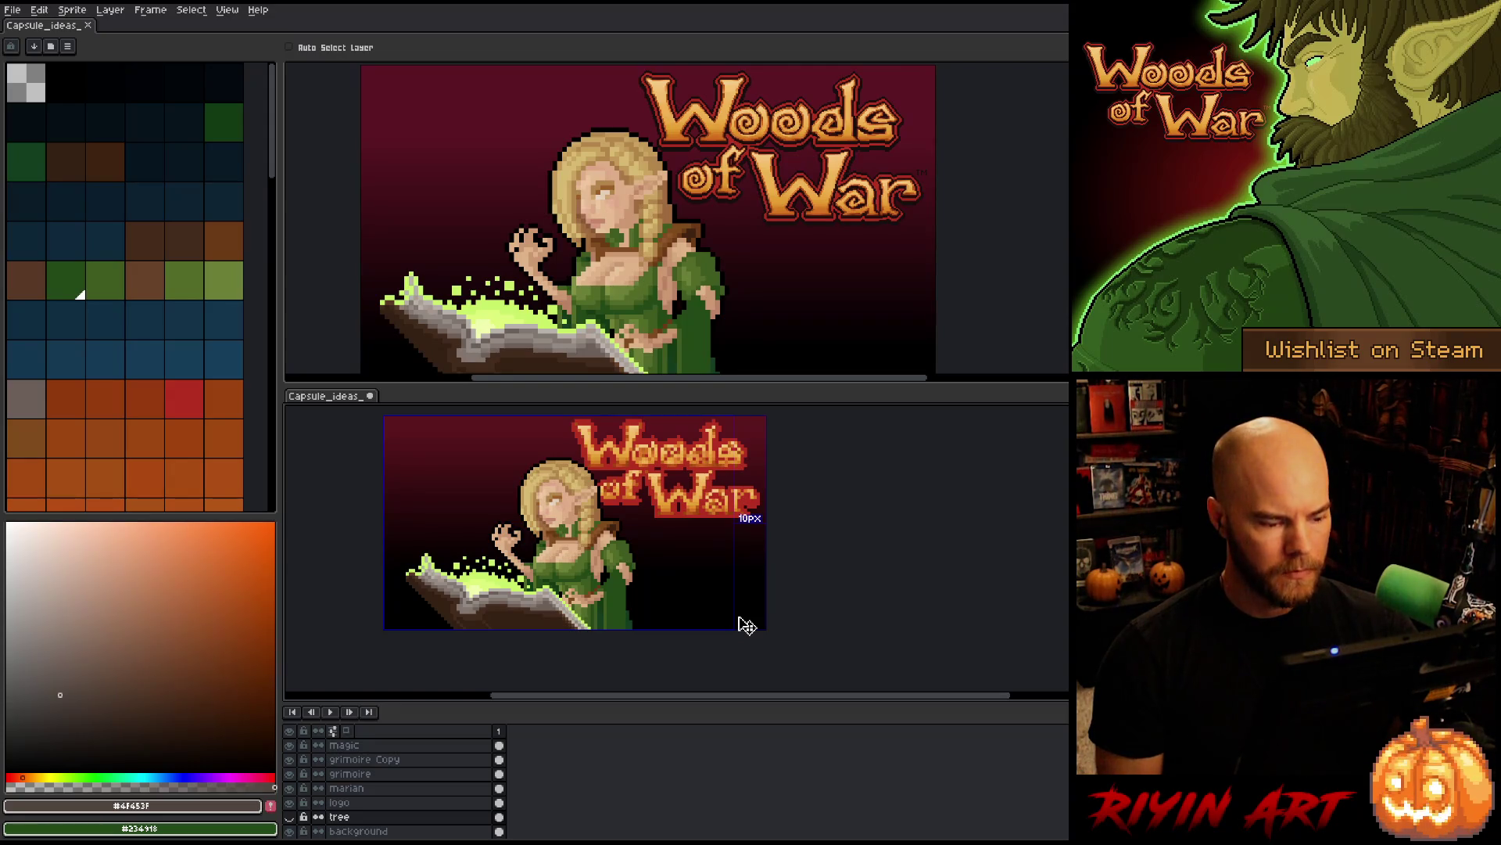
- Unhide the tree layer, then marquee-select and delete the black block beside the root's tail
key("b")
left_click(291, 816)
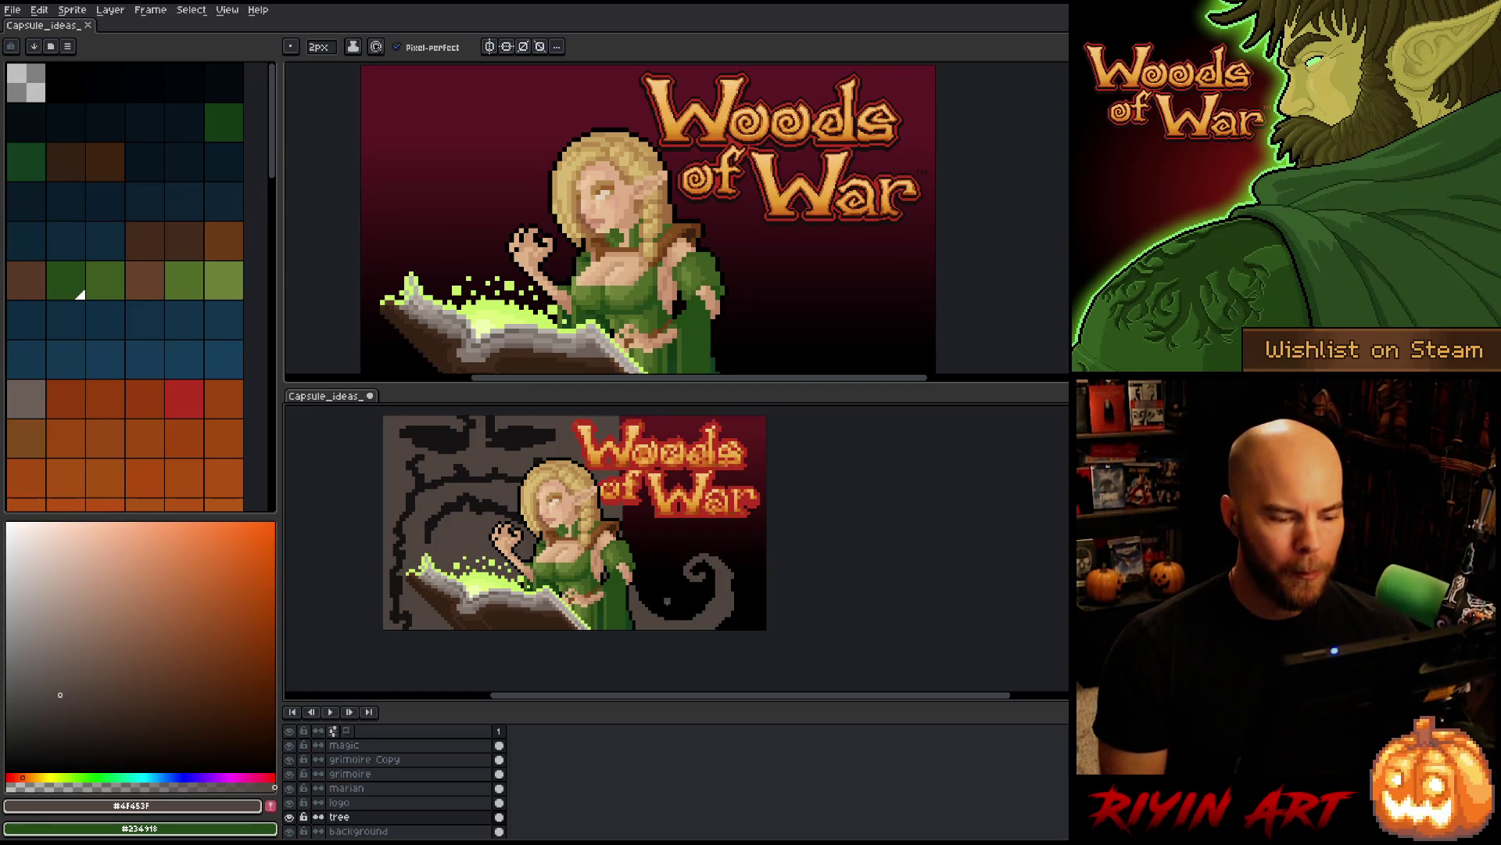
key("m")
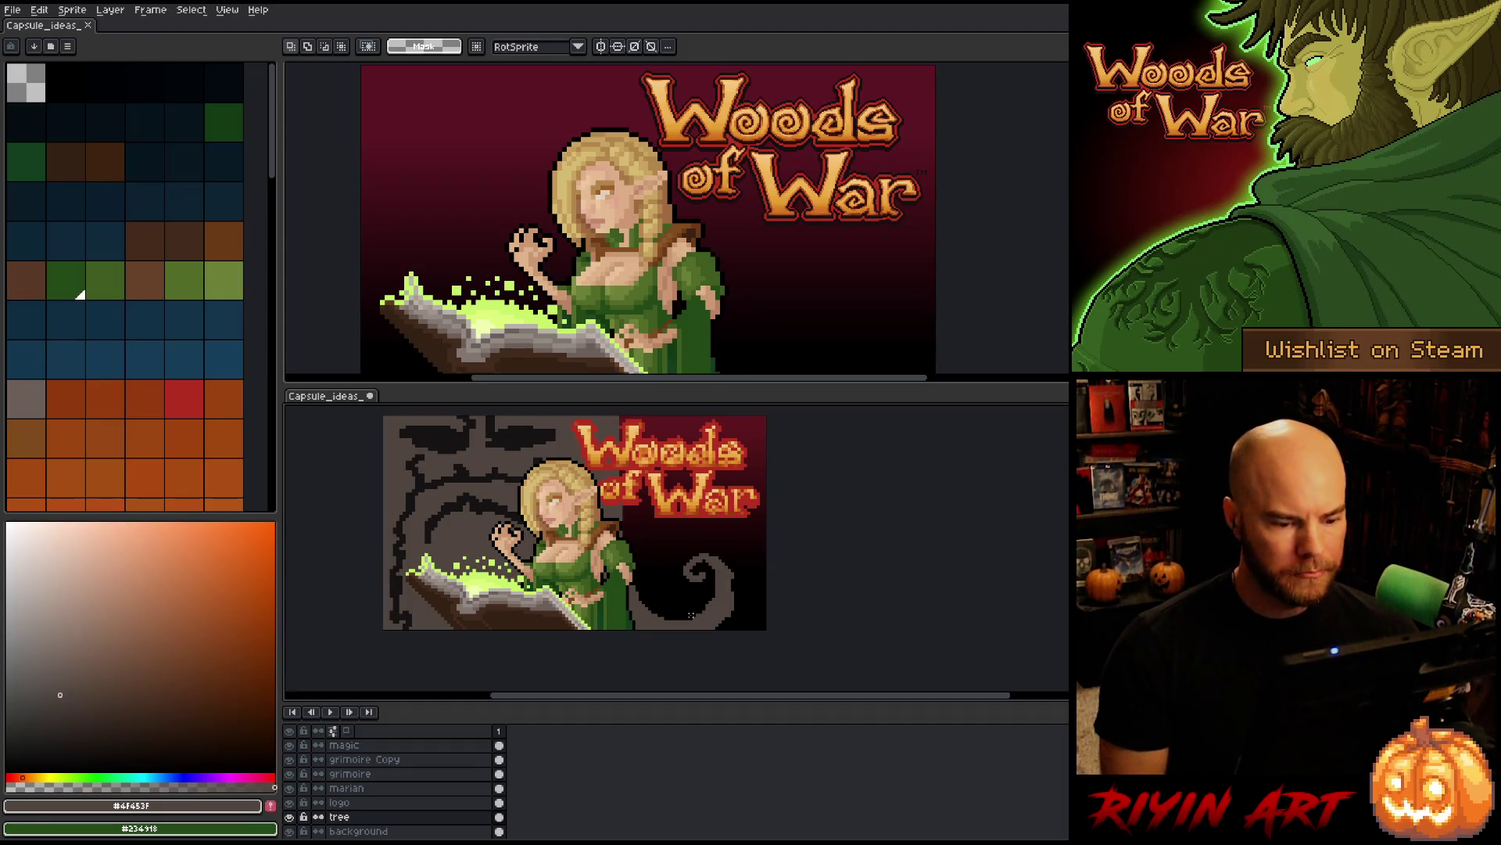
left_click_drag(695, 604, 637, 682)
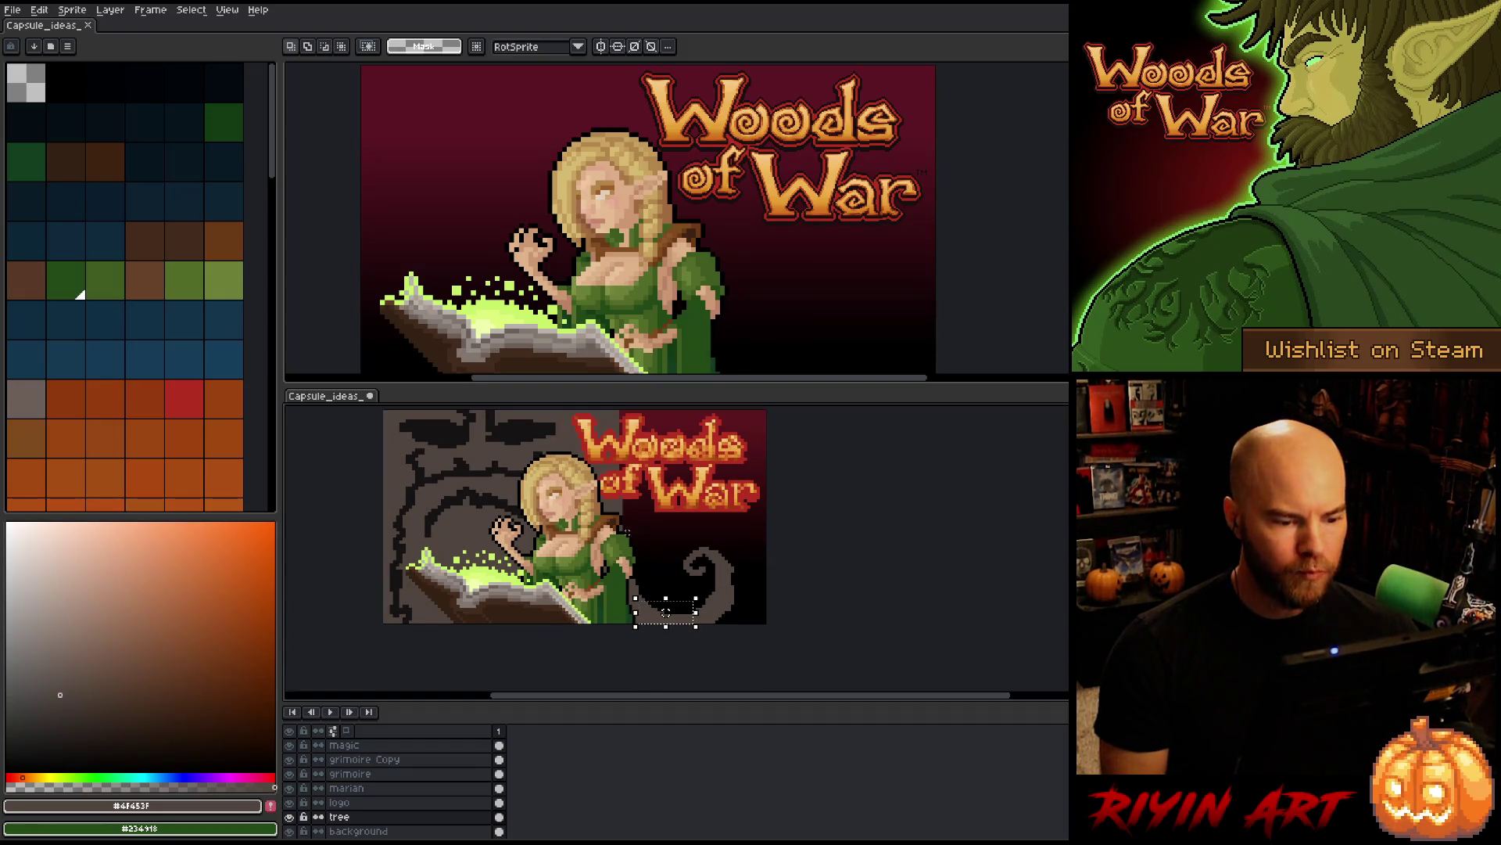
left_click_drag(642, 546, 683, 640)
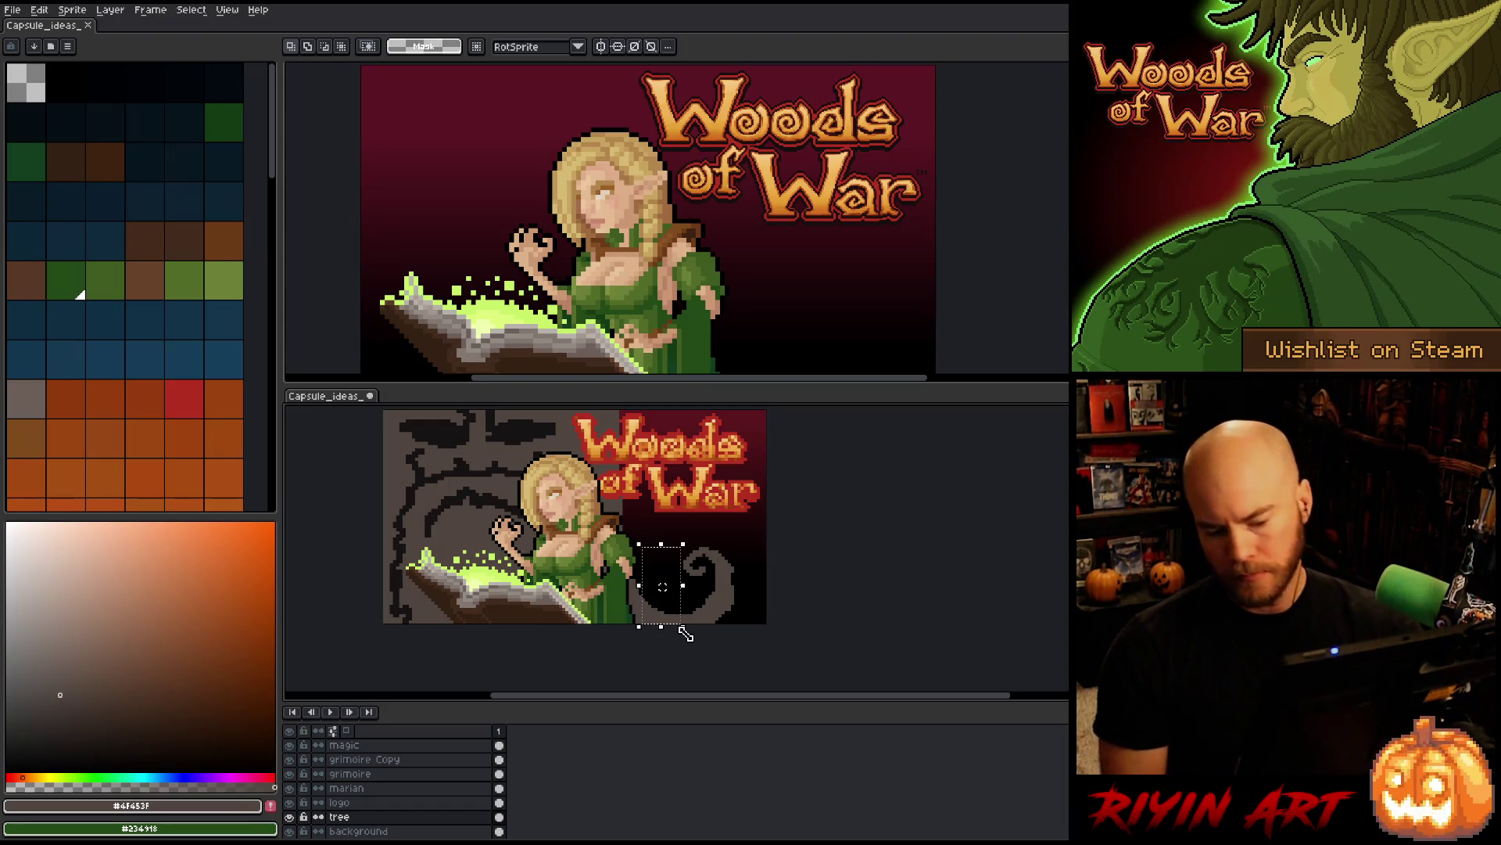
key("Delete")
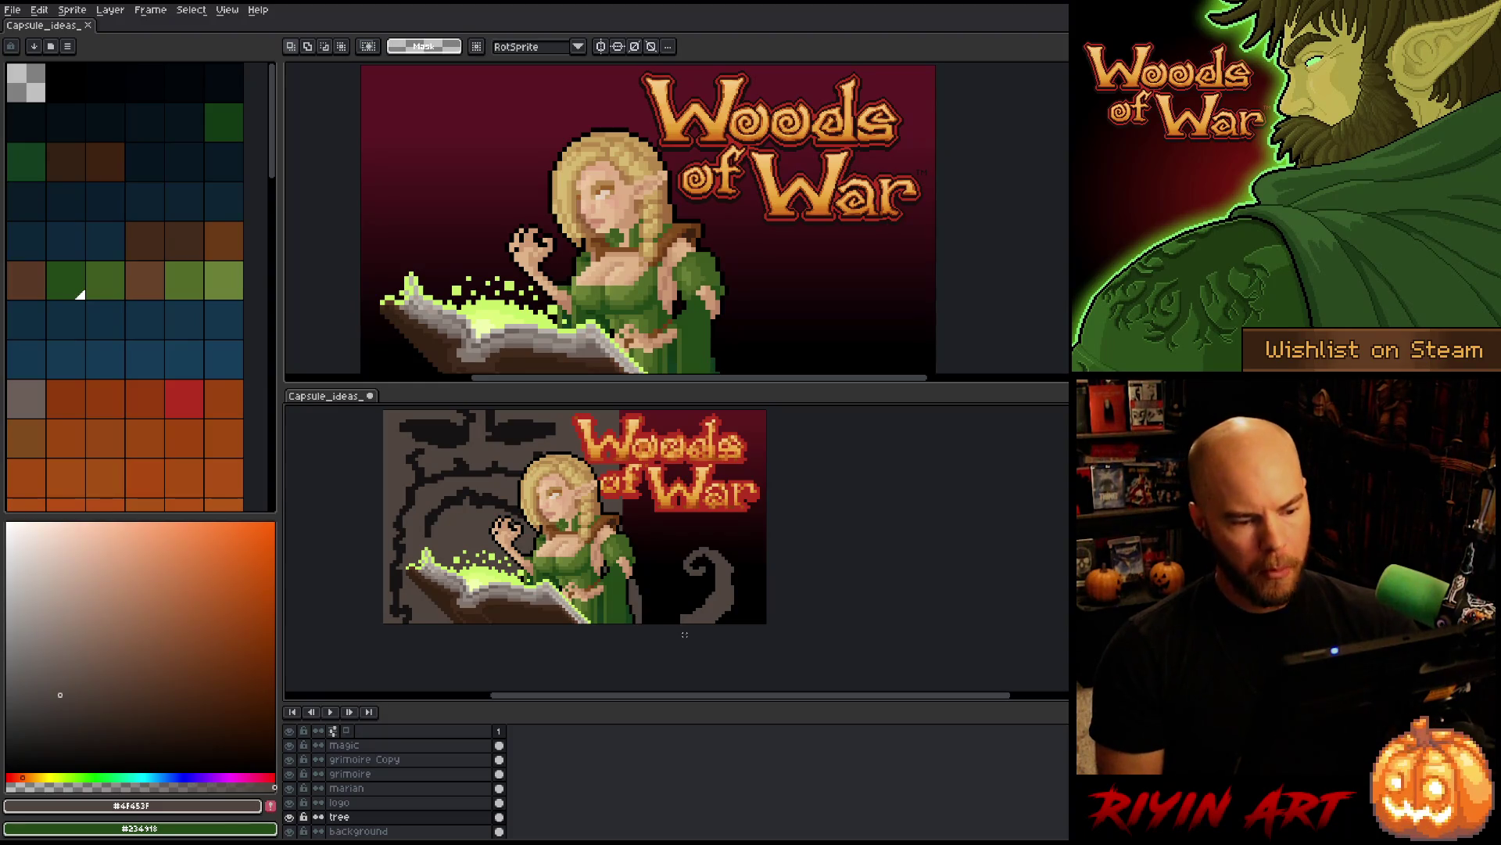
key("b")
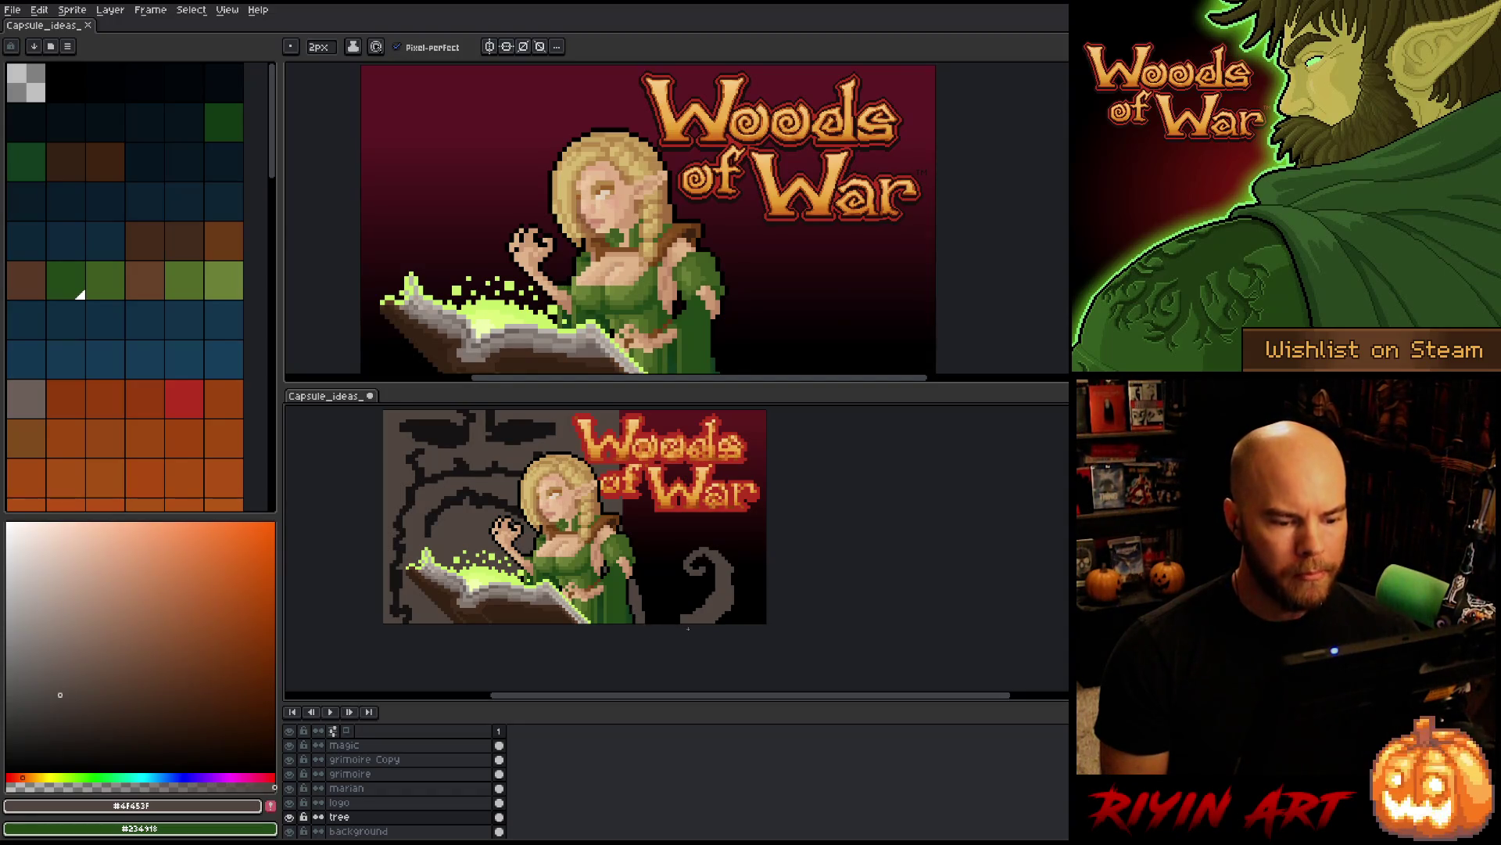
- Clean stray pixels around the gray spiral root, alternating between eraser and pencil
key("e")
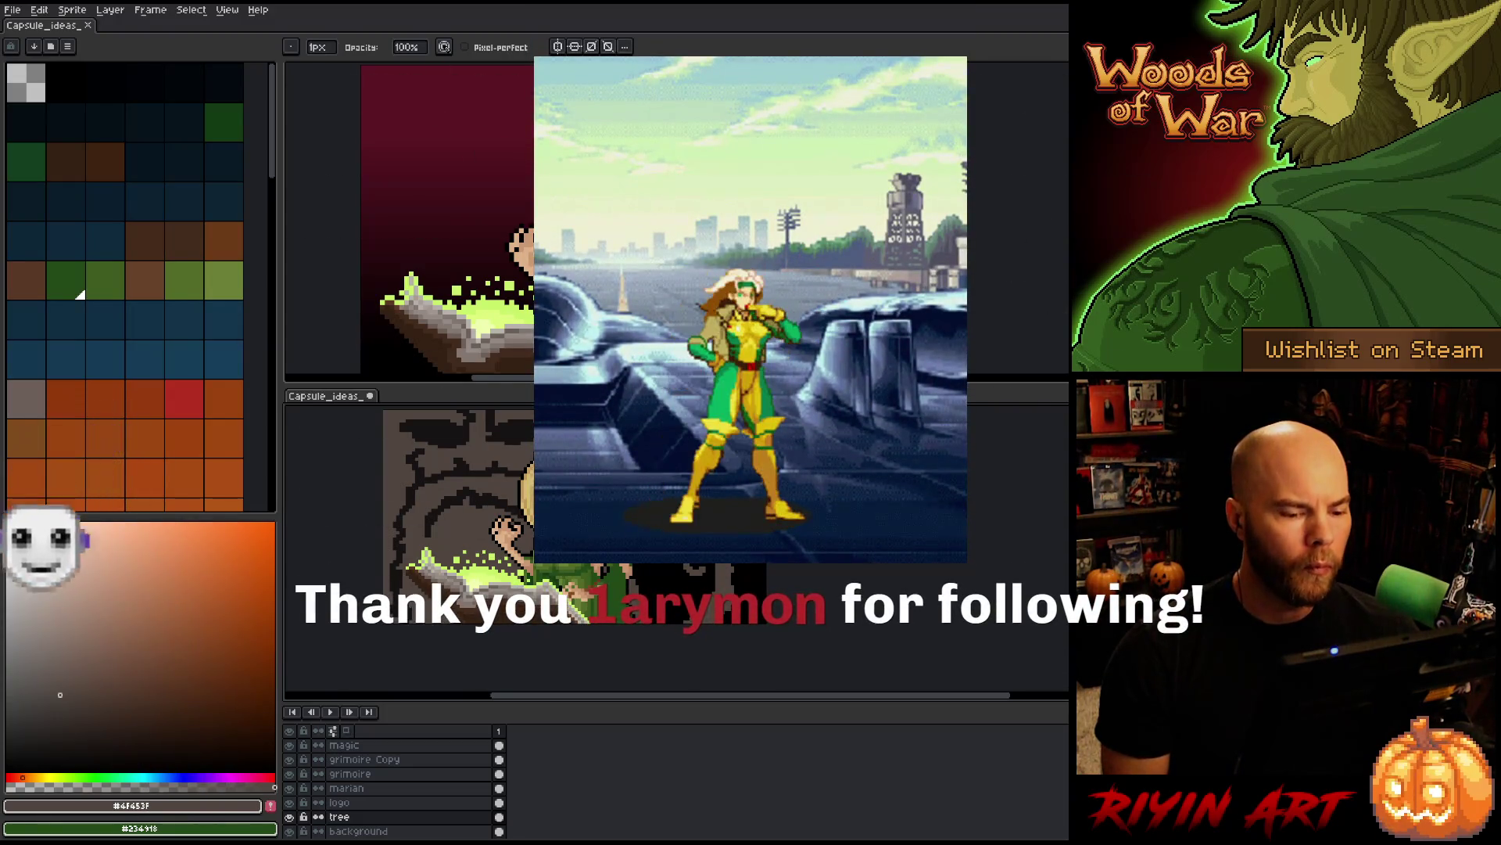
key("e")
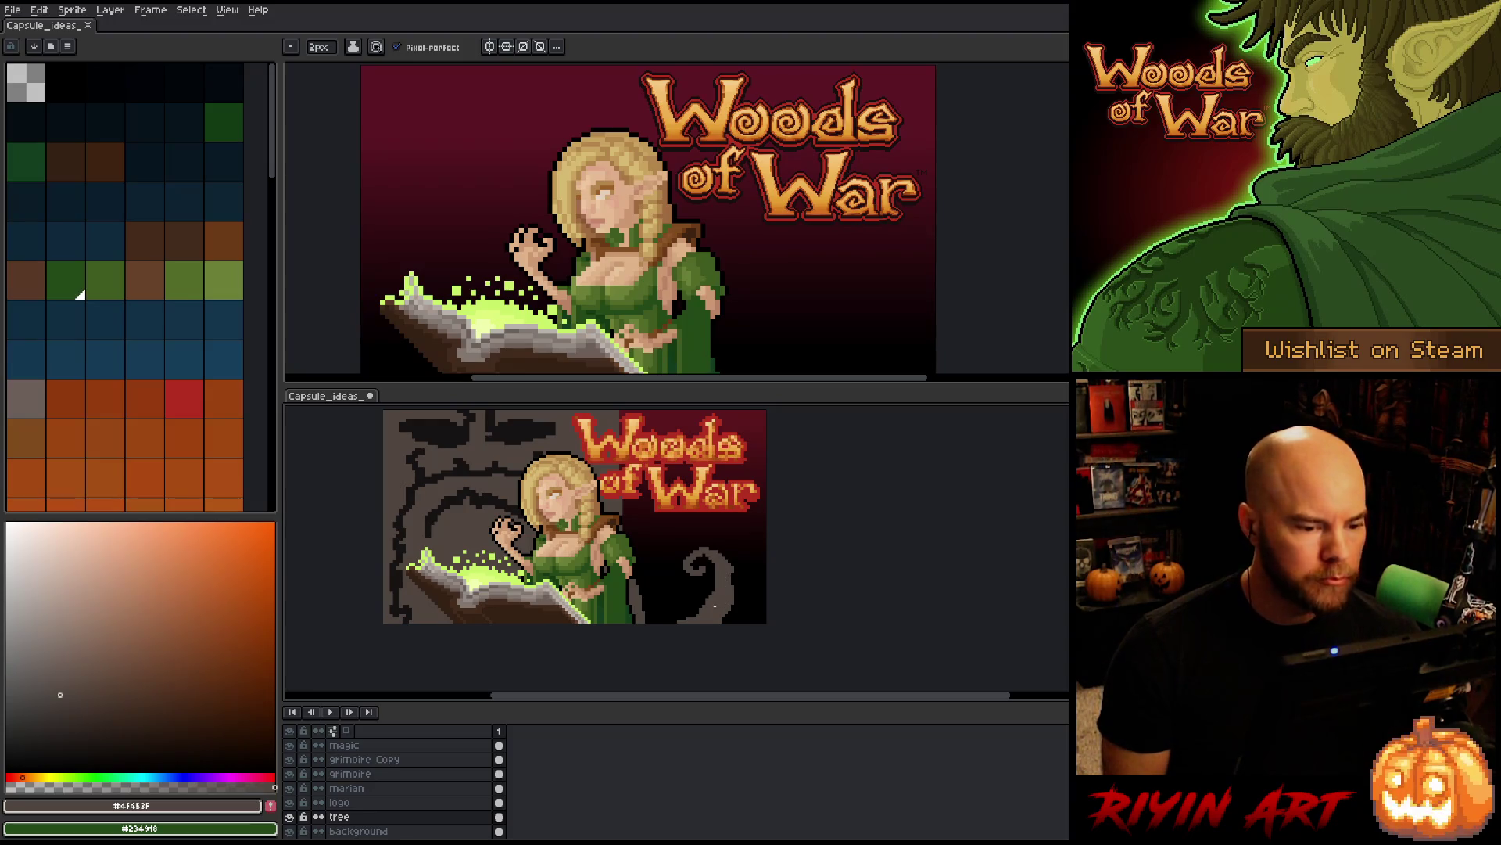
key("e")
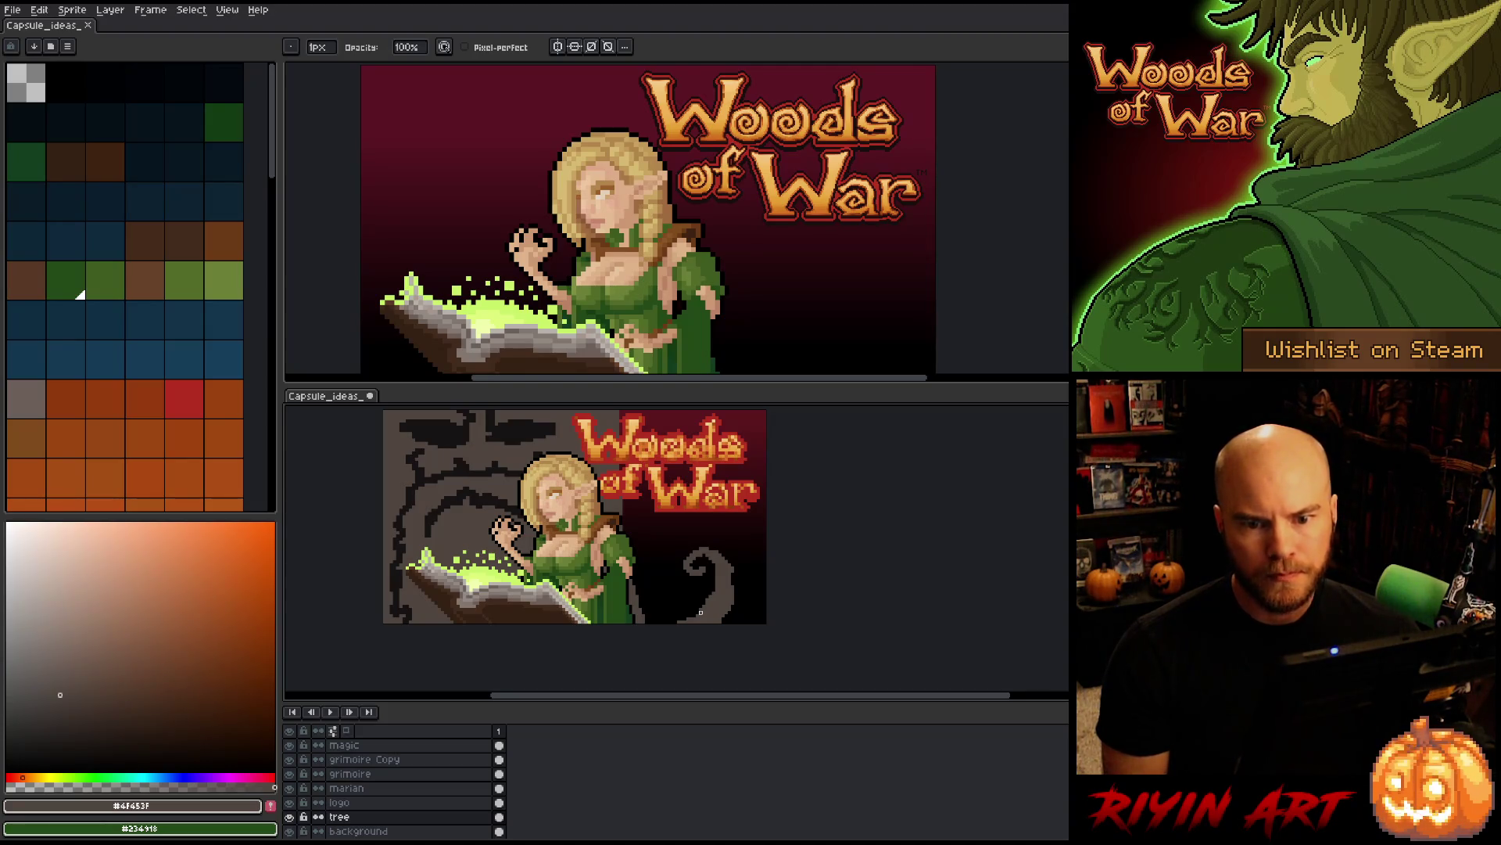
key("e")
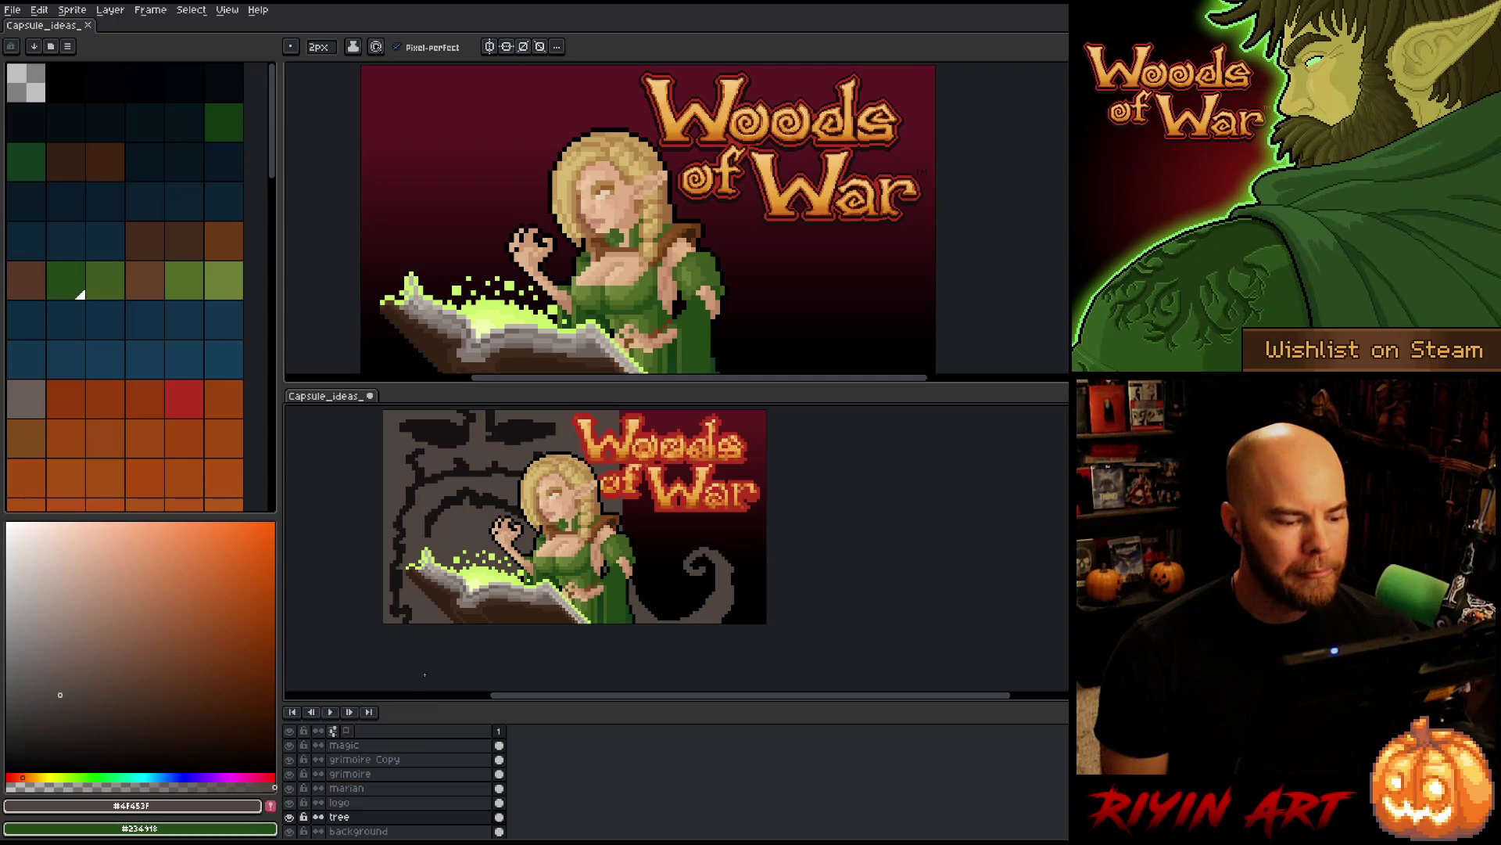
- Set the pencil to 1px with pixel-perfect off, and pick near-black #161313 from the artwork
key("alt")
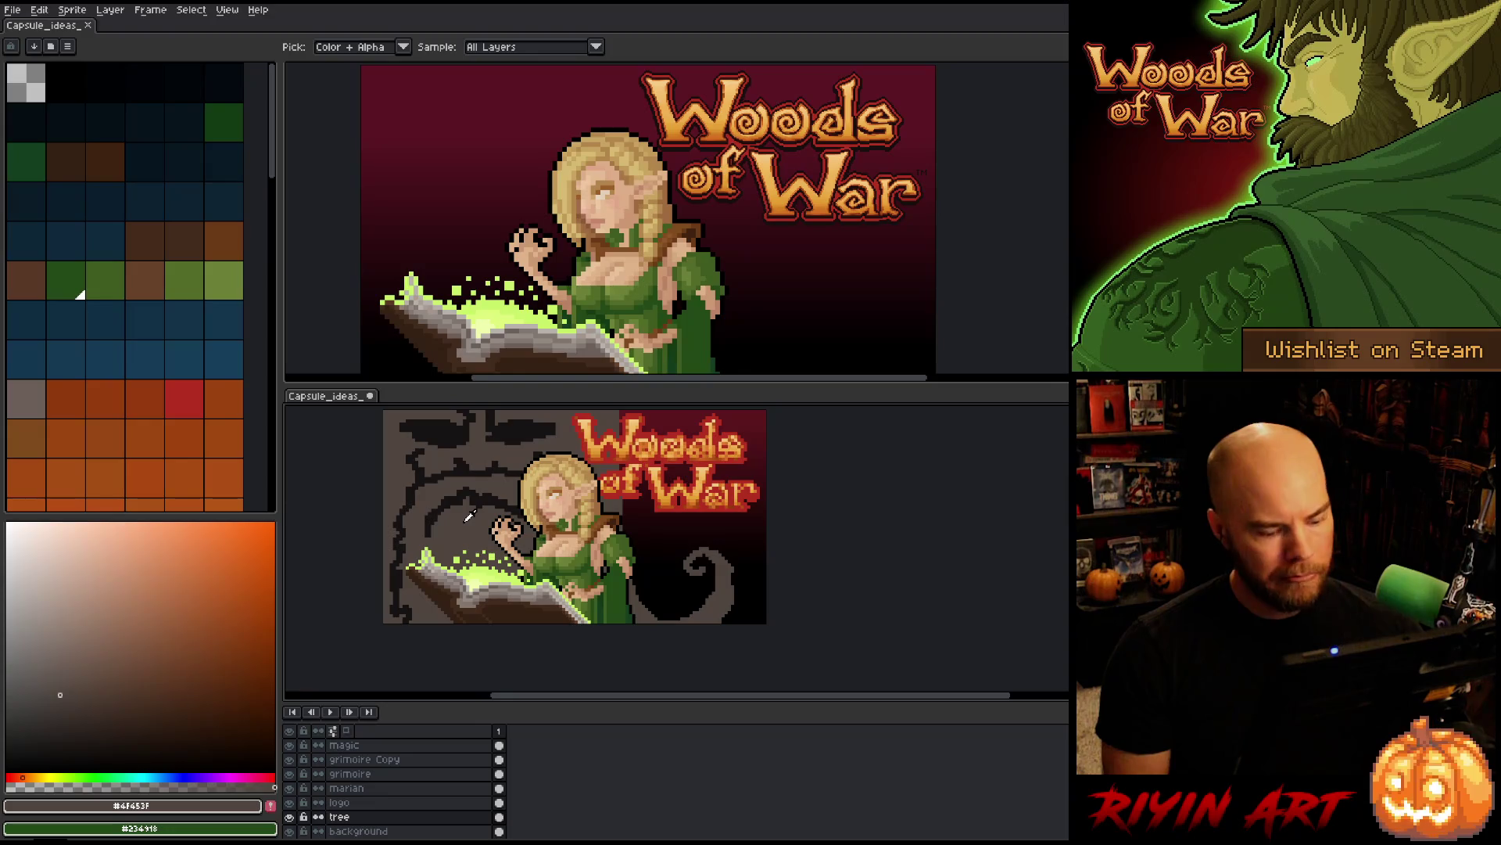
key("b")
left_click_drag(331, 51, 238, 60)
left_click(396, 47)
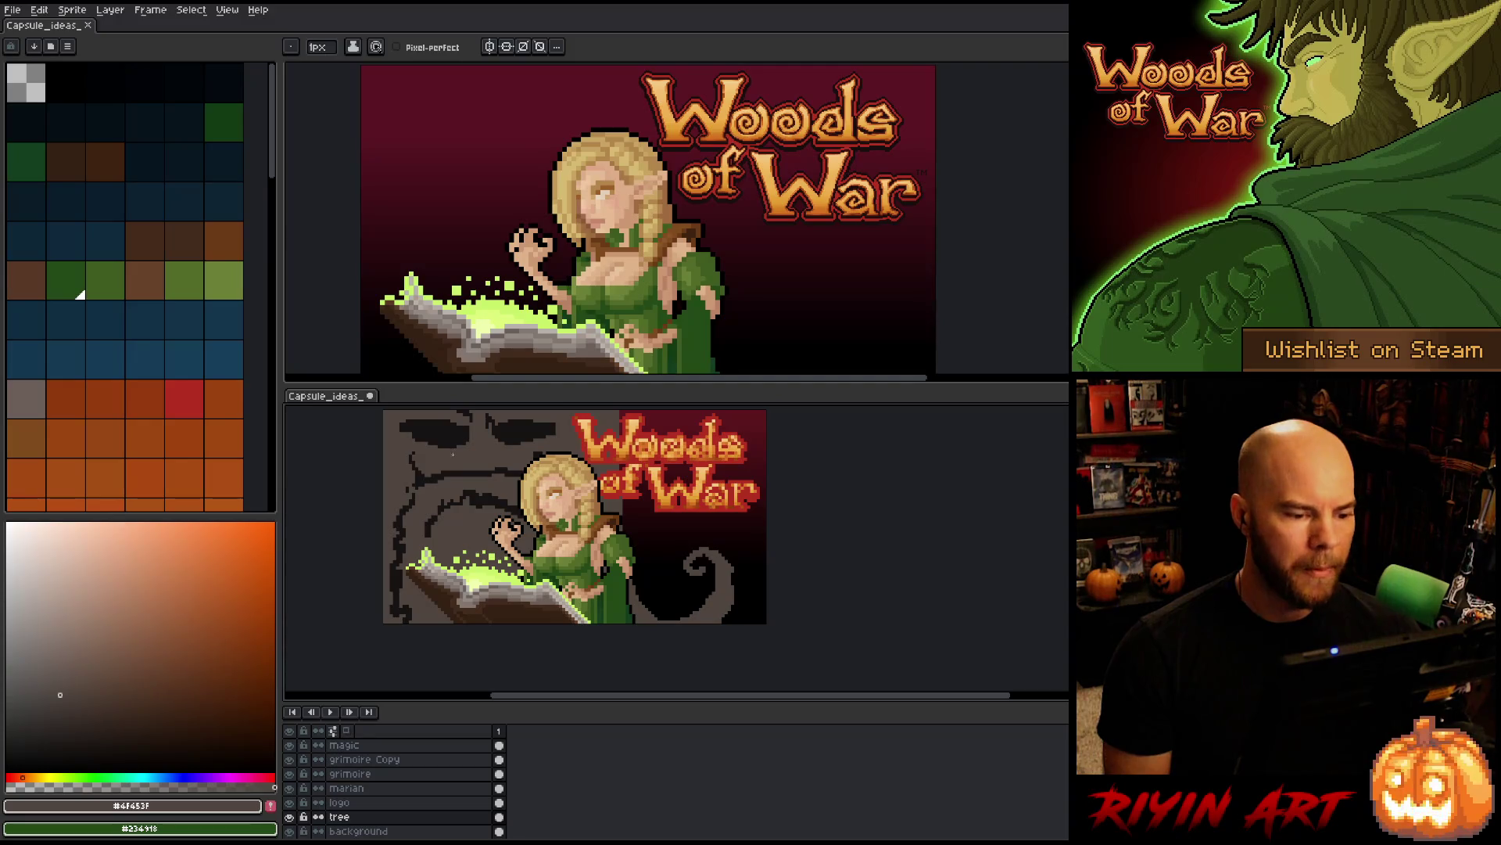
key("i")
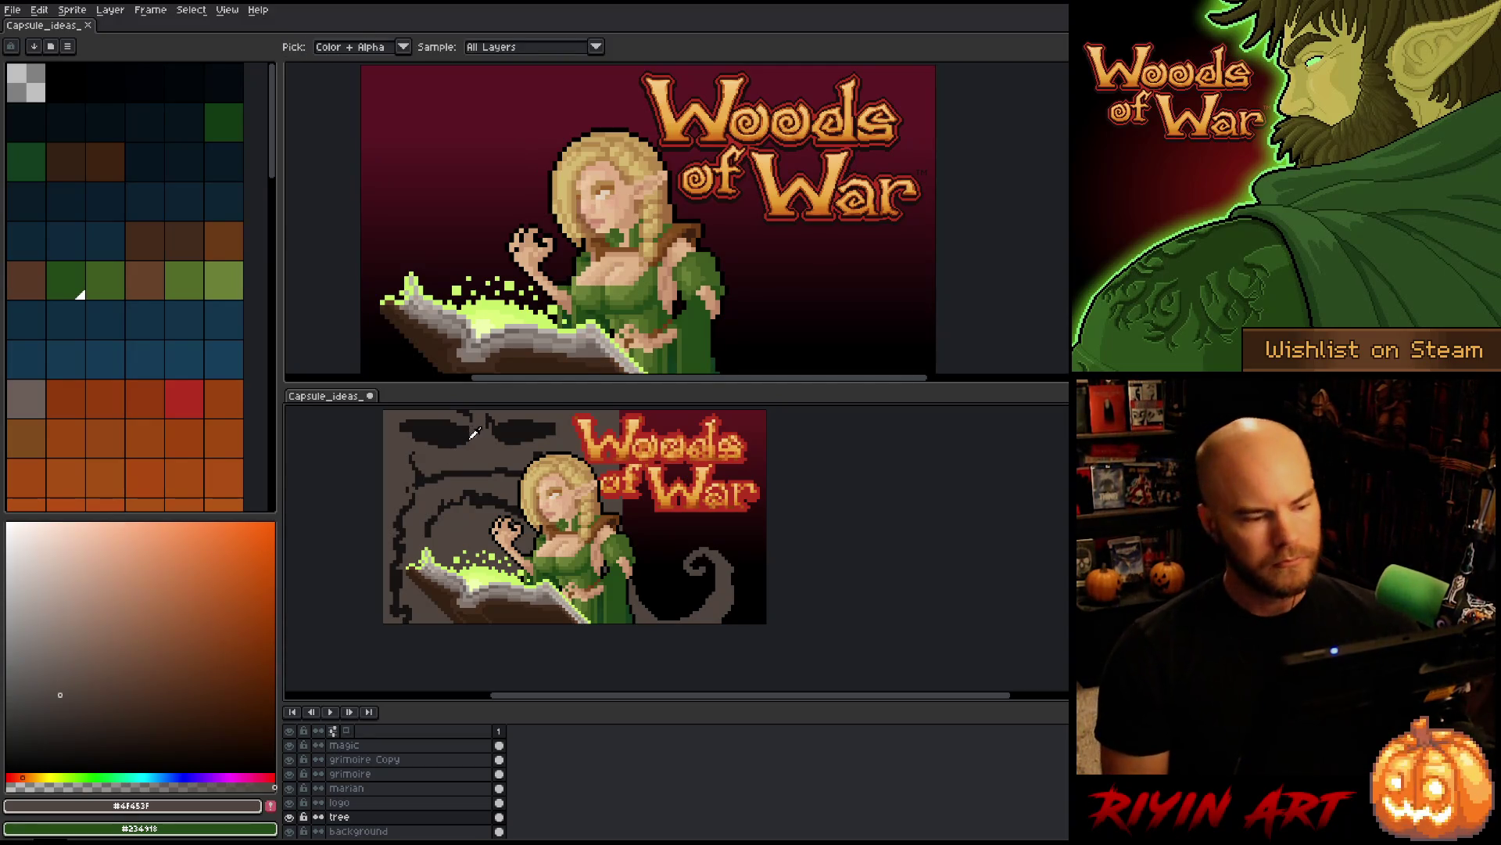
left_click(473, 433)
- Re-enable pixel-perfect and draw two near-black bark lines down the tree's left edge
key("b")
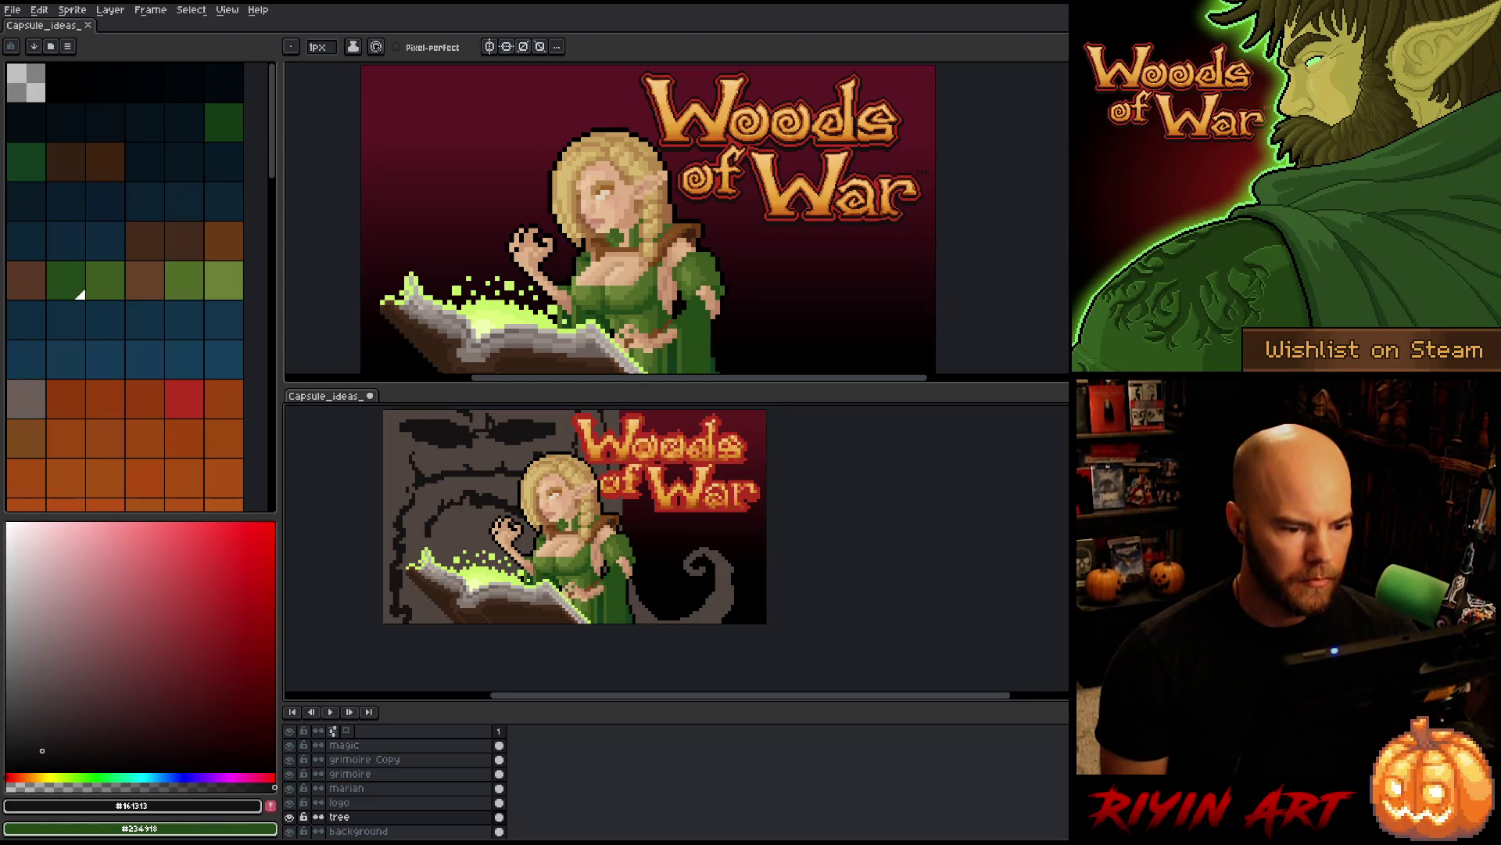
left_click(426, 48)
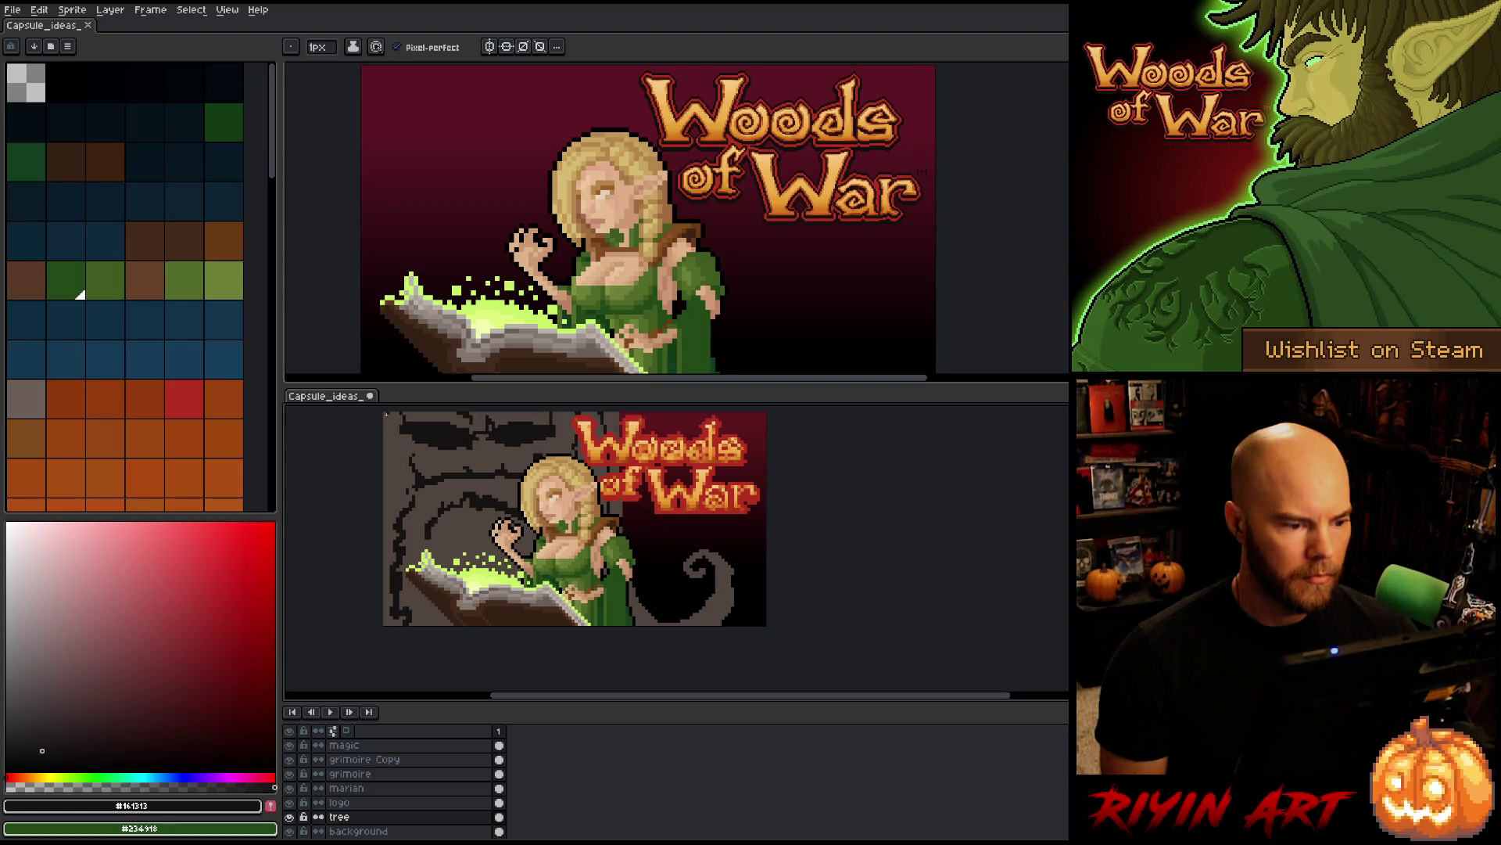
left_click_drag(412, 443, 413, 471)
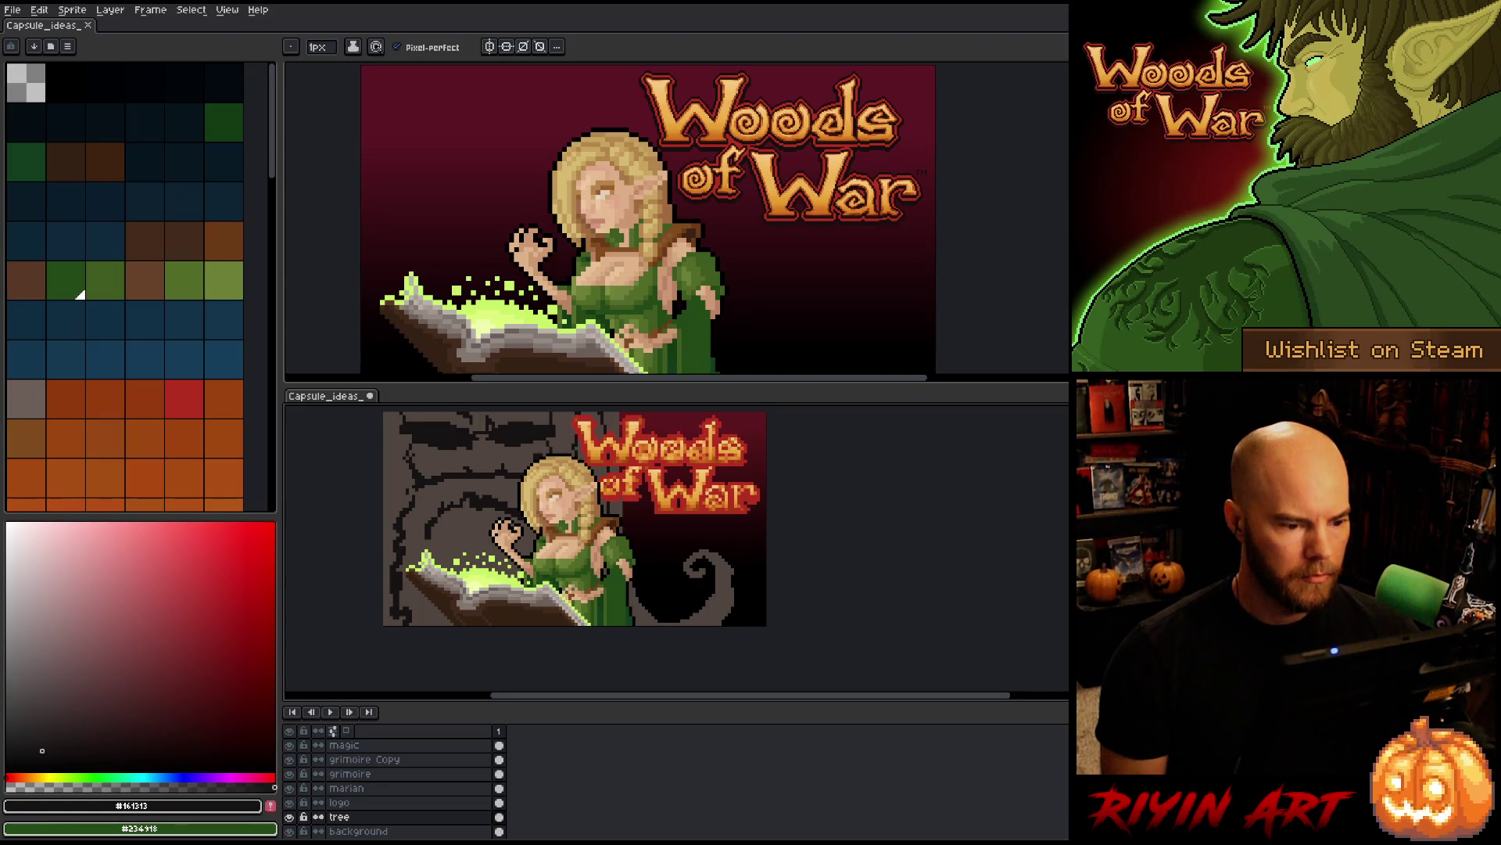
left_click_drag(385, 415, 406, 513)
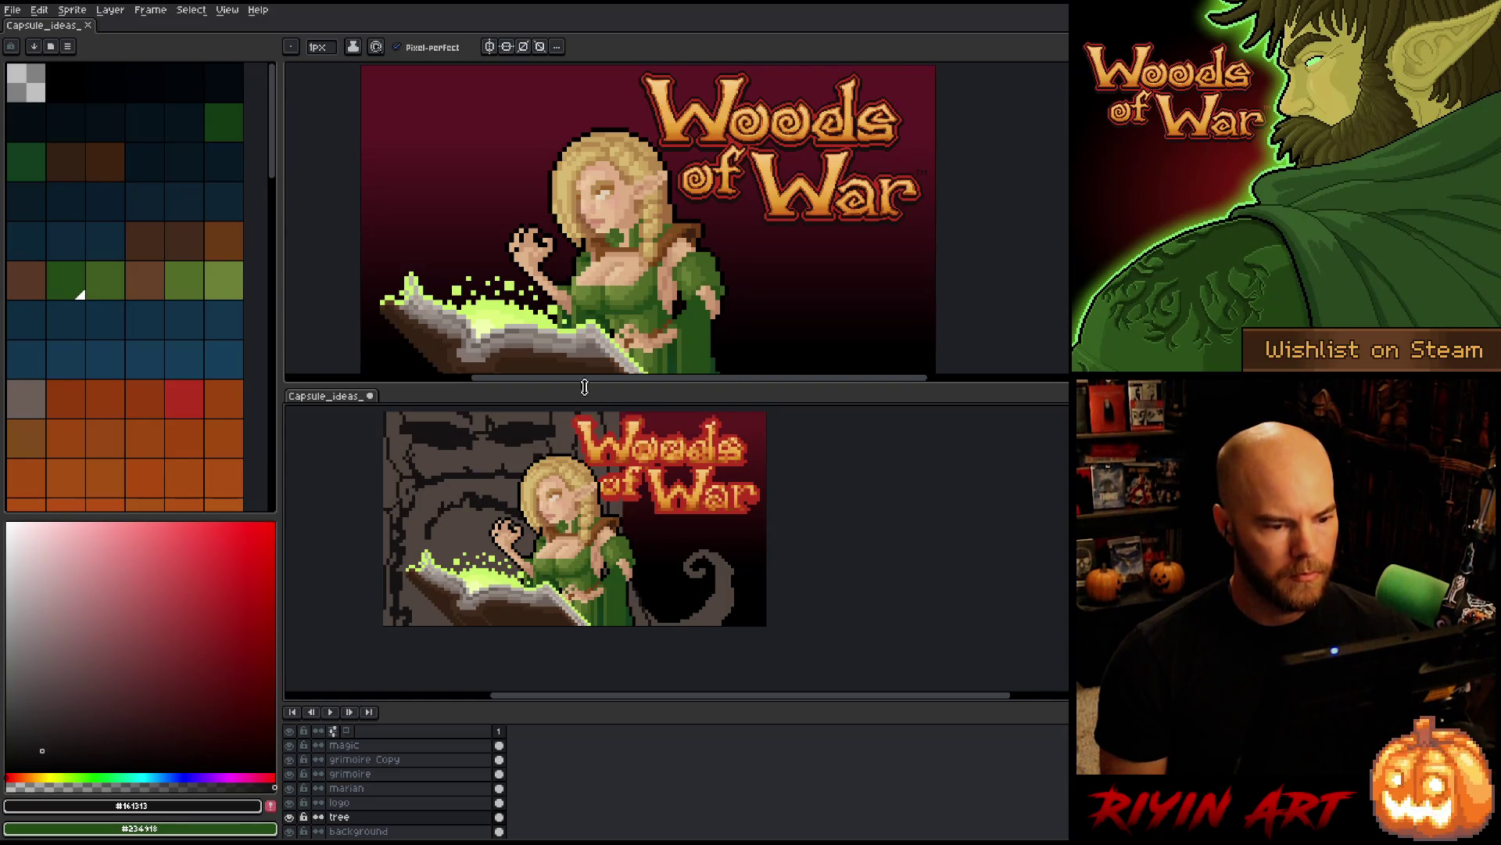
- Draw a short near-black crack on the tree just left of Marian's raised hand
scroll(622, 407, "up", 2)
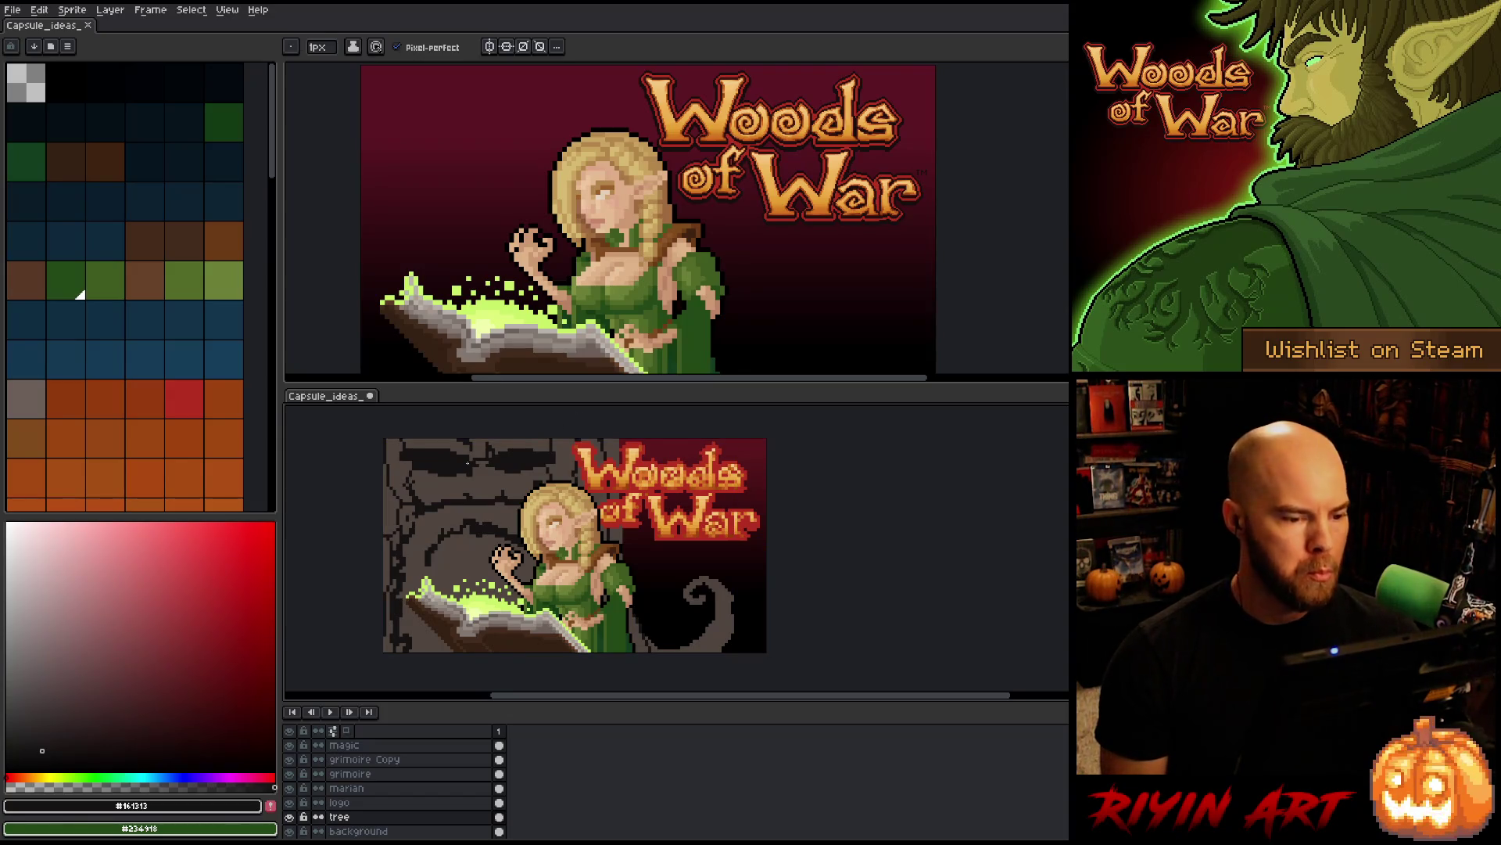
scroll(446, 505, "down", 1)
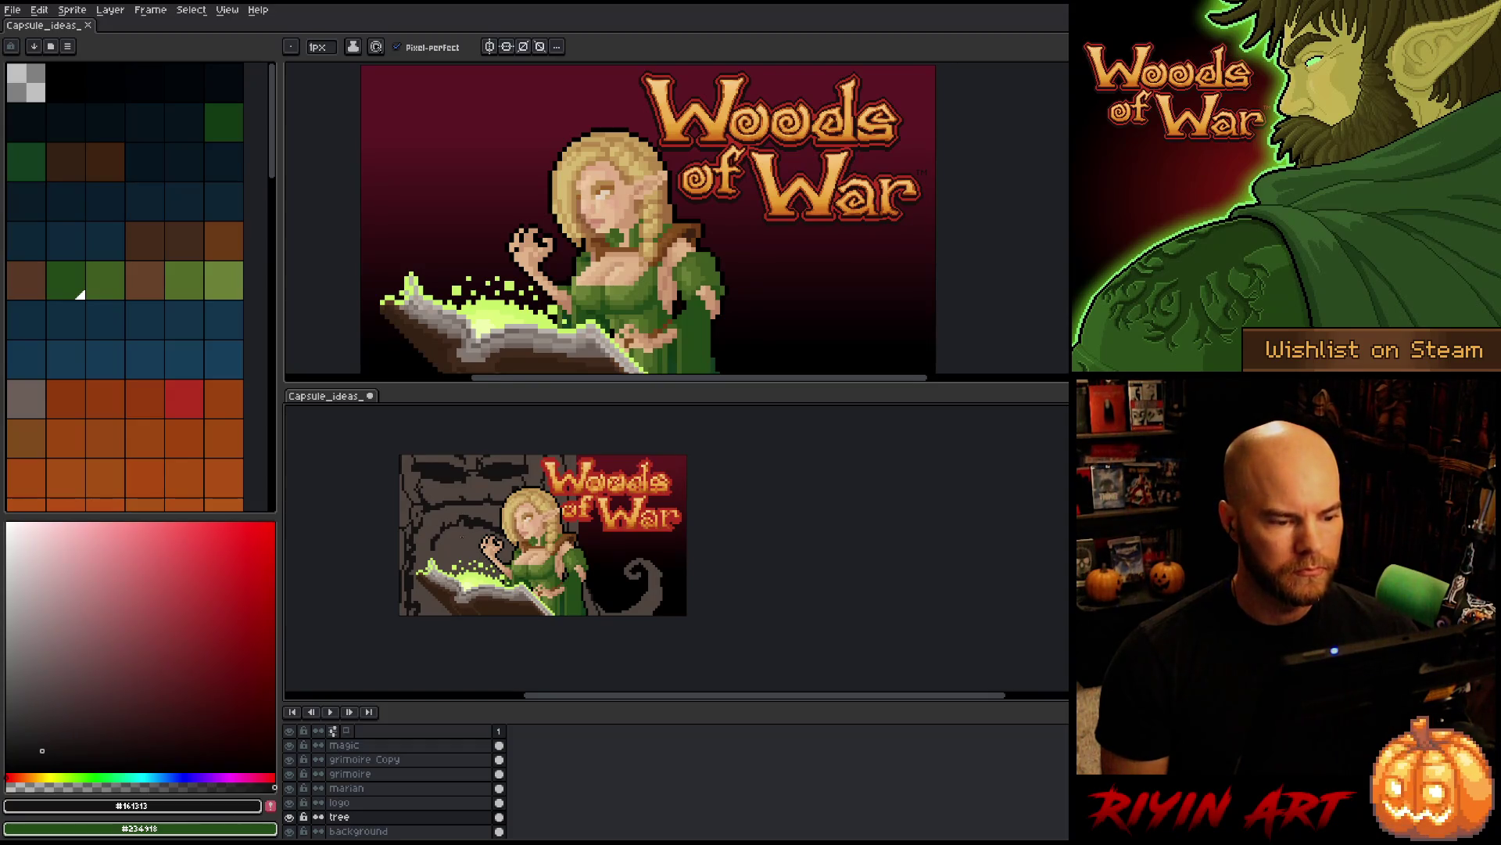
left_click_drag(464, 531, 483, 530)
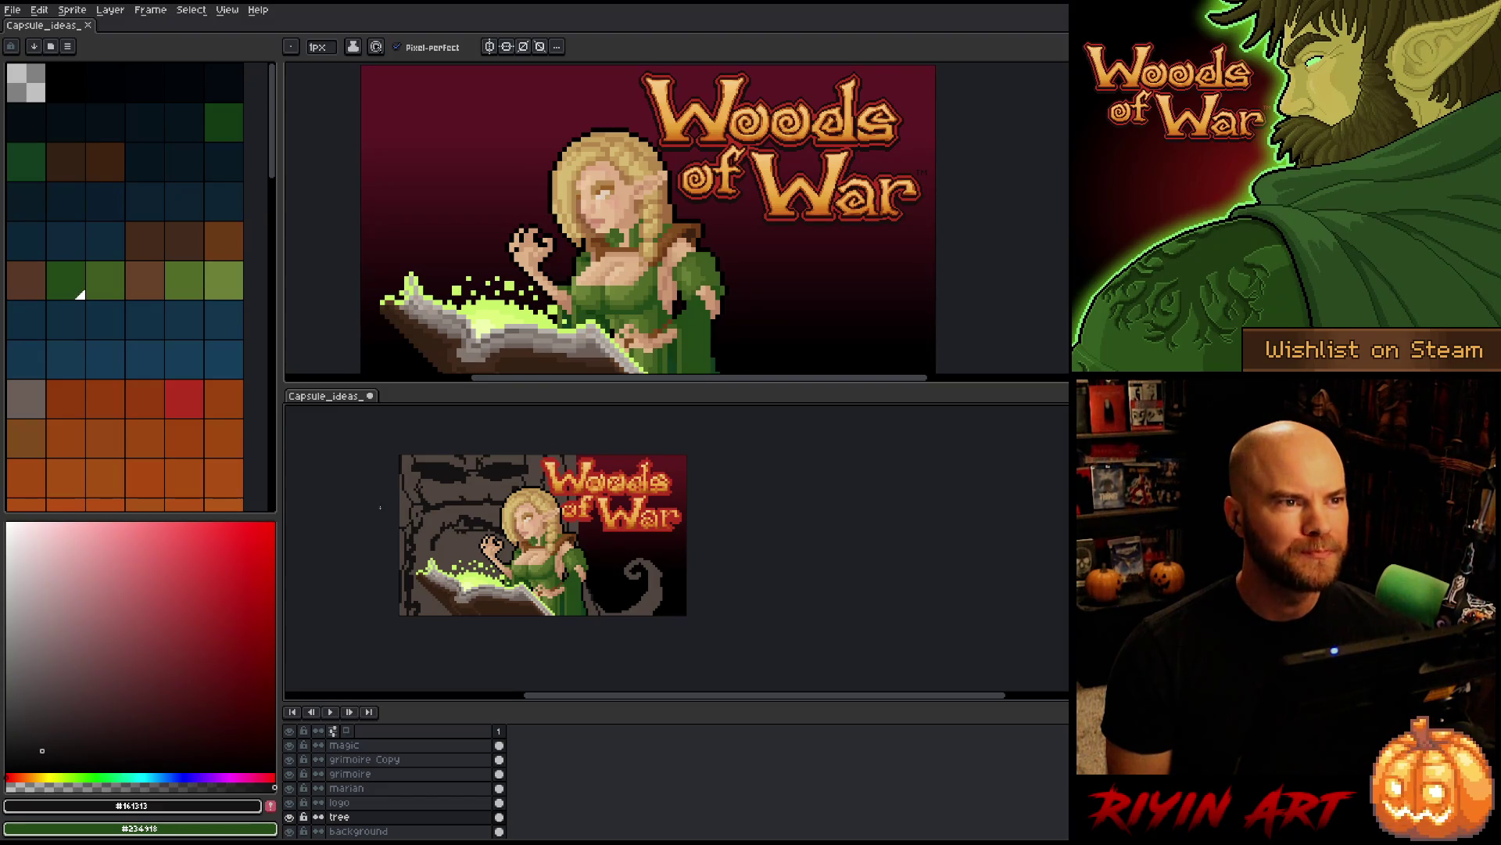
key("i")
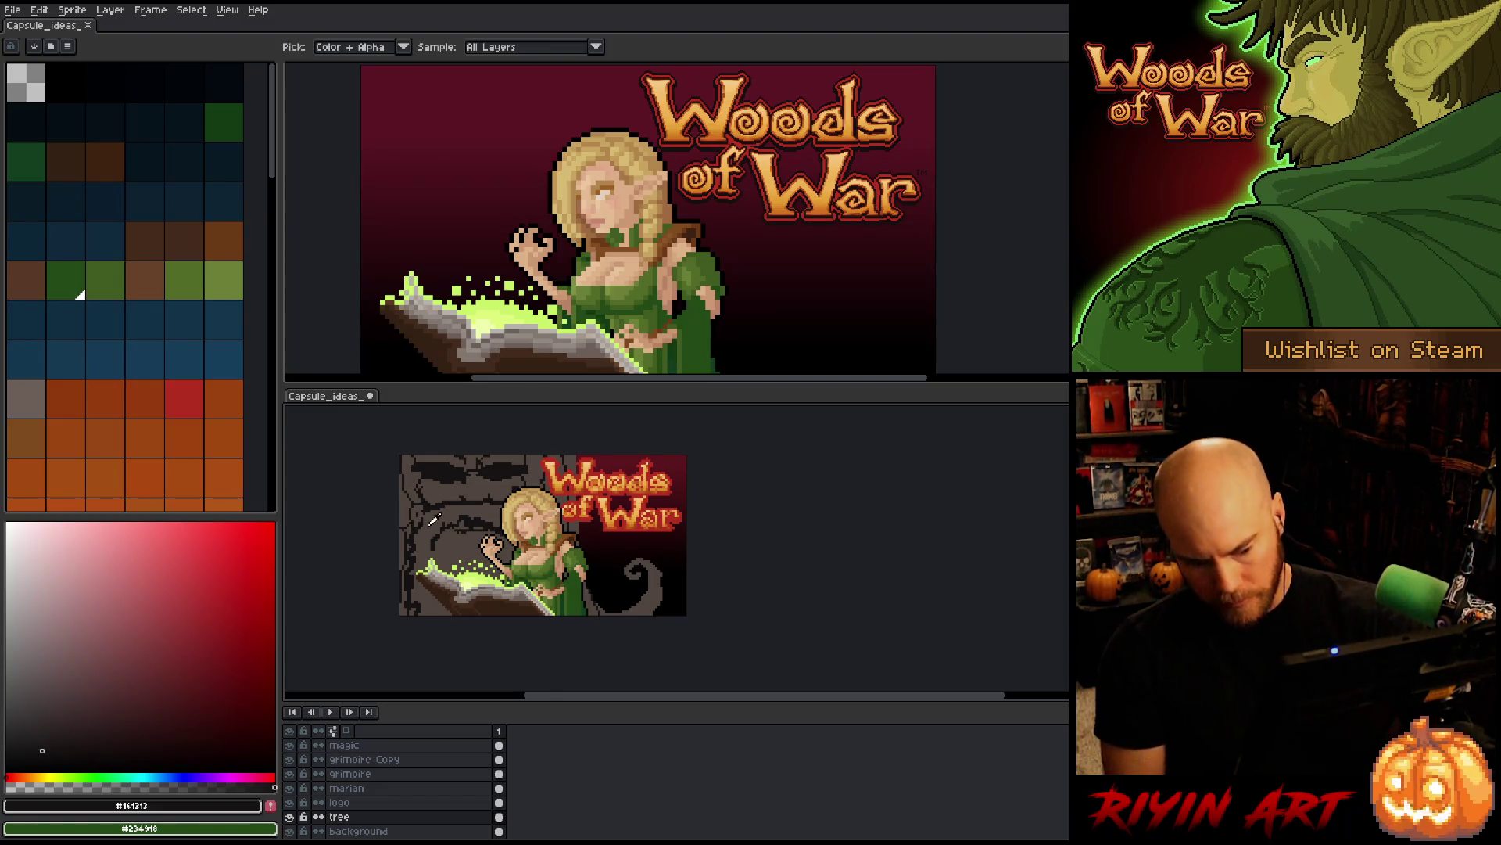
- Eyedrop the tree's gray #4F453F and return to the pencil
left_click(456, 546)
key("b")
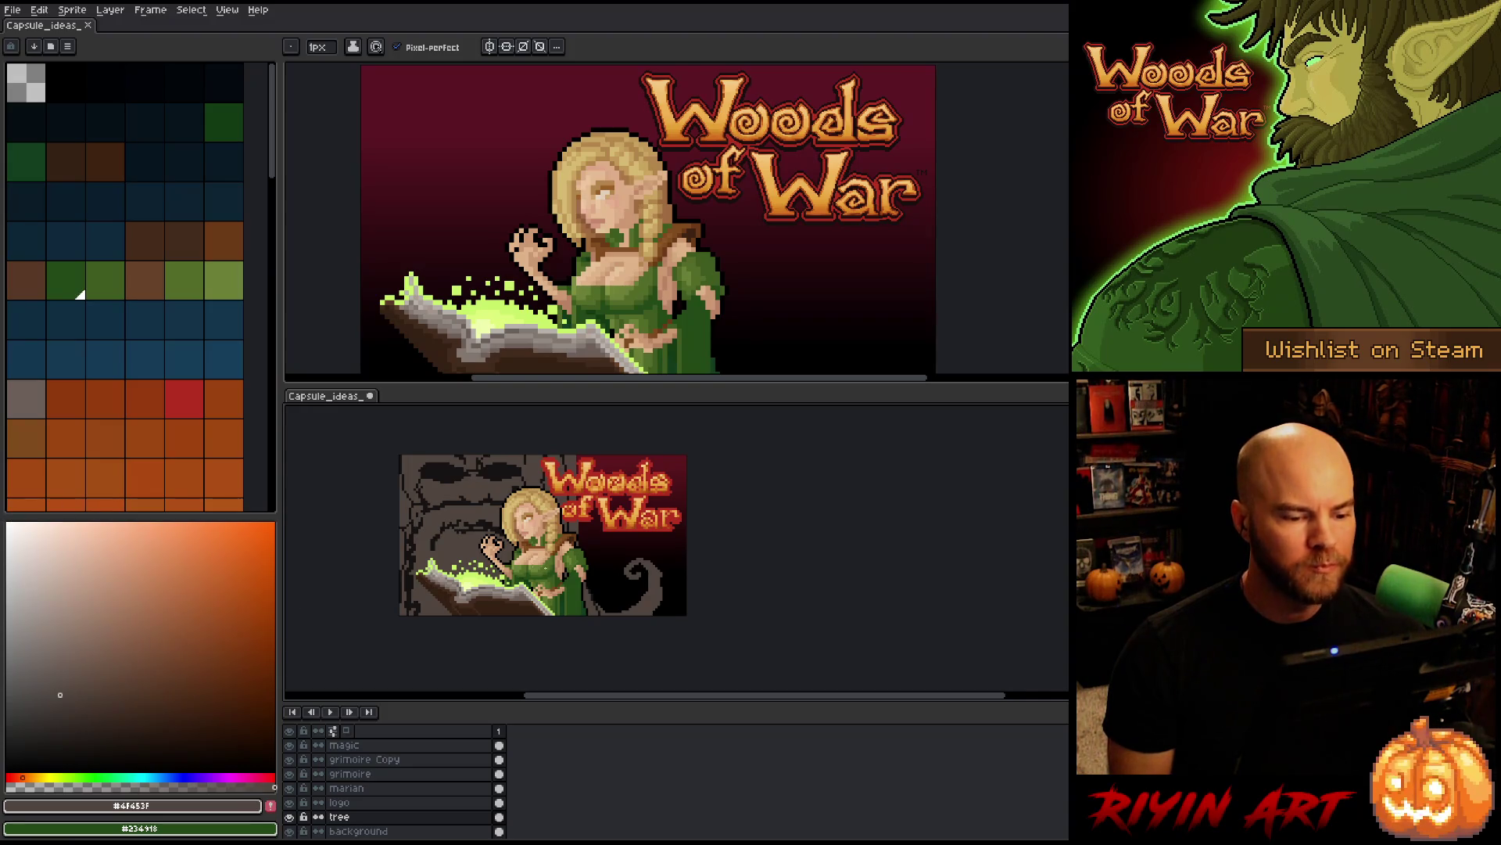
- Drag the timeline and view splitters for a taller lower canvas, and widen the palette to seven columns
scroll(402, 517, "up", 1)
scroll(406, 521, "down", 1)
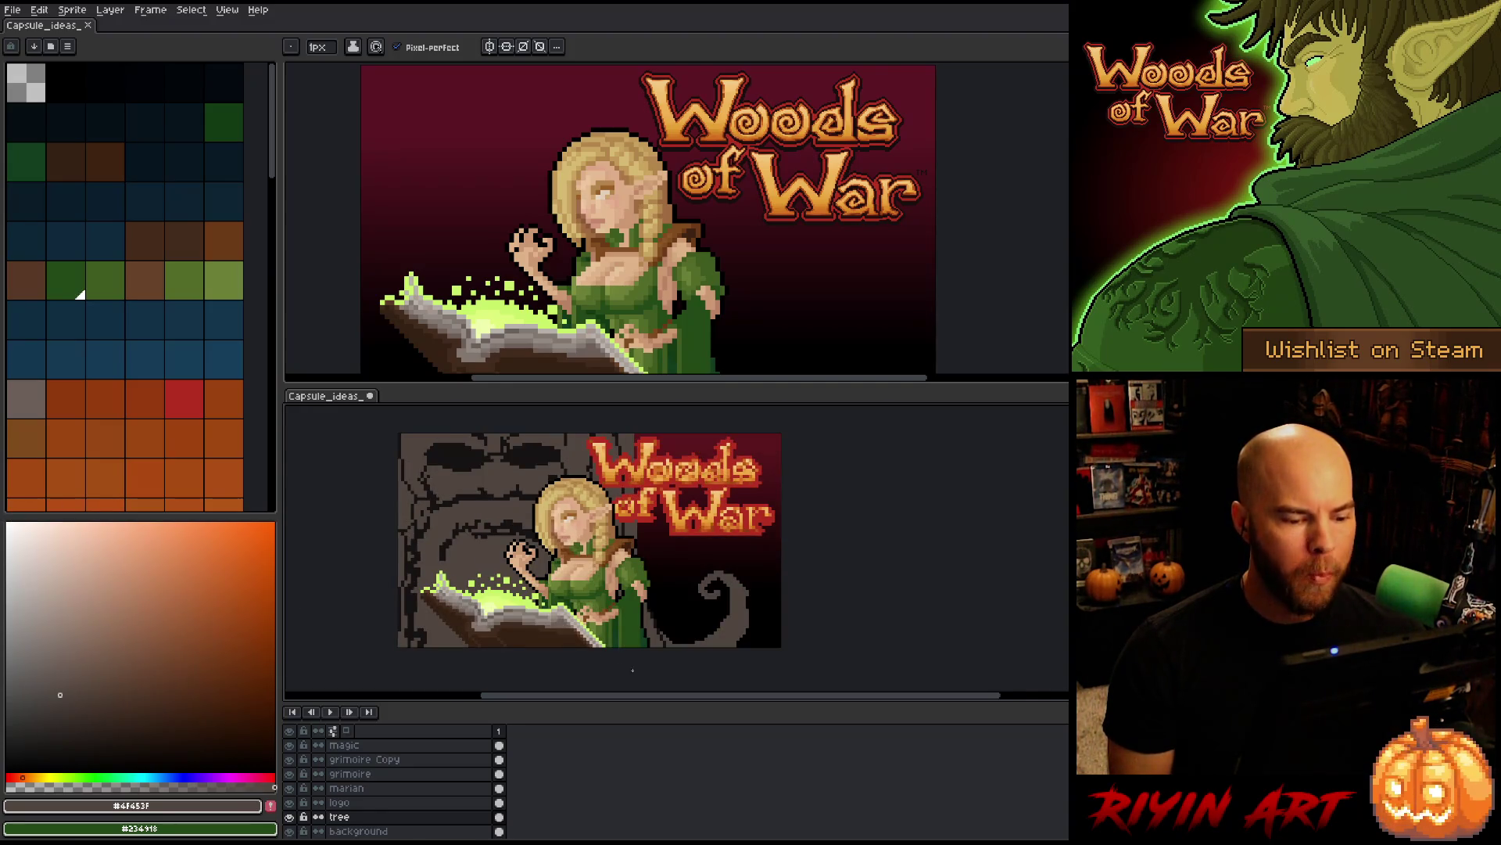
left_click_drag(648, 696, 614, 698)
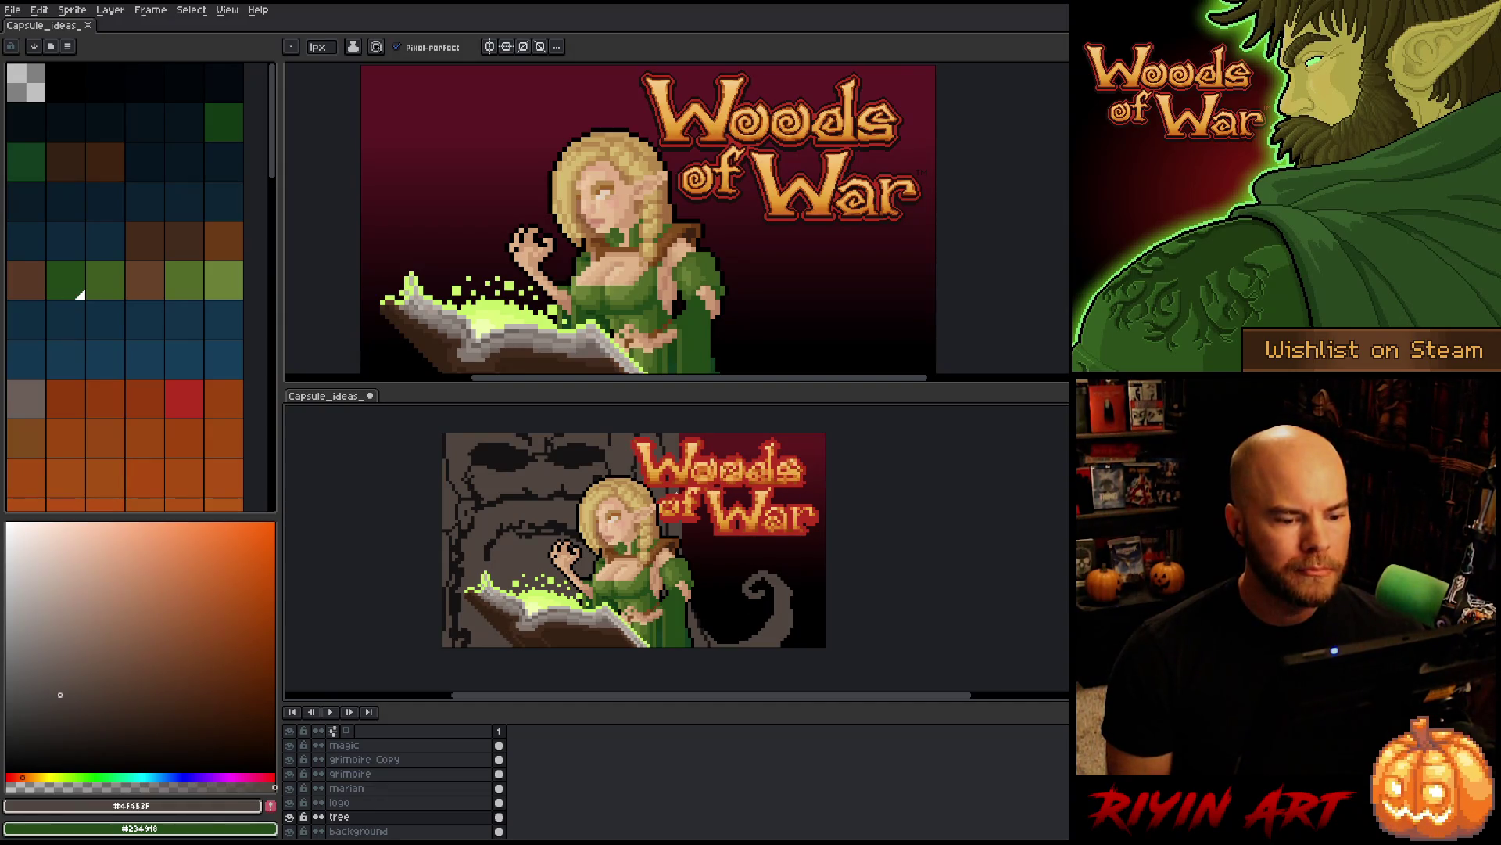
scroll(614, 696, "up", 1)
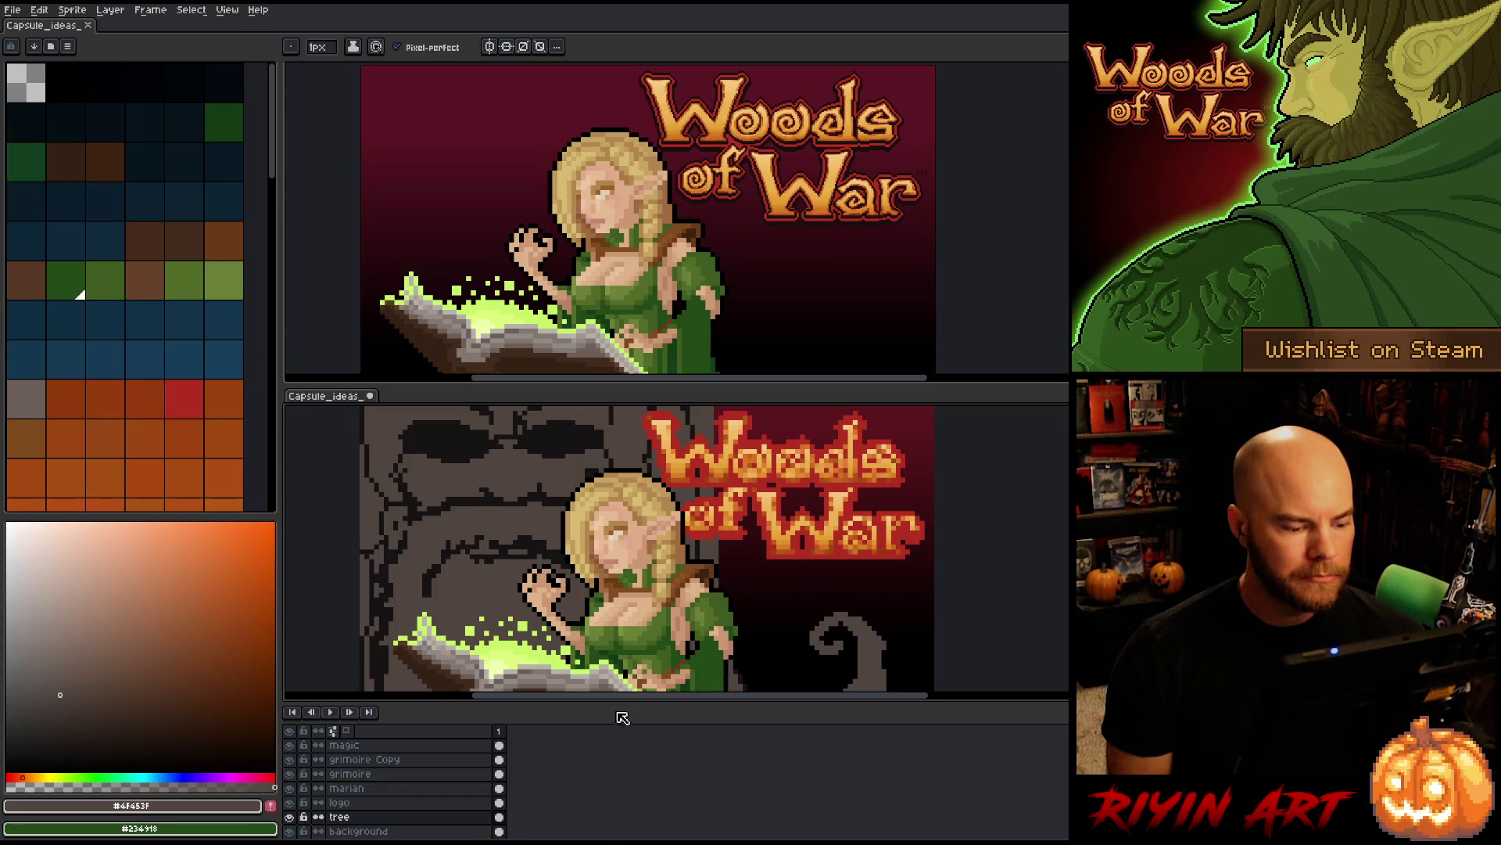
left_click_drag(615, 701, 615, 767)
left_click_drag(608, 421, 608, 390)
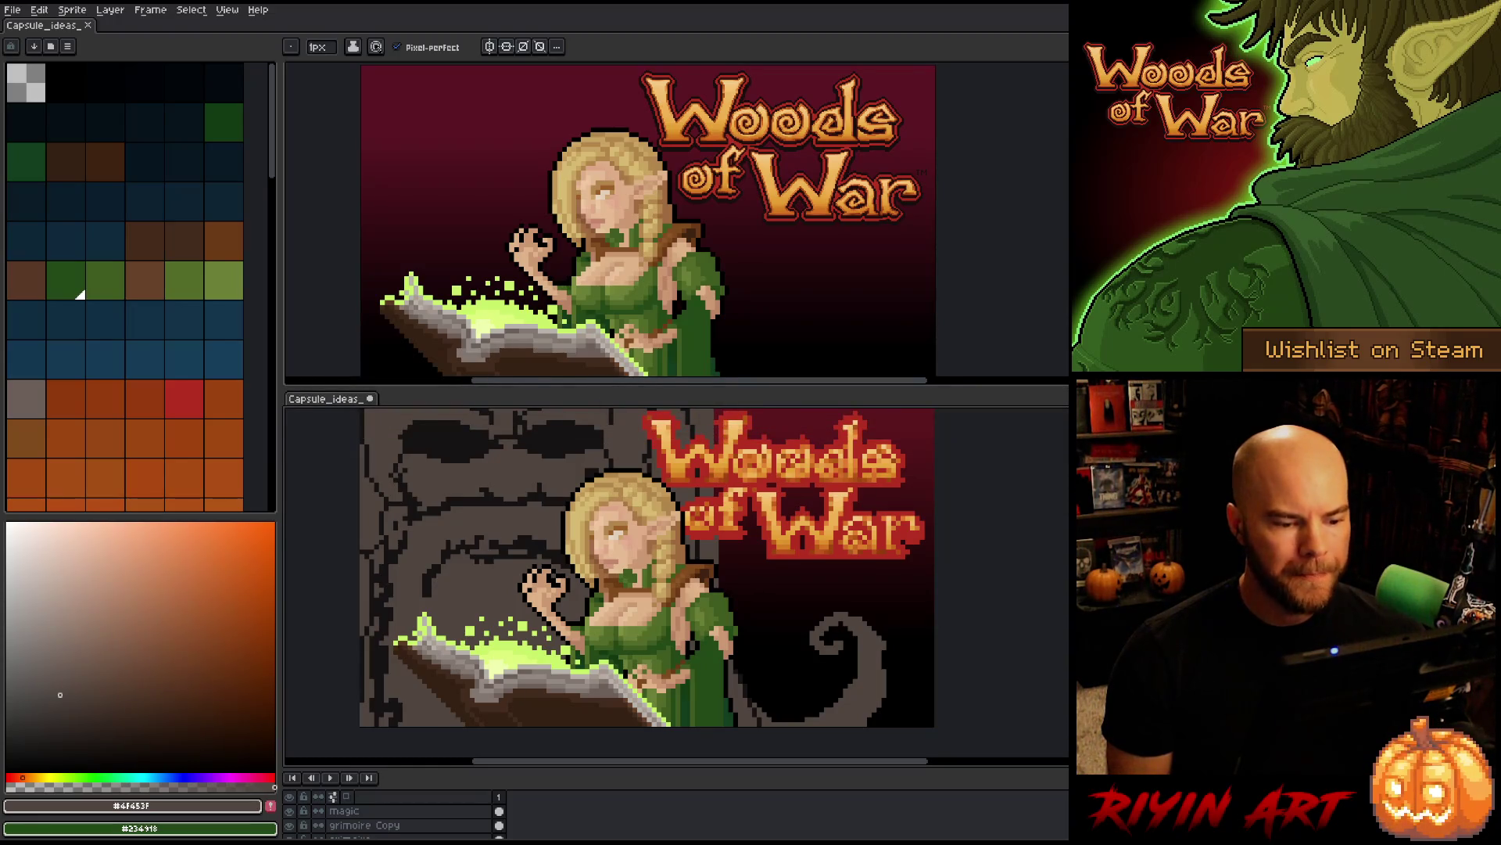
scroll(1049, 686, "up", 1)
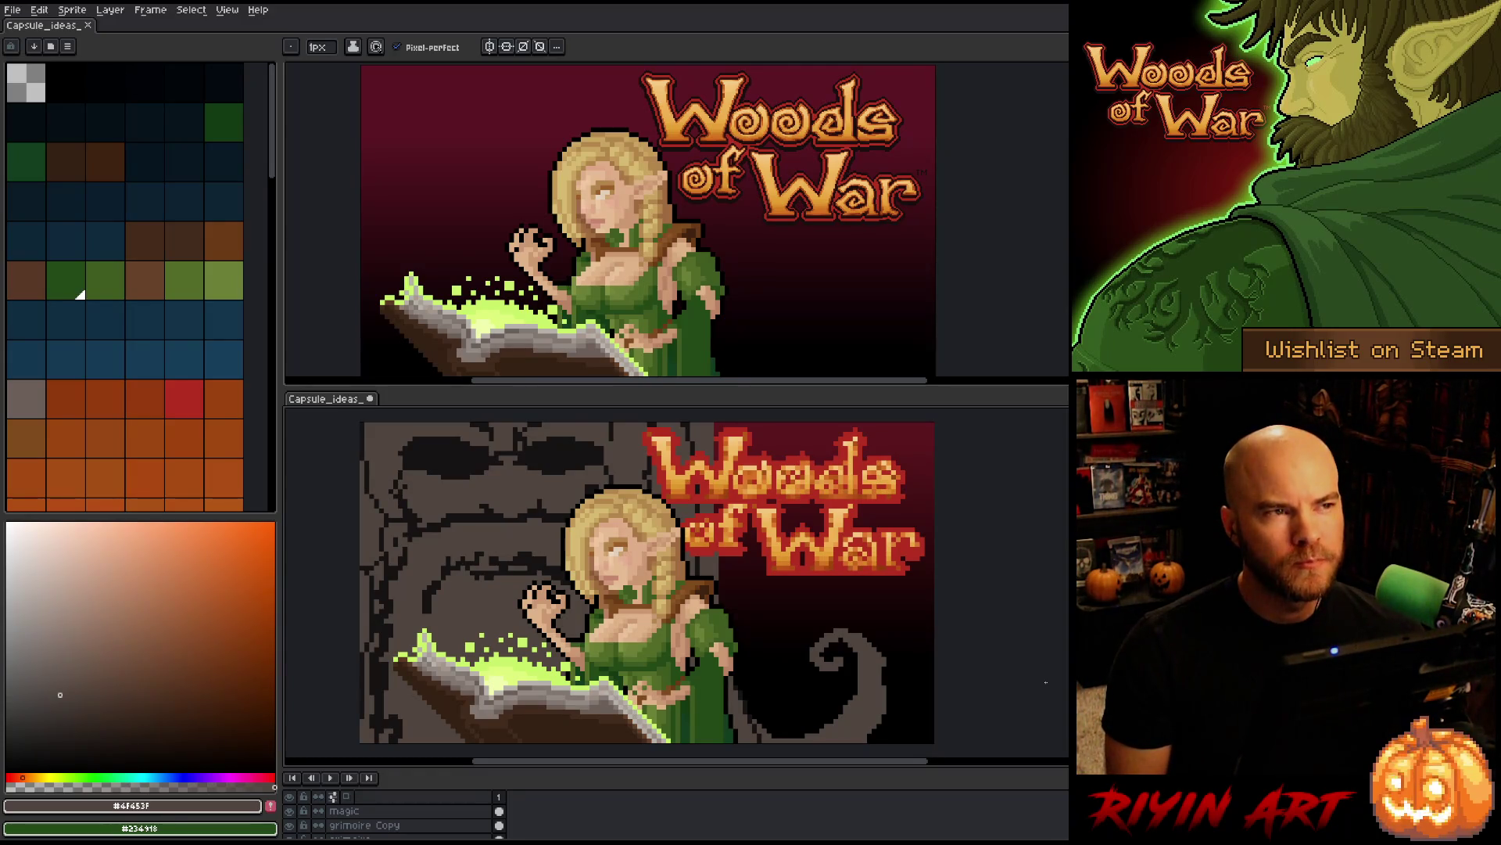
left_click_drag(283, 467, 295, 463)
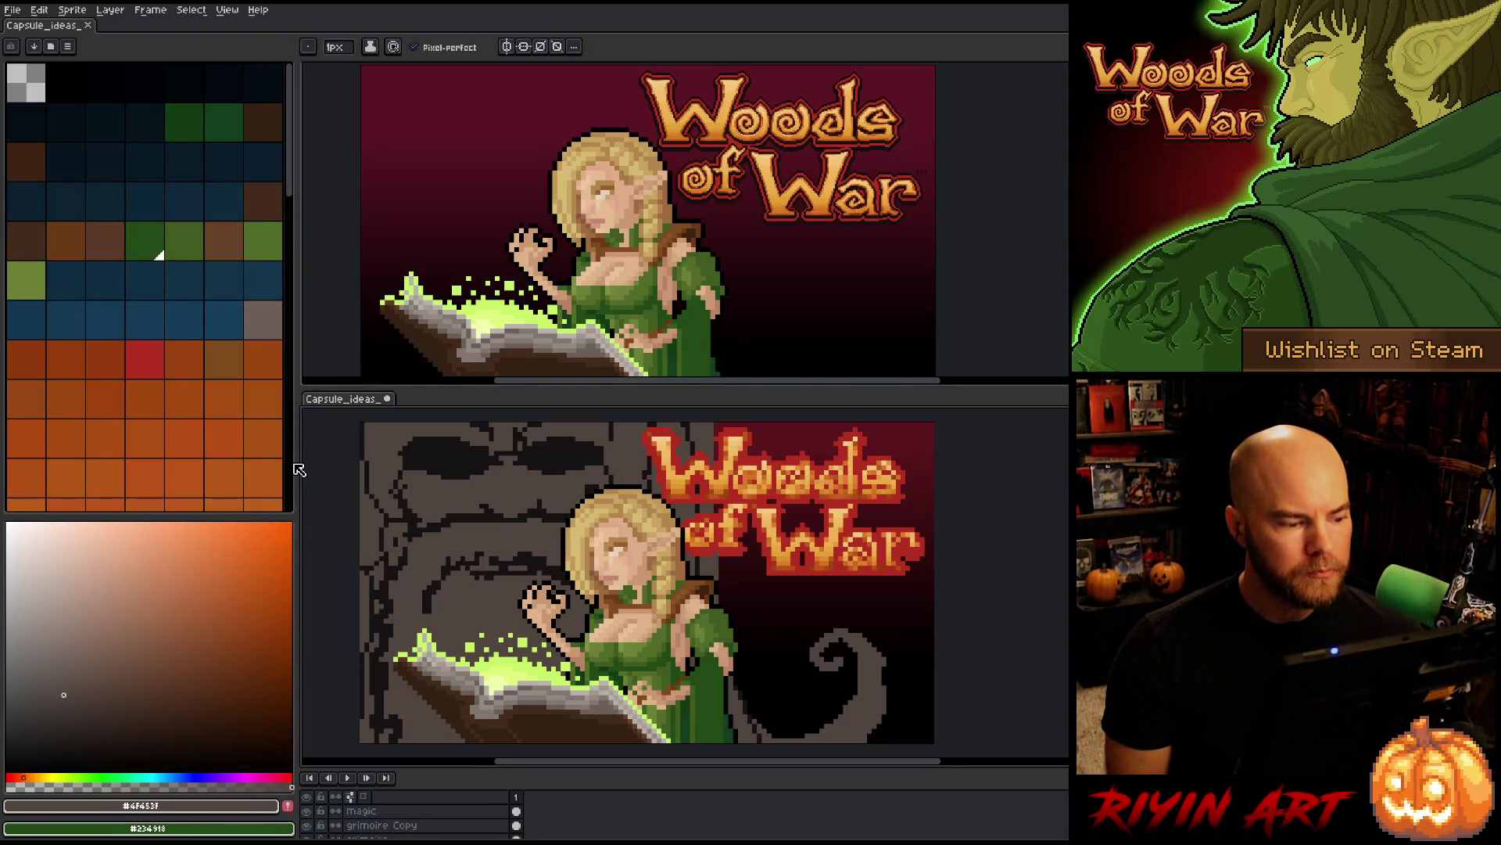
scroll(274, 438, "down", 5)
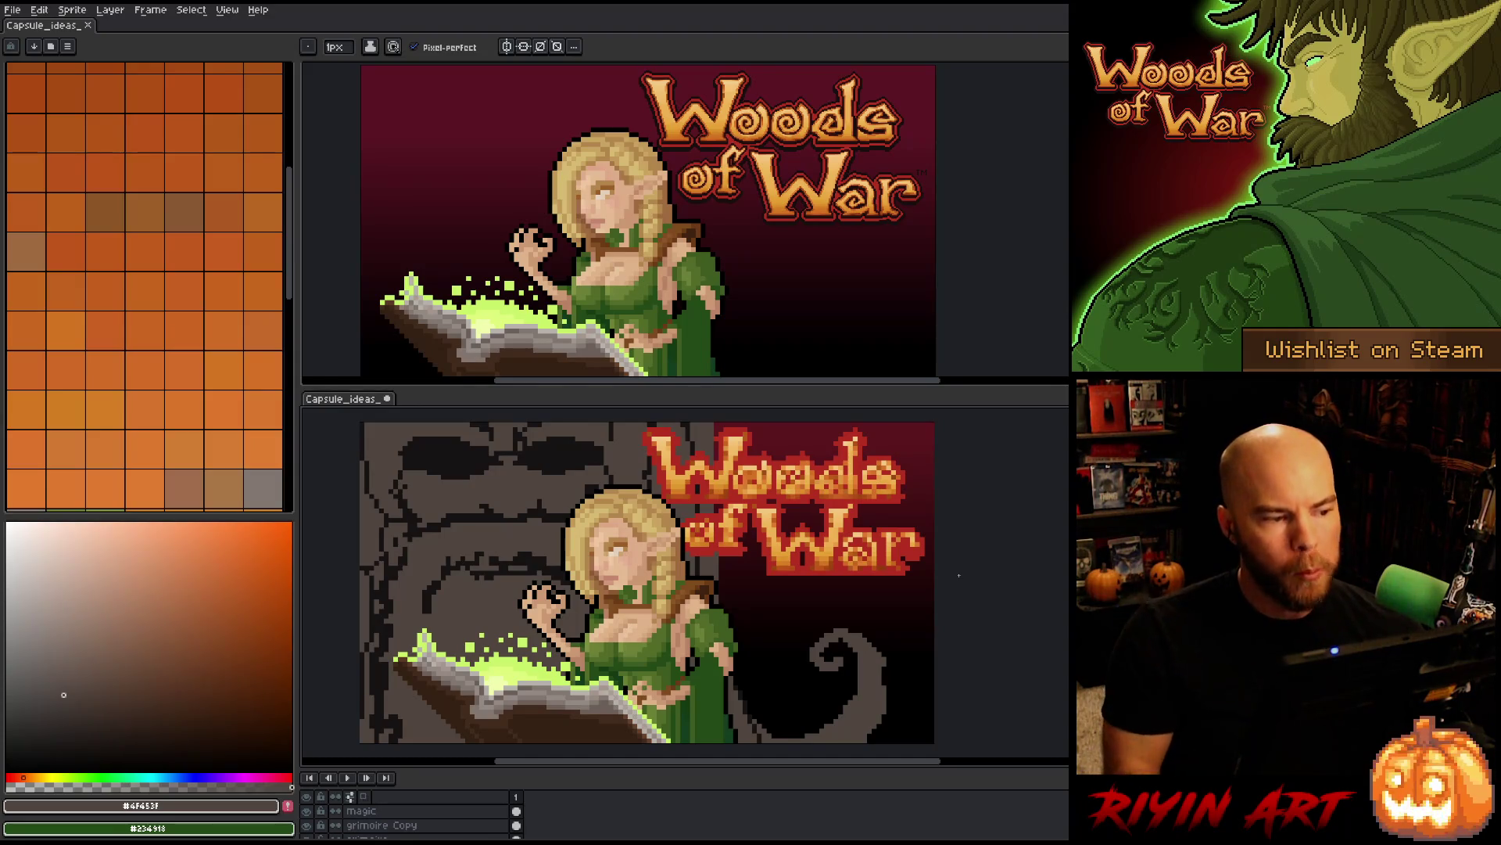
scroll(133, 350, "down", 10)
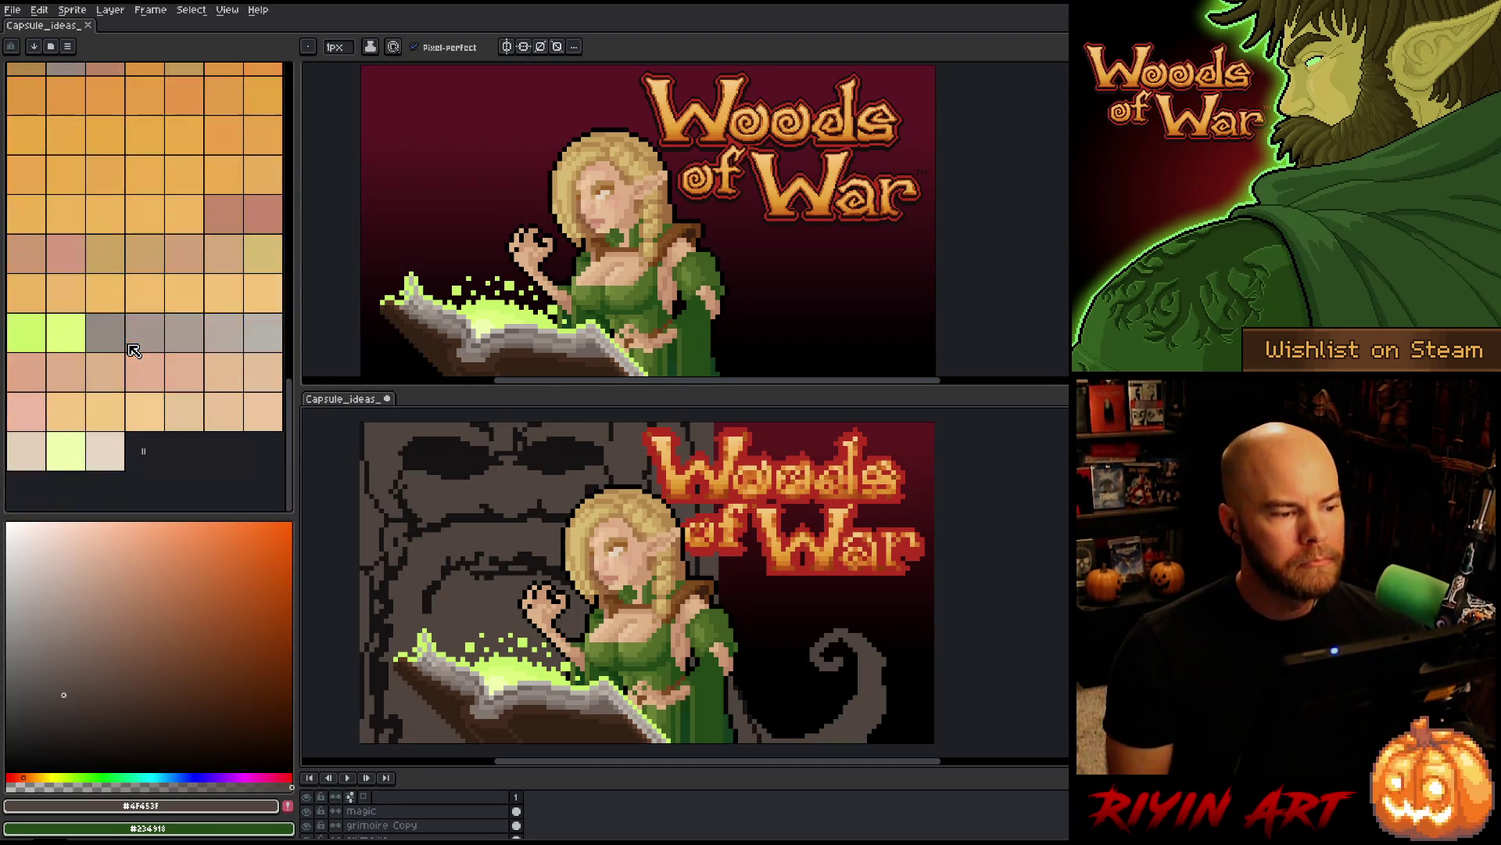
scroll(133, 350, "up", 10)
scroll(137, 348, "down", 2)
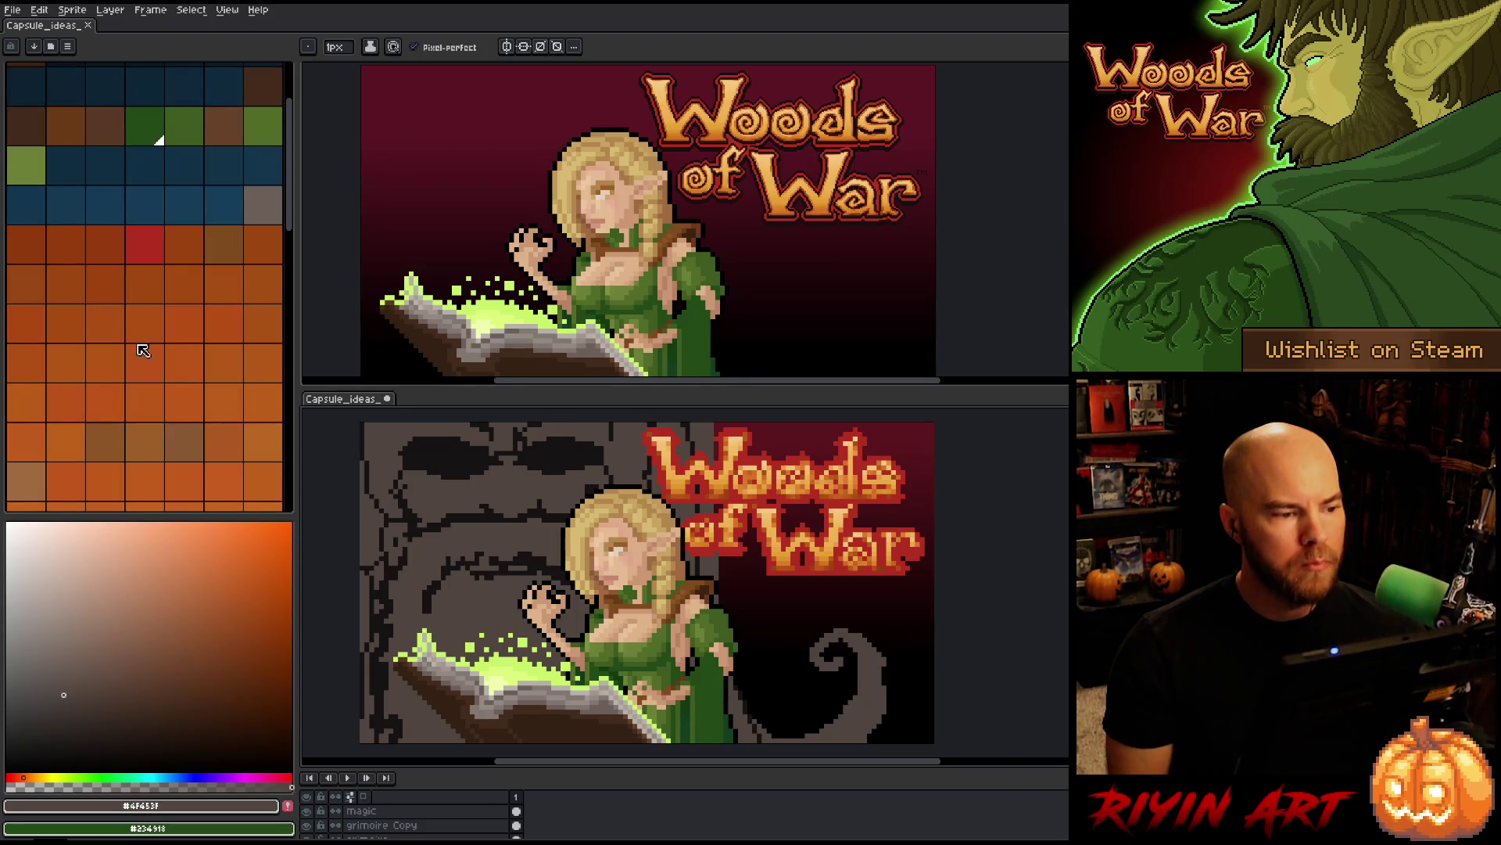